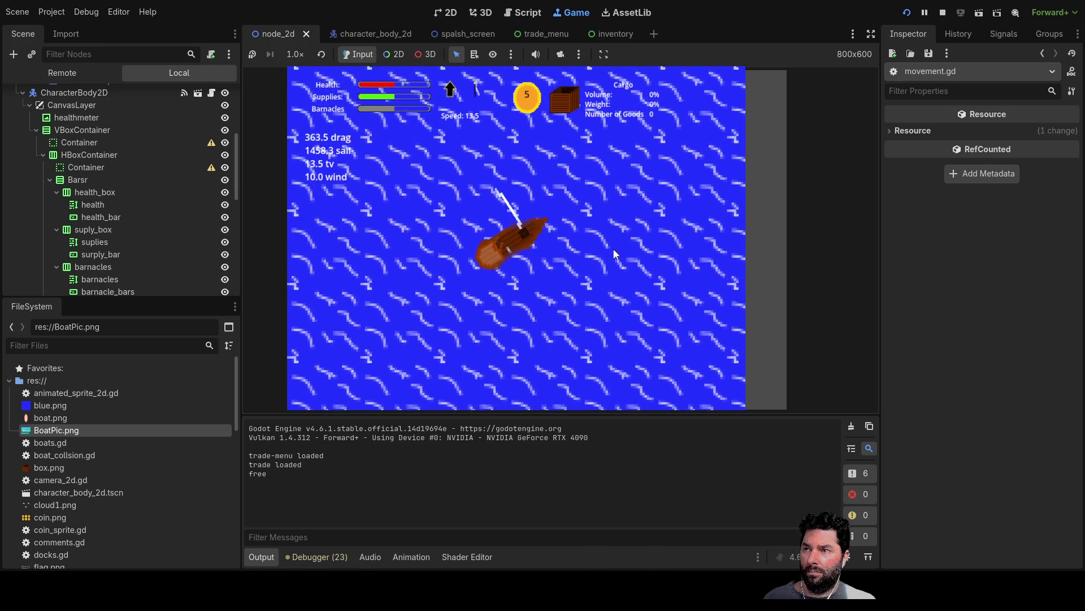
Sail the boat in the running game, lowering and raising the sail, turning and reversing away from the island
key(s)
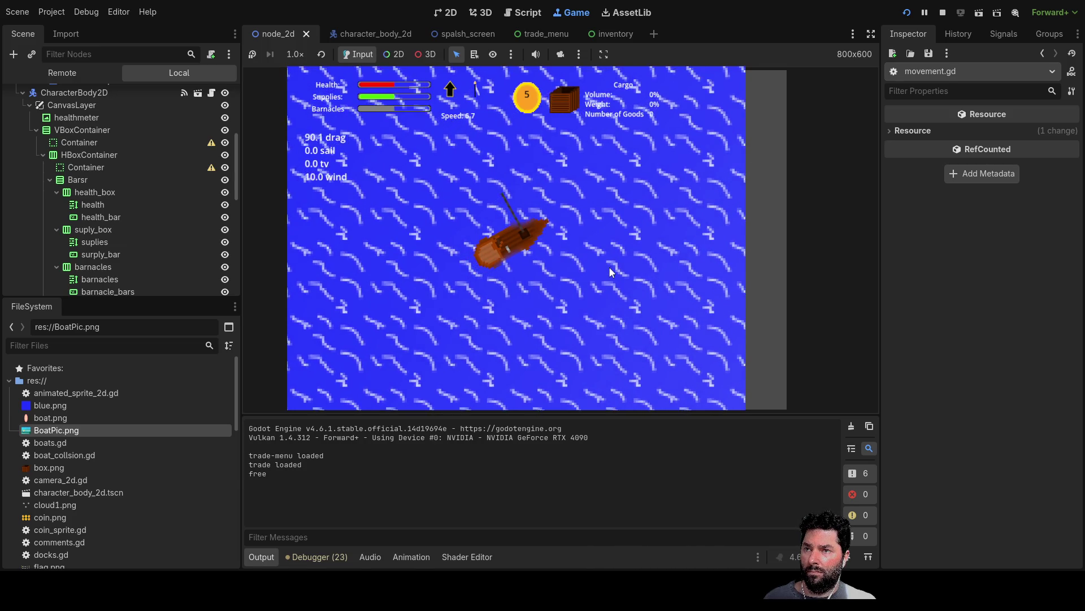
key(s)
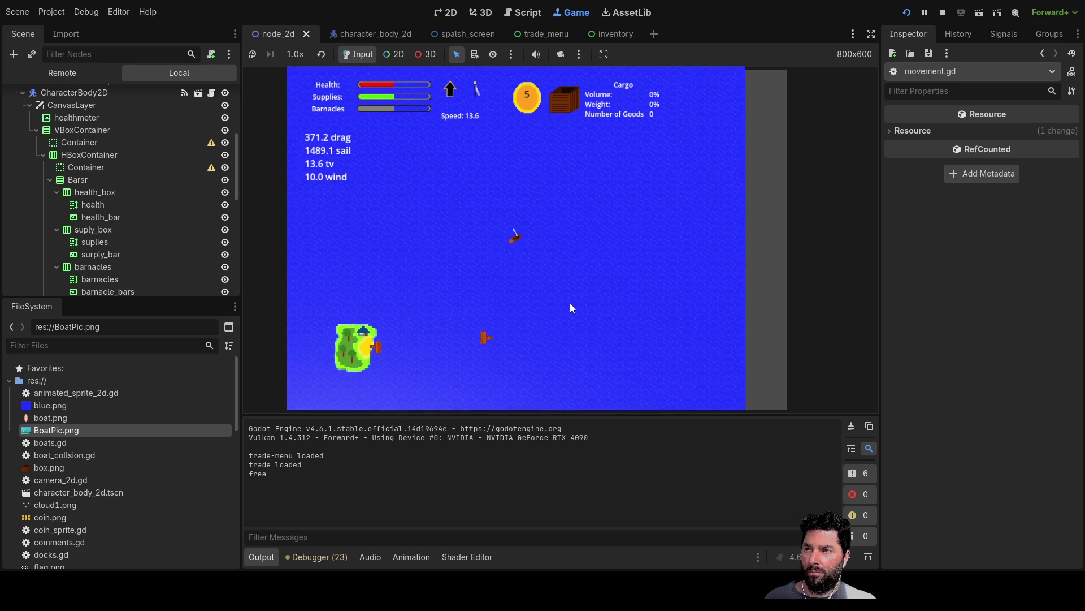
key(s)
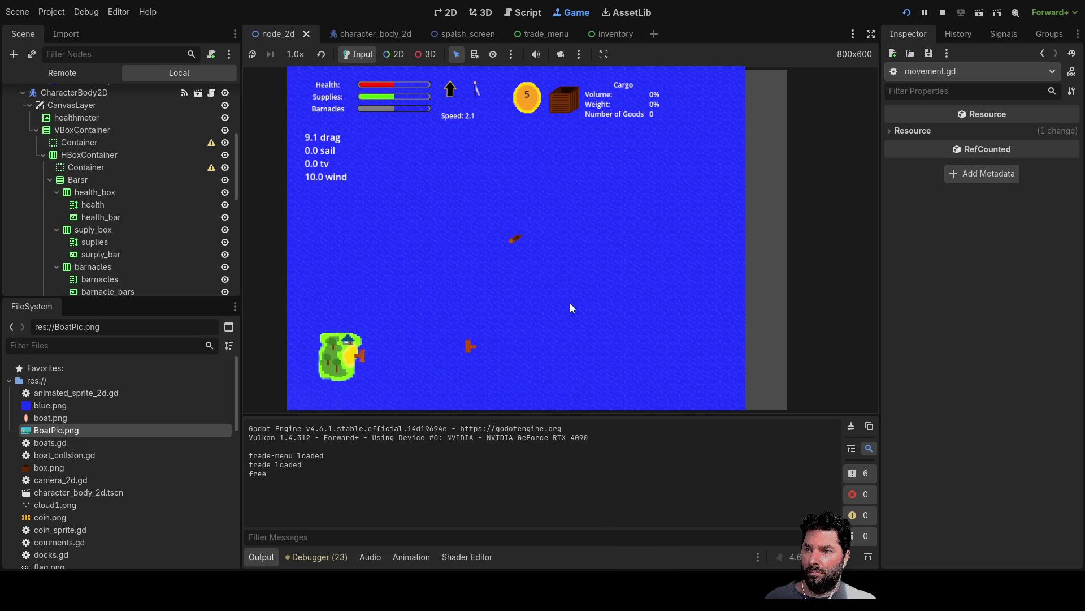
key(w)
key(a)
key(a)
key(a)
key(a)
key(a)
key(a)
key(a)
key(a)
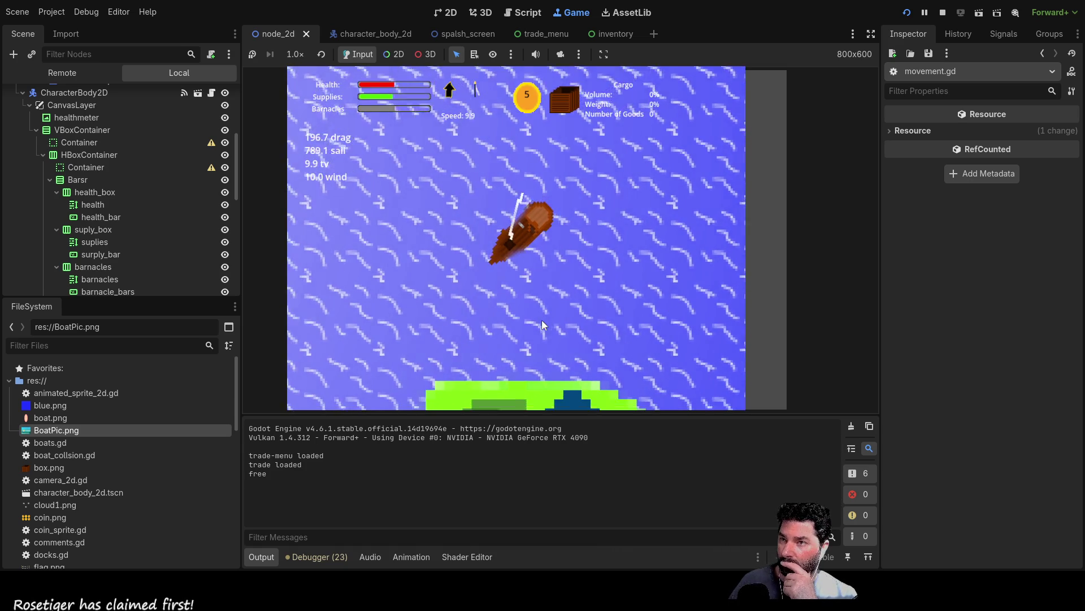
key(s)
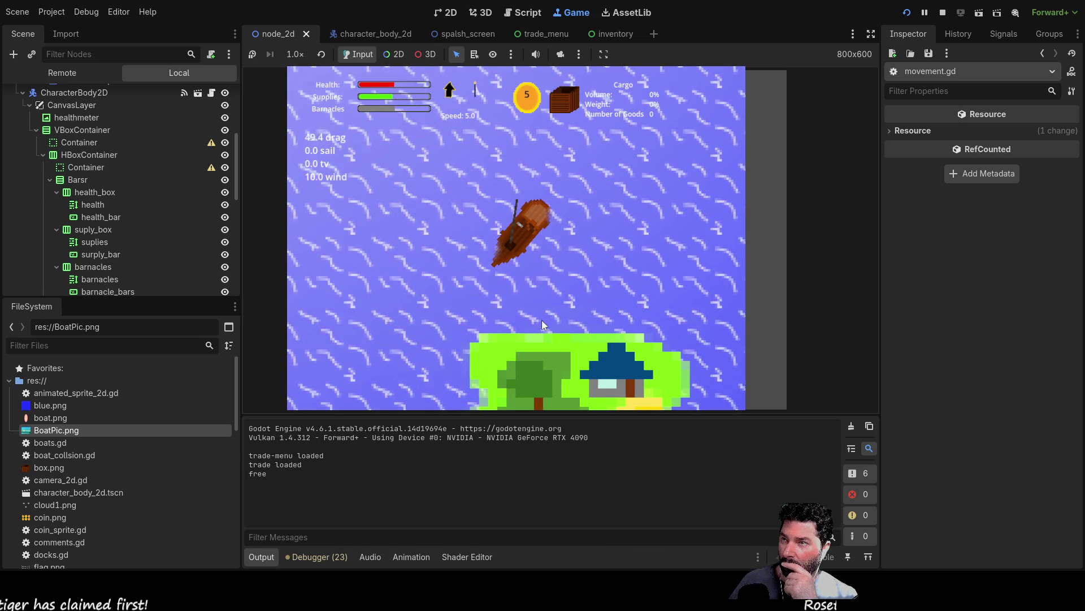
key(s)
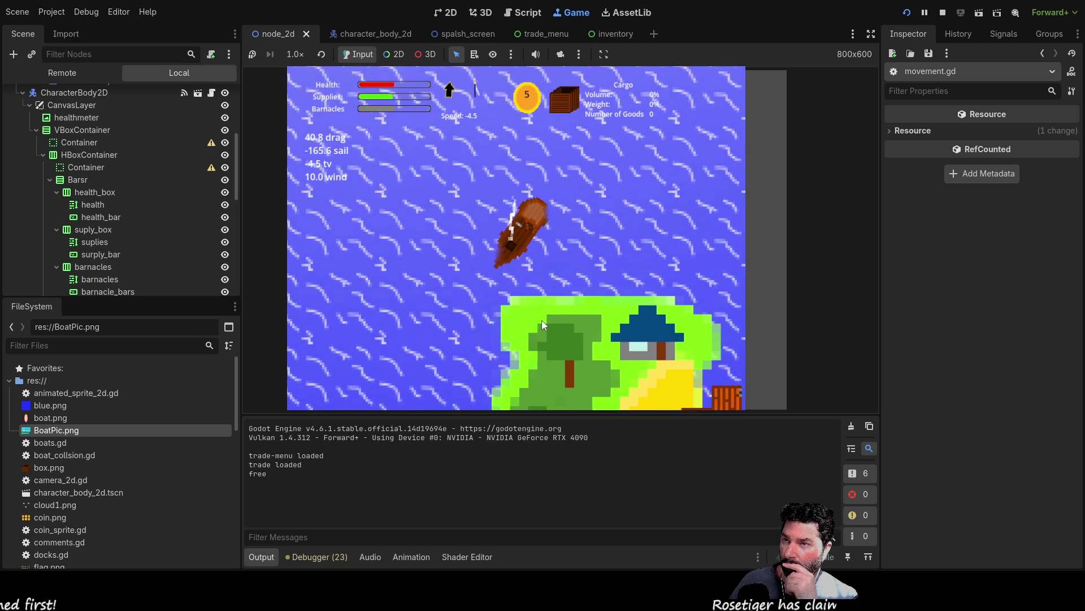
key(w)
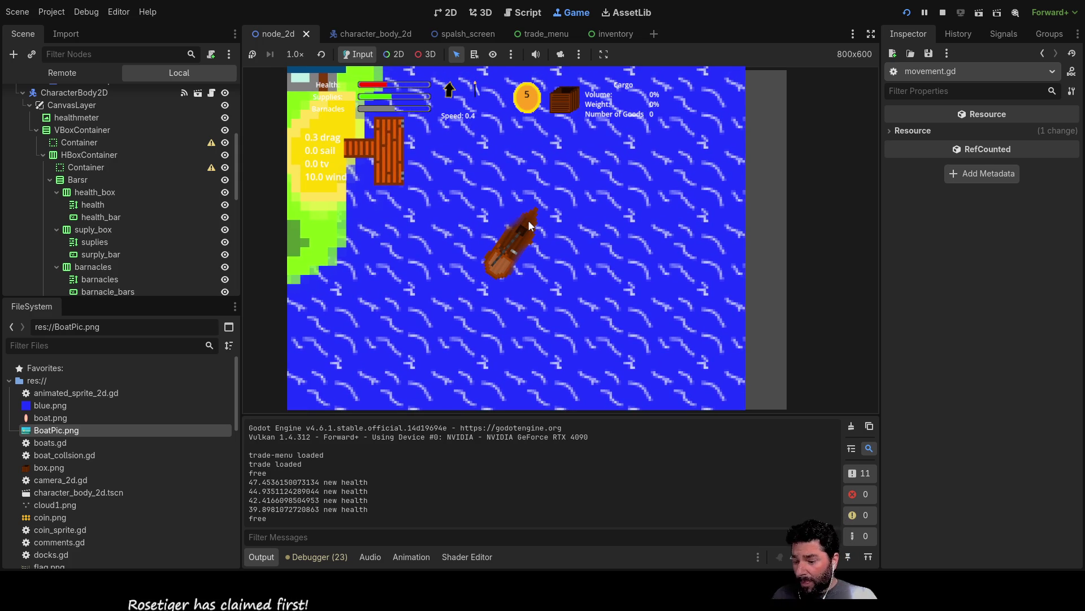
key(w)
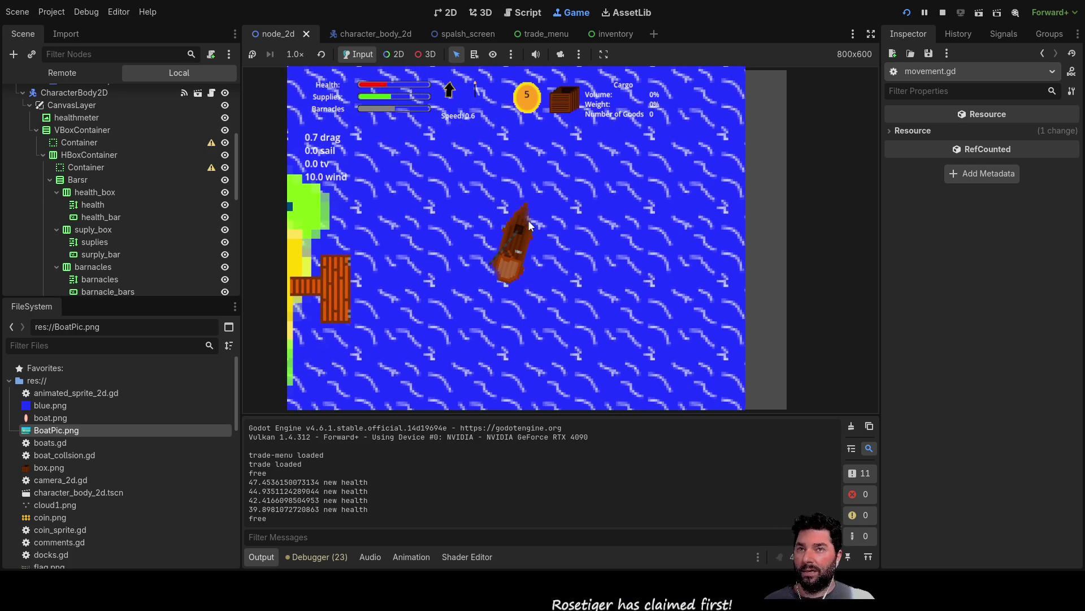
Stop the game, change projected_bow_area from 2.0 to 1.0 in movement.gd, and rerun the project
click(942, 13)
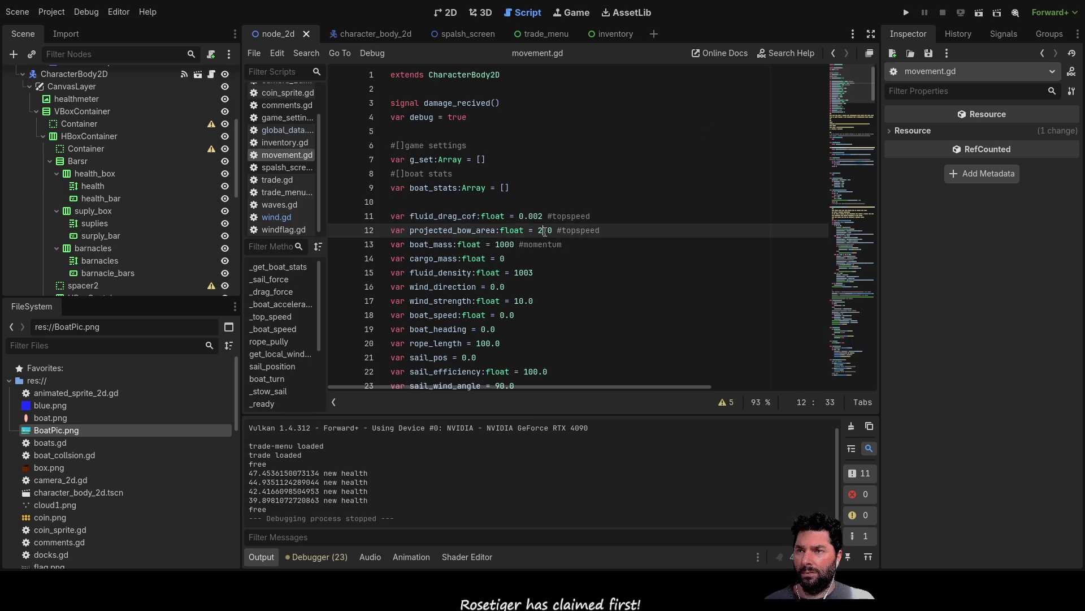
key(Down)
key(Down)
key(Down)
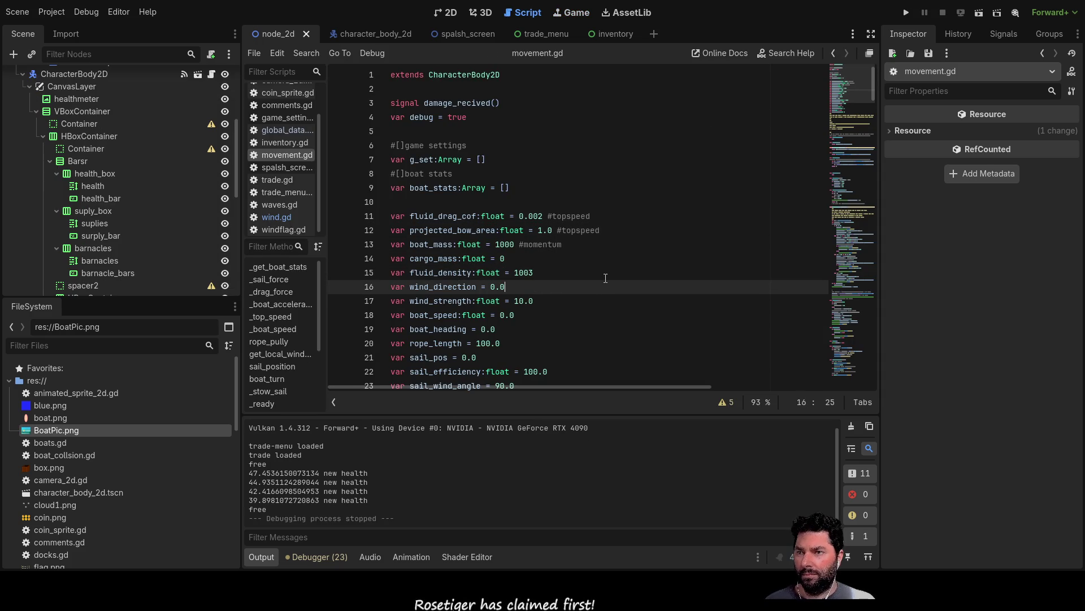
scroll(575, 253, down, 10)
scroll(575, 253, down, 5)
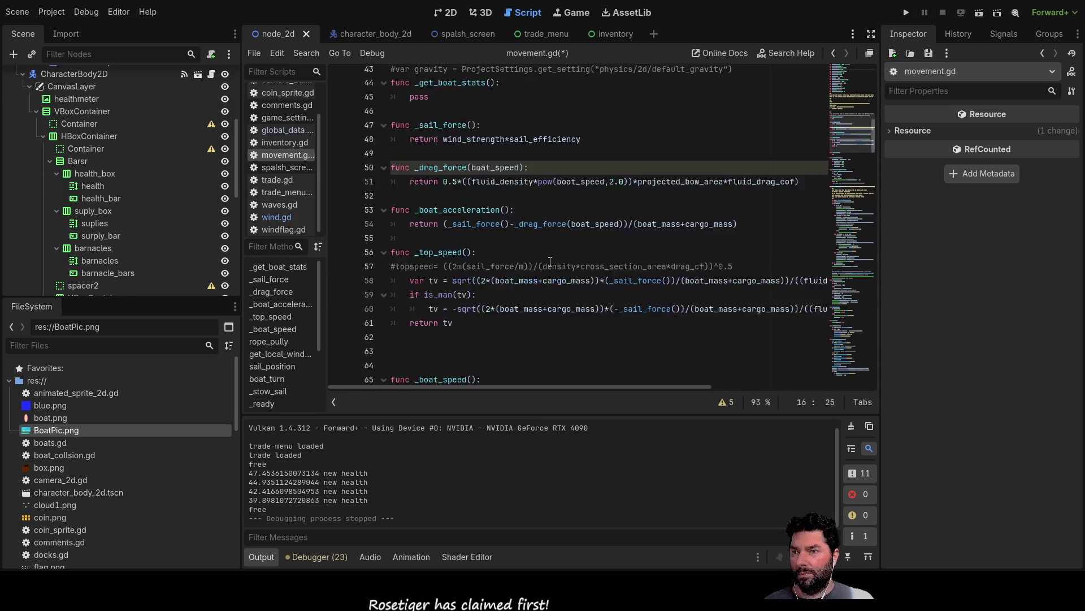
scroll(873, 115, up, 10)
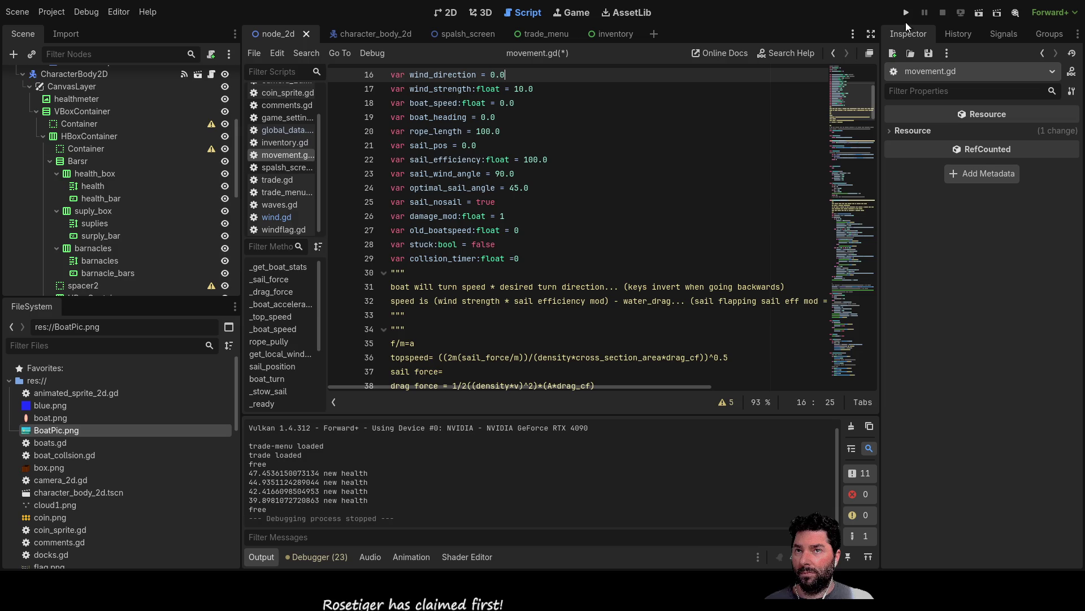
click(906, 12)
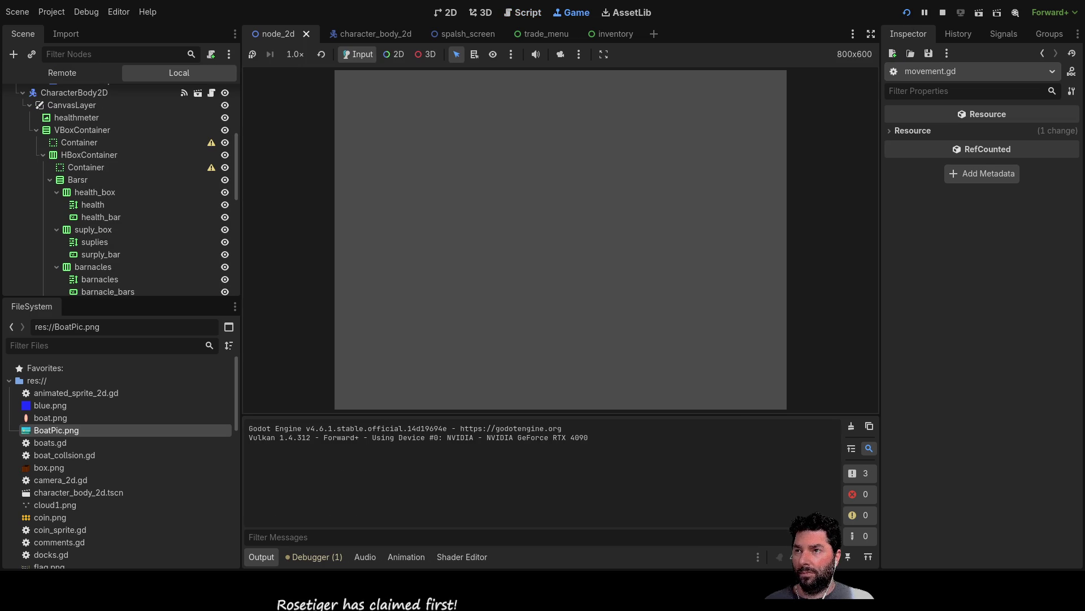
Sail diagonally to the dock, lowering the sail on approach, then end the run with F8
scroll(552, 312, up, 5)
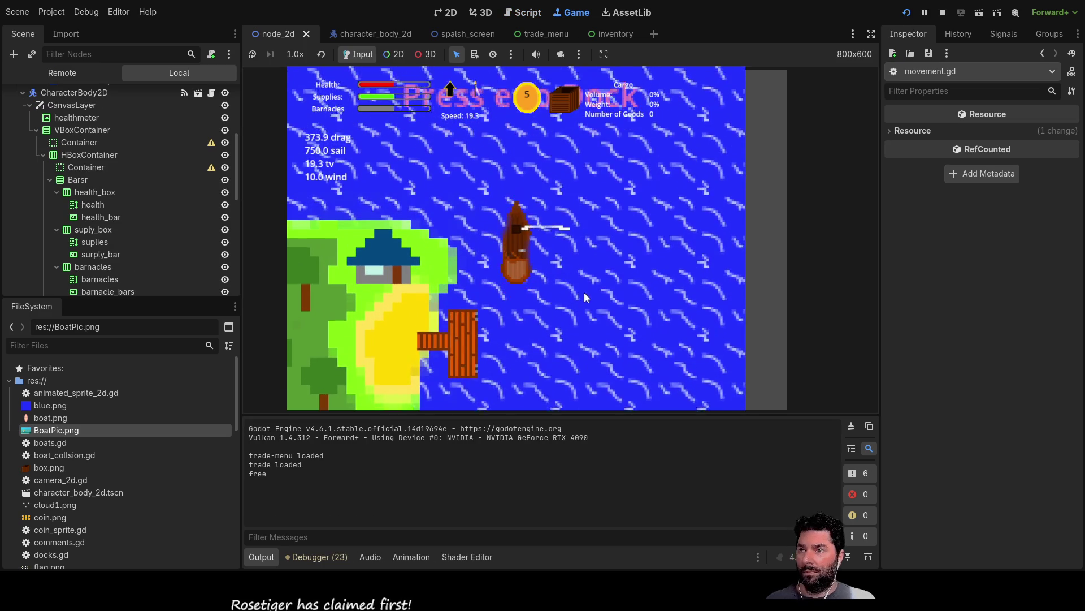
key(s)
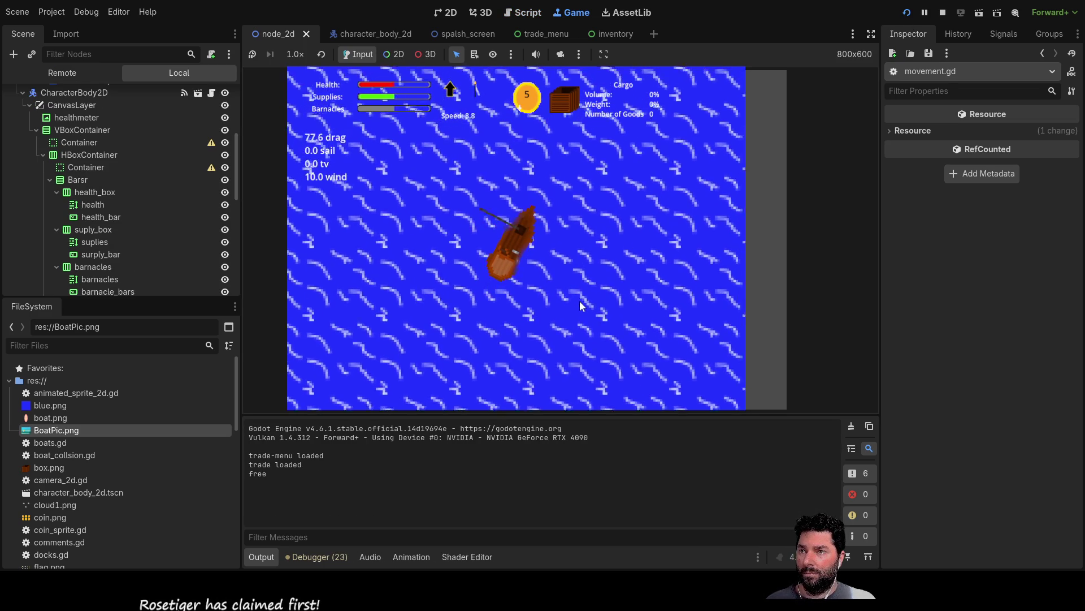
scroll(582, 297, down, 5)
key(w)
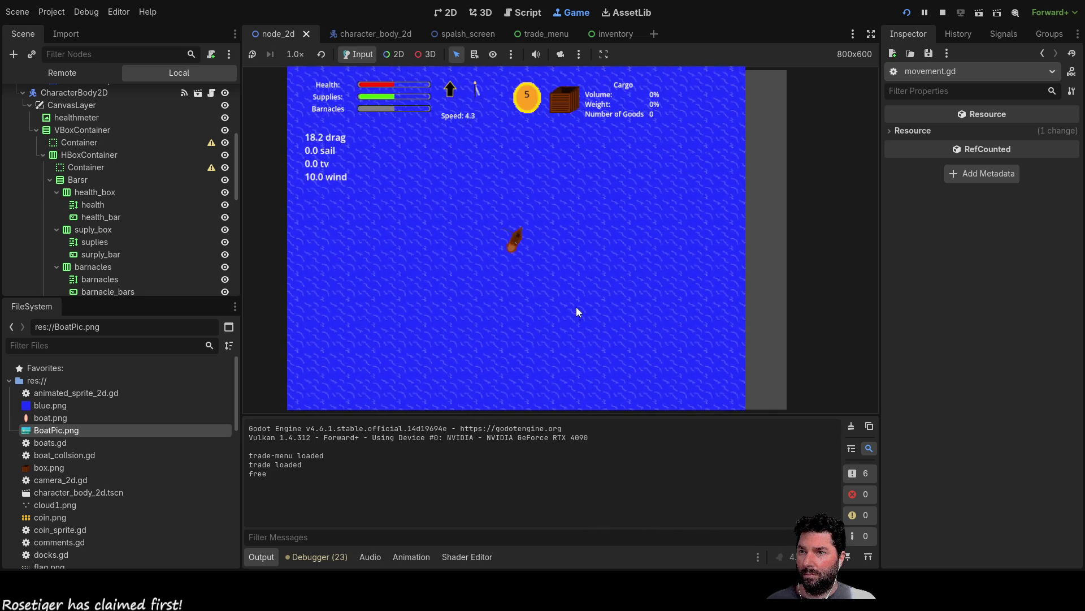
key(w)
key(d)
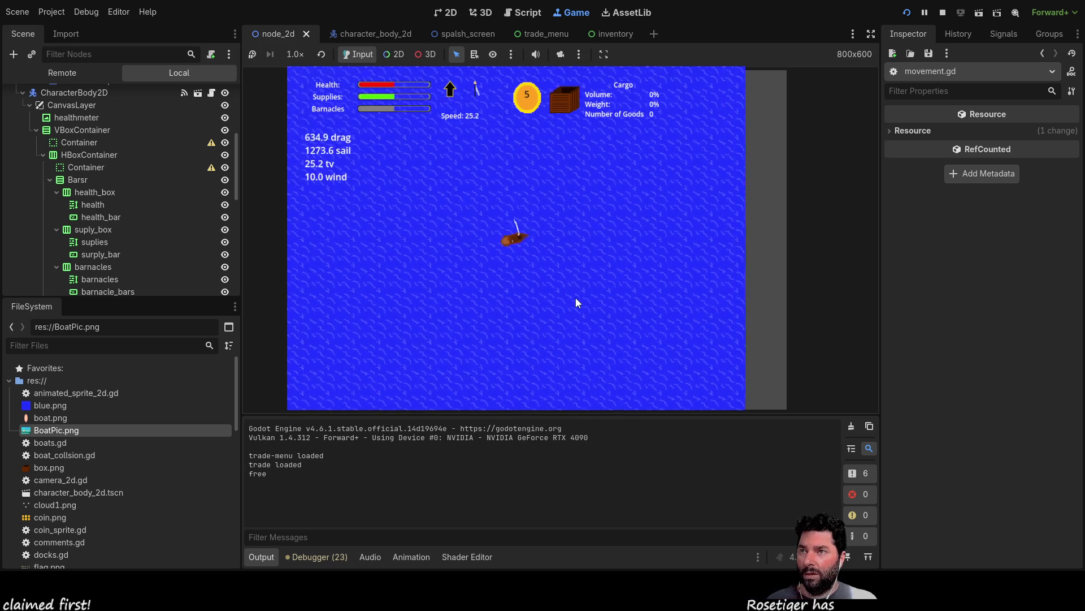
key(d)
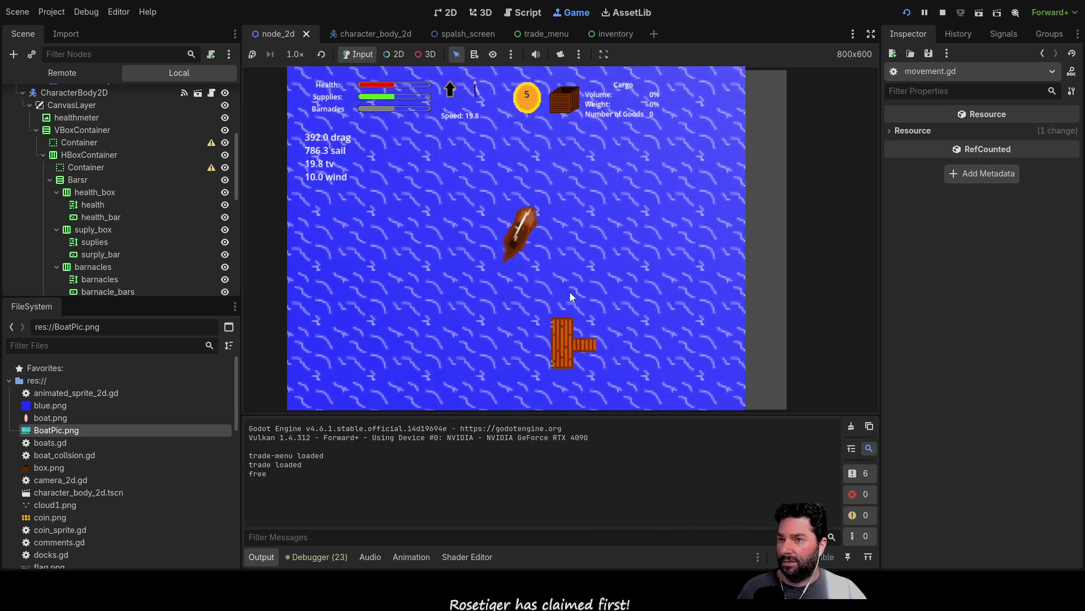
key(s)
key(a)
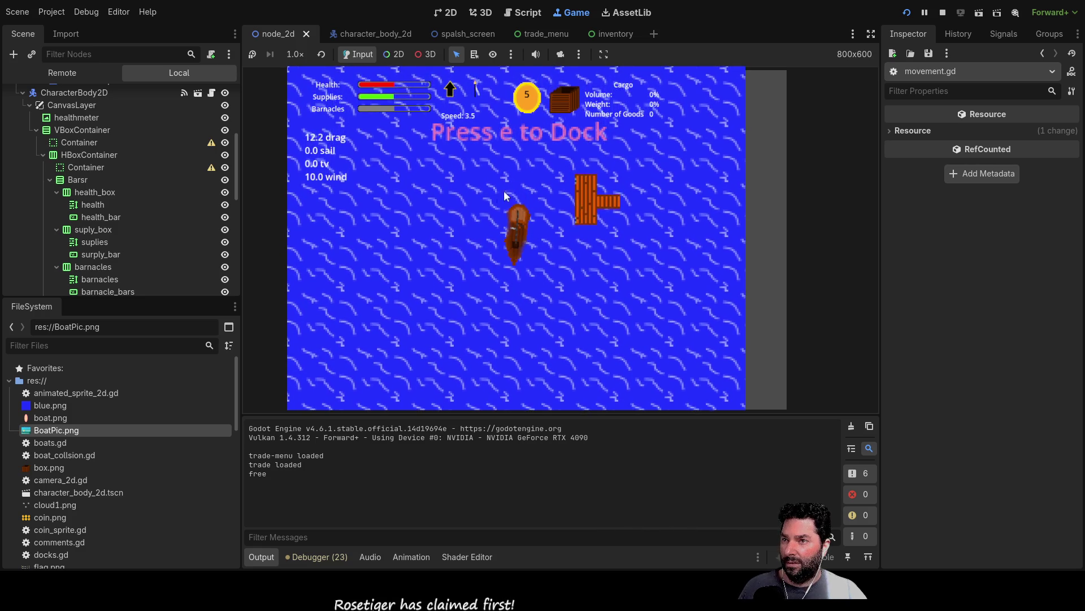
key(F8)
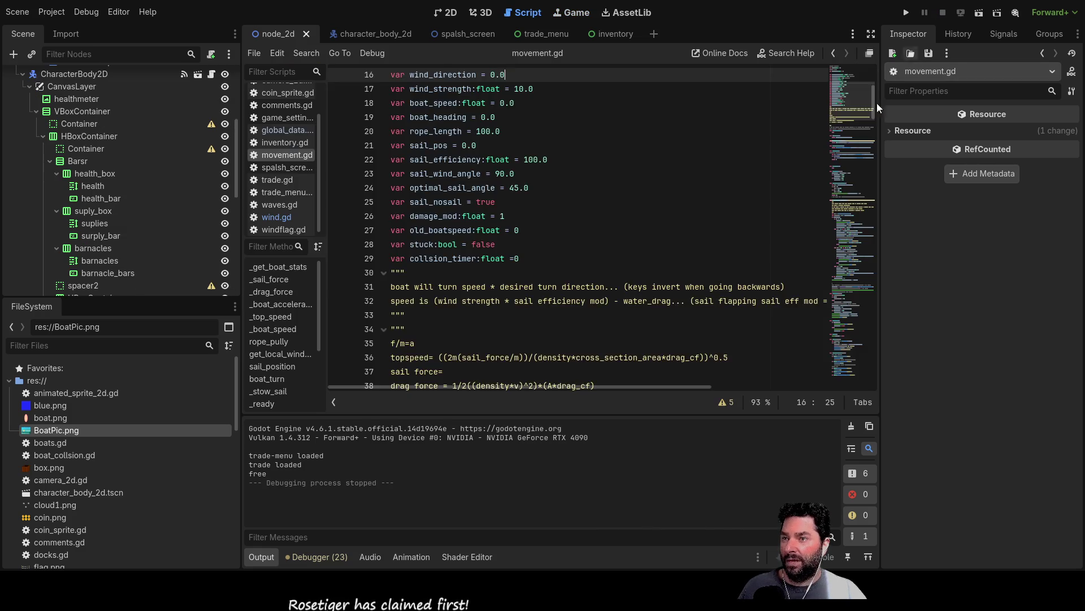
In _physics_process, prefix the velocity.x sin expression on line 192 with 2*
scroll(570, 308, up, 3)
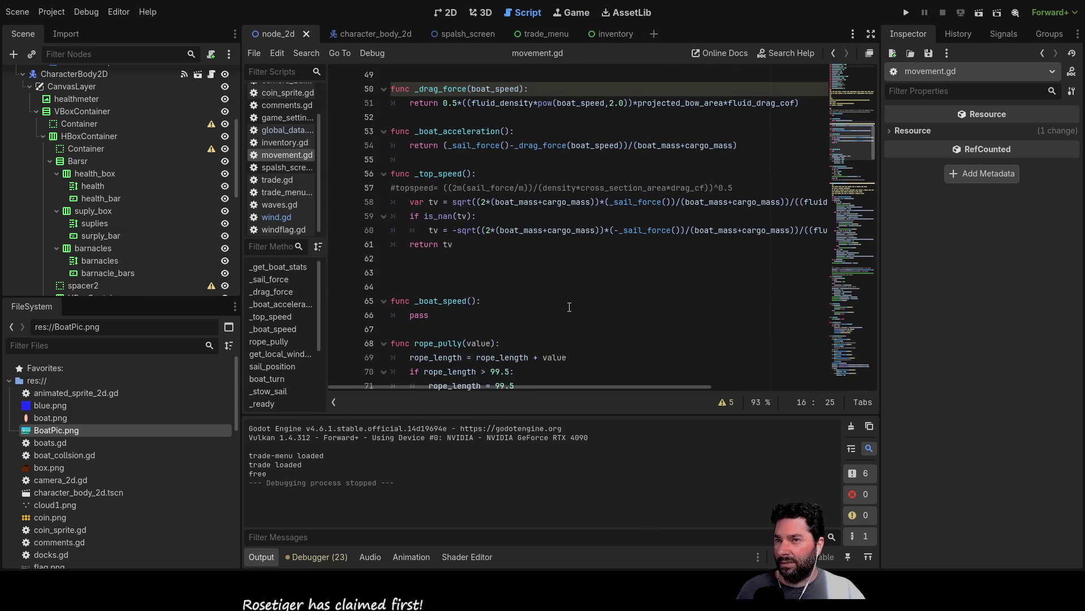
scroll(512, 306, down, 15)
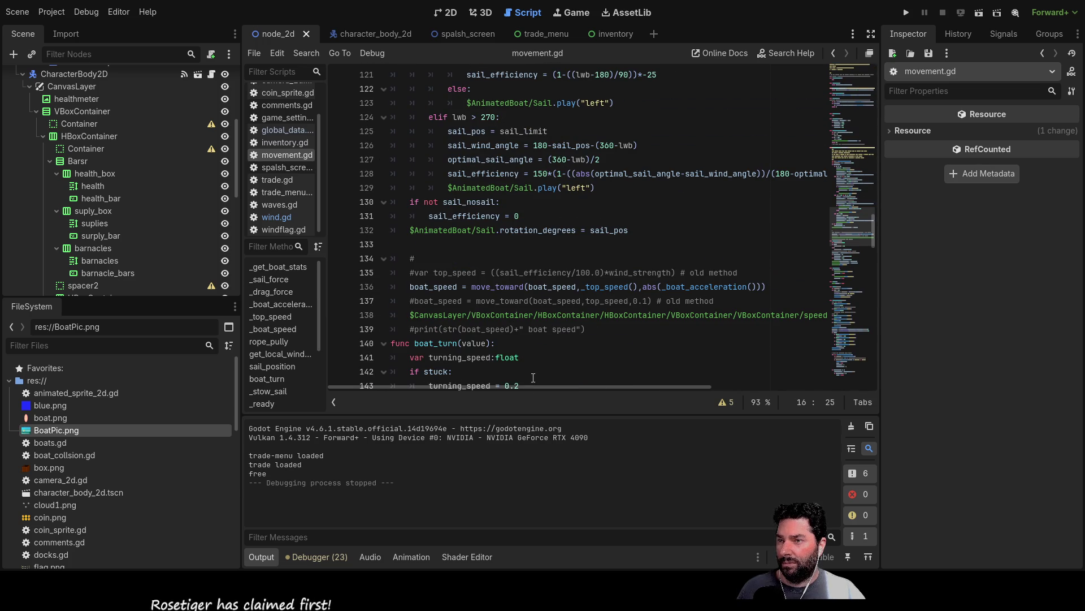
scroll(530, 329, down, 2)
scroll(530, 329, down, 7)
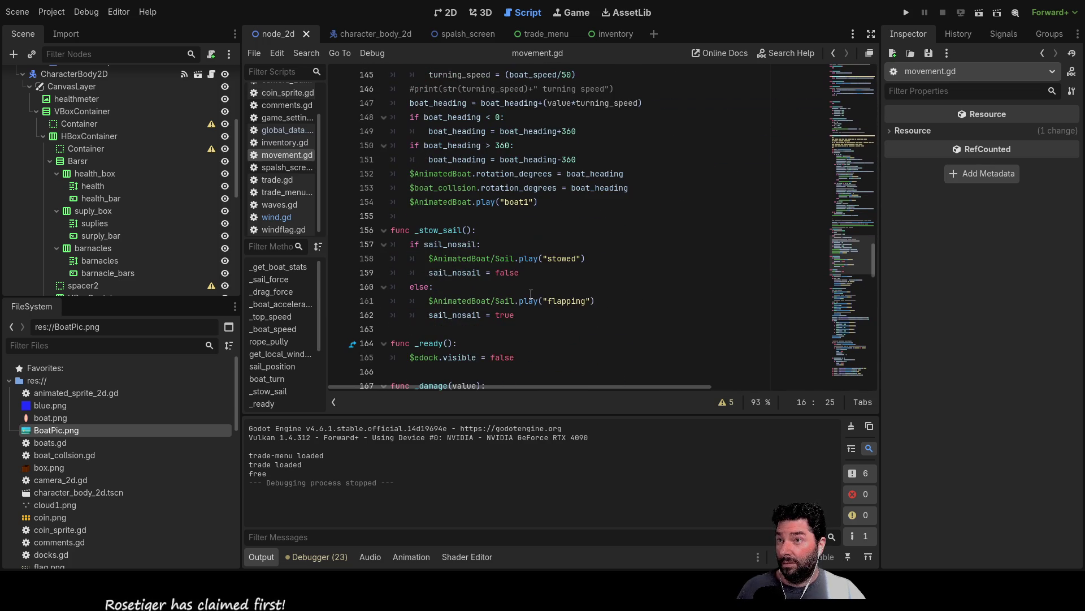
scroll(532, 287, down, 5)
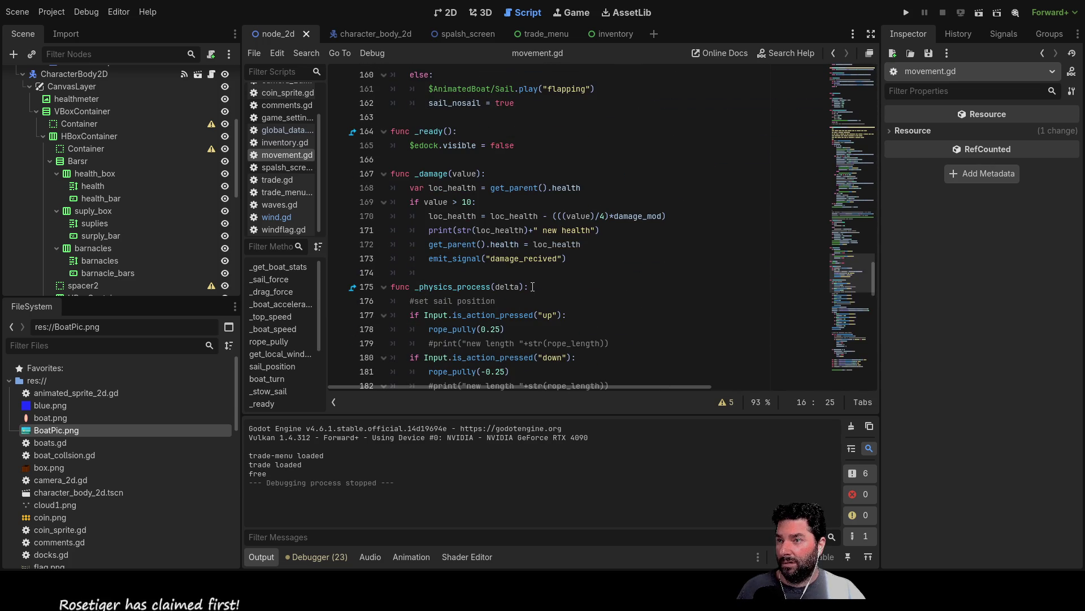
scroll(532, 286, down, 5)
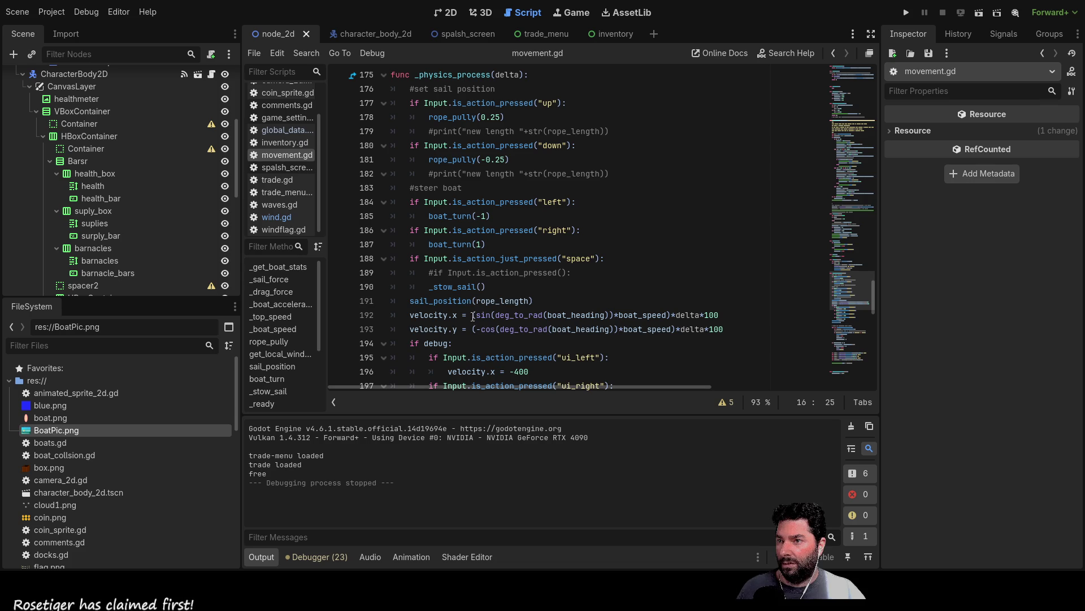
click(472, 343)
click(469, 316)
key(Right)
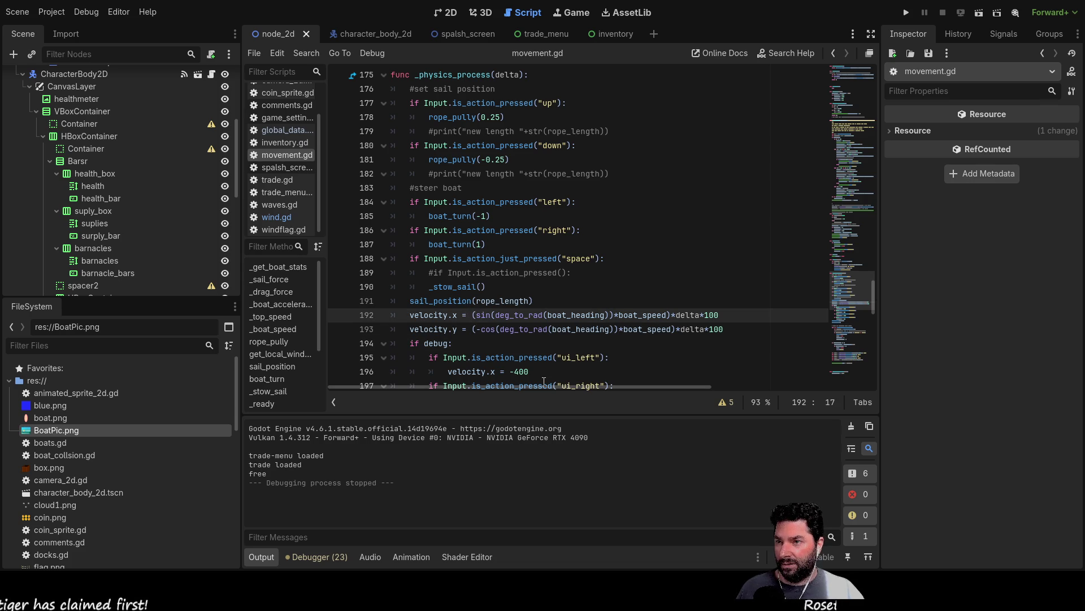
key(Left)
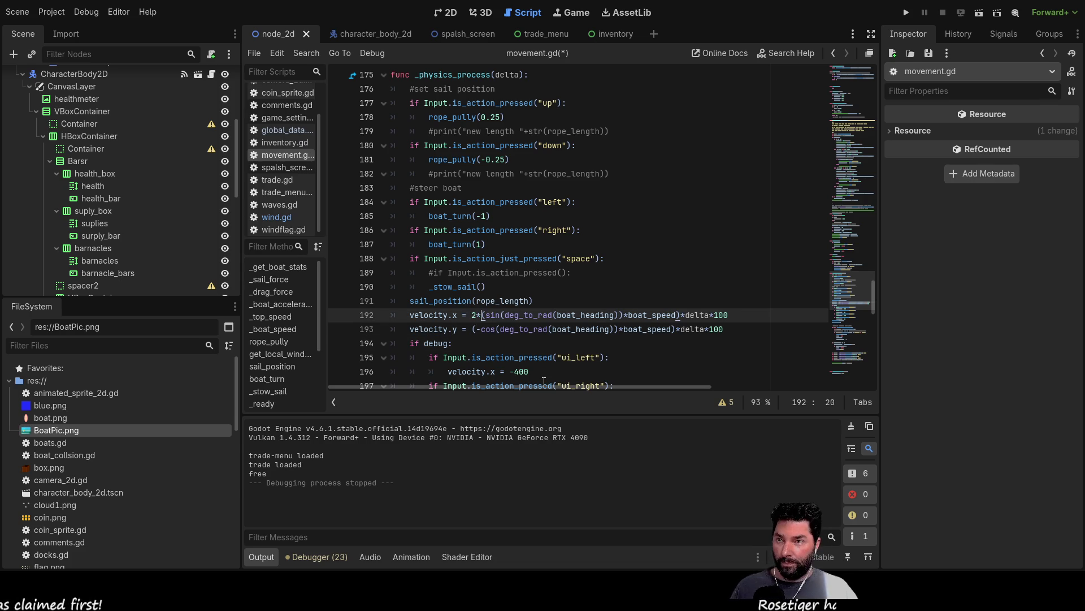
text(2*)
Prefix the velocity.y -cos expression on line 193 with 2* and run the project
key(Down)
text(2*)
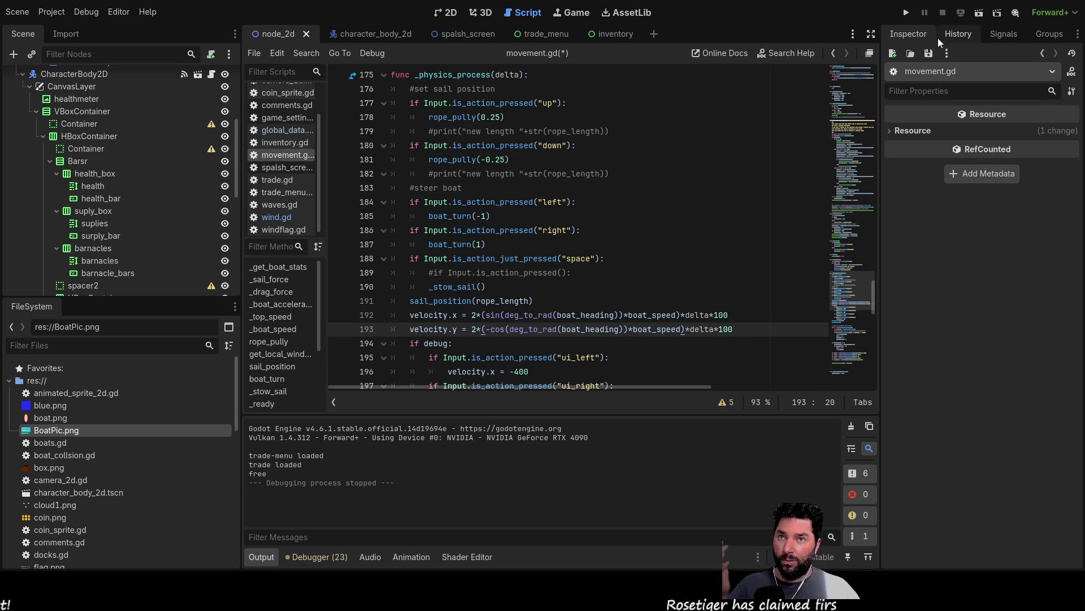
click(913, 15)
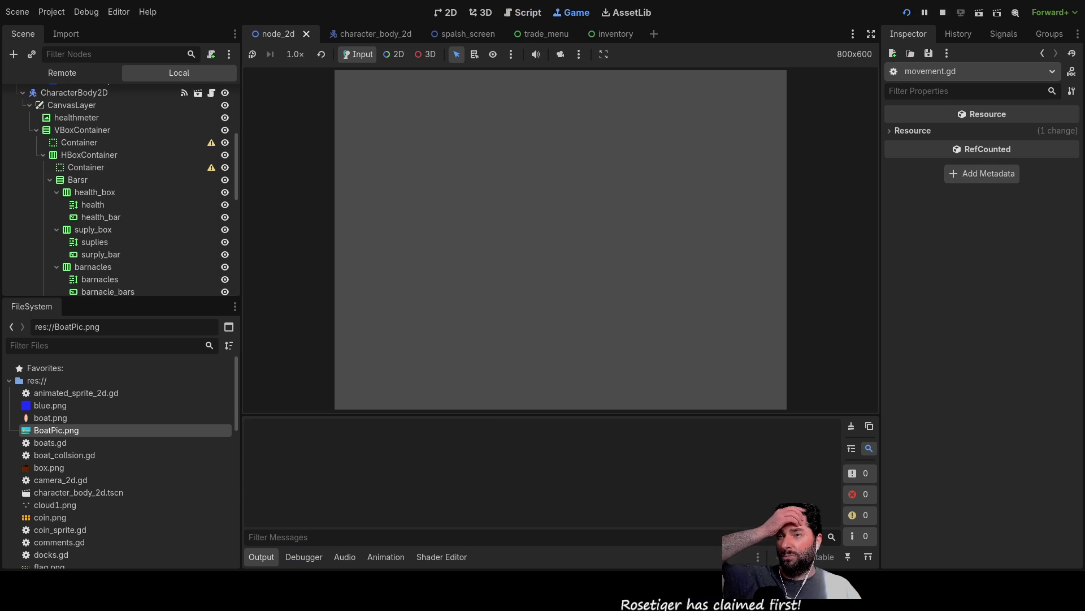
Start gameplay and steer the doubled-speed boat around, stowing and raising the sail
click(412, 87)
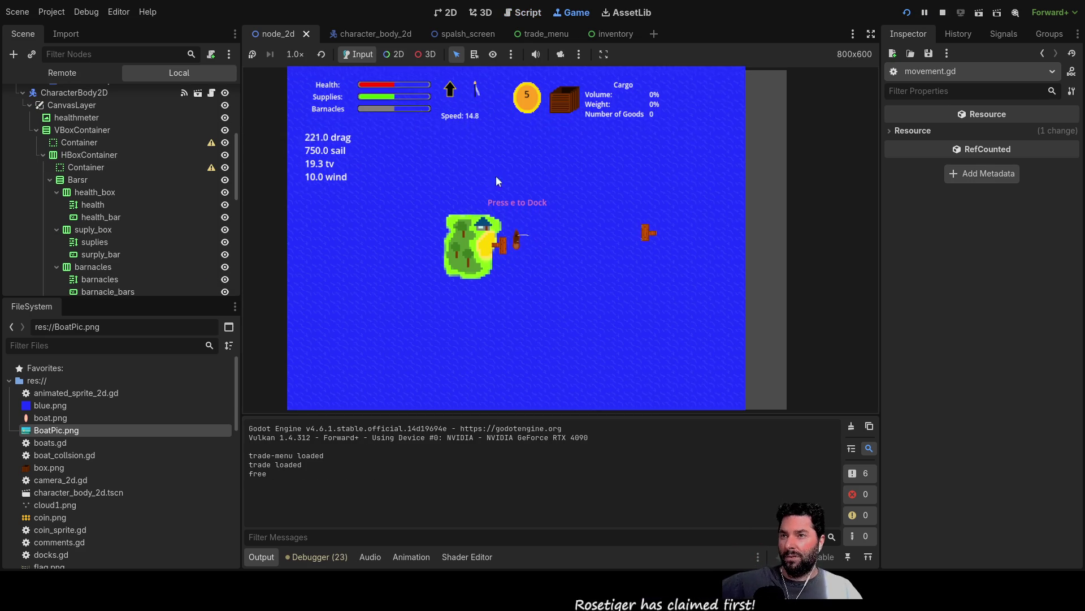
key(Left)
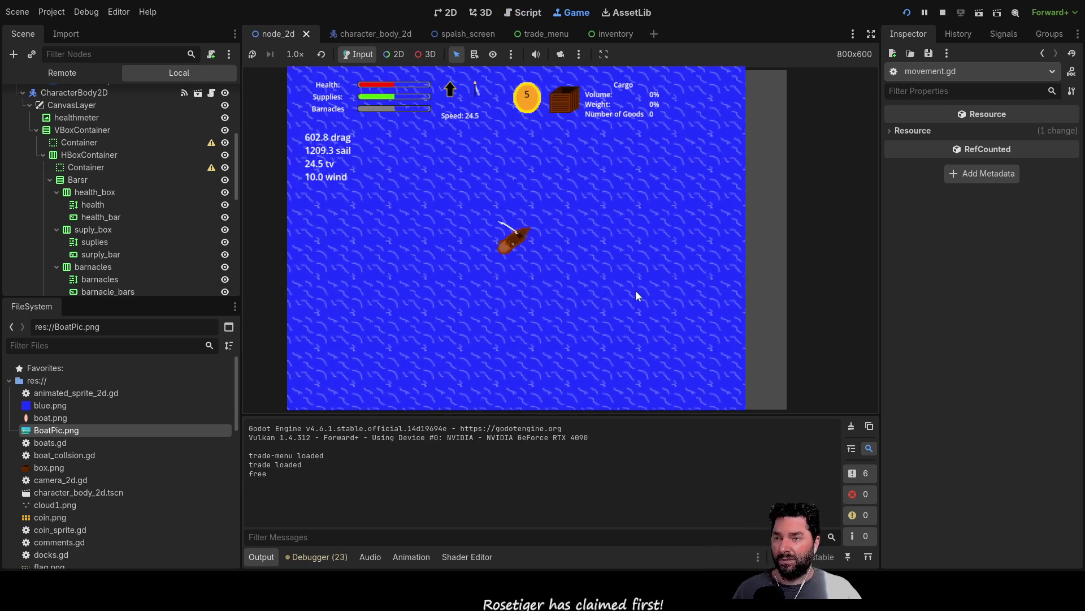
key(Left)
key(Right)
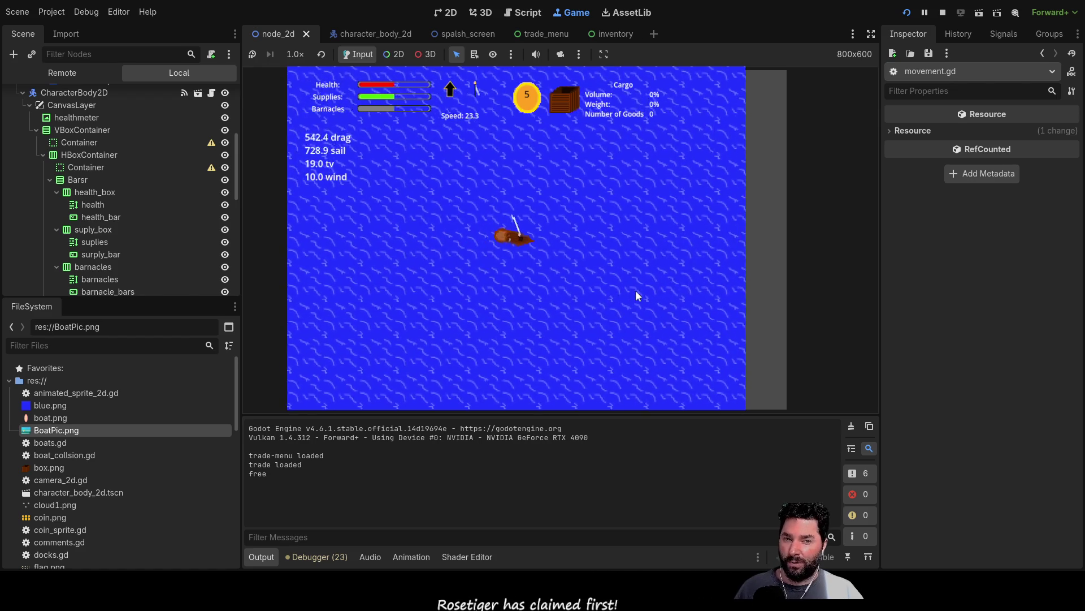
key(Right)
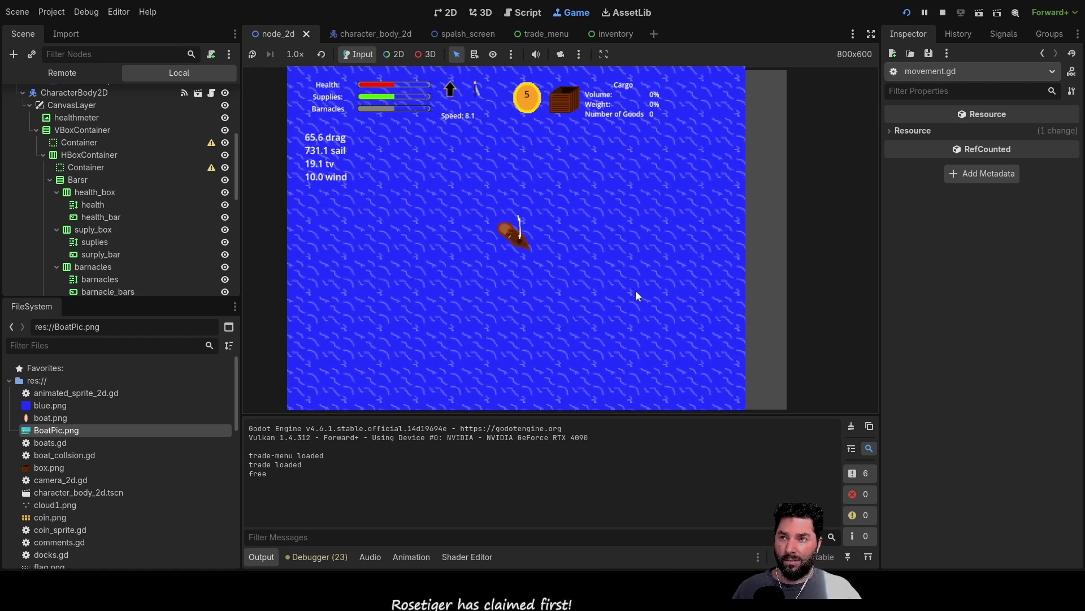
key(Down)
key(Up)
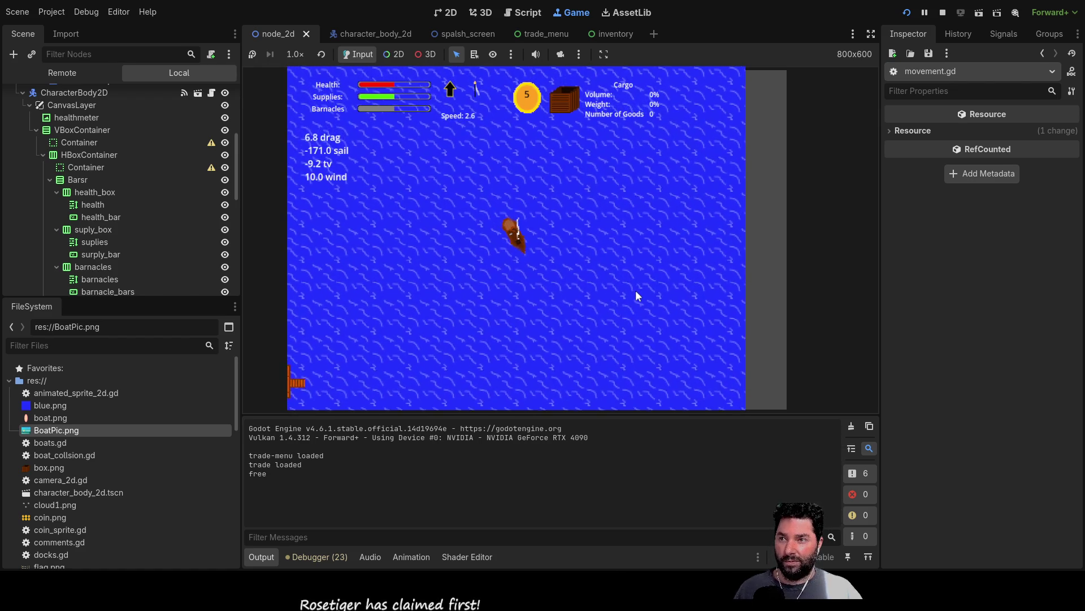
key(Down)
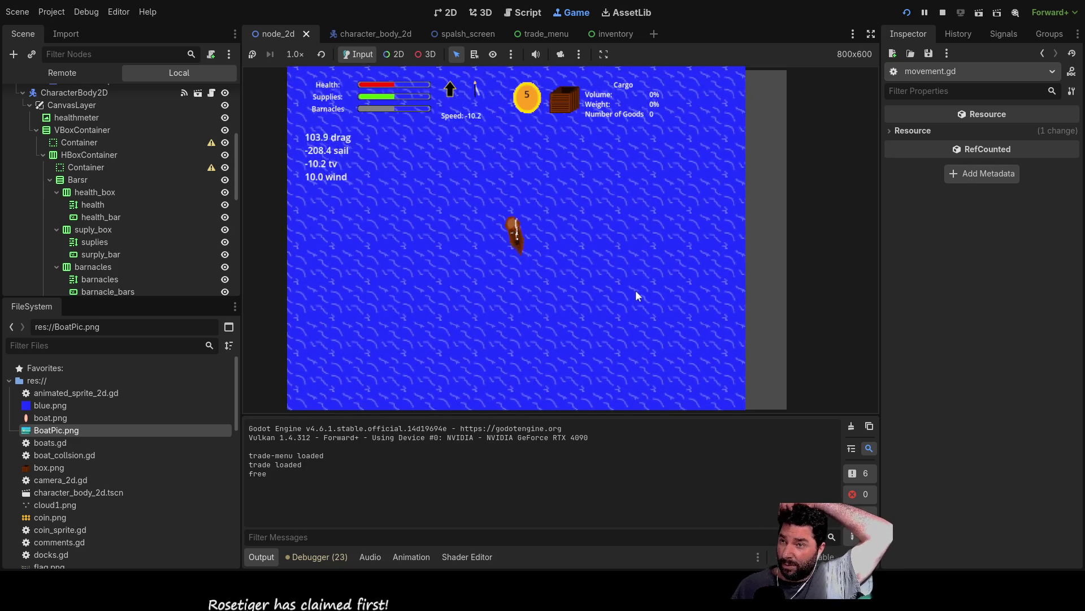
key(Up)
key(Right)
key(Right)
key(Right)
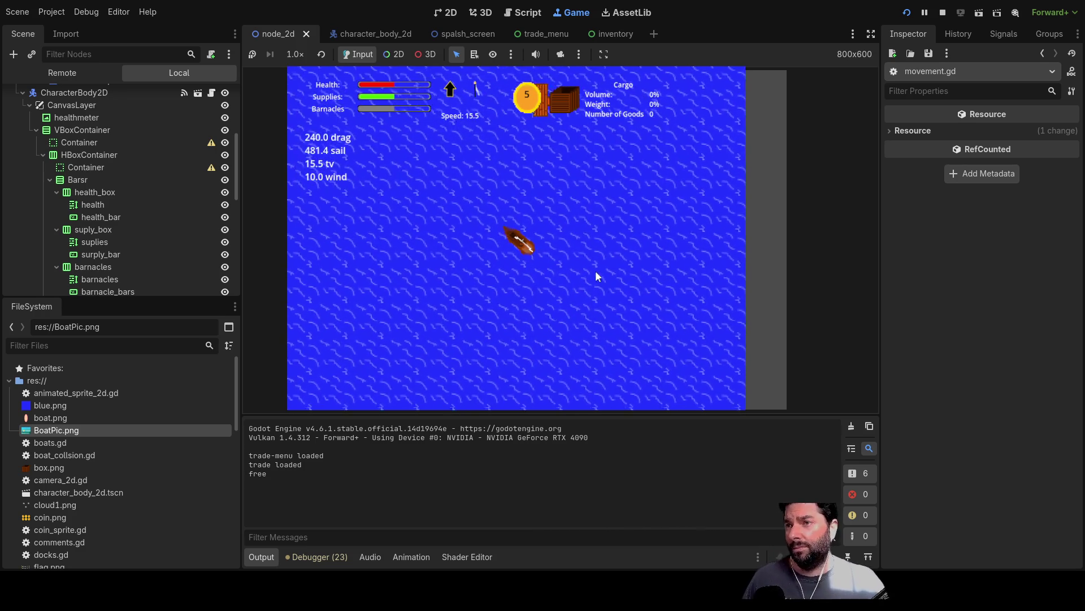
Dock the boat at the island with E, sail it away, then stop the game with F8
scroll(595, 270, up, 2)
key(Left)
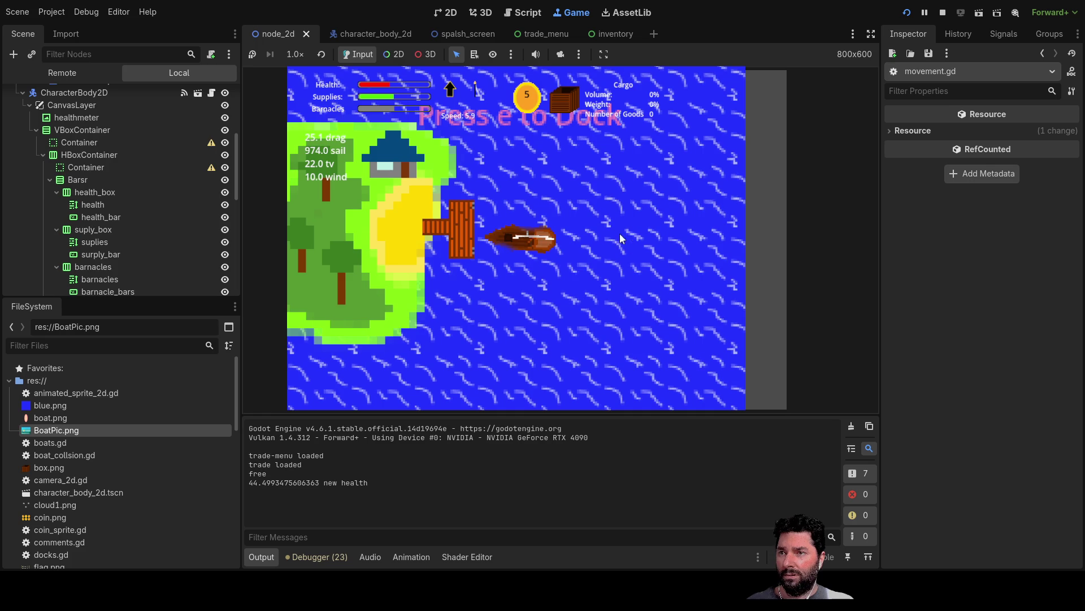
key(e)
key(Left)
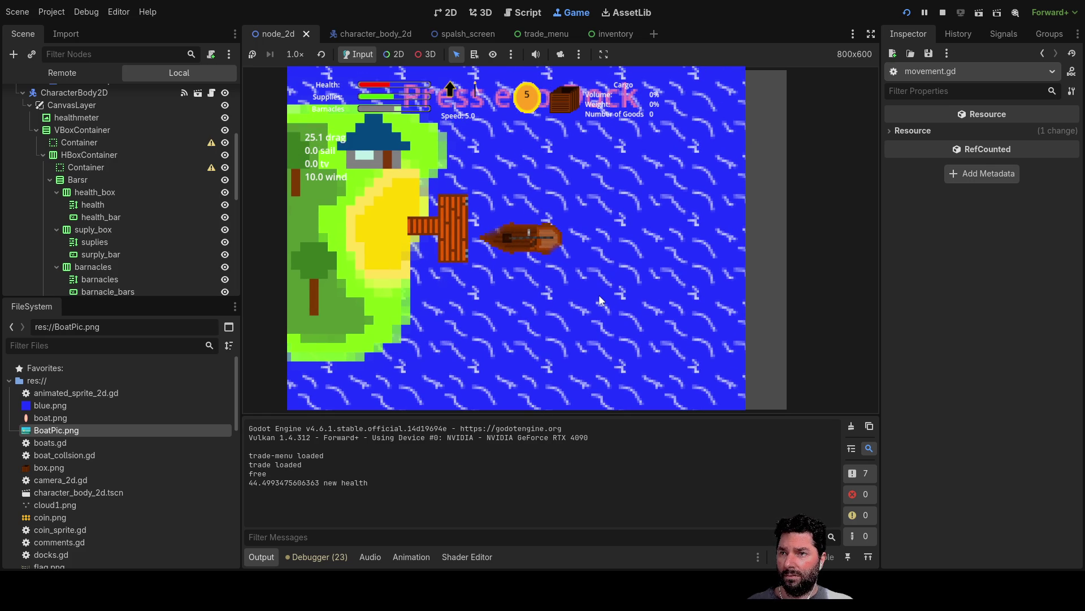
key(Left)
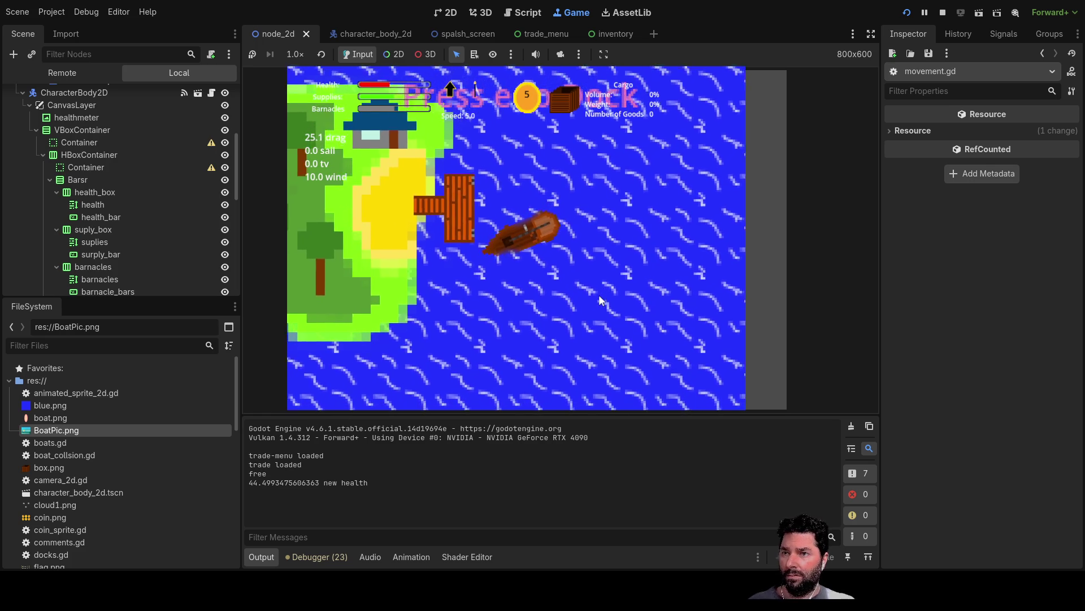
key(Left)
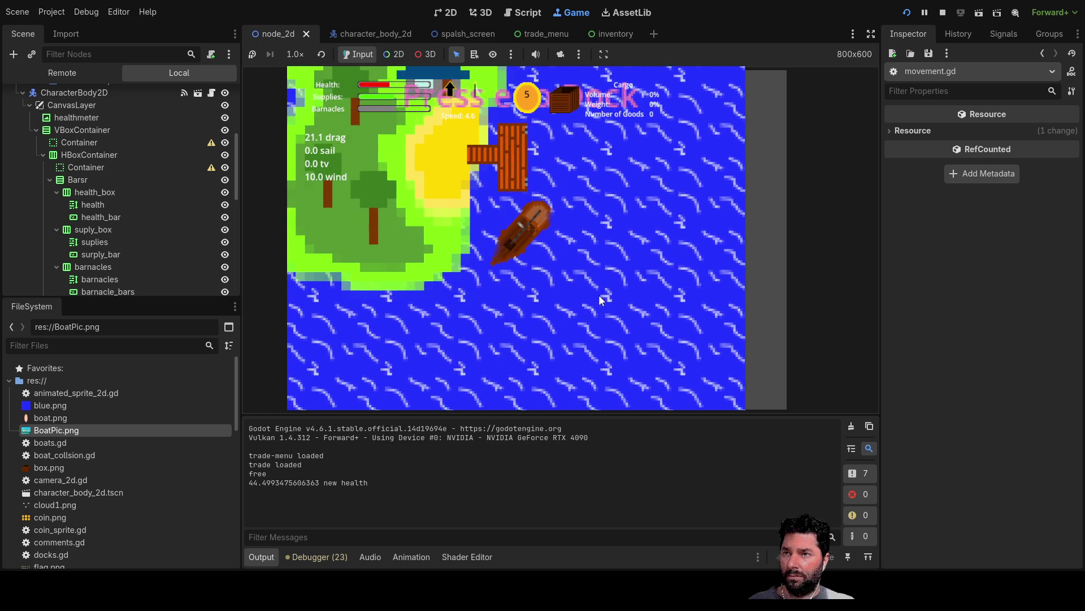
key(Left)
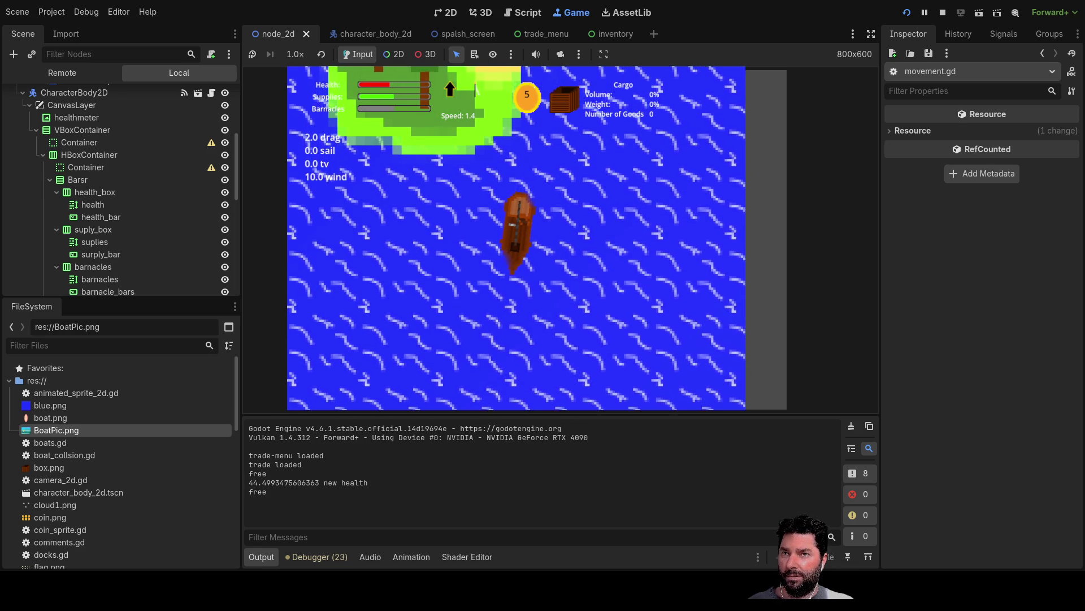
key(F8)
scroll(469, 309, up, 10)
scroll(514, 283, up, 5)
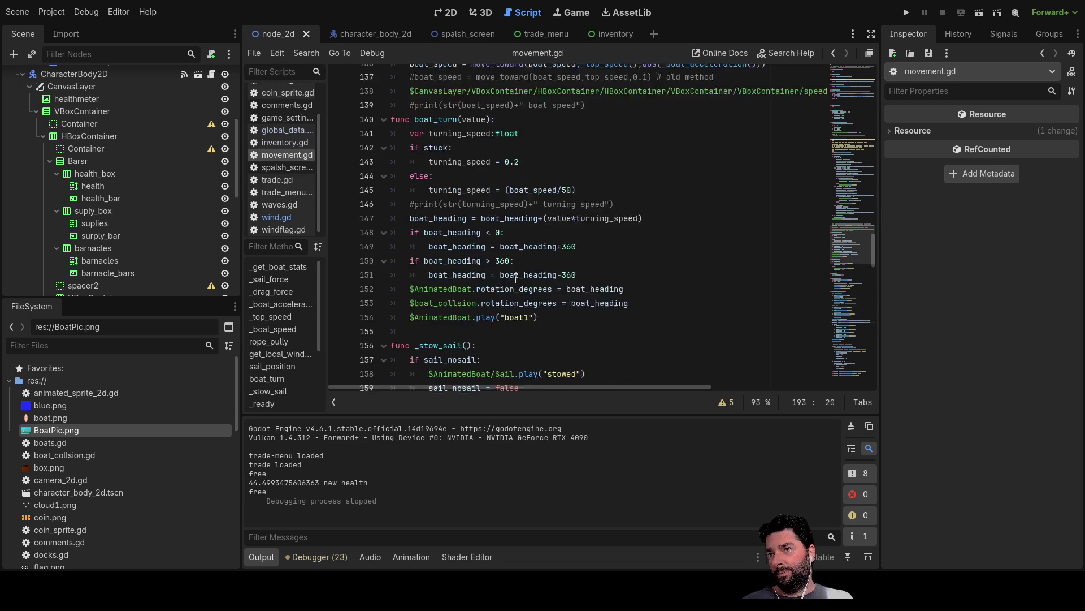
scroll(507, 273, up, 12)
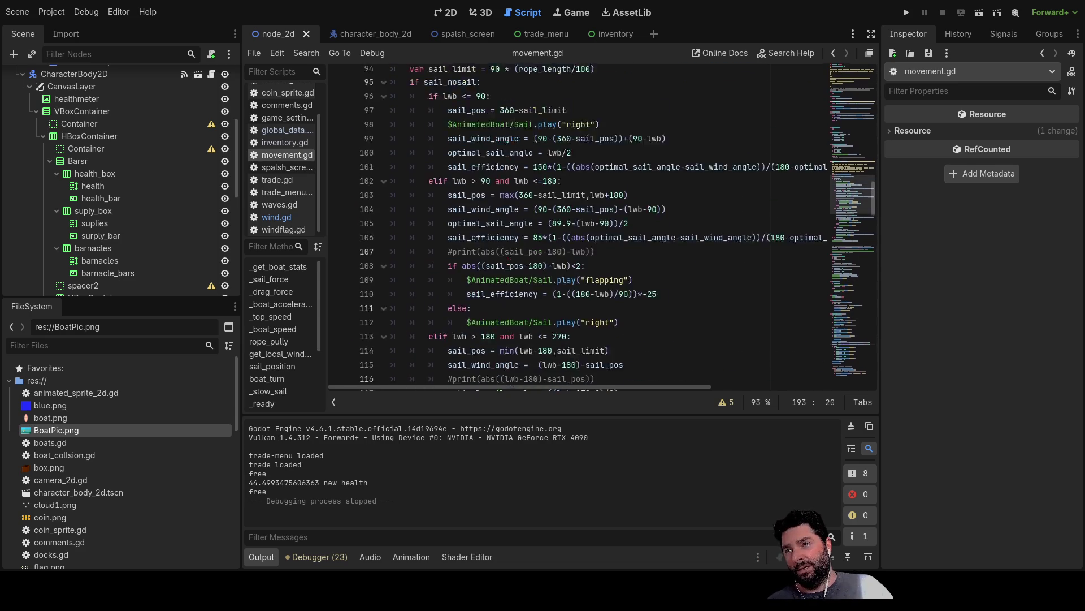
scroll(509, 259, up, 6)
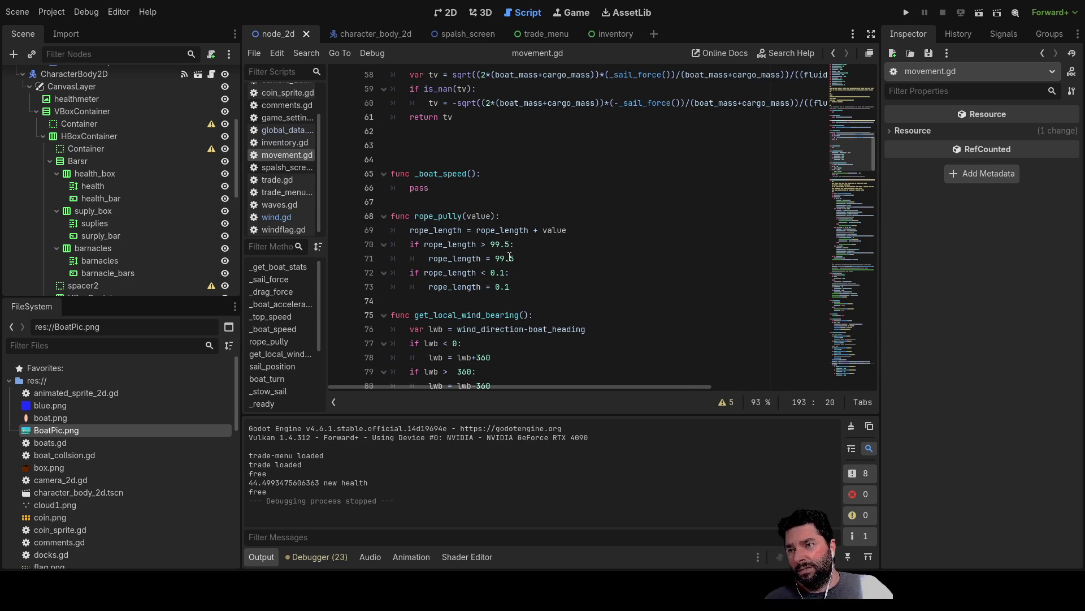
scroll(509, 257, up, 6)
scroll(510, 254, up, 13)
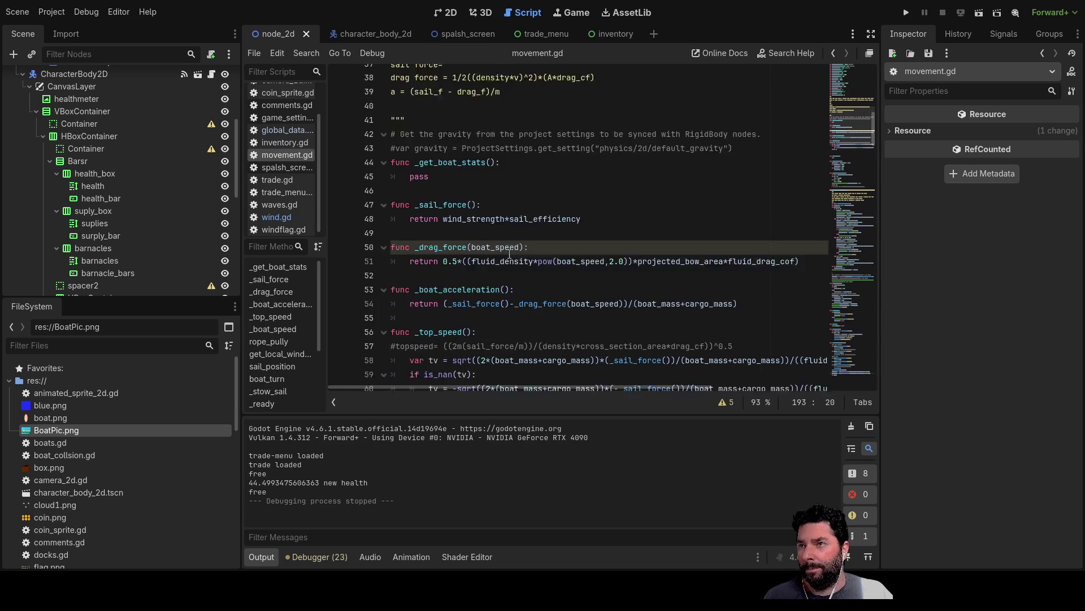
scroll(510, 249, down, 5)
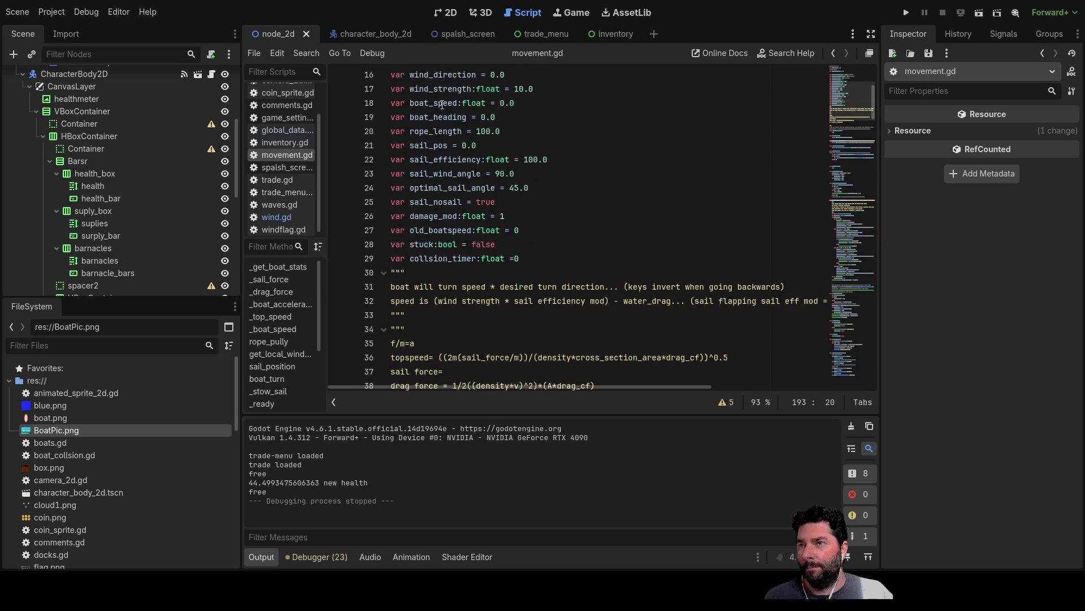
double_click(431, 217)
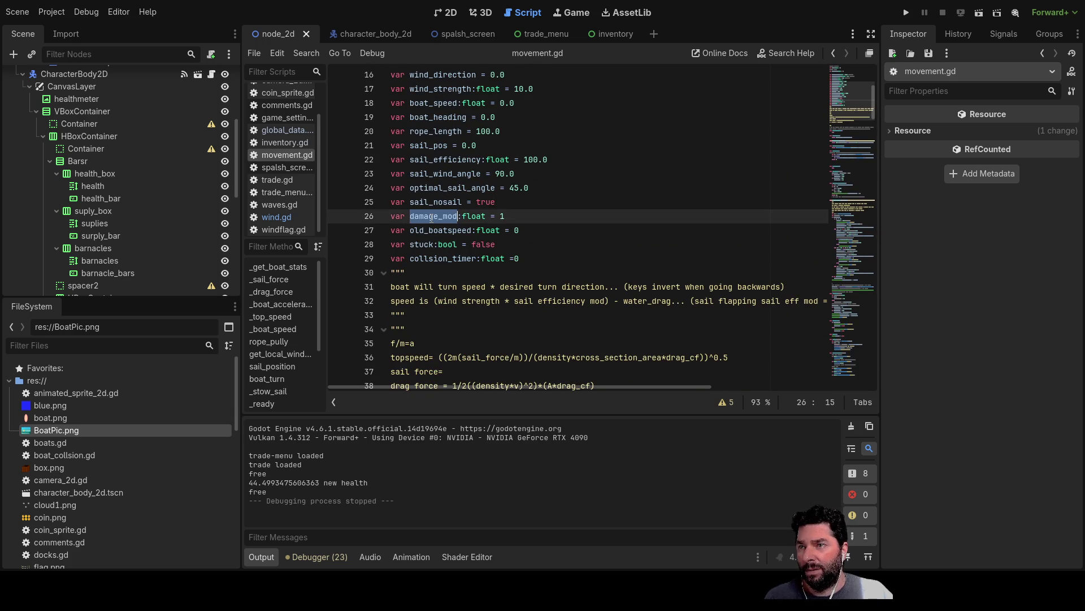
scroll(466, 315, down, 20)
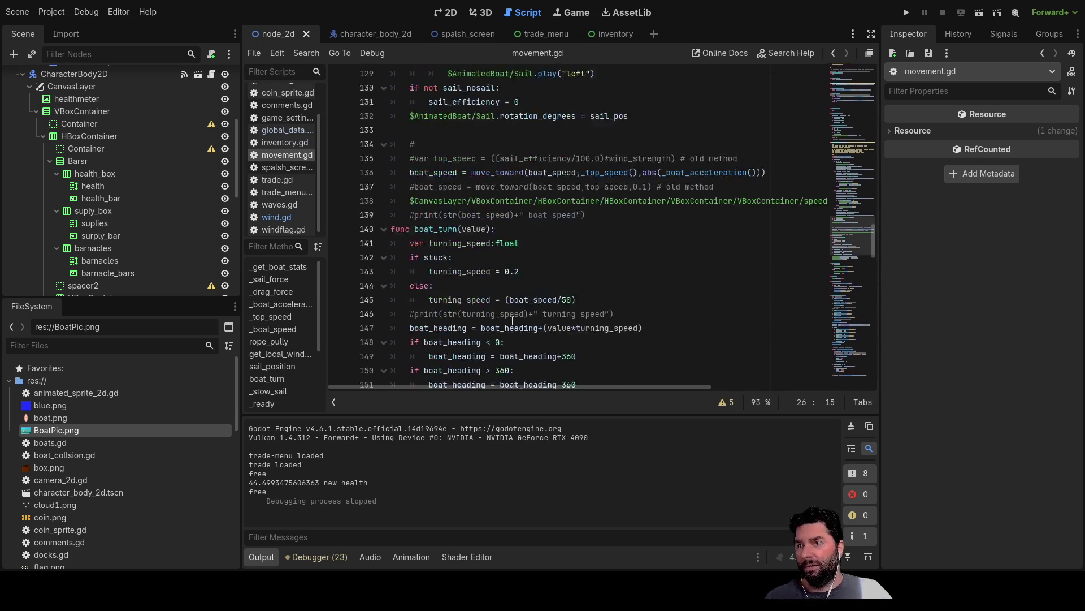
scroll(512, 316, down, 20)
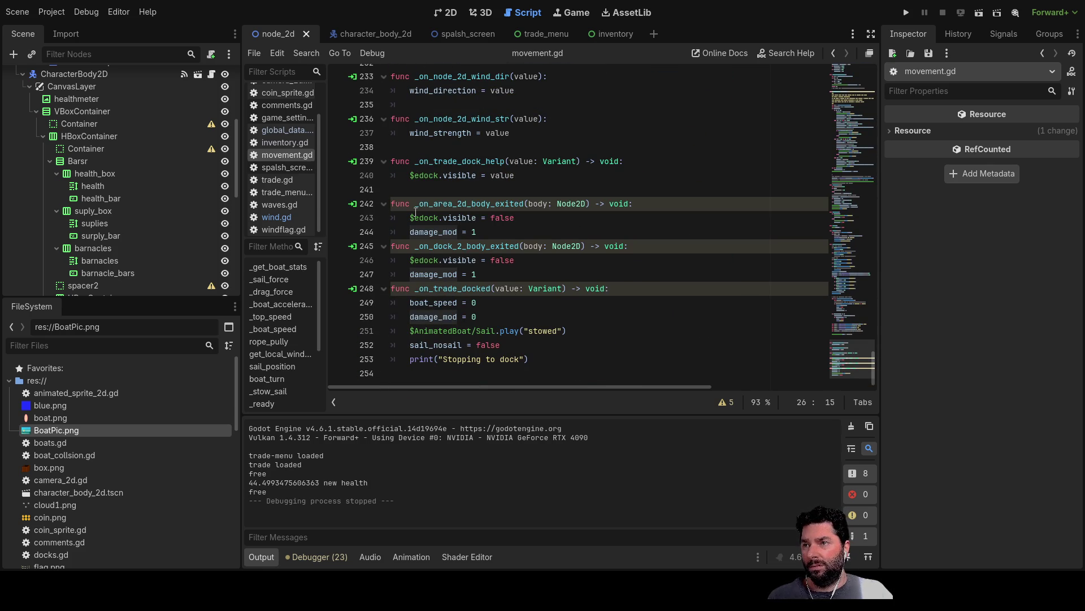
click(497, 233)
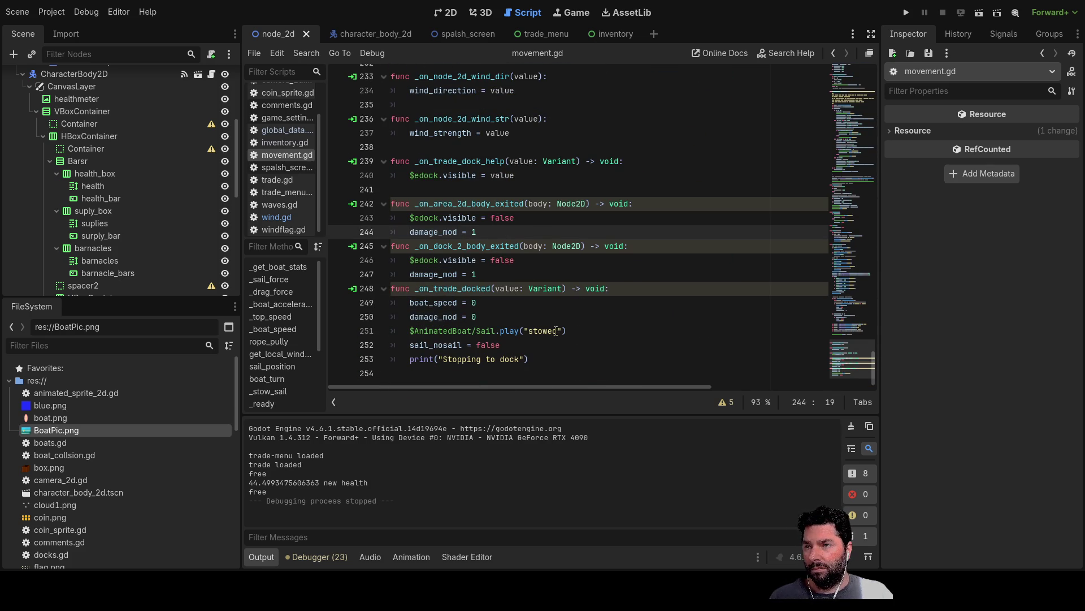
click(476, 302)
click(483, 318)
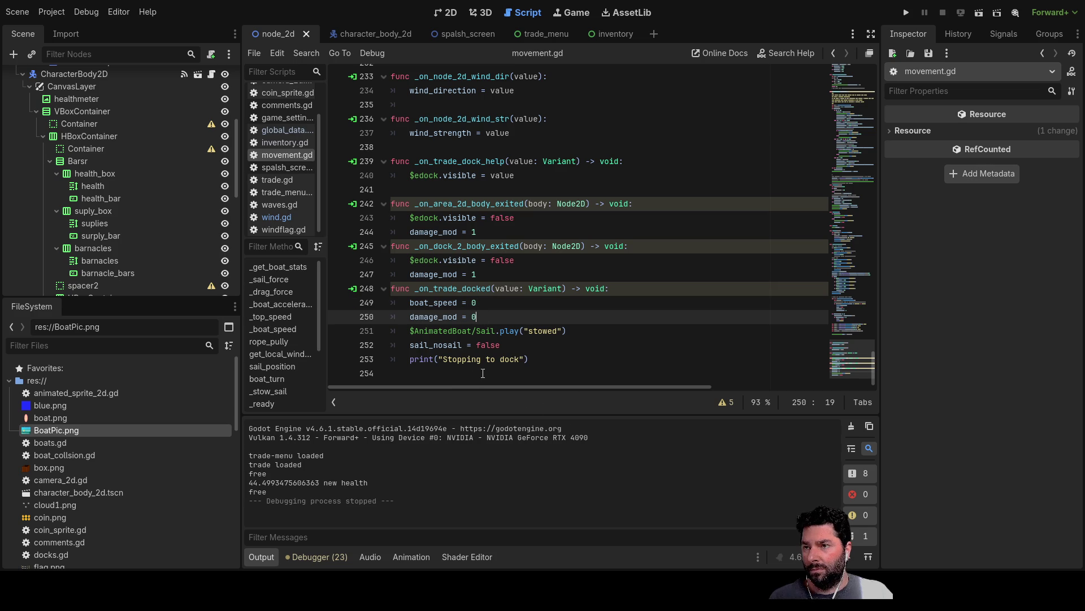
double_click(437, 232)
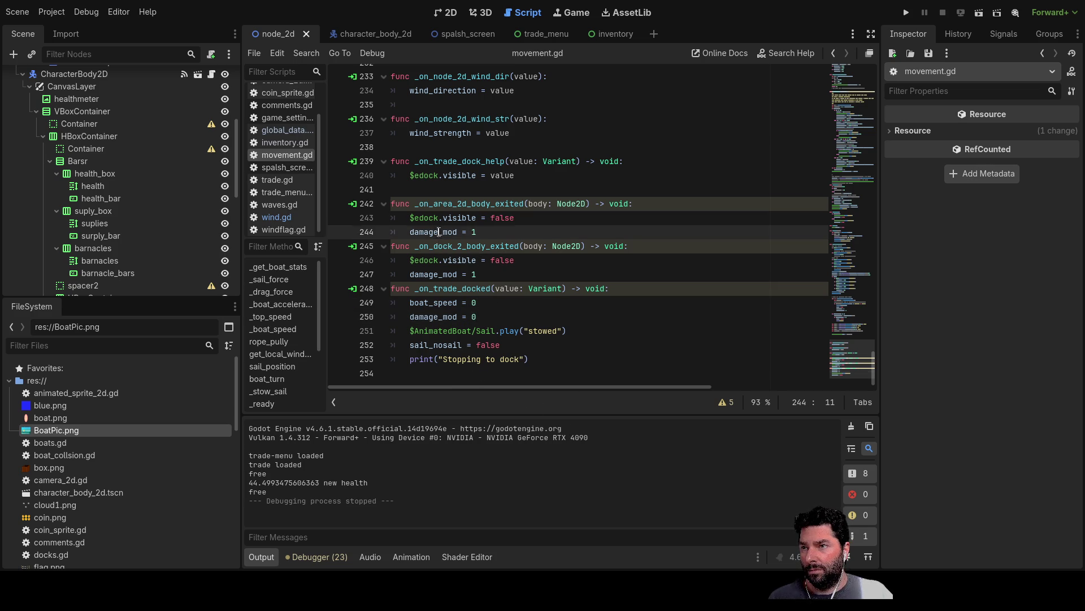
scroll(605, 291, up, 5)
scroll(606, 291, up, 3)
scroll(602, 290, down, 5)
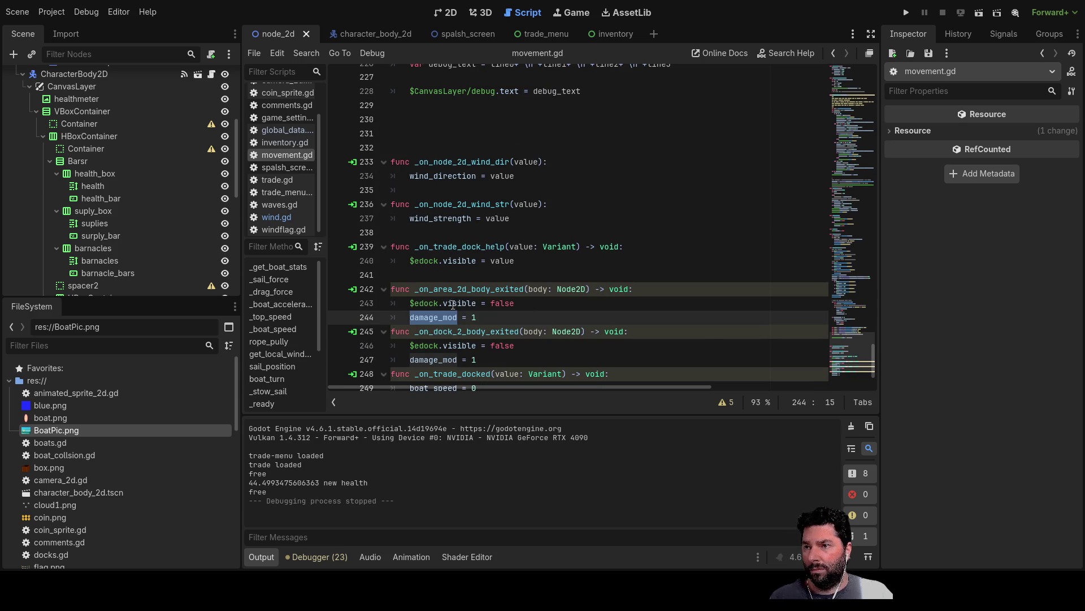
scroll(531, 313, down, 2)
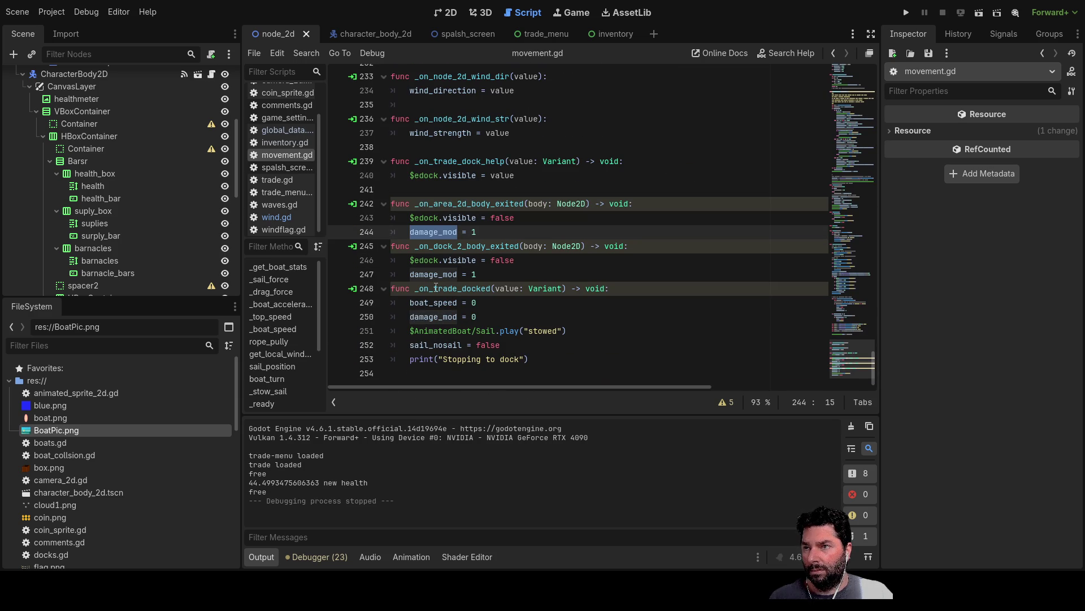
scroll(438, 283, up, 10)
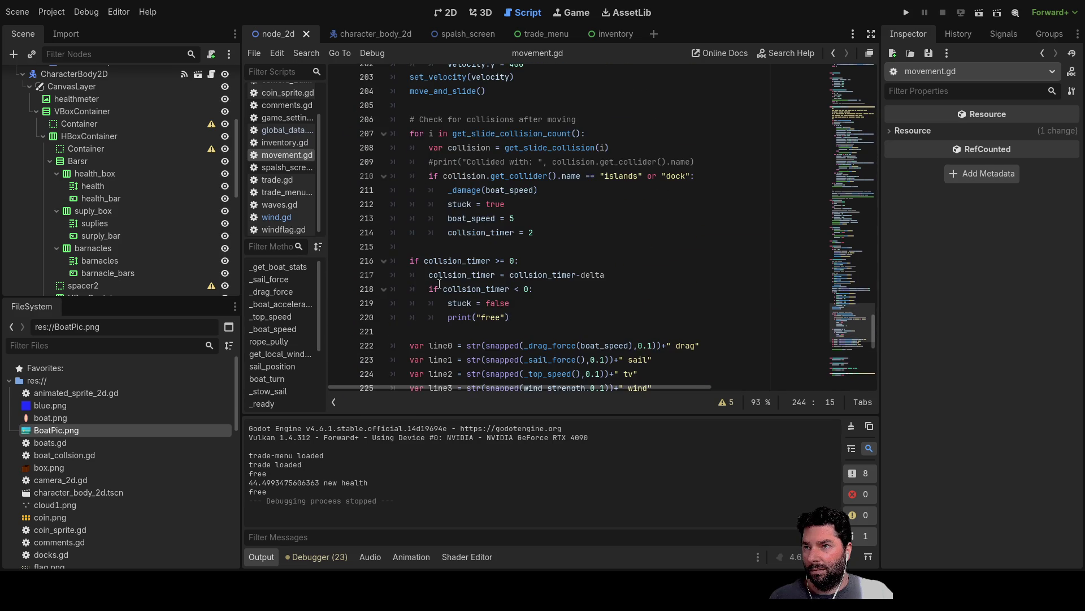
scroll(440, 284, up, 15)
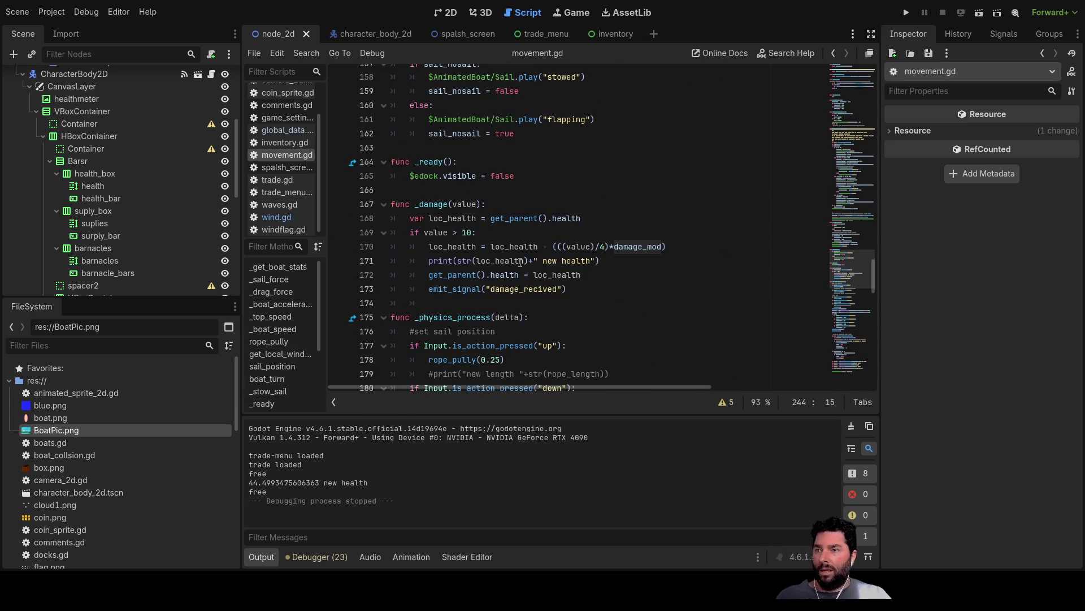
scroll(511, 256, down, 2)
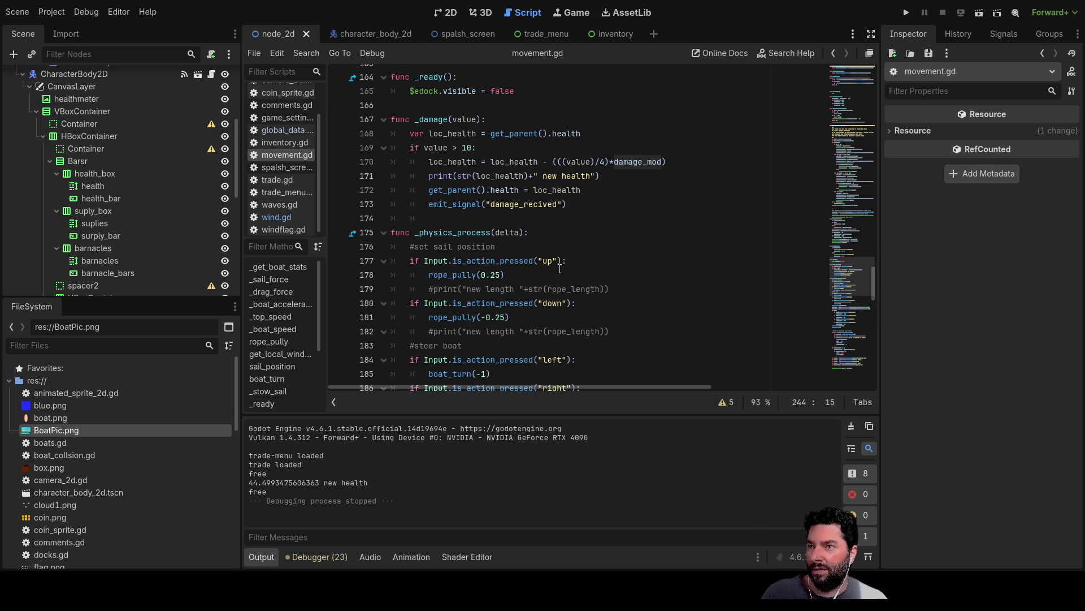
scroll(560, 269, down, 20)
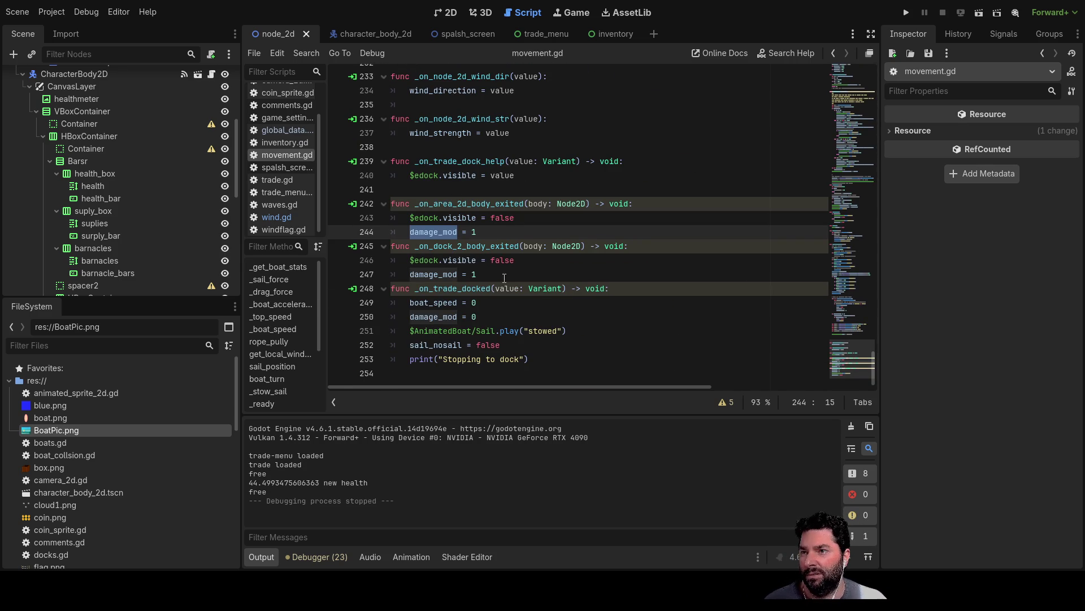
drag(477, 303, 410, 303)
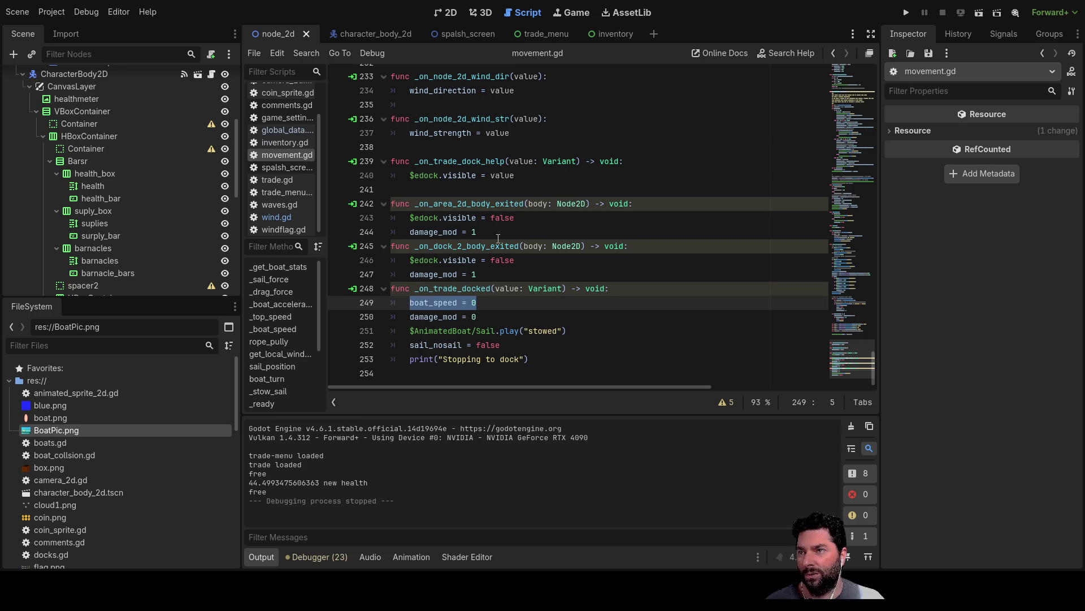
Select and delete the empty _boat_speed() function on lines 64–66 of movement.gd
scroll(498, 238, up, 10)
scroll(494, 249, up, 20)
scroll(495, 234, up, 10)
scroll(495, 234, down, 10)
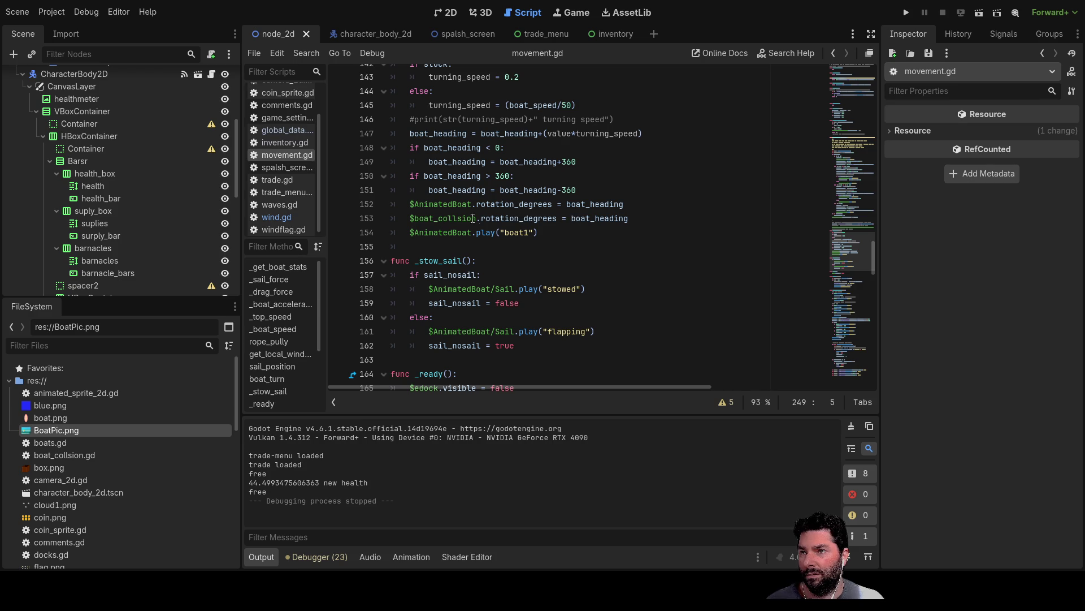
scroll(455, 213, up, 6)
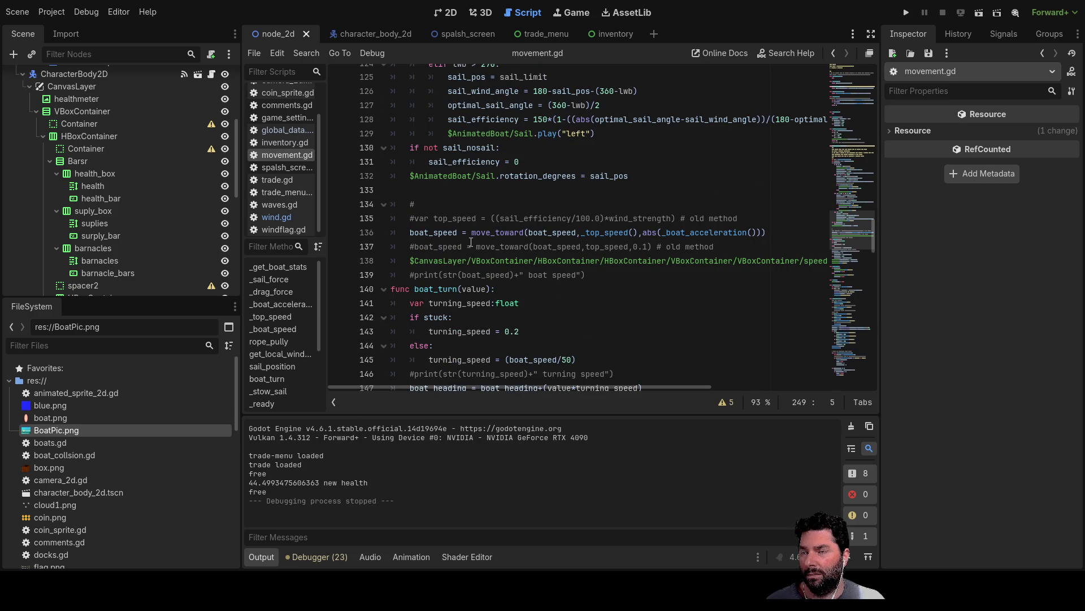
scroll(471, 242, up, 16)
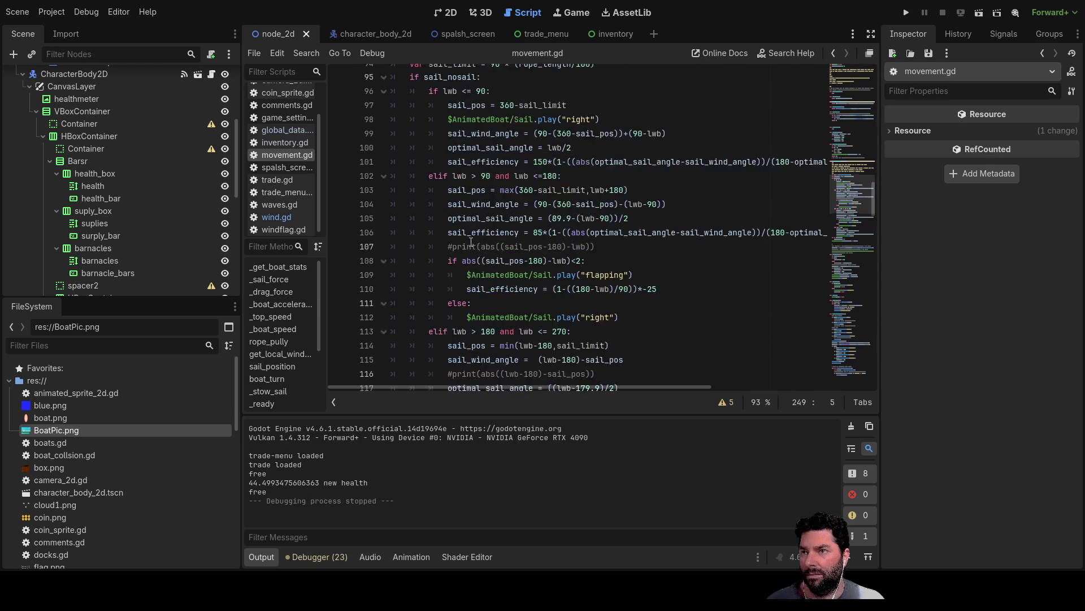
scroll(471, 242, up, 9)
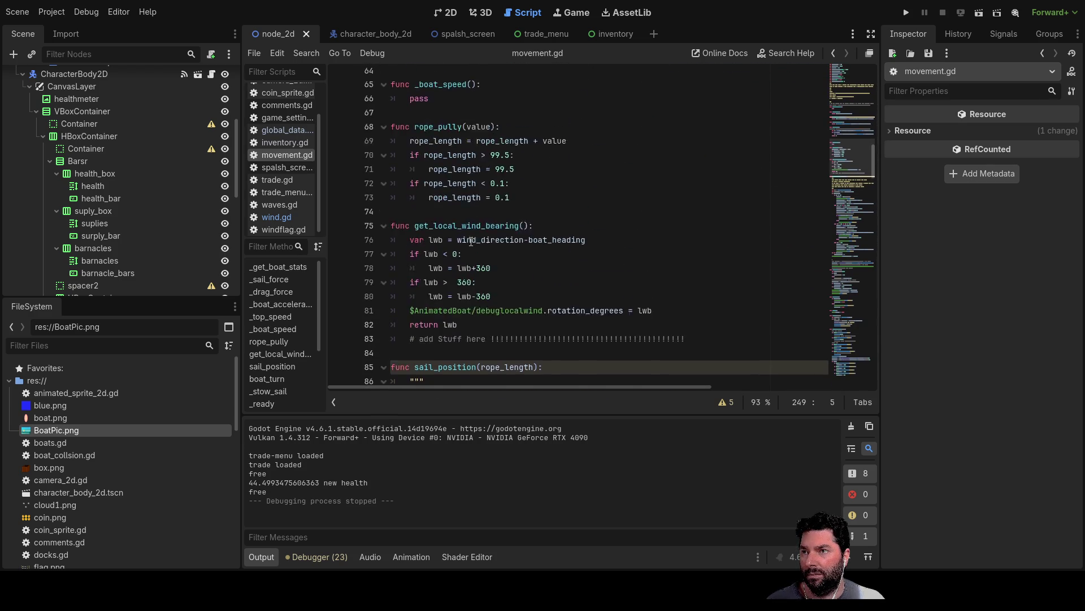
scroll(471, 225, up, 2)
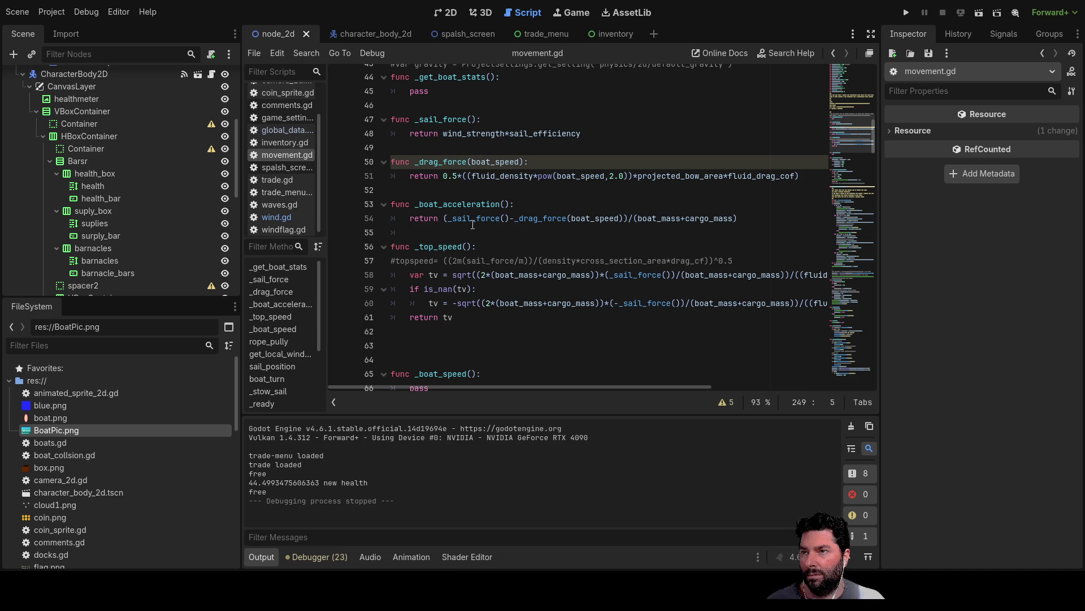
scroll(463, 207, up, 1)
scroll(480, 237, down, 6)
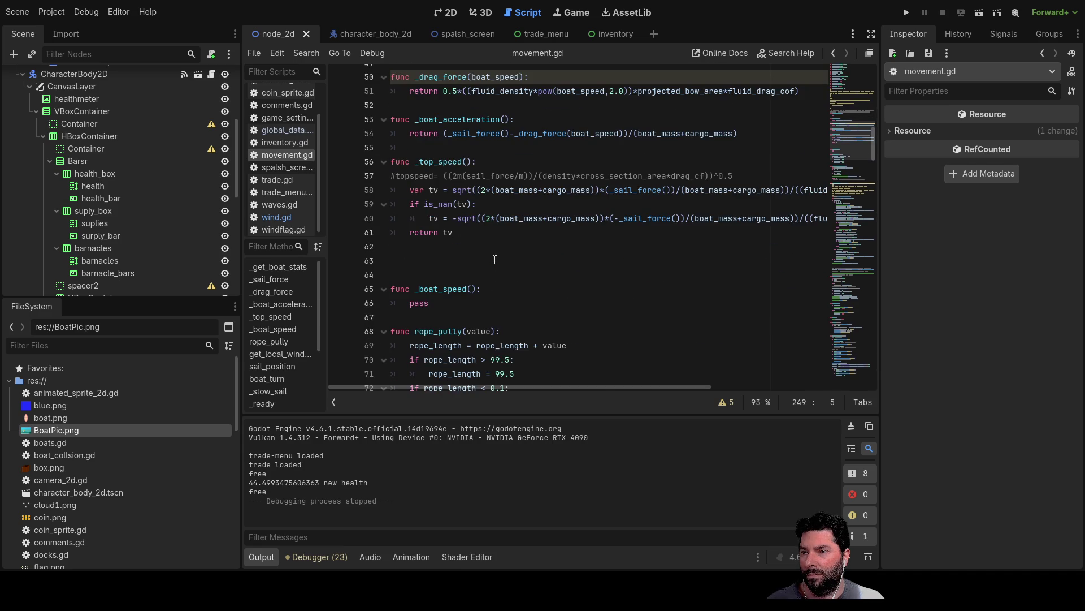
drag(441, 175, 328, 138)
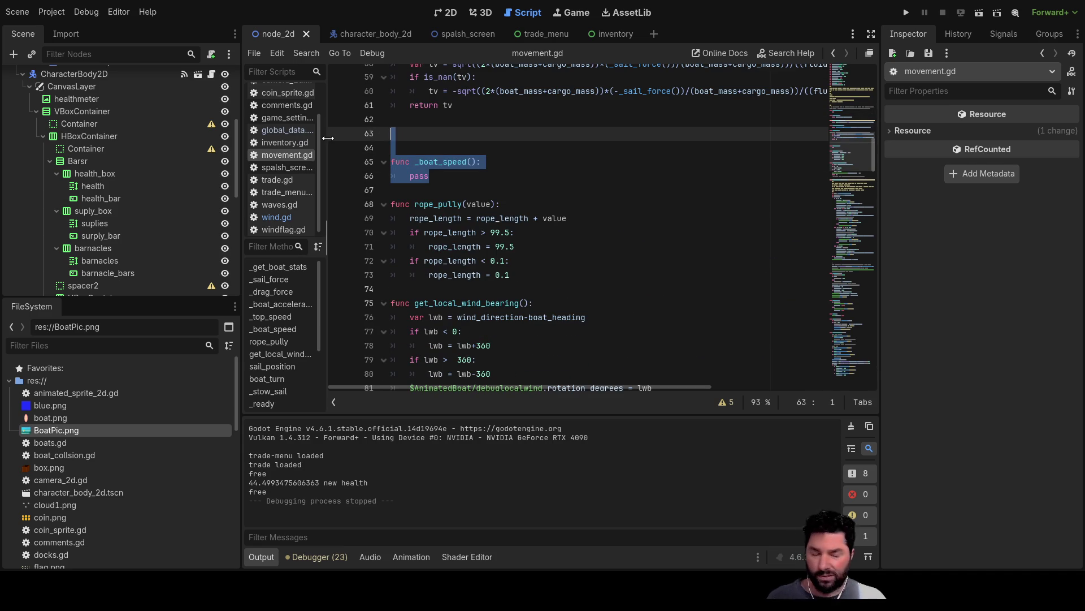
key(Delete)
key(Delete)
key(Delete)
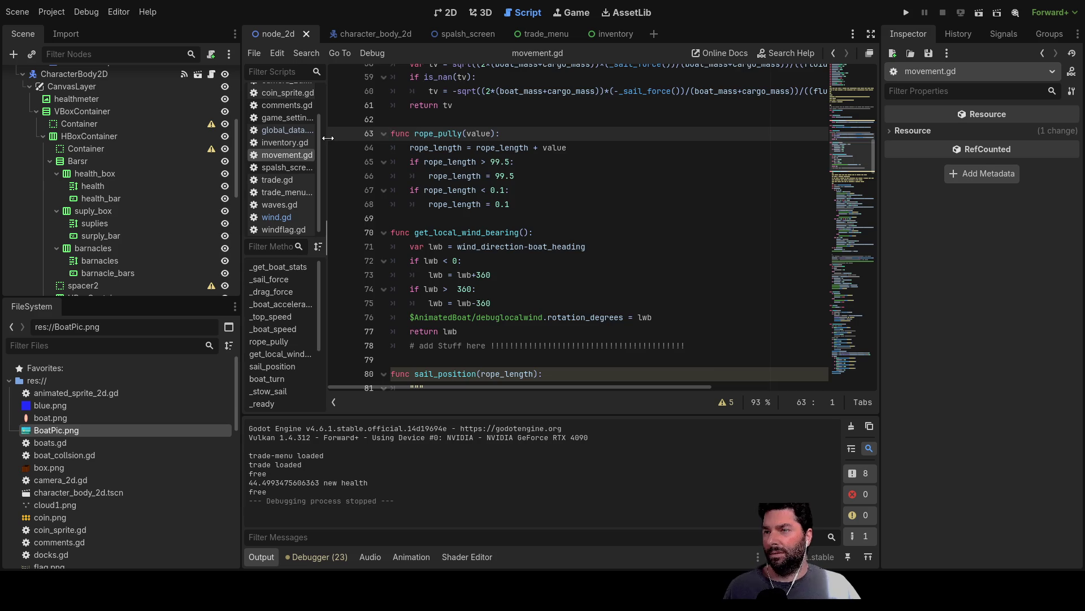
Scroll back to the top of movement.gd and switch to global_data.gd
scroll(453, 257, up, 8)
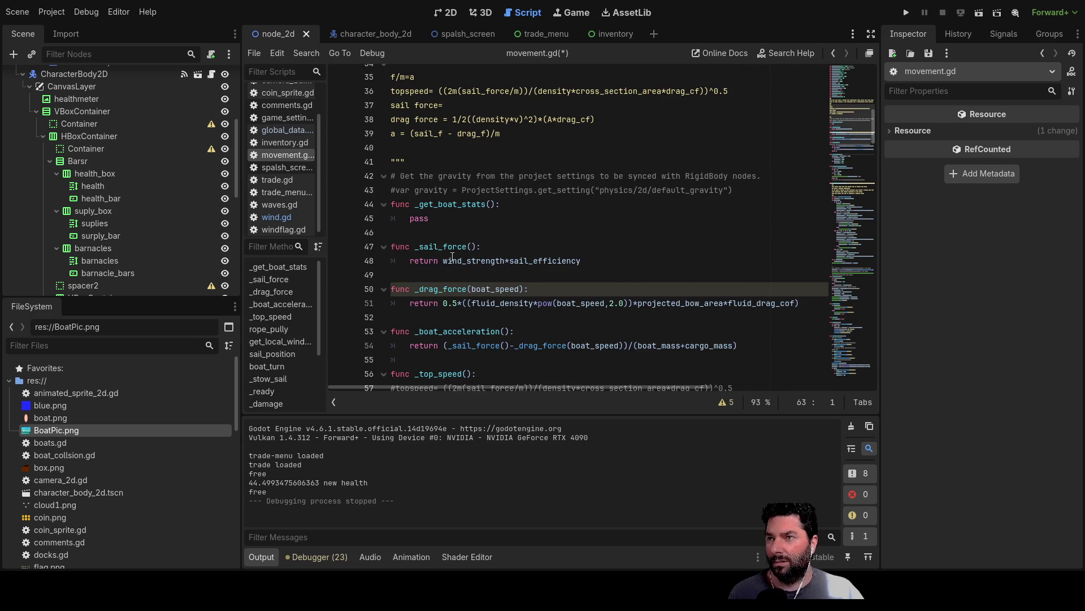
scroll(453, 258, up, 11)
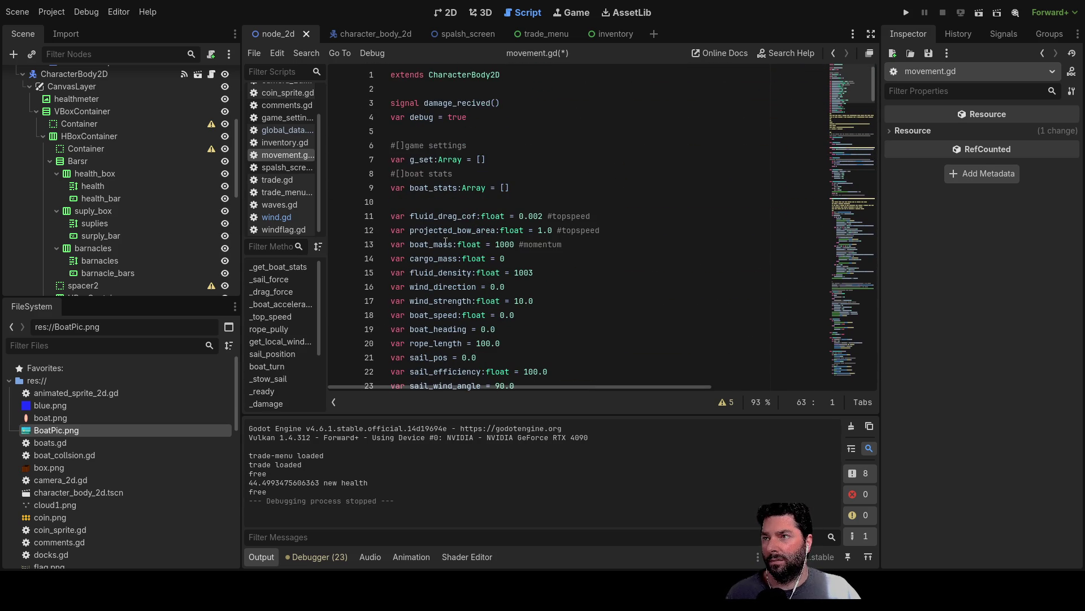
click(284, 129)
Scroll through global_data.gd to its final cargo-hold, docked-location and send_cargo handlers
scroll(576, 263, down, 7)
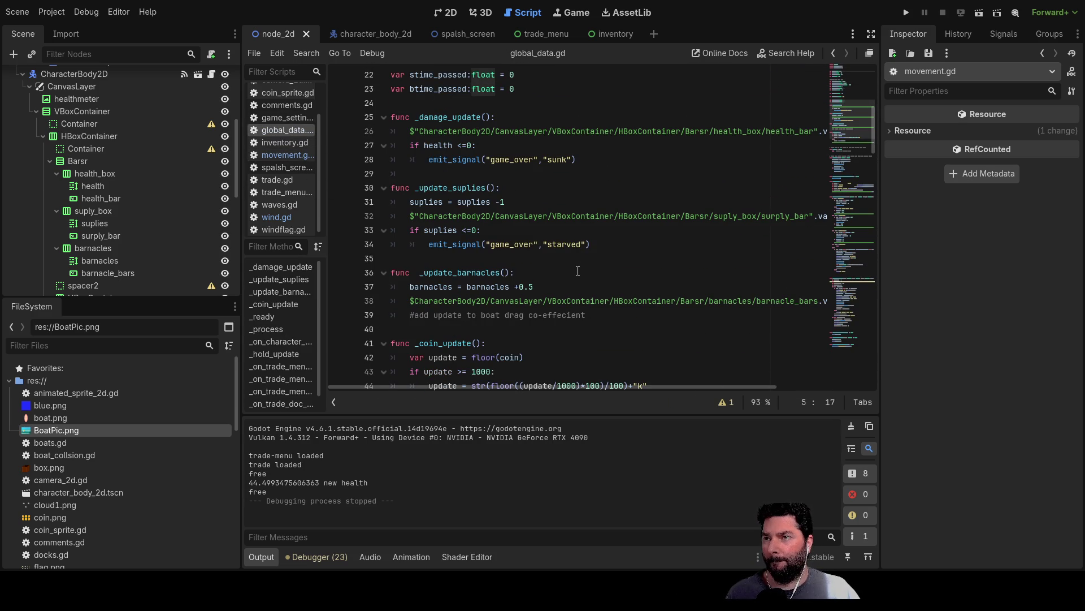
scroll(578, 270, down, 4)
scroll(578, 271, down, 5)
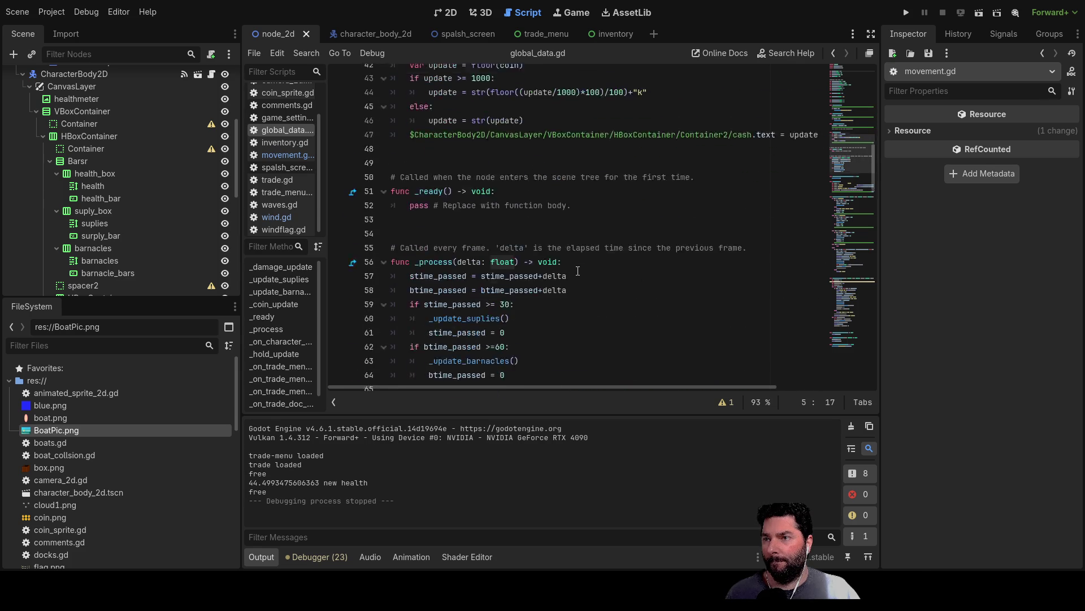
scroll(578, 272, down, 3)
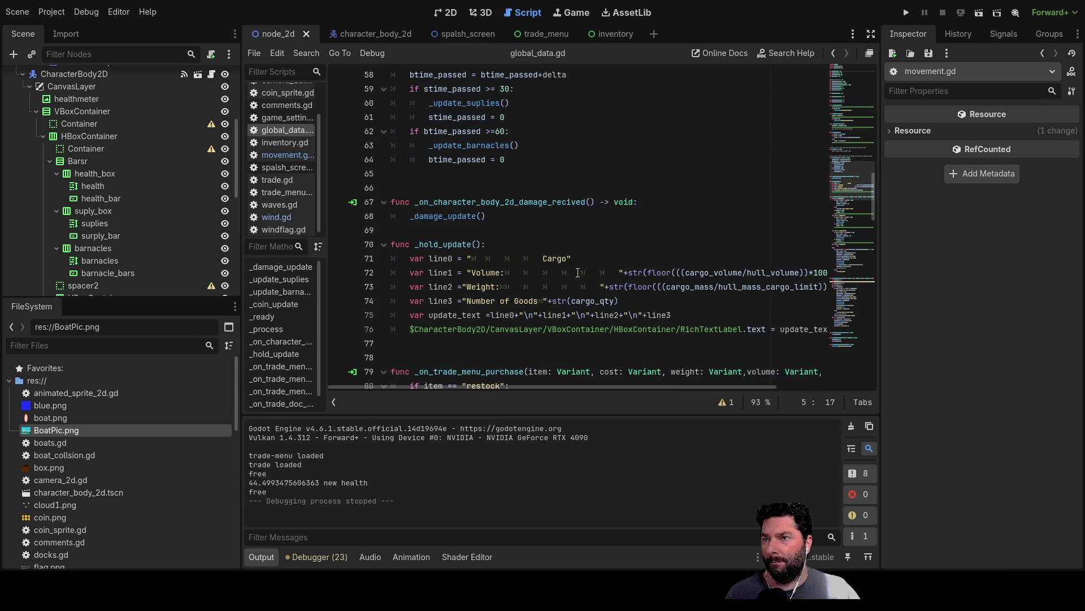
scroll(578, 272, down, 3)
scroll(578, 272, down, 15)
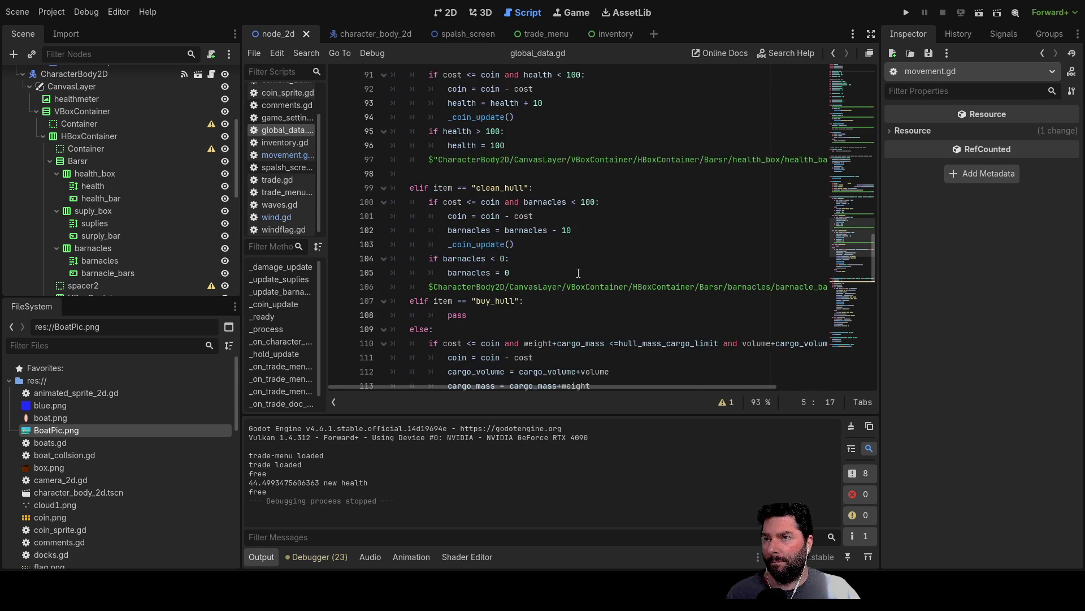
scroll(579, 274, down, 12)
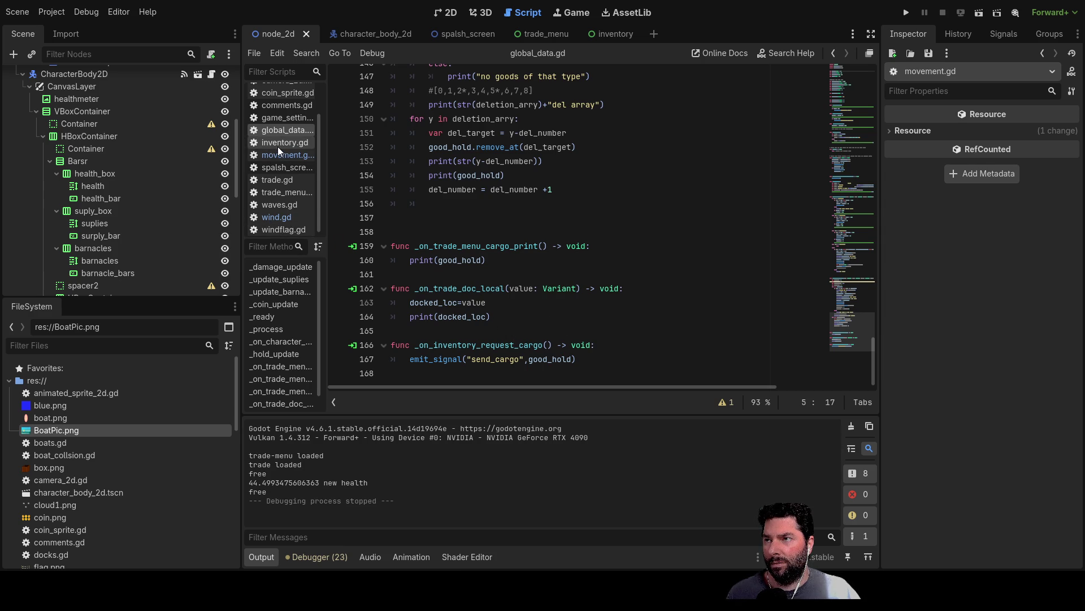
scroll(277, 108, up, 3)
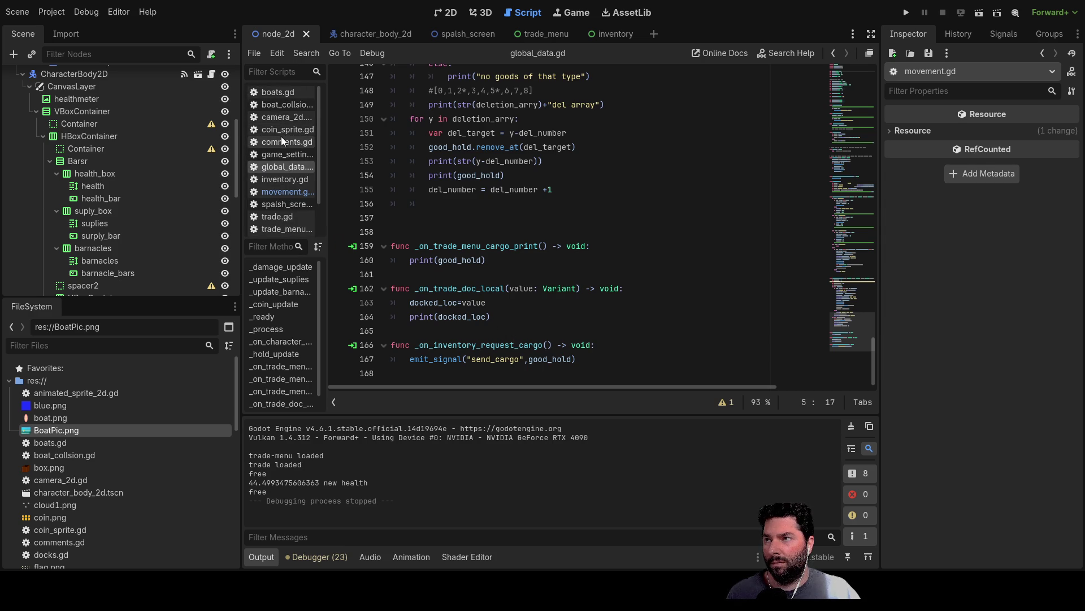
click(284, 104)
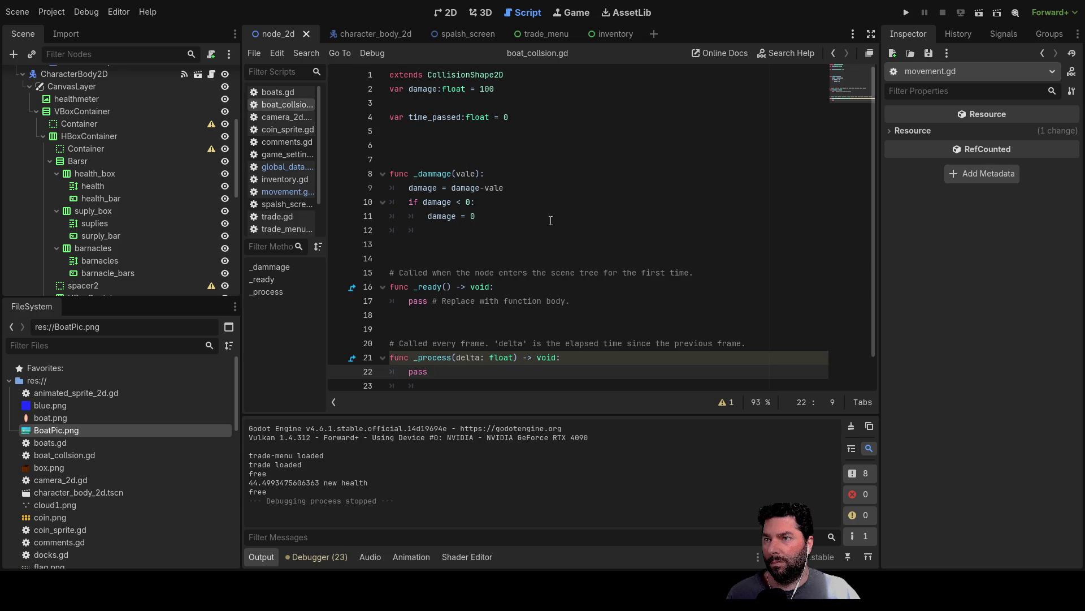
scroll(531, 226, down, 1)
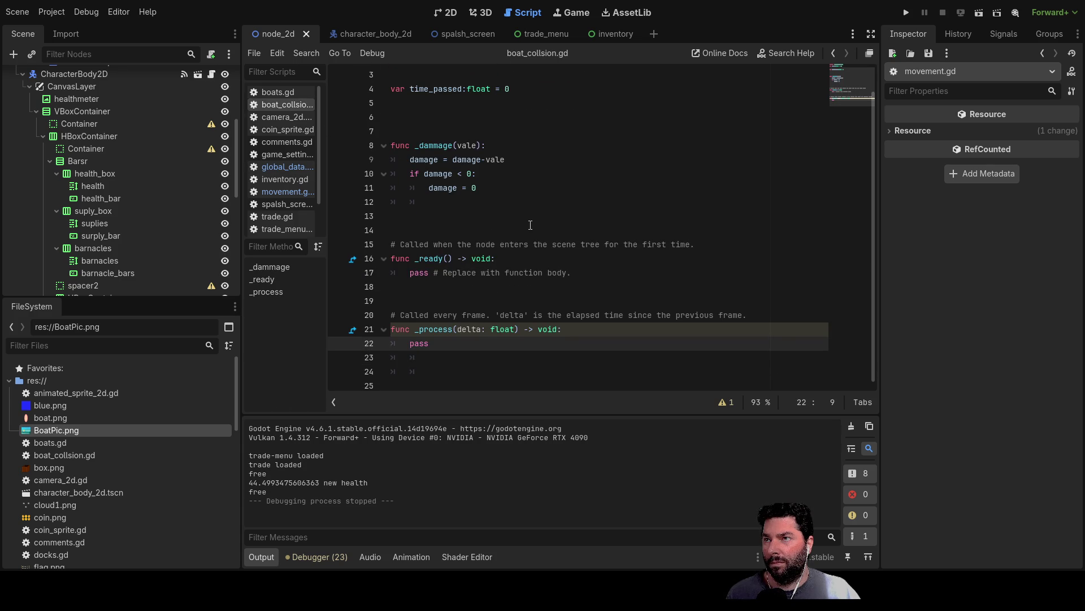
scroll(519, 228, up, 1)
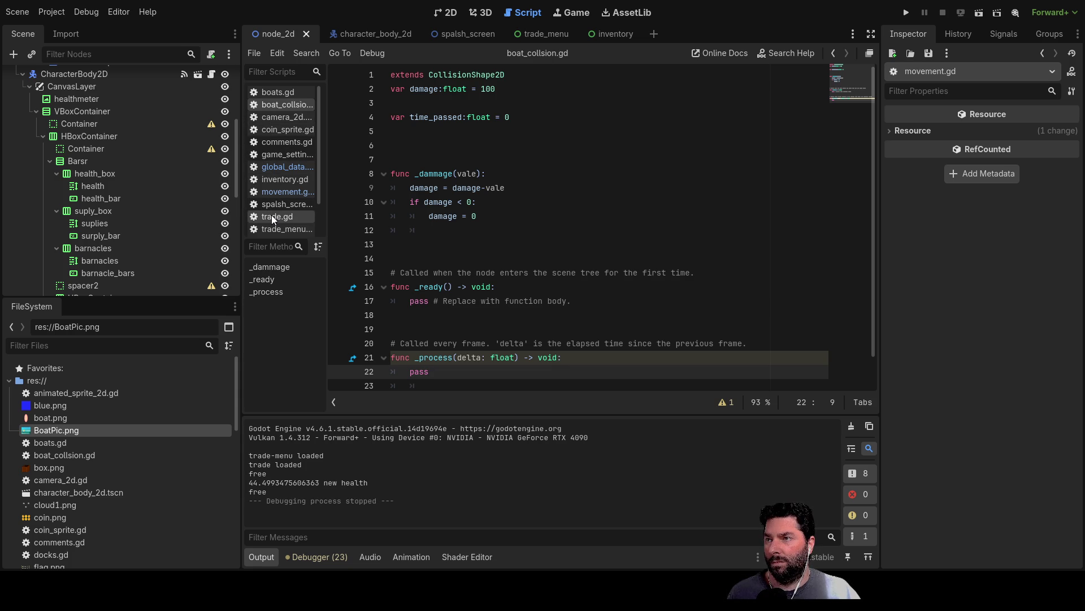
click(278, 116)
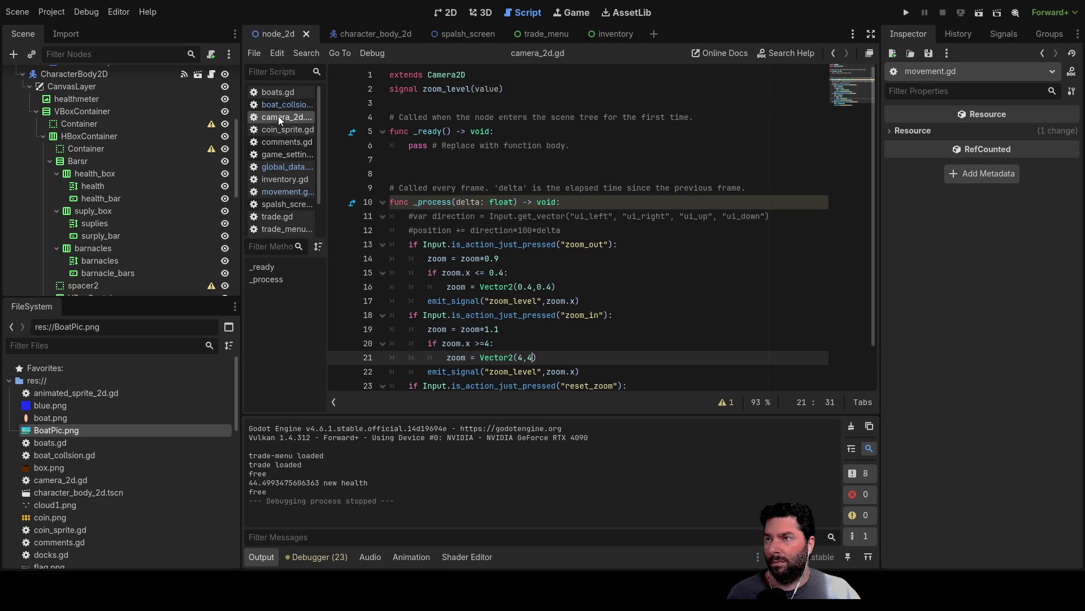
click(275, 94)
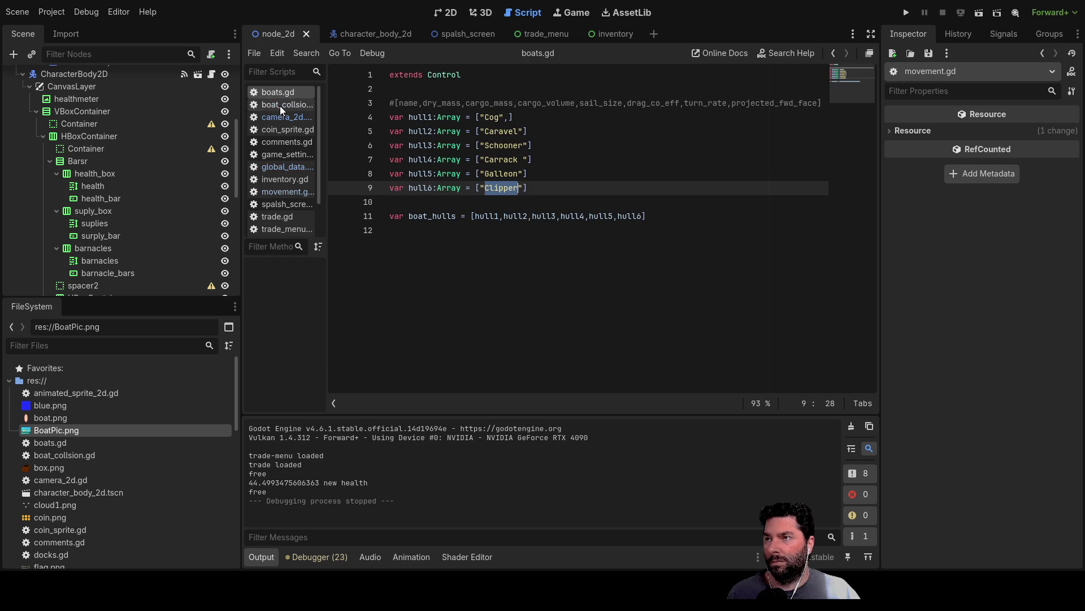
click(280, 106)
click(279, 117)
click(280, 130)
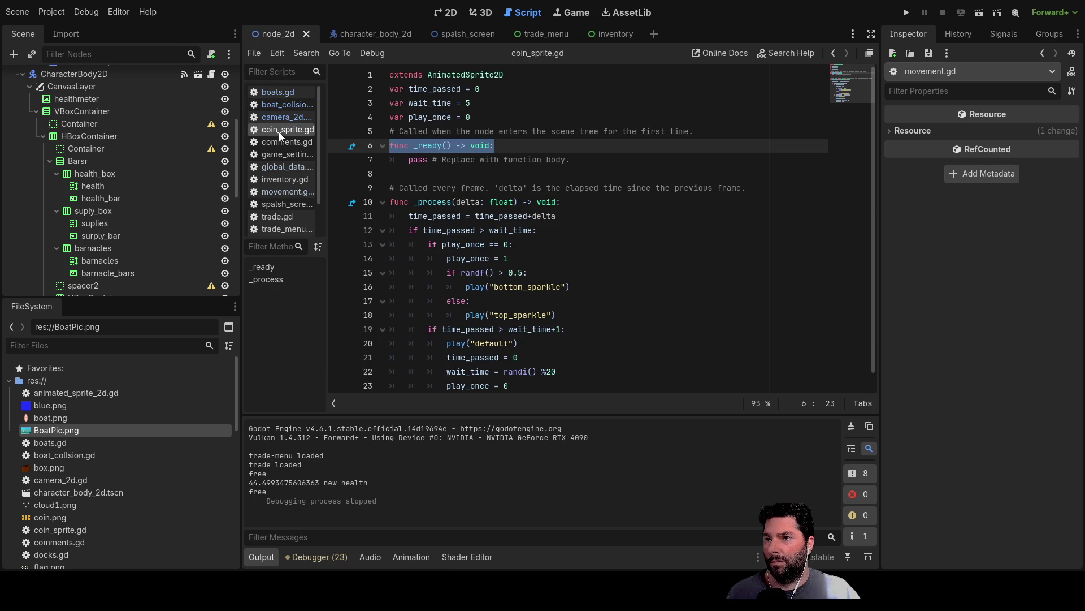
scroll(544, 328, down, 1)
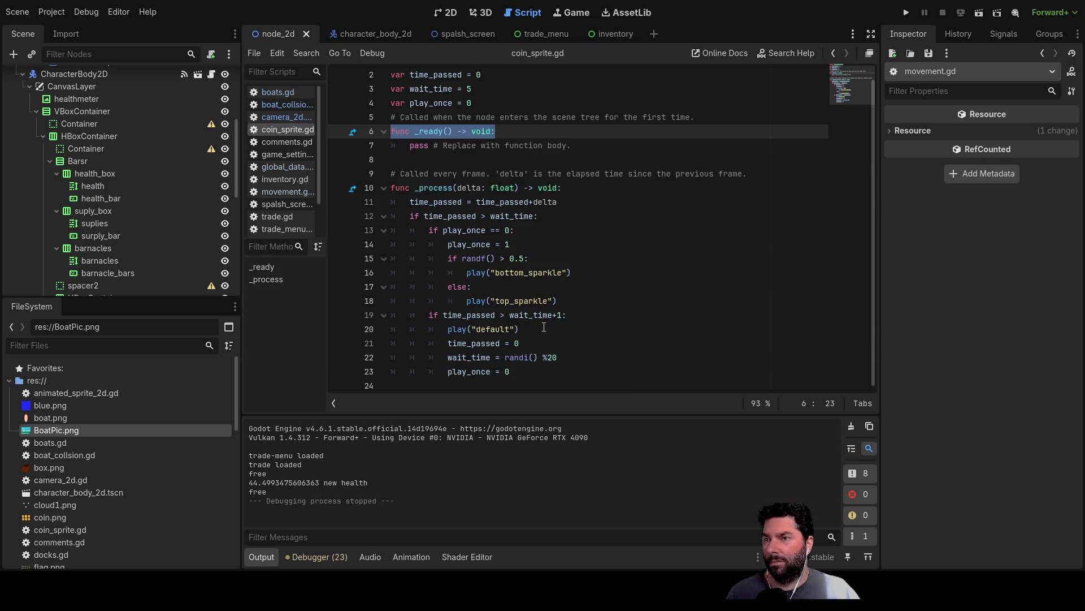
scroll(543, 328, up, 1)
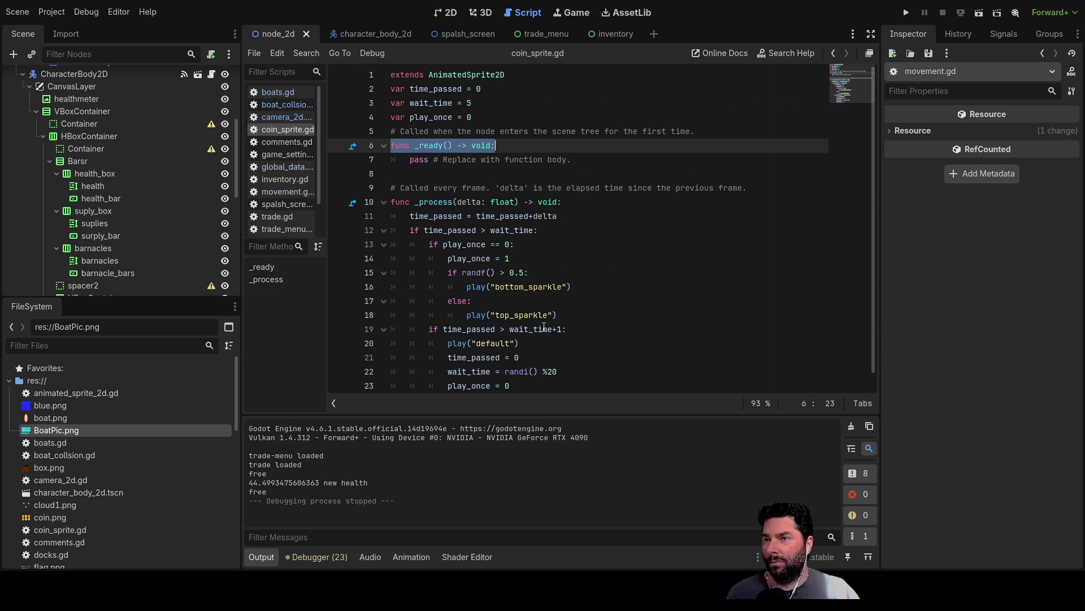
click(280, 141)
click(281, 153)
click(280, 165)
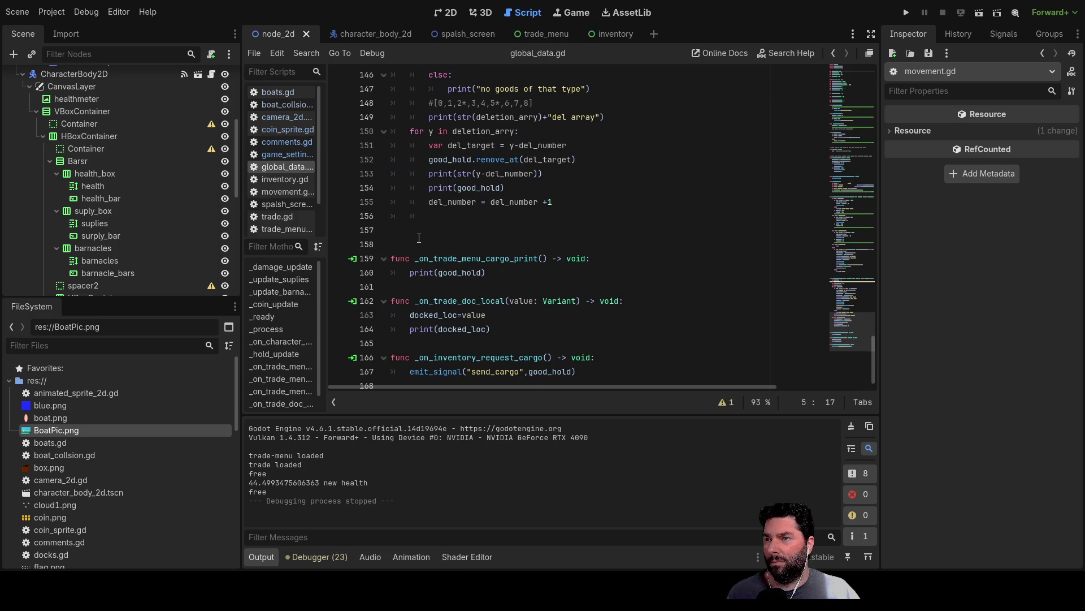
scroll(419, 238, down, 1)
scroll(418, 240, up, 5)
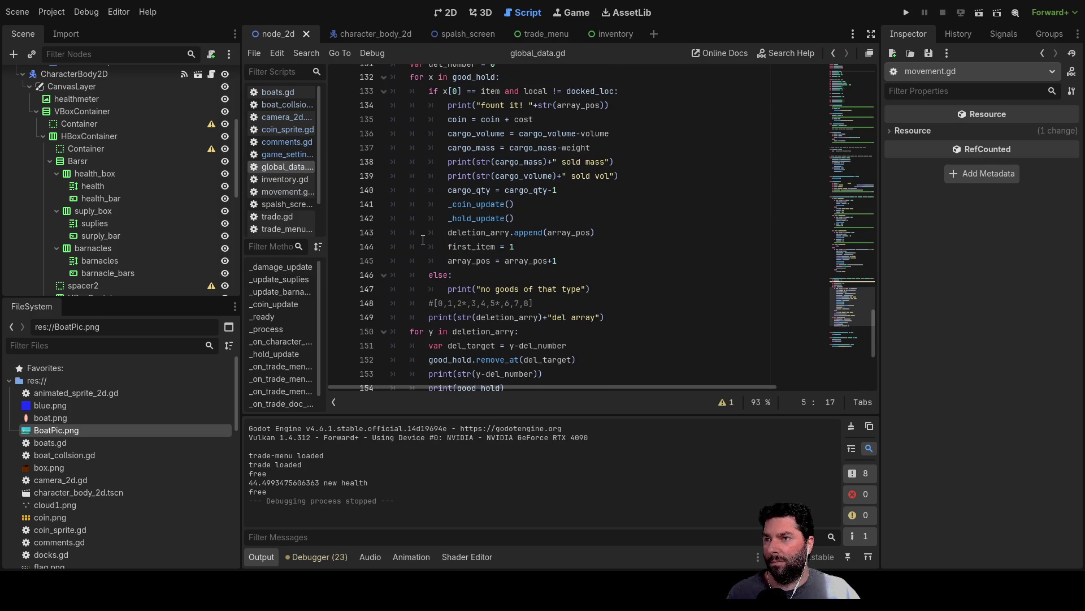
scroll(423, 242, up, 6)
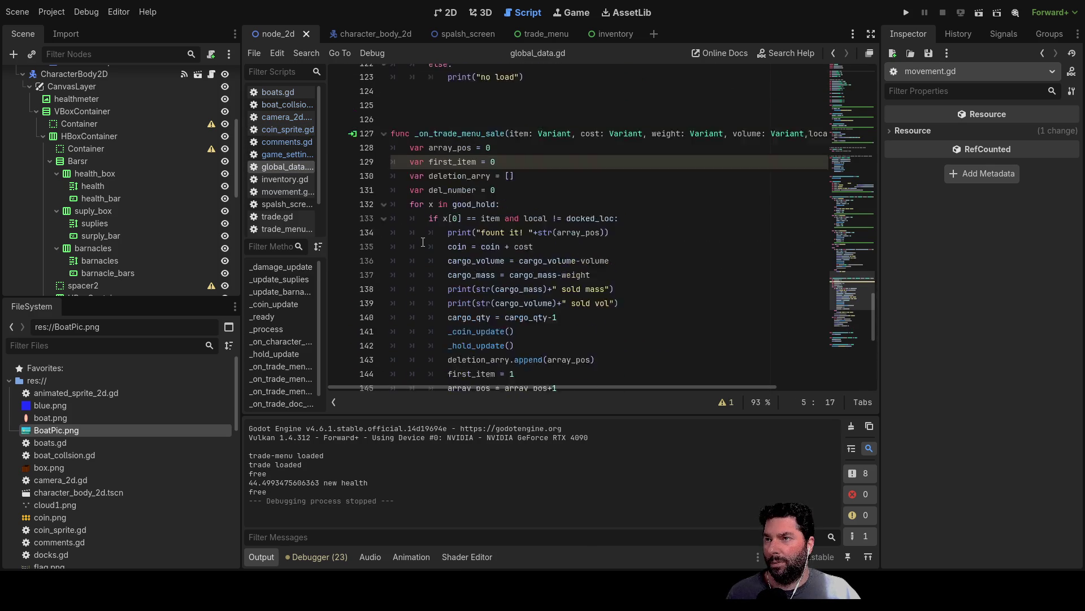
scroll(422, 242, up, 5)
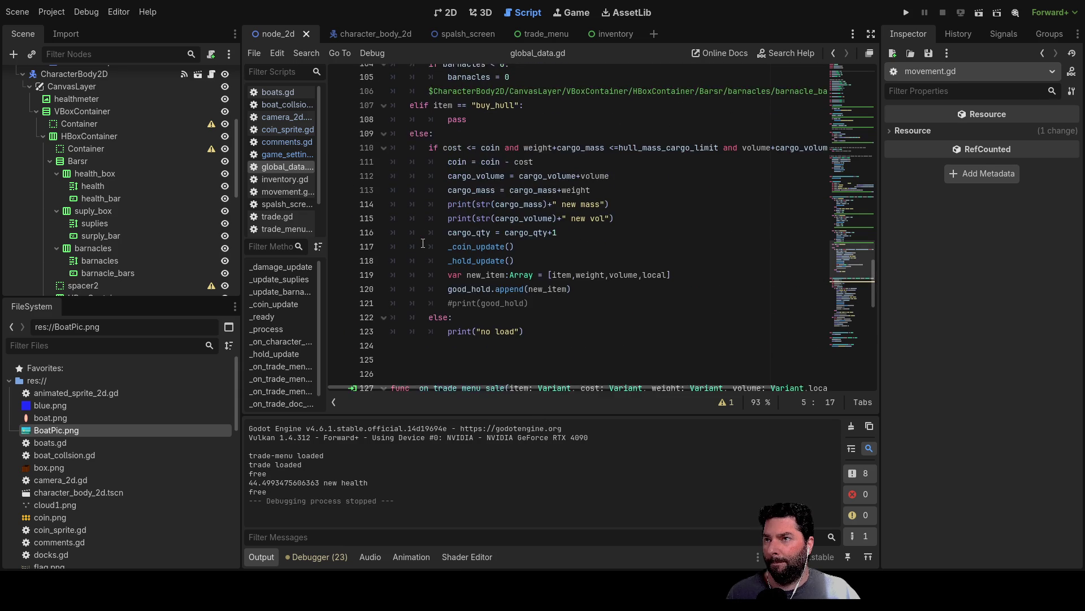
scroll(423, 243, up, 5)
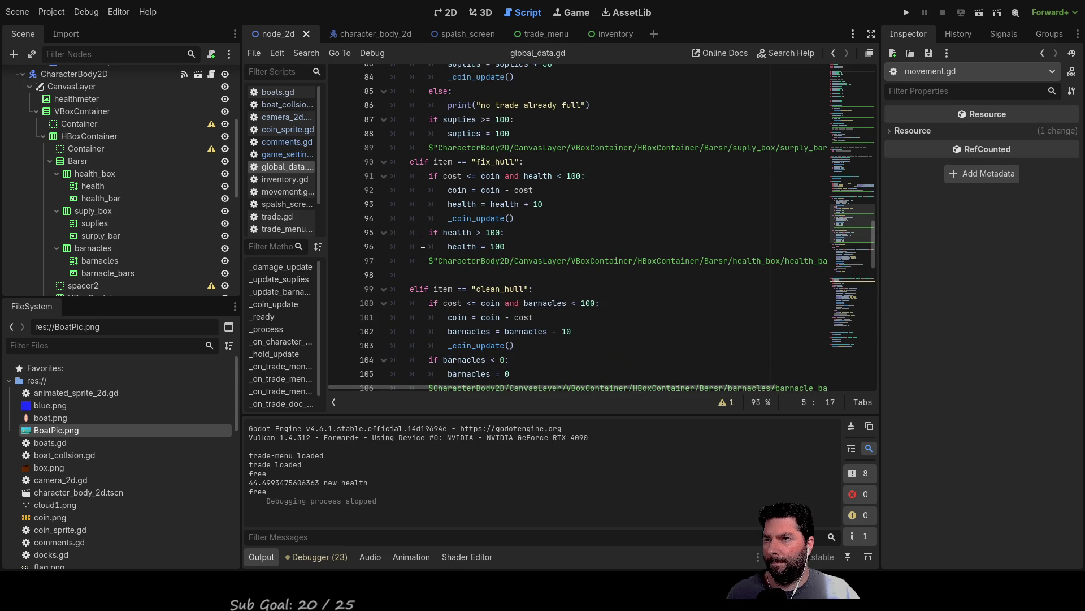
scroll(423, 243, up, 6)
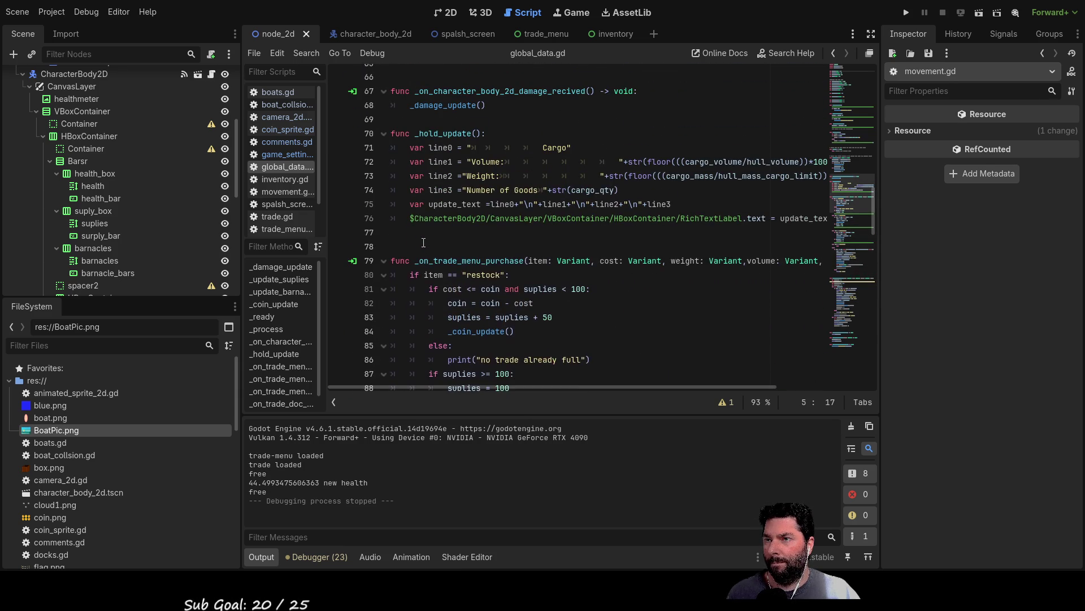
scroll(422, 243, up, 3)
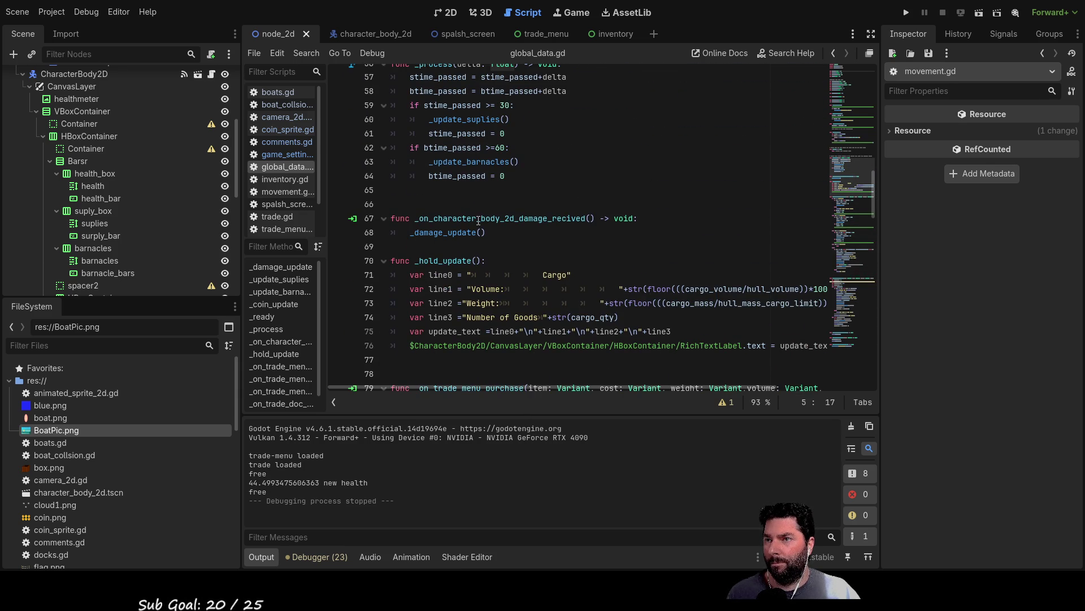
double_click(455, 233)
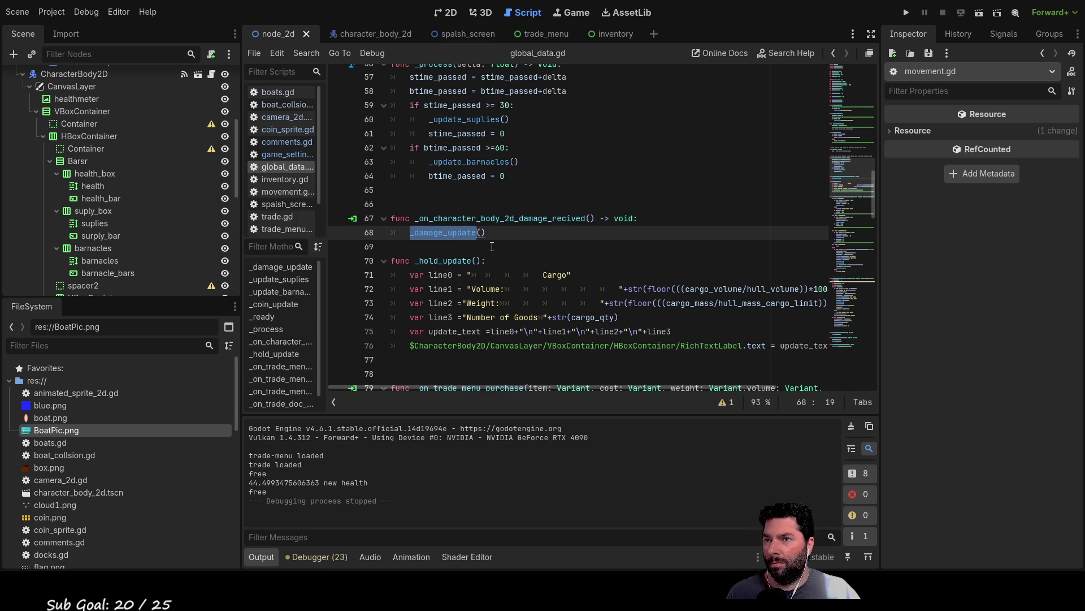
scroll(491, 245, up, 2)
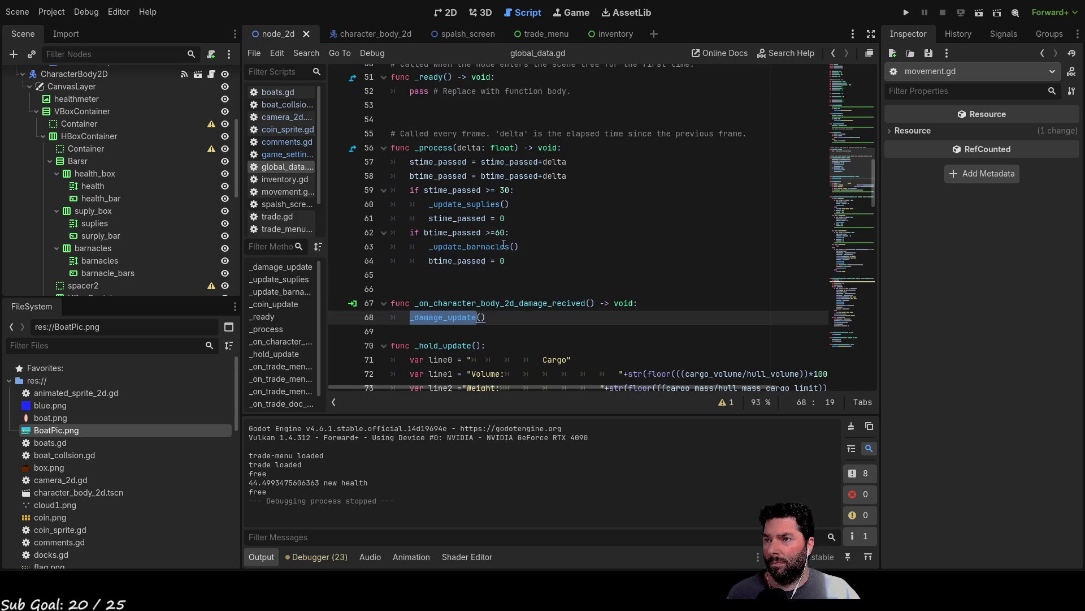
scroll(504, 244, up, 14)
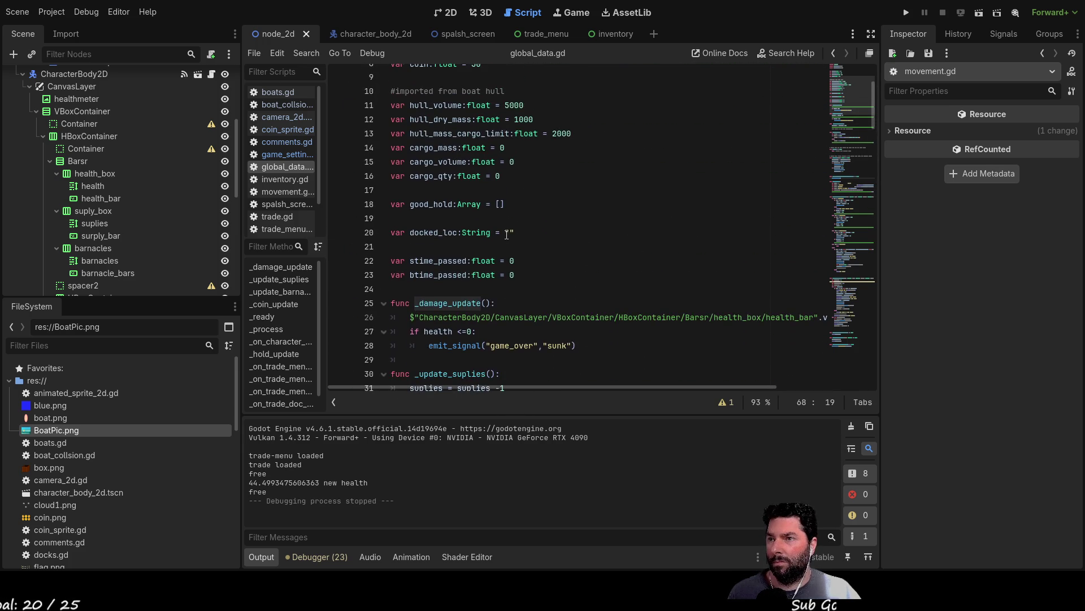
scroll(507, 234, down, 2)
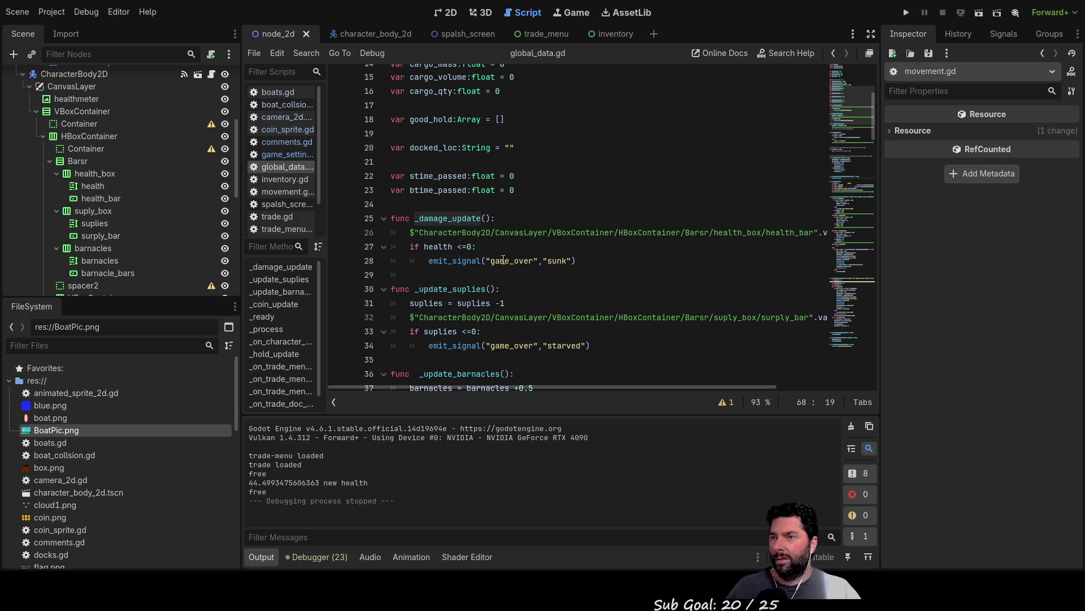
scroll(503, 262, up, 5)
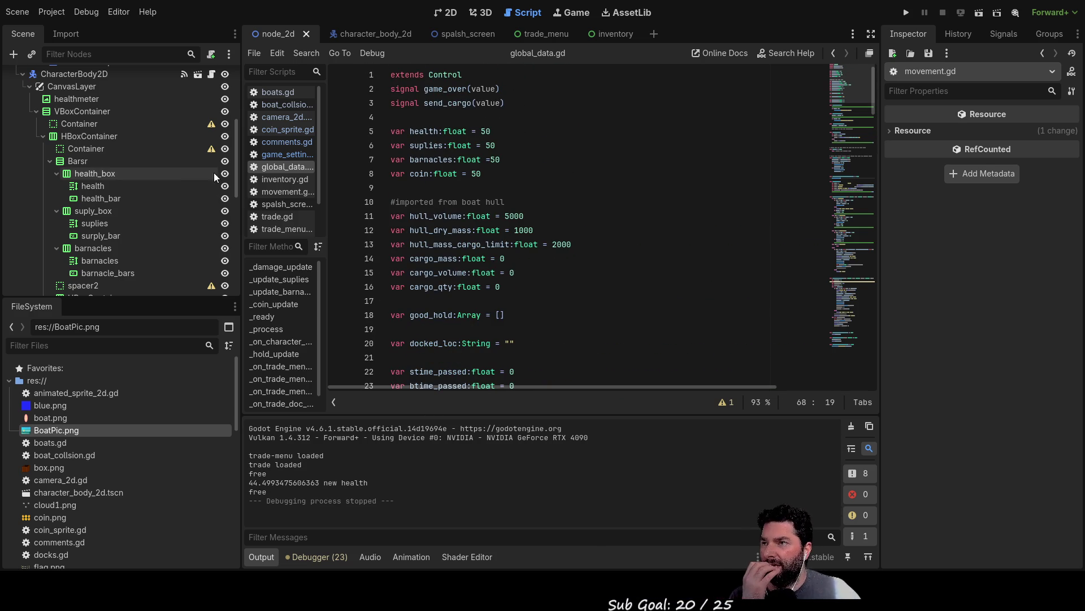
click(292, 190)
Scroll down movement.gd and mark the _damage function name to highlight its uses
scroll(508, 230, down, 1)
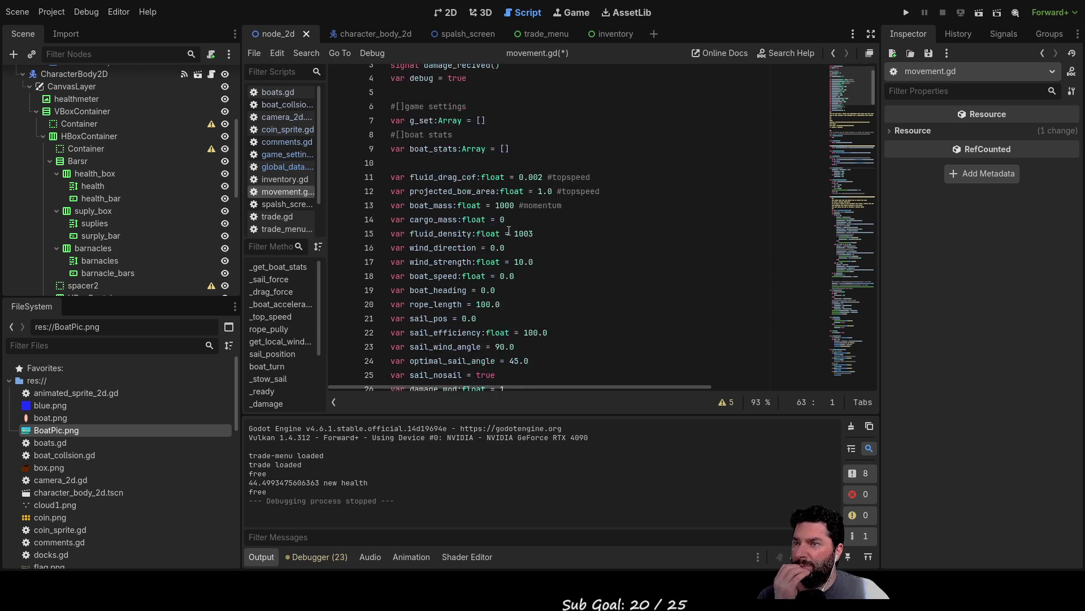
scroll(509, 230, down, 10)
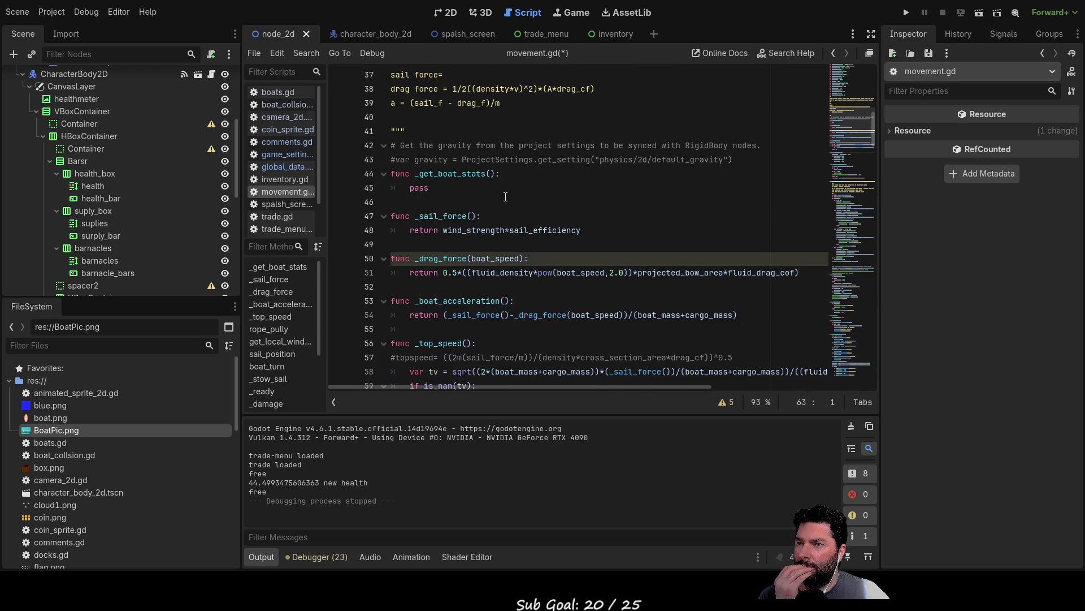
scroll(493, 204, down, 7)
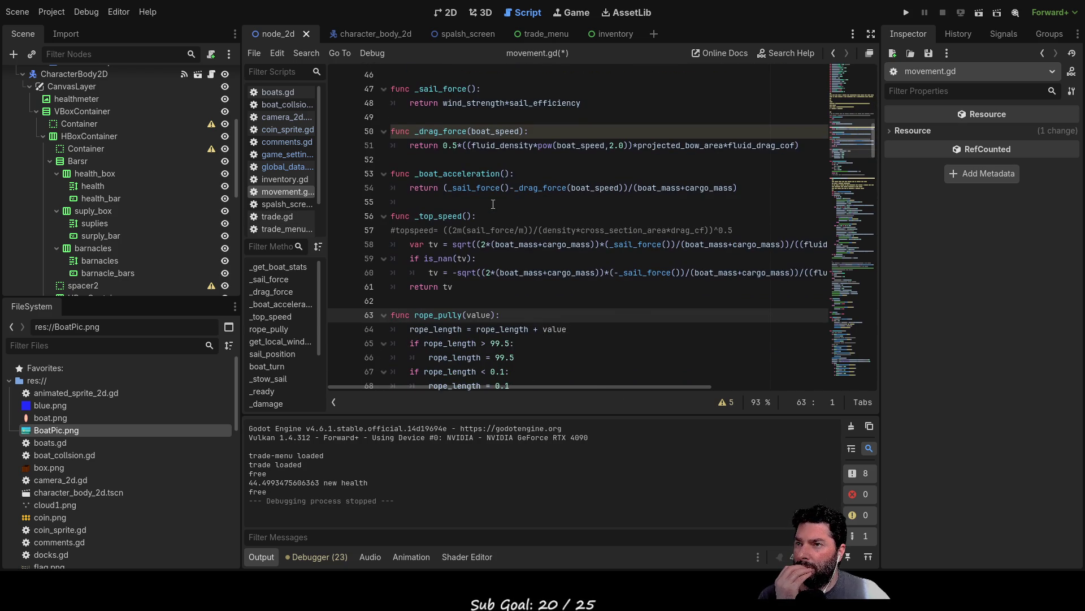
scroll(493, 204, down, 9)
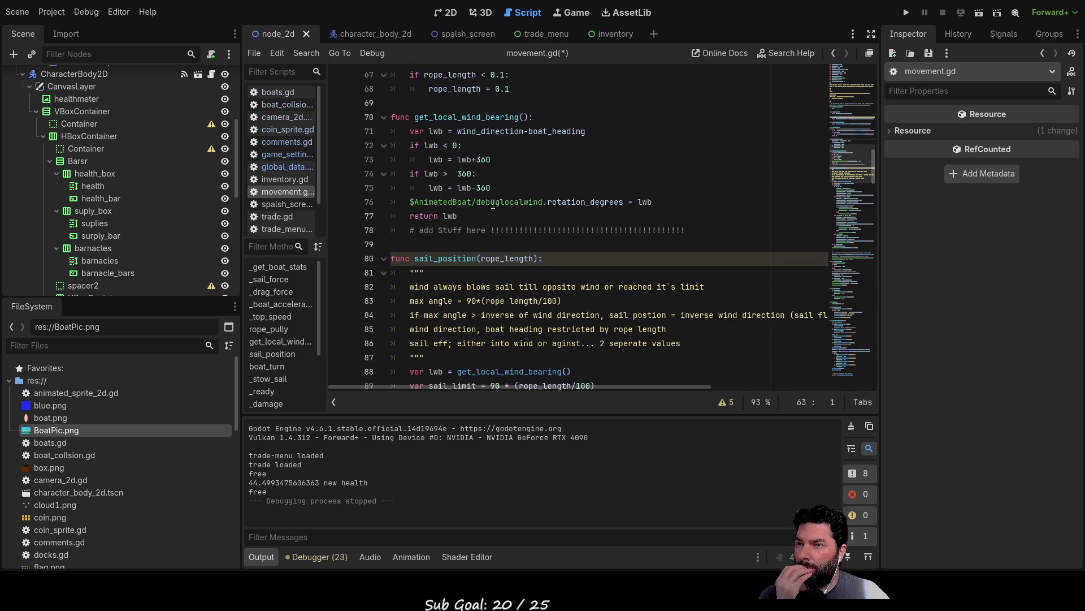
scroll(493, 204, down, 17)
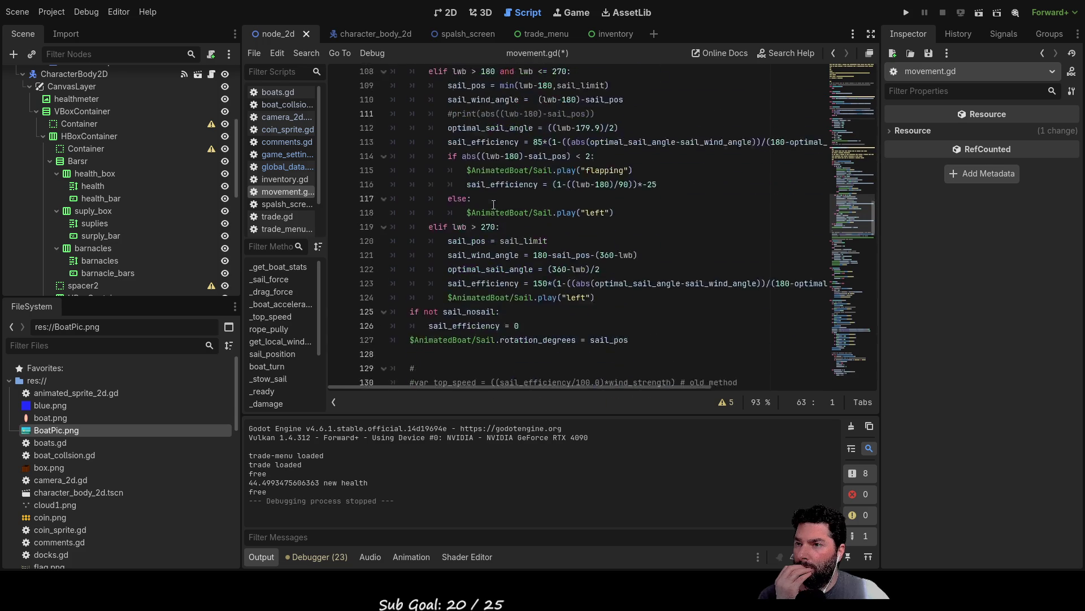
scroll(493, 204, down, 5)
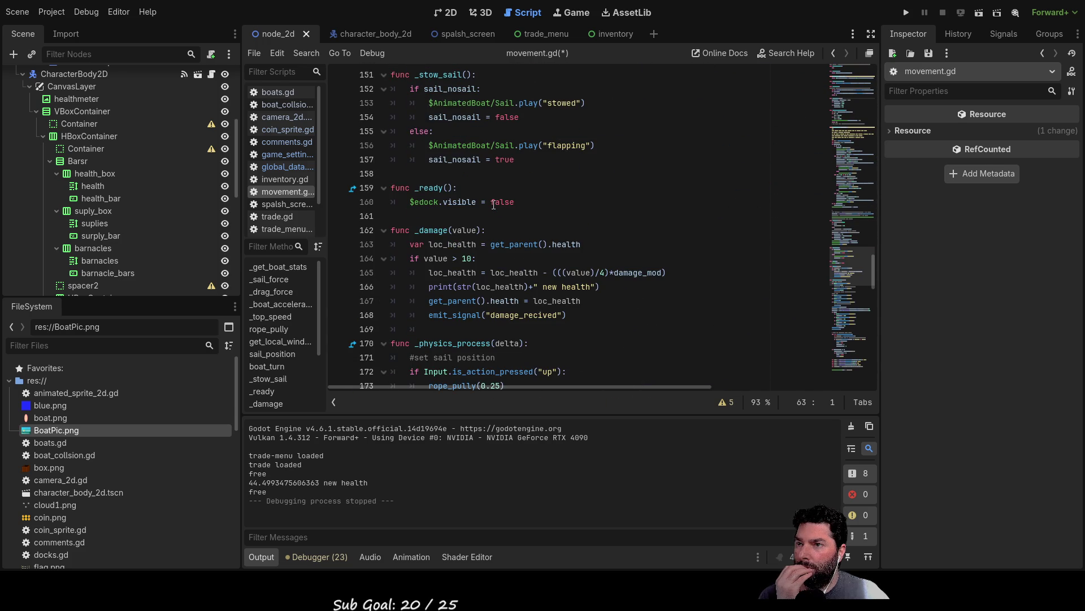
scroll(493, 204, down, 2)
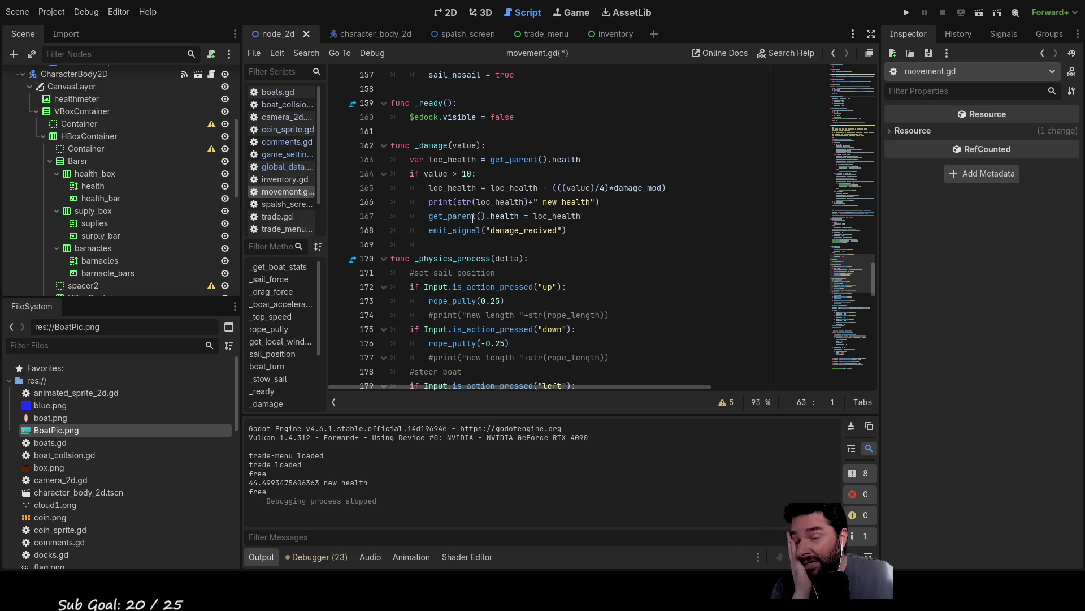
click(436, 145)
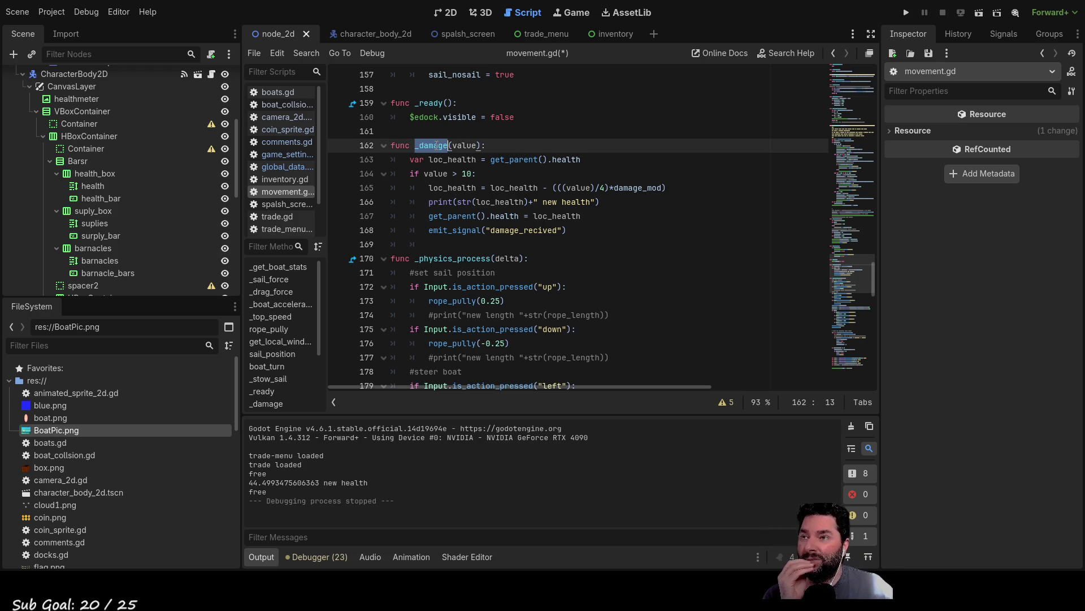
Change boat_speed = 5 to boat_speed = 1 on line 208 and run the project
scroll(537, 319, down, 12)
scroll(537, 319, down, 6)
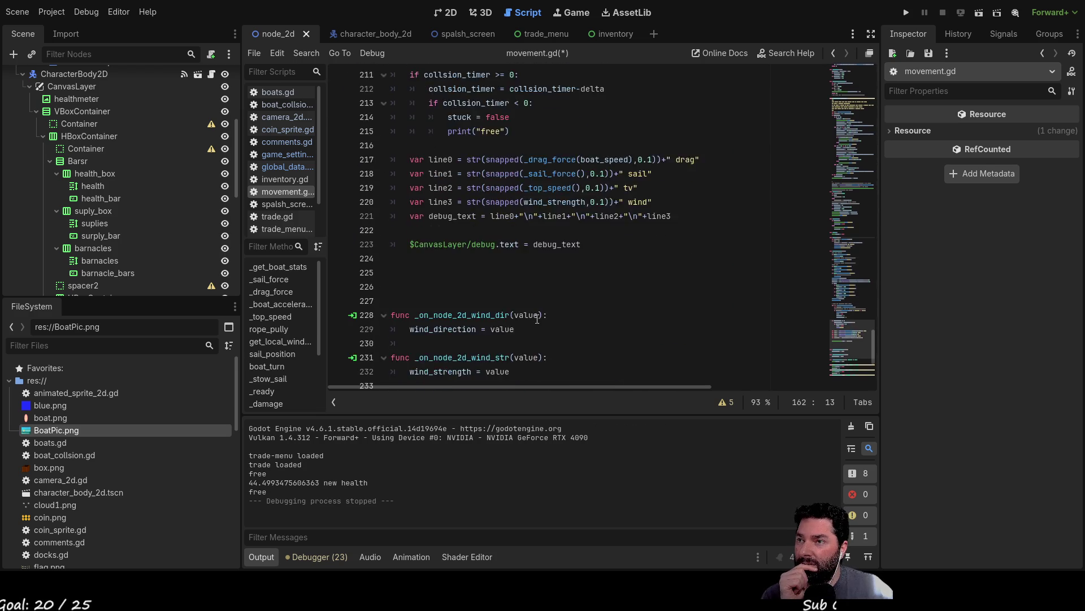
scroll(529, 296, up, 4)
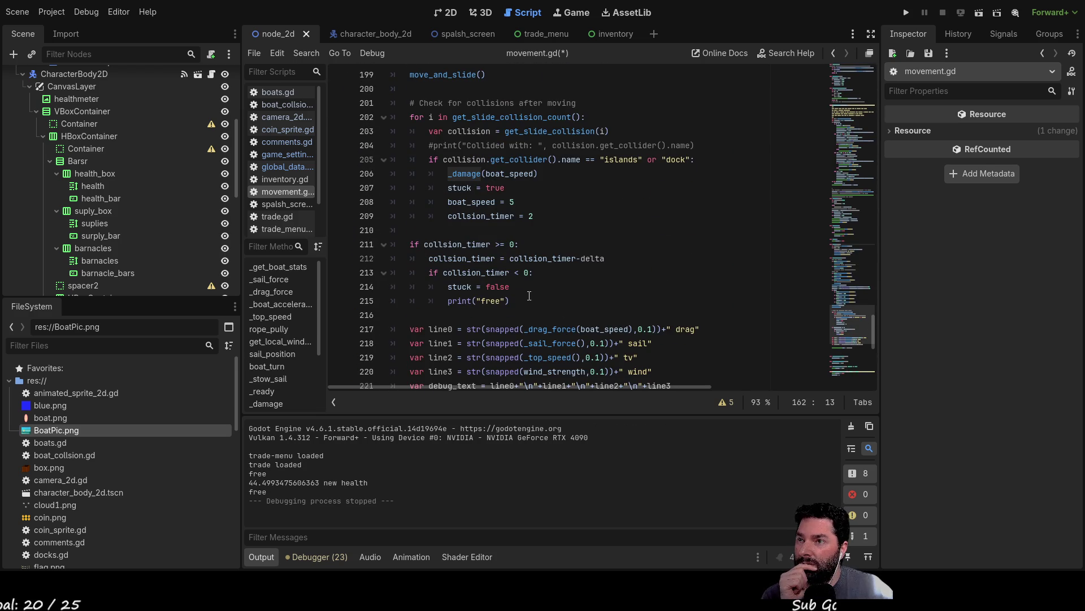
click(515, 202)
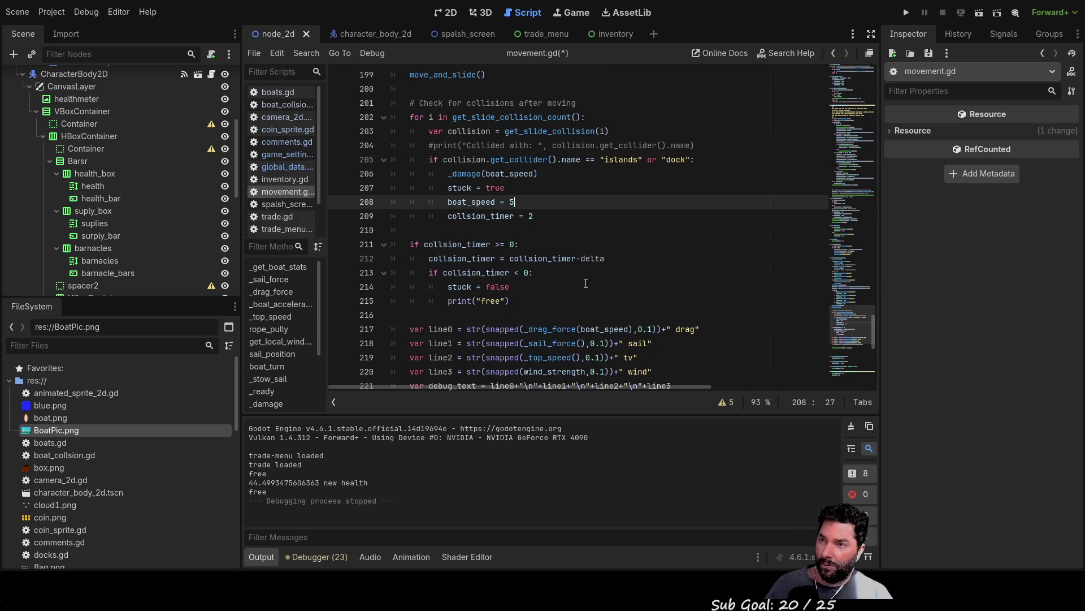
key(Return)
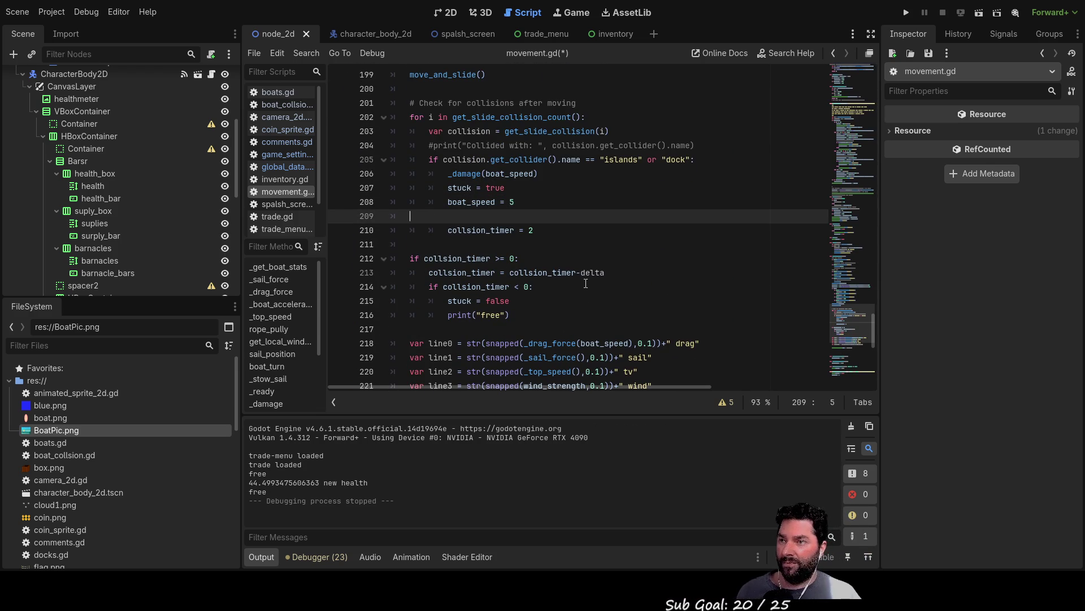
key(BackSpace)
key(BackSpace)
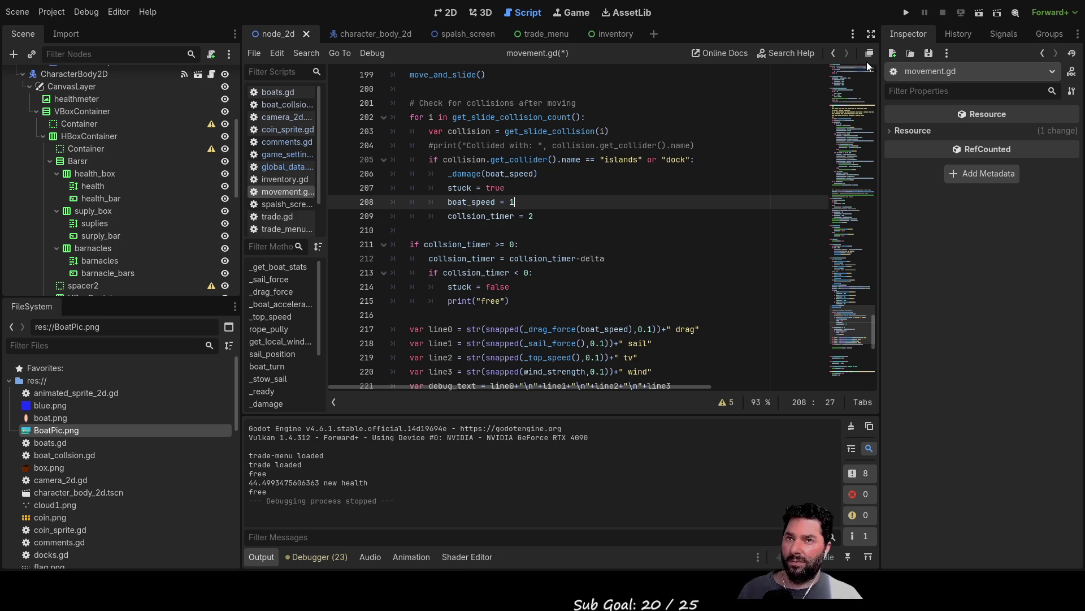
click(905, 12)
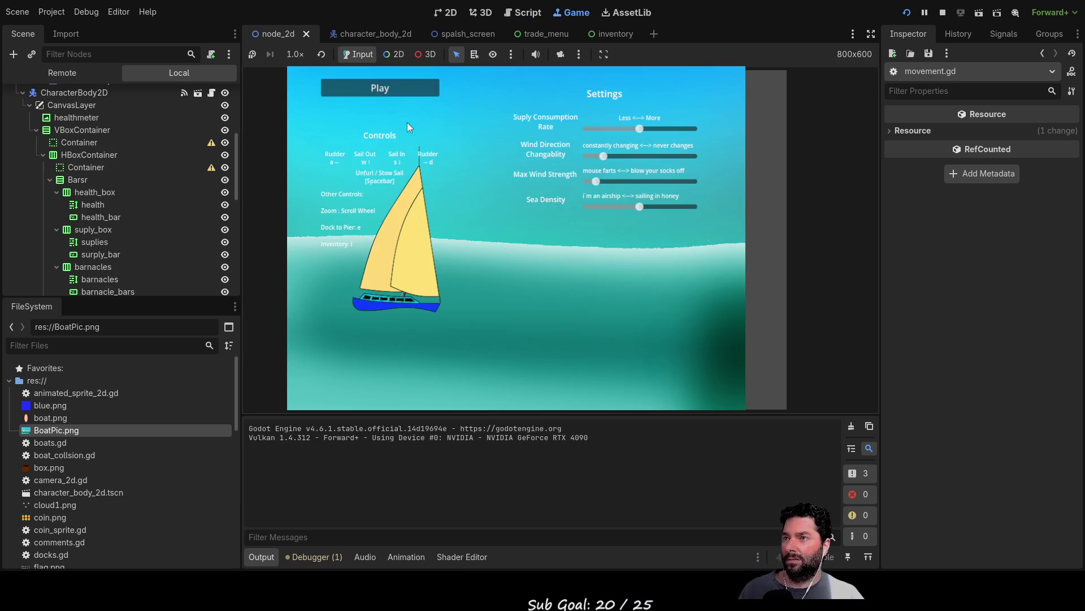
Start the game from the title menu, sail briefly with W, and stop it with F8
click(380, 90)
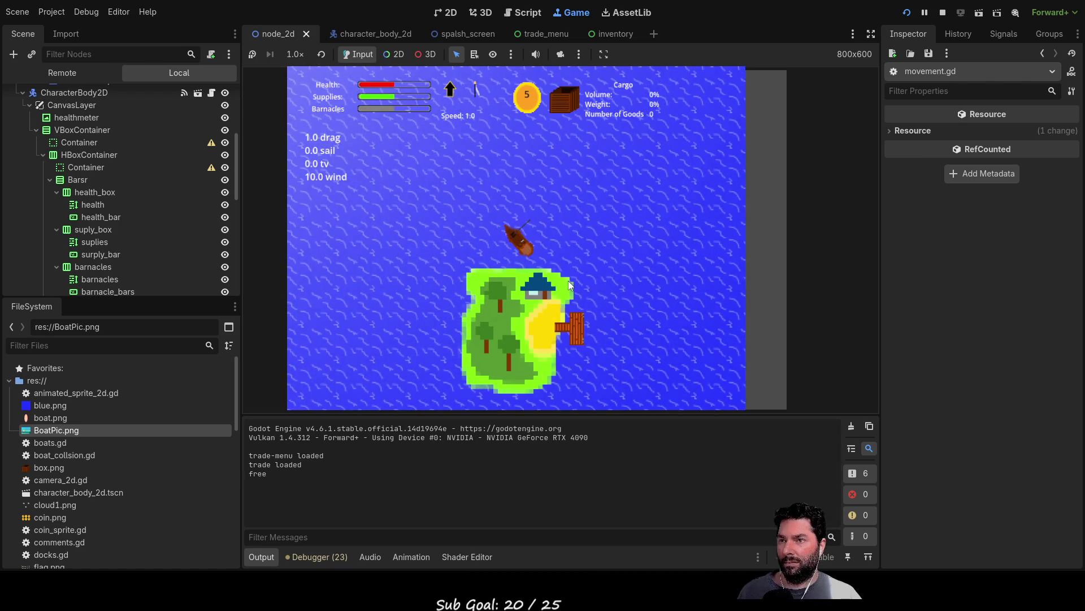
scroll(588, 283, up, 2)
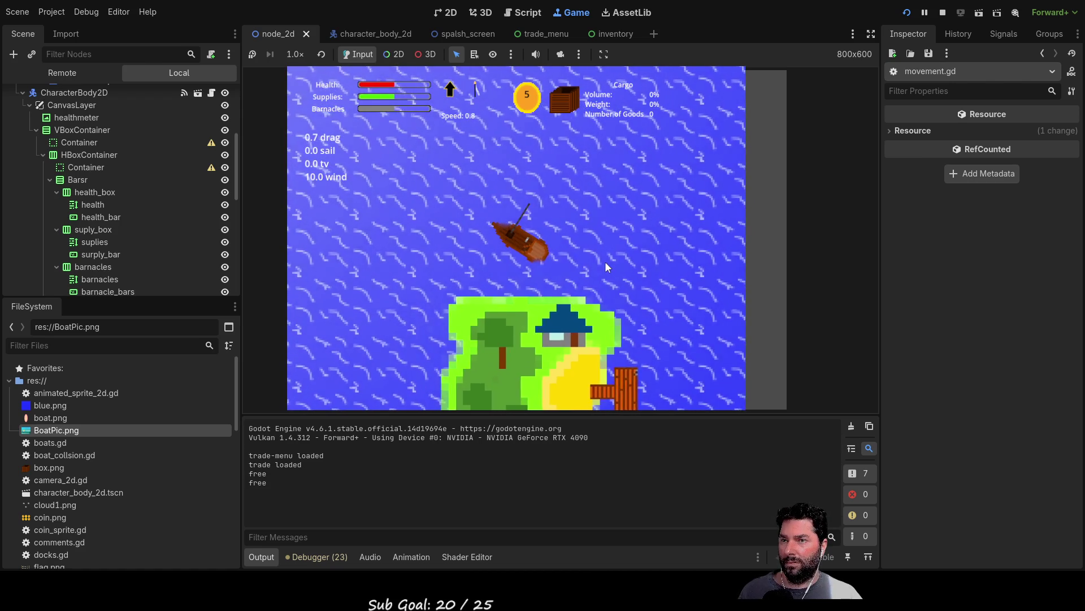
key(w)
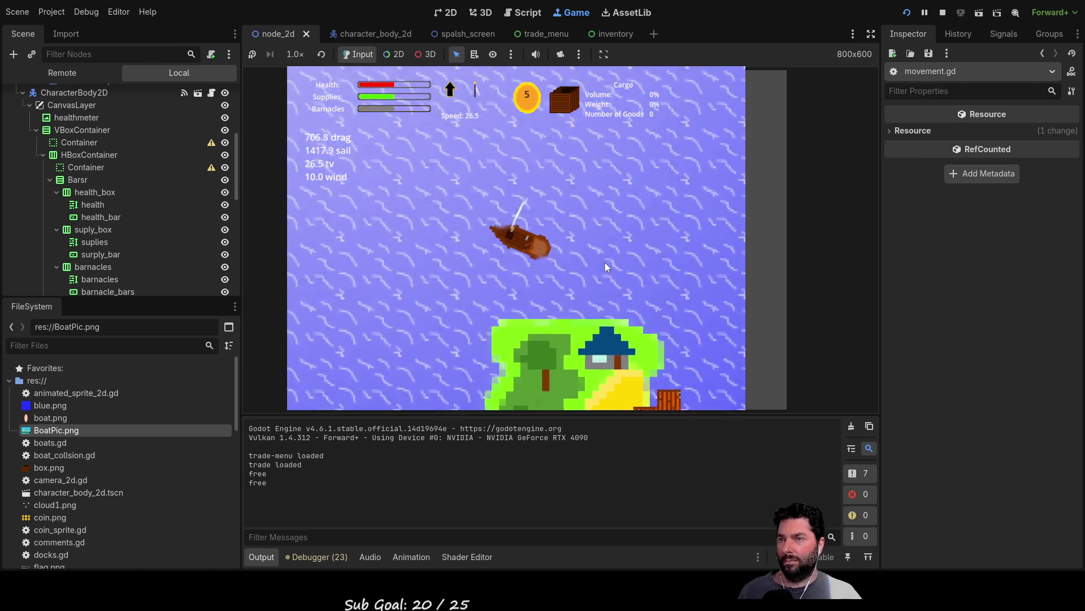
scroll(605, 262, down, 2)
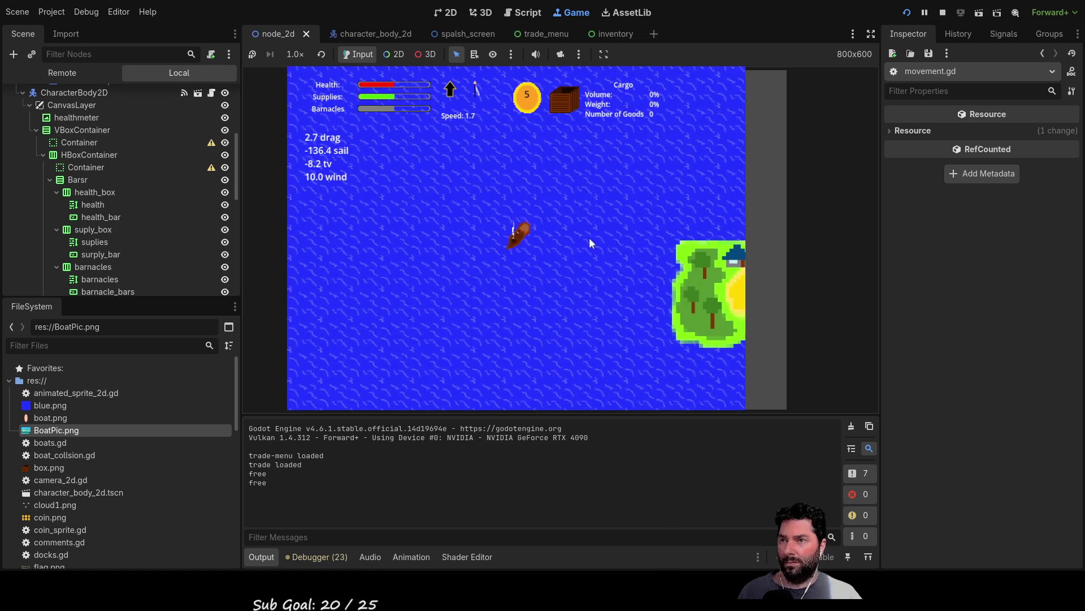
key(F8)
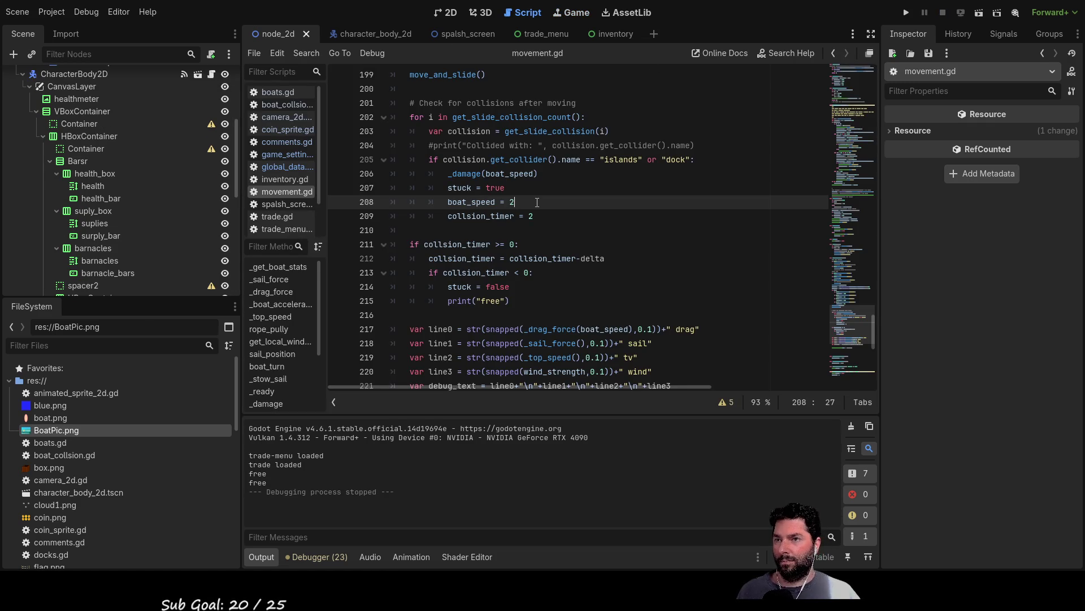
Relaunch the project, choose Play on the title menu, and set sail toward the island
click(906, 12)
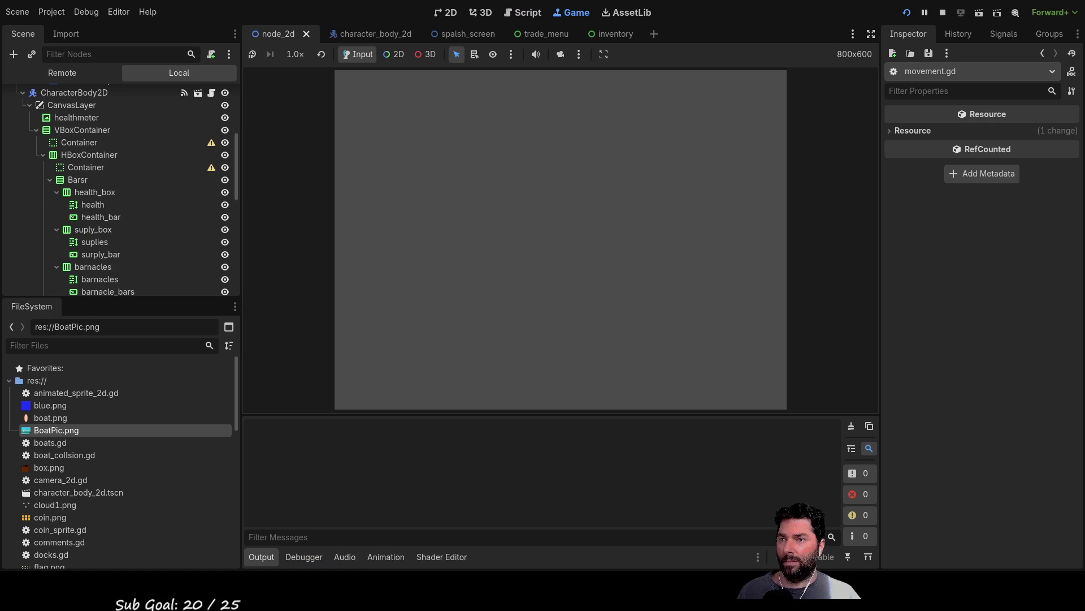
click(398, 89)
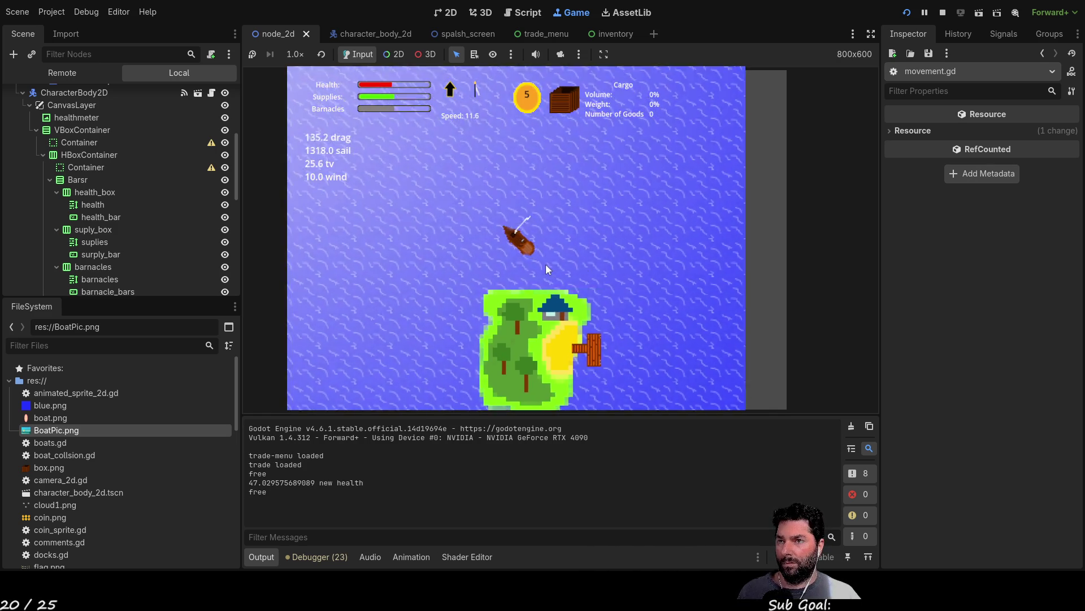
key(w)
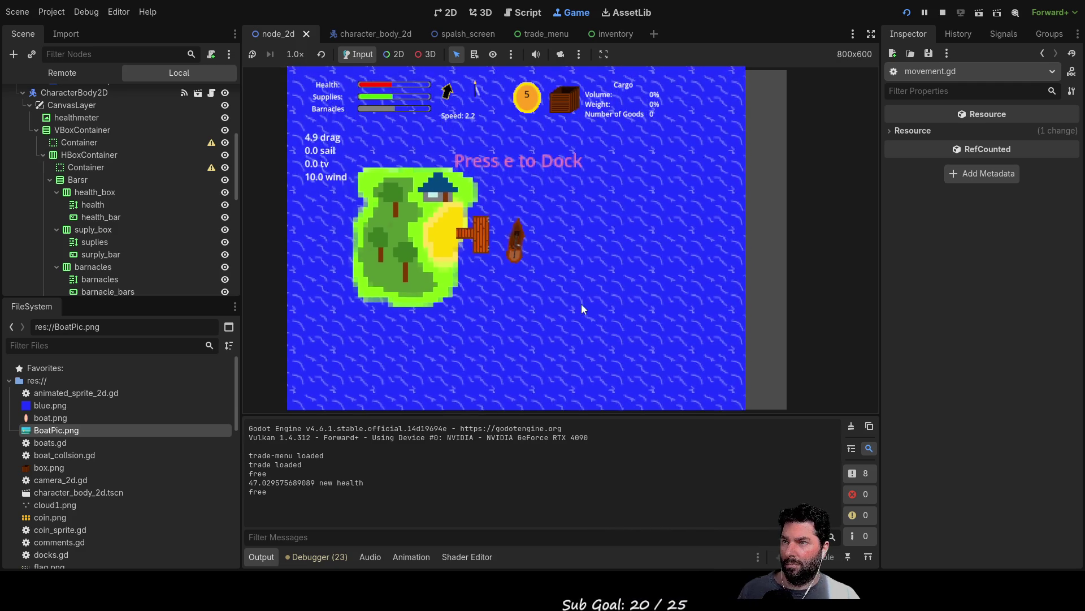
Dock at the island pier and buy 2 Mail and 5 Fresh Water
key(e)
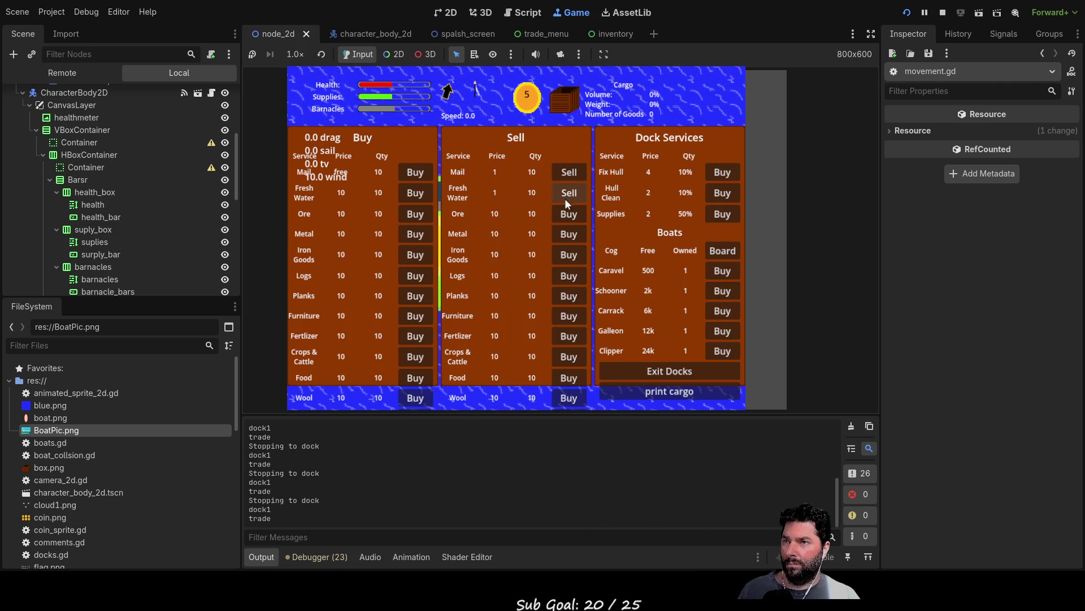
click(411, 171)
click(411, 171)
click(412, 171)
click(412, 171)
click(412, 171)
click(410, 193)
click(409, 193)
click(409, 193)
click(410, 193)
click(409, 192)
click(410, 193)
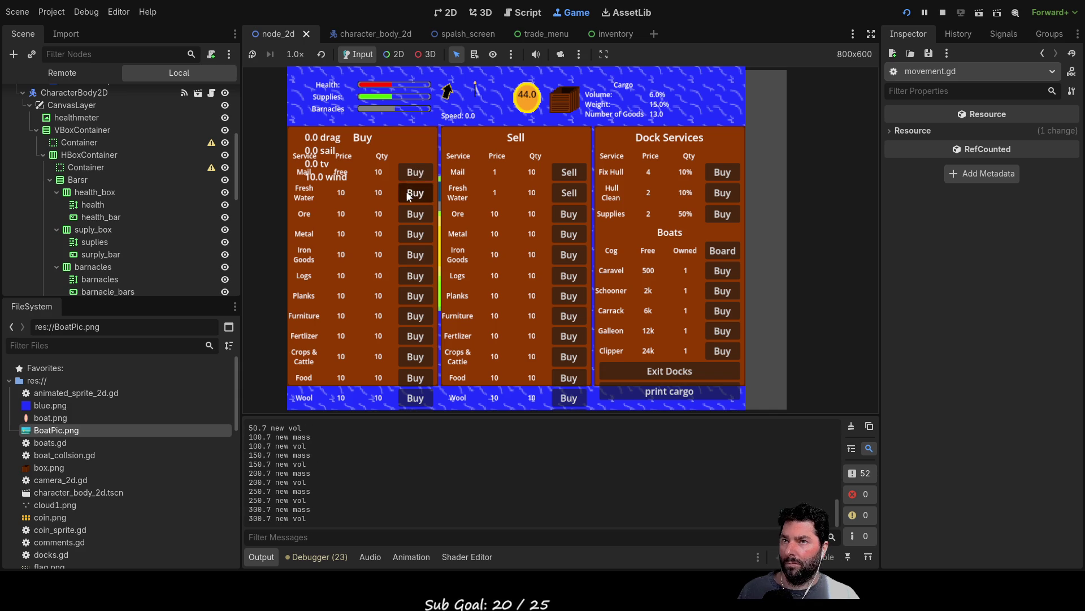
click(410, 193)
click(410, 192)
click(410, 193)
click(410, 192)
click(410, 193)
click(410, 193)
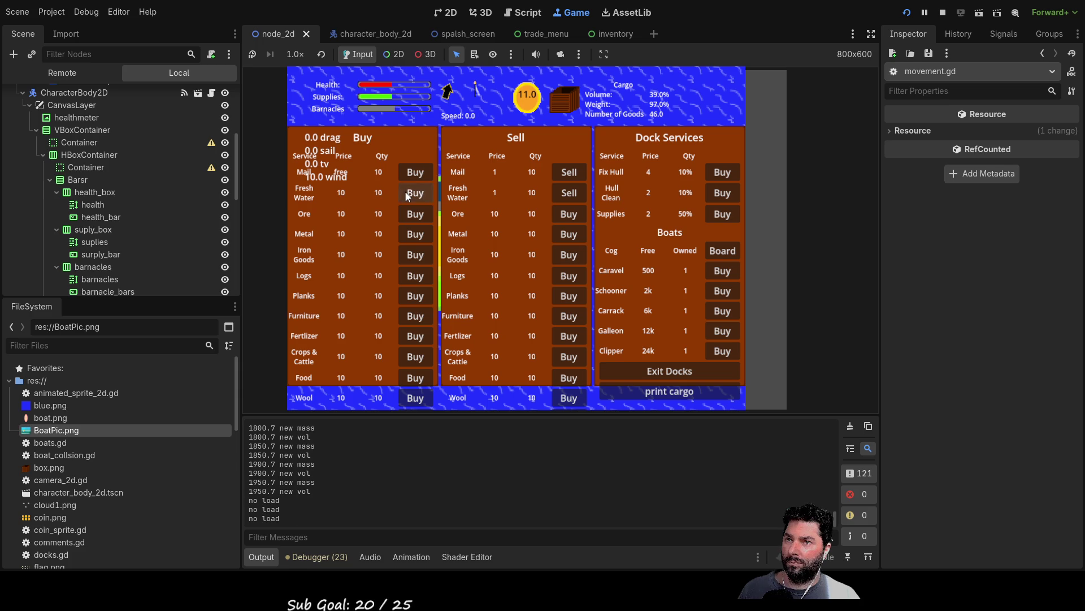
Leave the docks, sail away, and view the cargo hold inventory
click(663, 372)
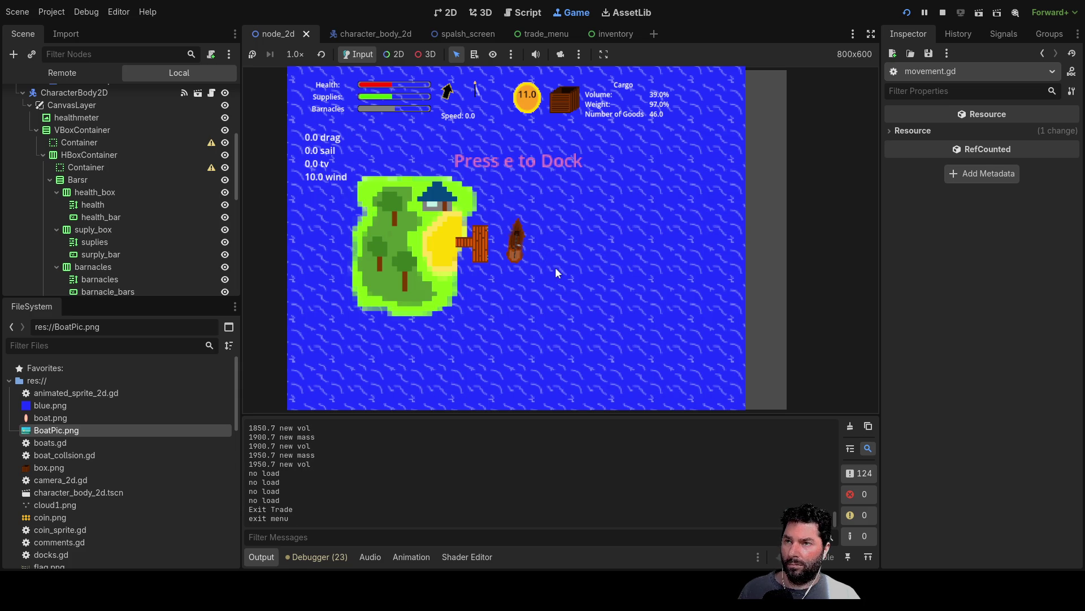
key(w)
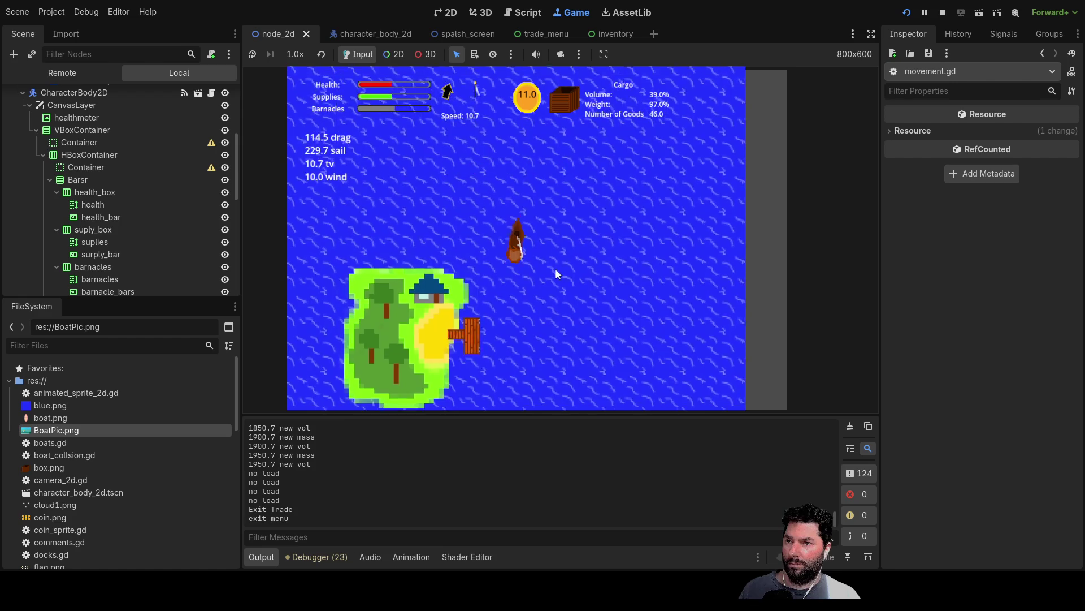
key(i)
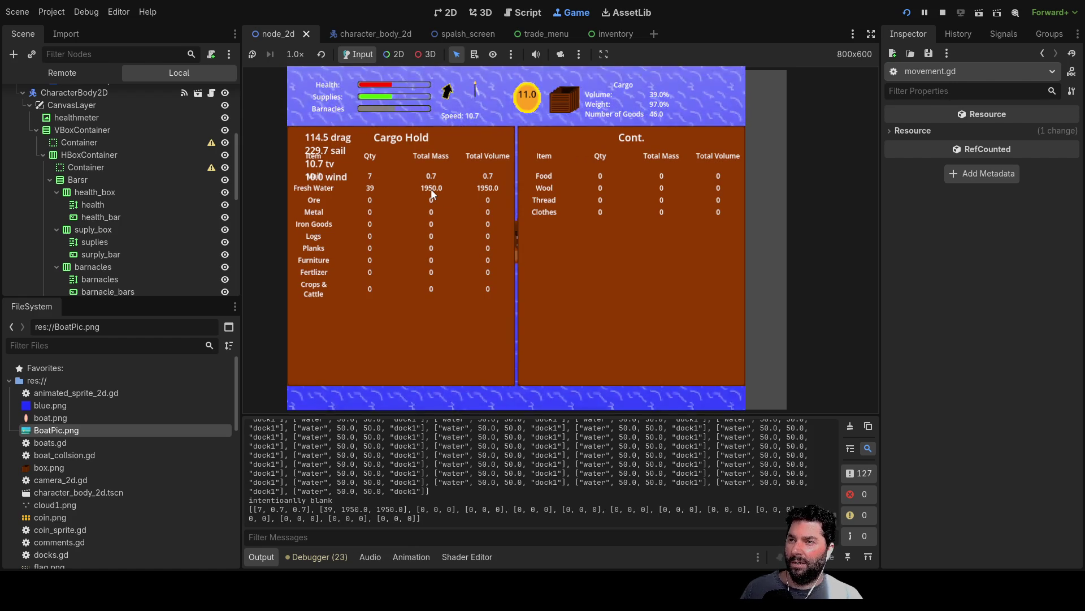
Close the cargo panel and sail the boat left under raised sail
key(i)
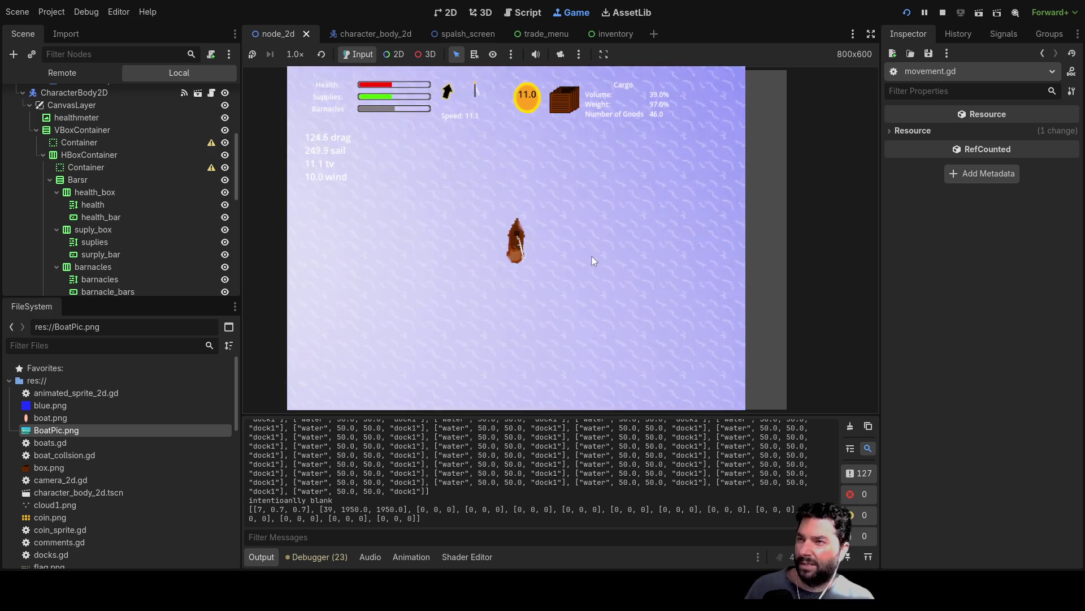
key(a)
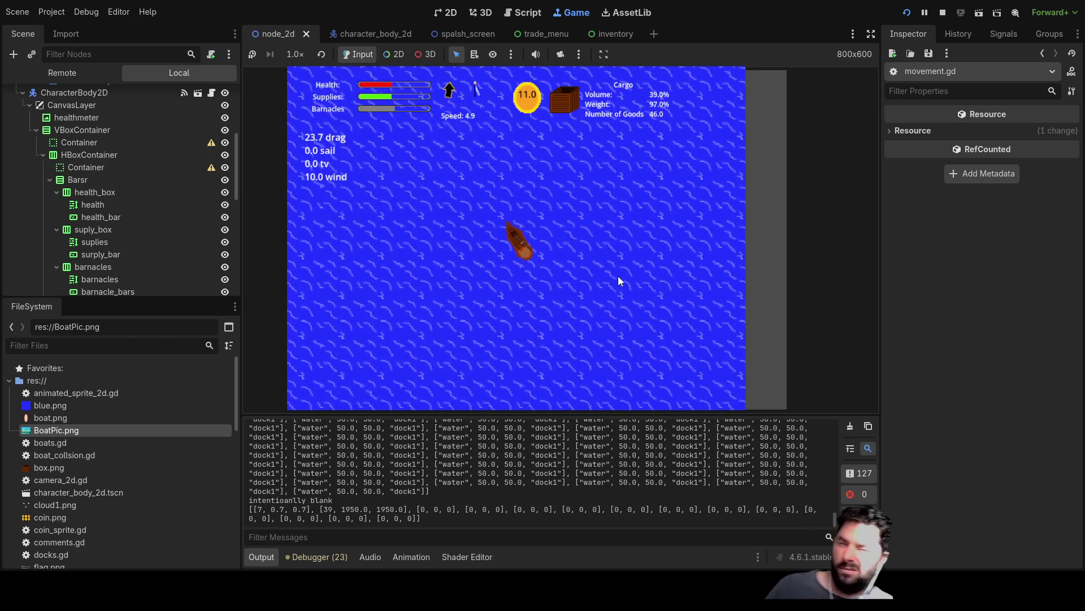
key(a)
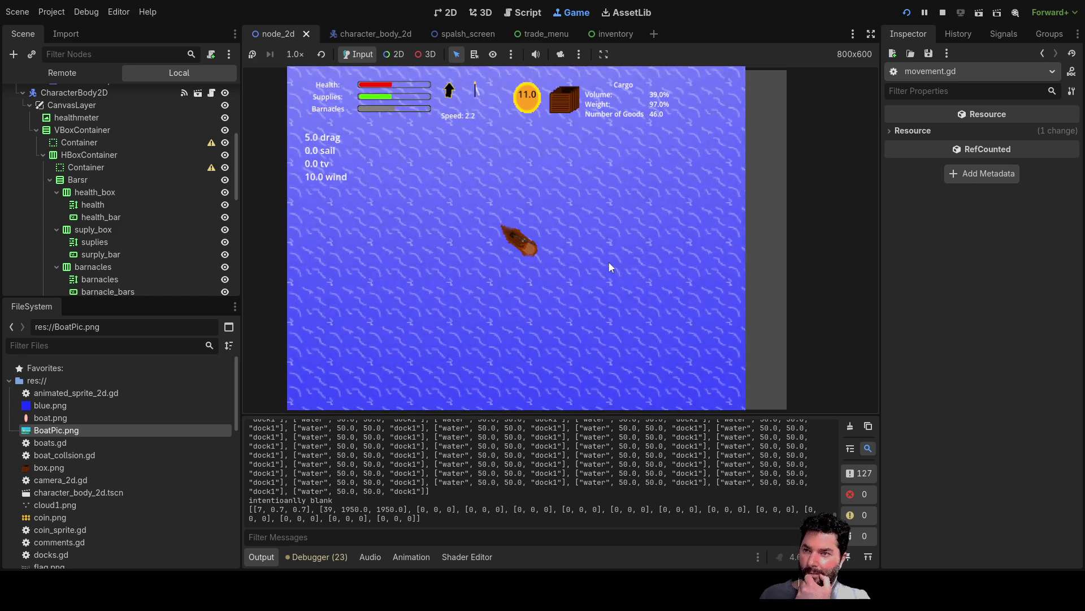
key(Up)
key(Left)
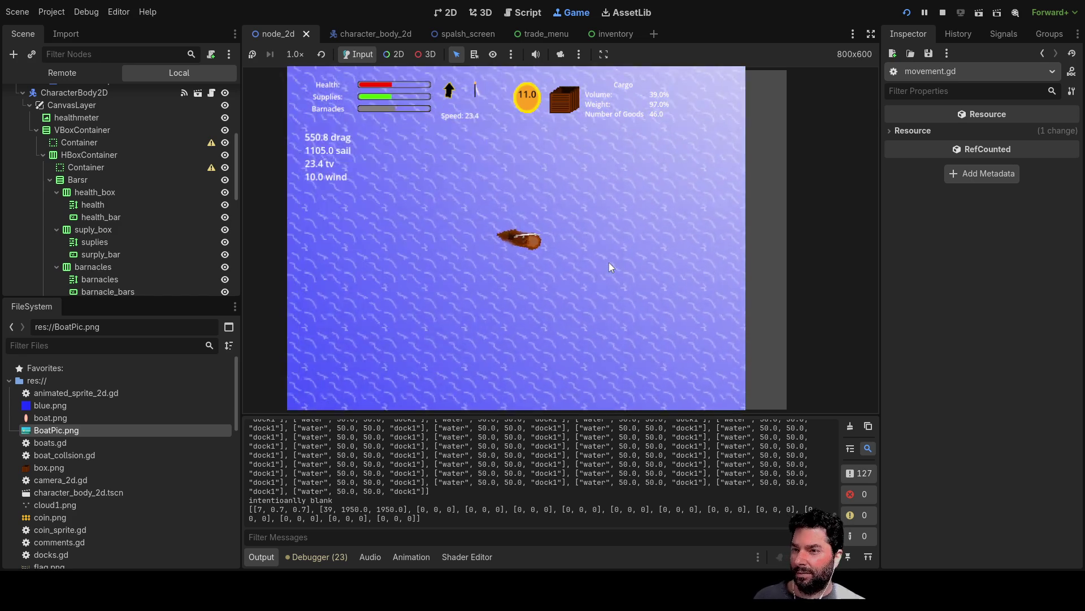
key(Left)
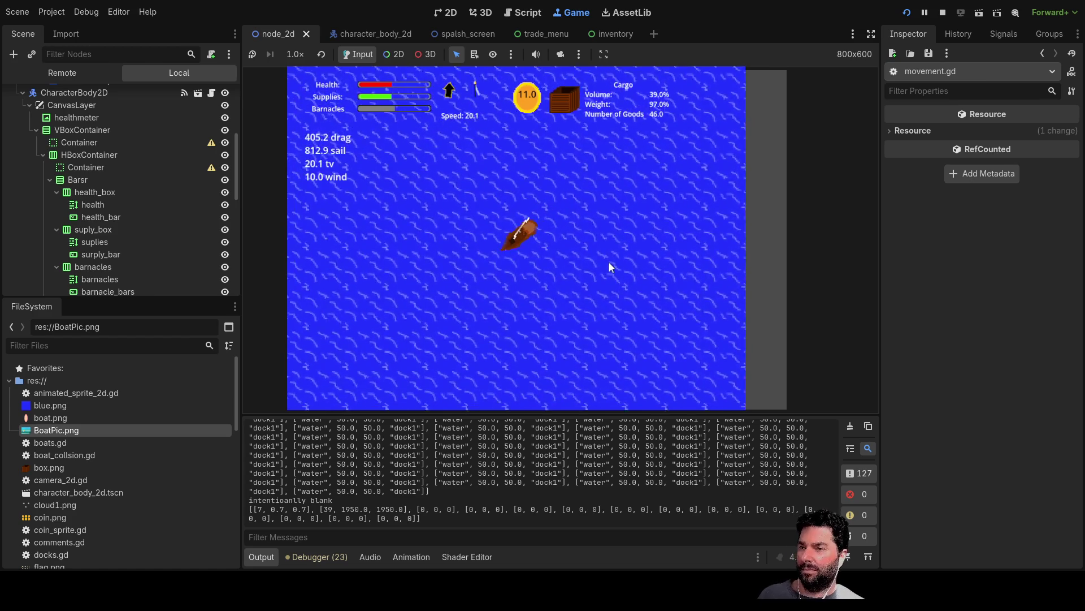
Steer the boat diagonally around to the island and dock at its pier
key(Down)
key(Left)
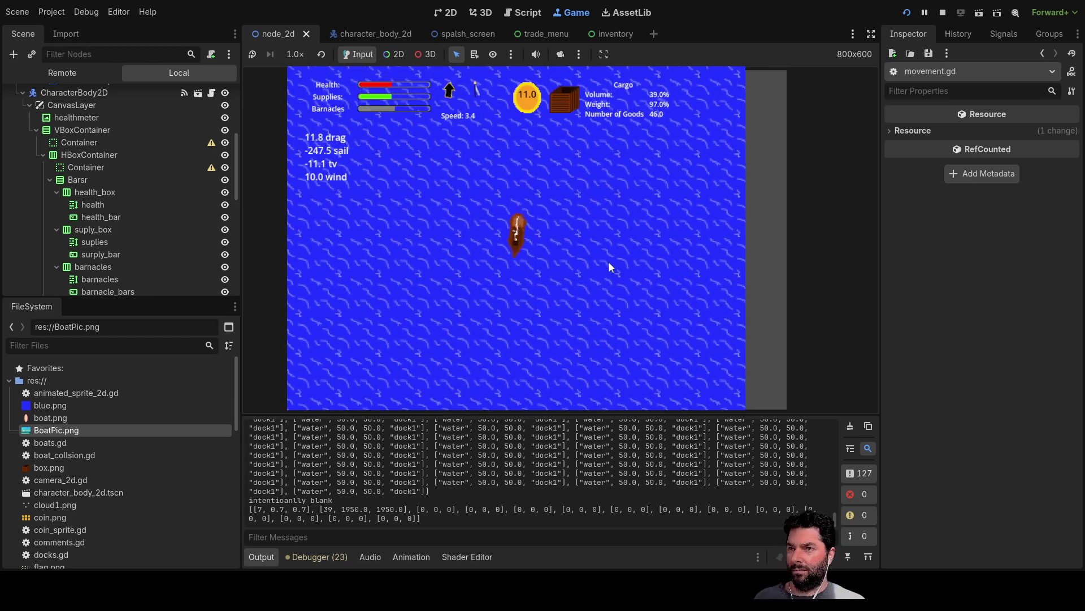
key(Left)
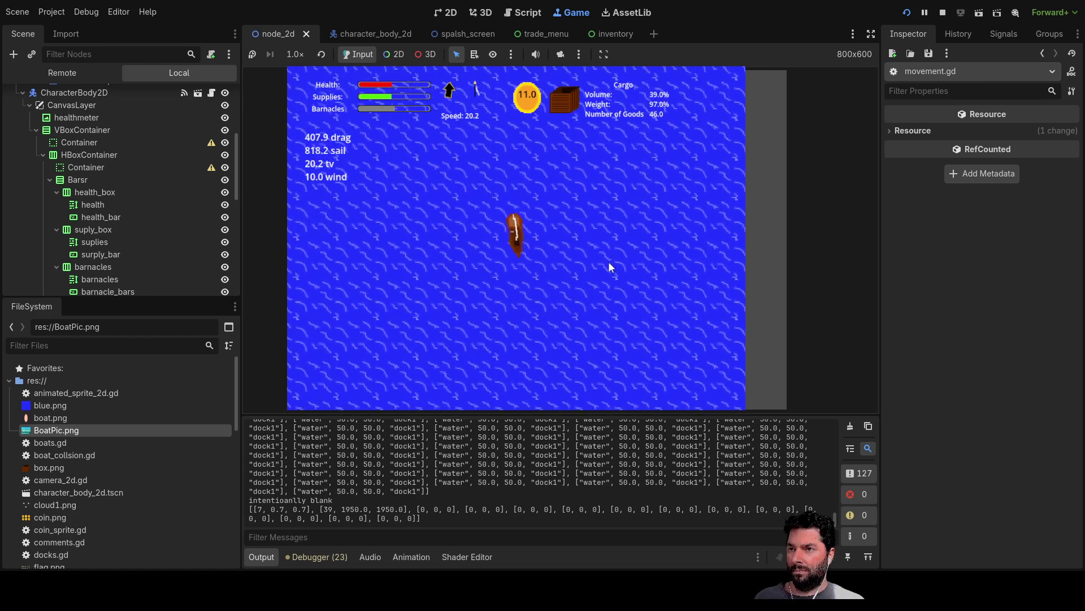
key(Left)
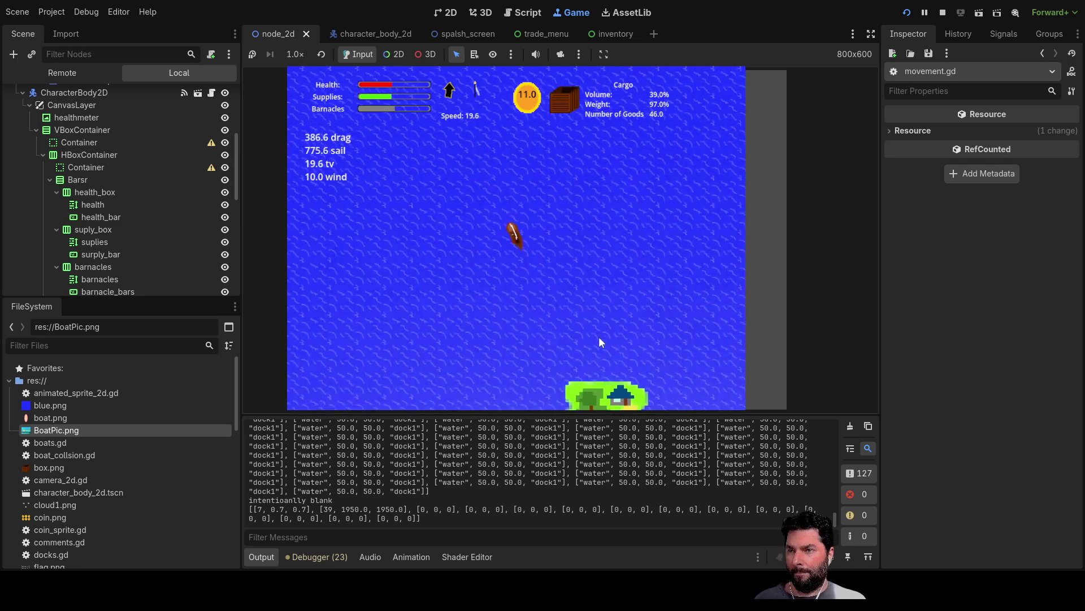
key(Left)
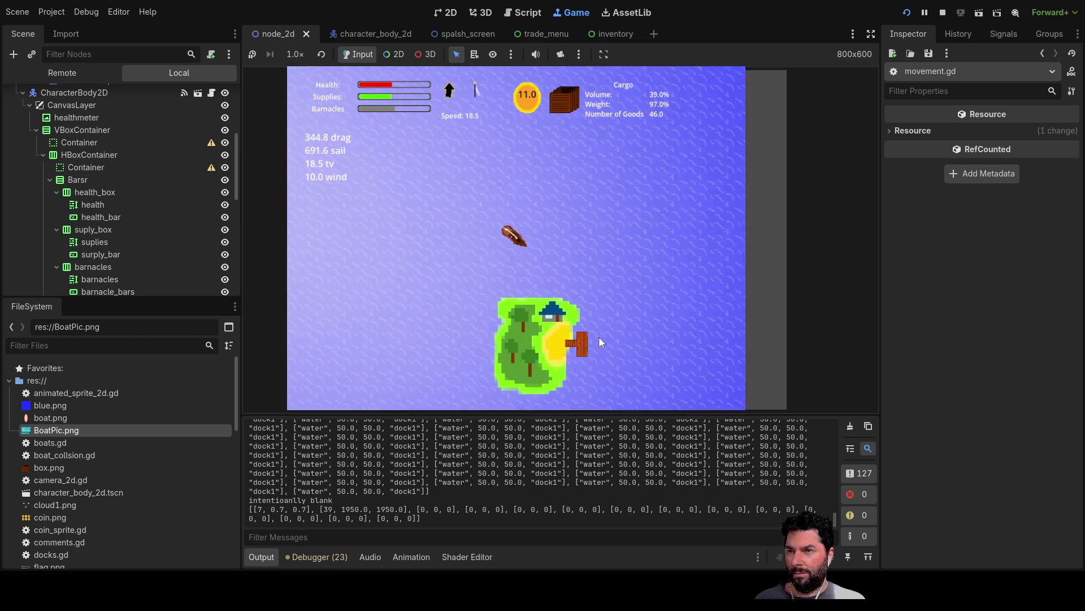
key(Right)
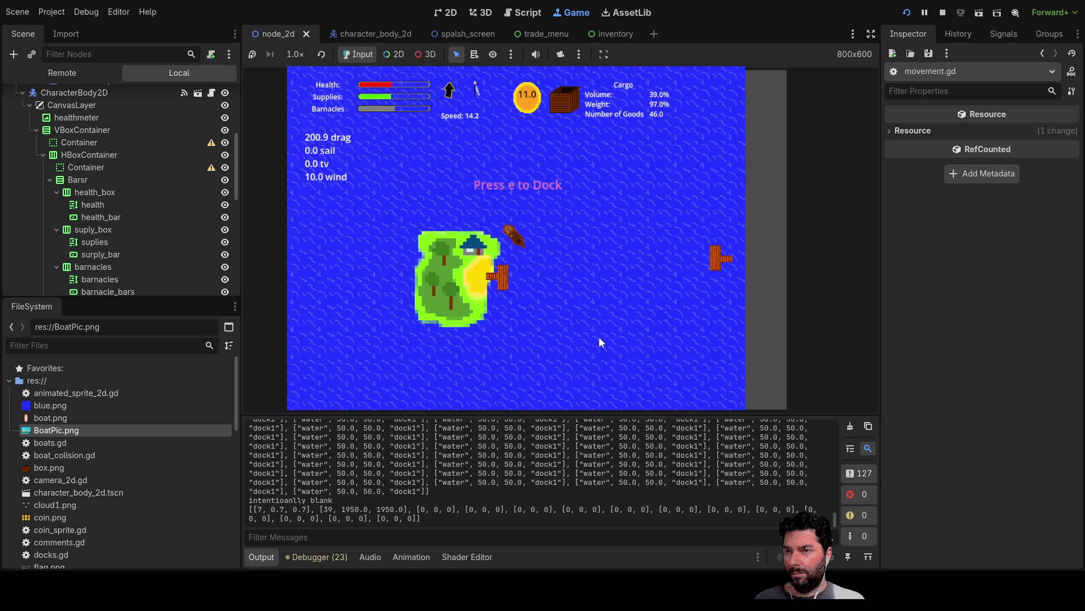
key(e)
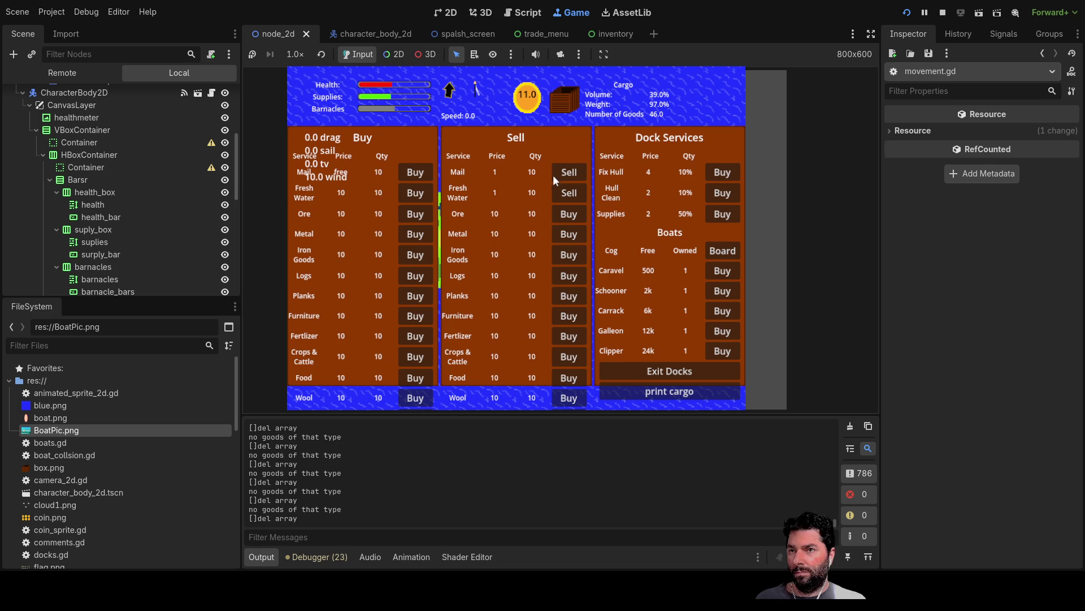
Sell Mail, exit the docks and raise sail to sail off
click(568, 174)
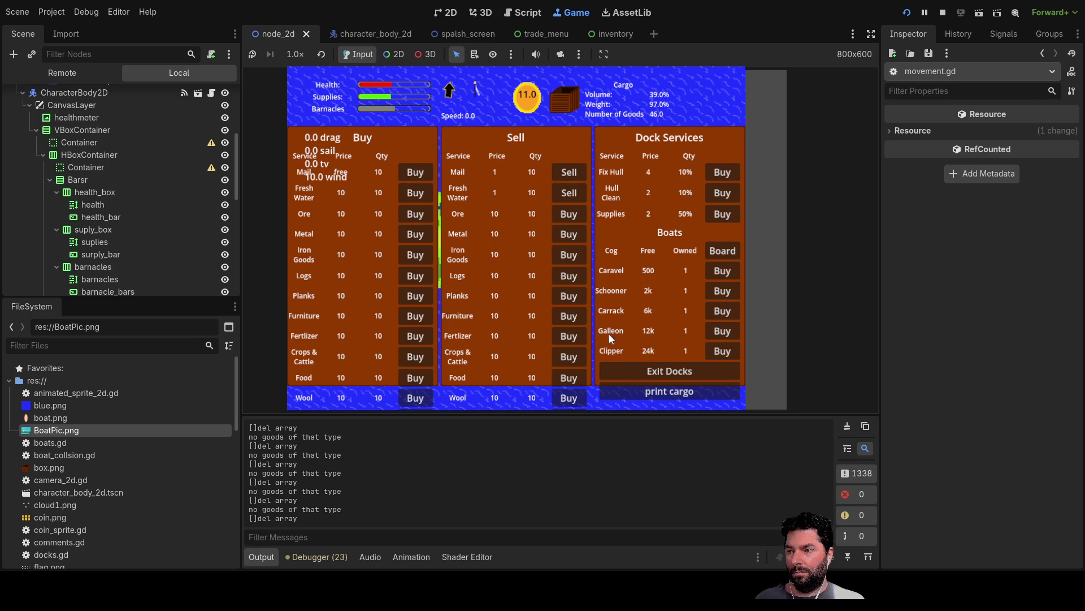
click(670, 370)
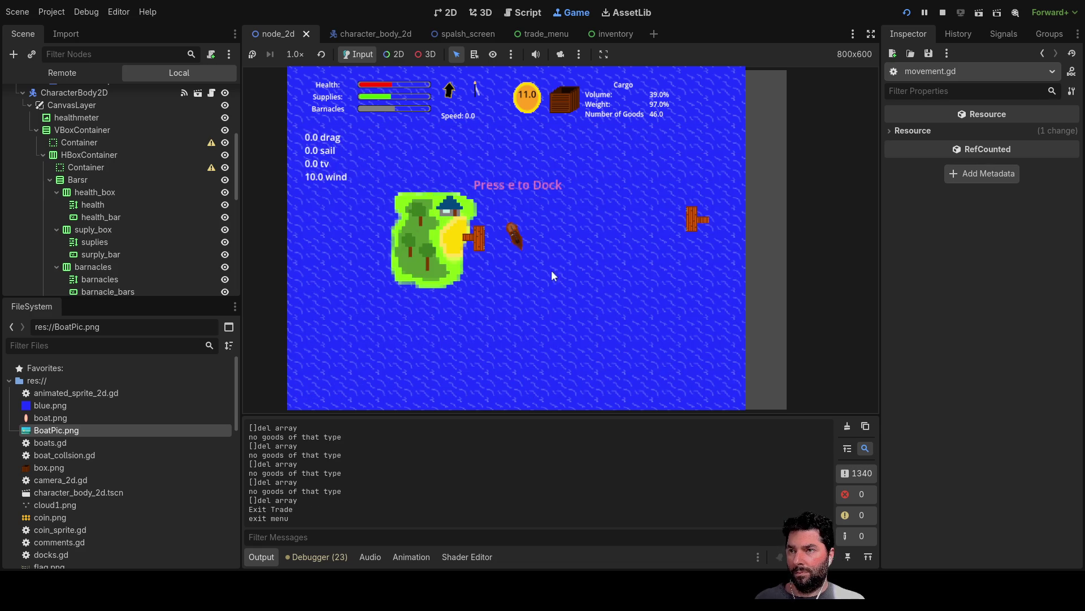
key(a)
key(s)
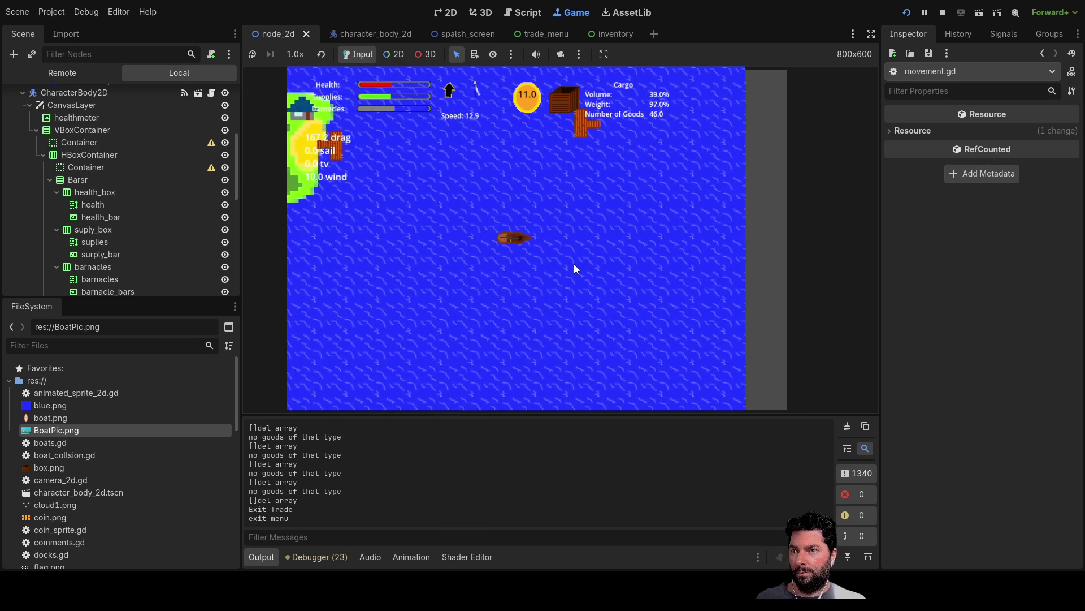
key(w)
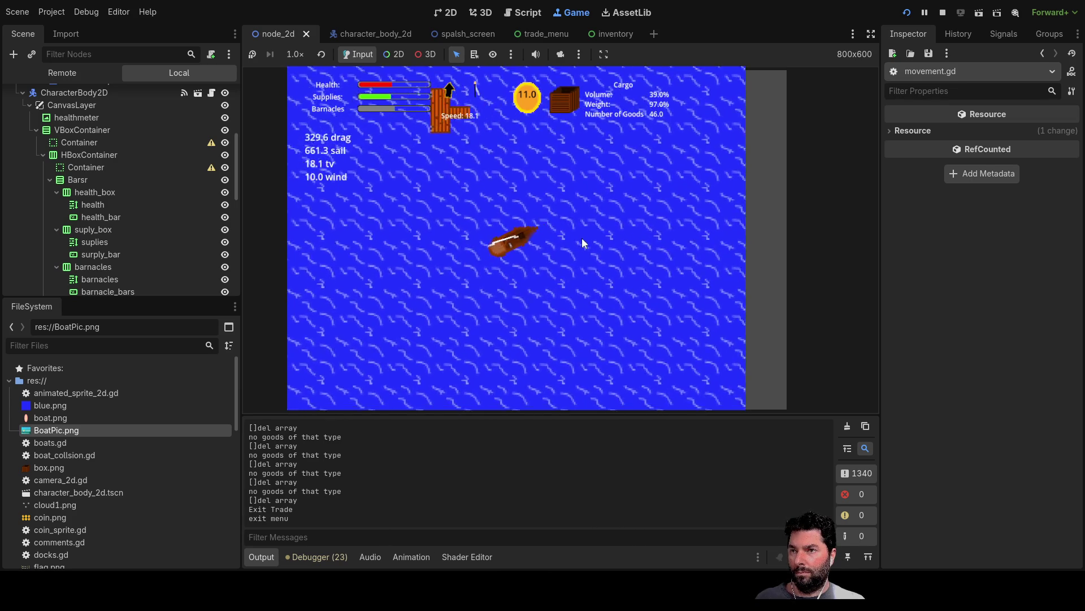
Turn the boat downward, then stop the game run with F8
key(d)
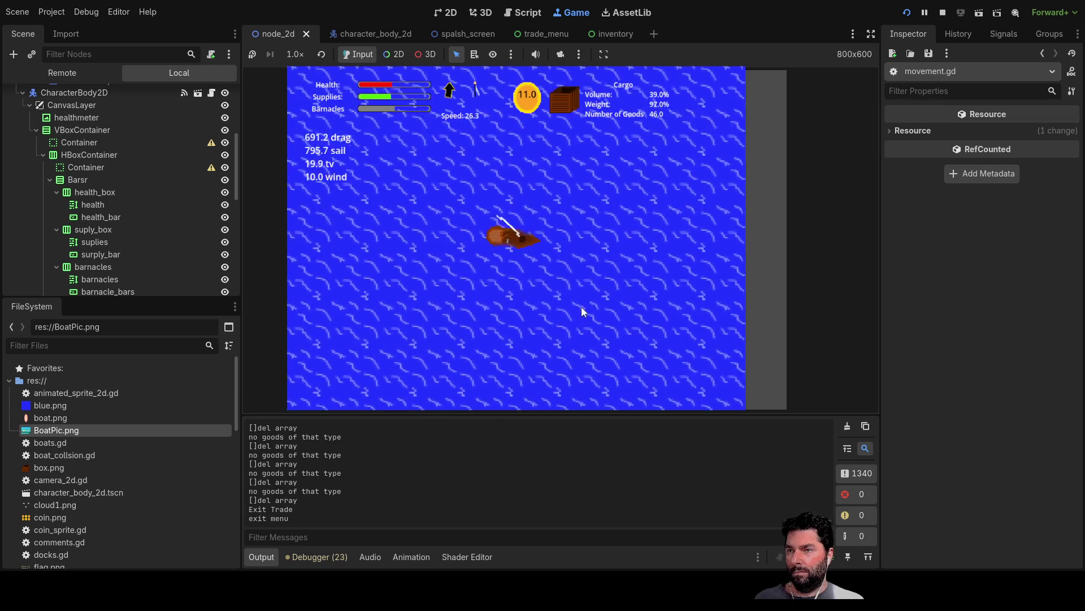
key(d)
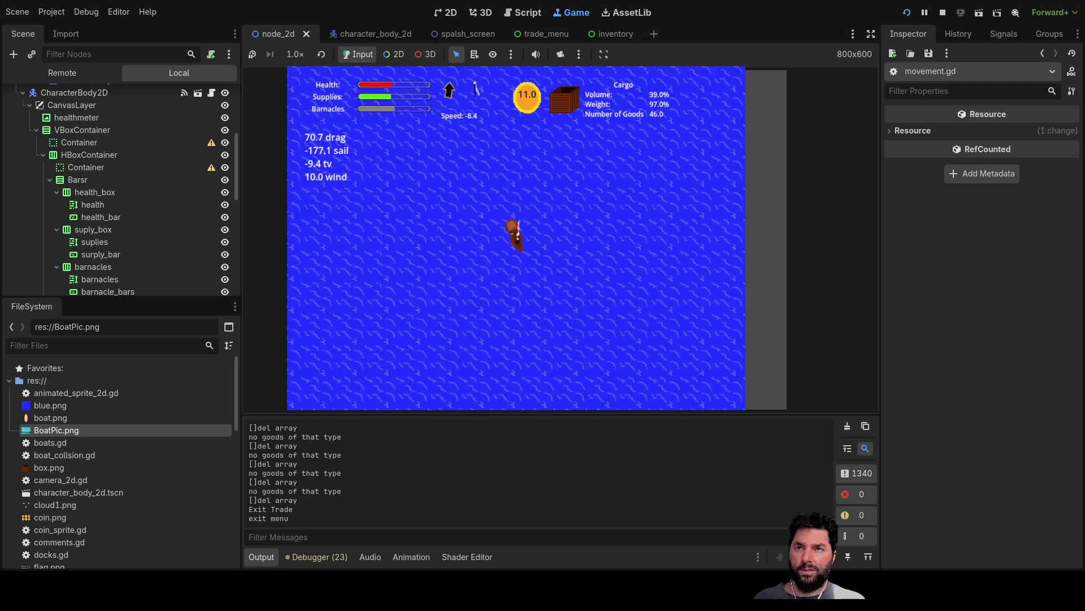
key(F8)
scroll(502, 216, up, 6)
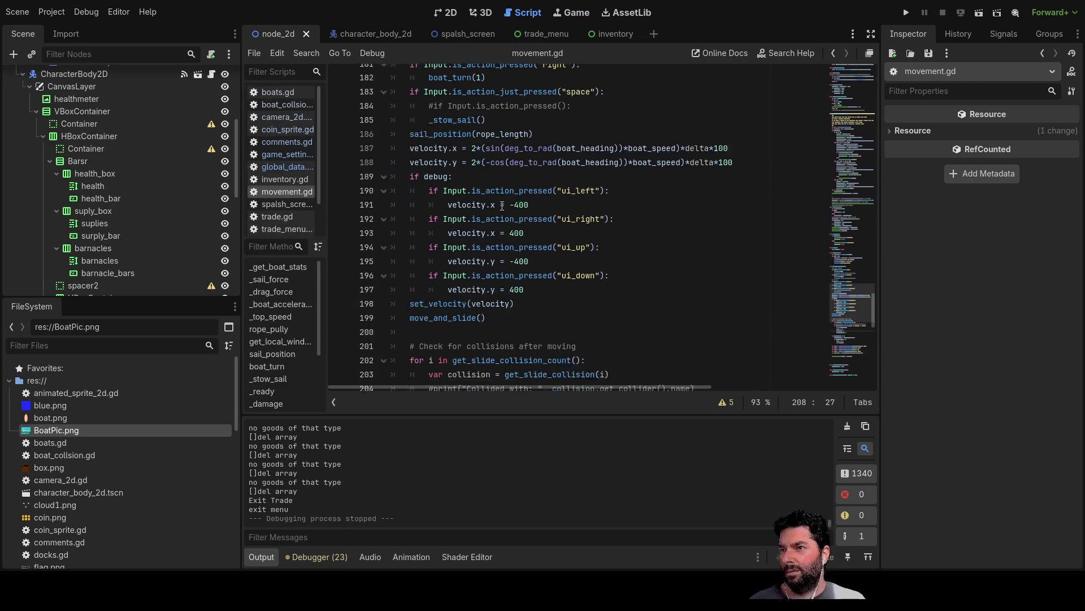
Change boat_turn's turning_speed divisor from boat_speed/50 to boat_speed/25 and run the project
scroll(482, 234, up, 1)
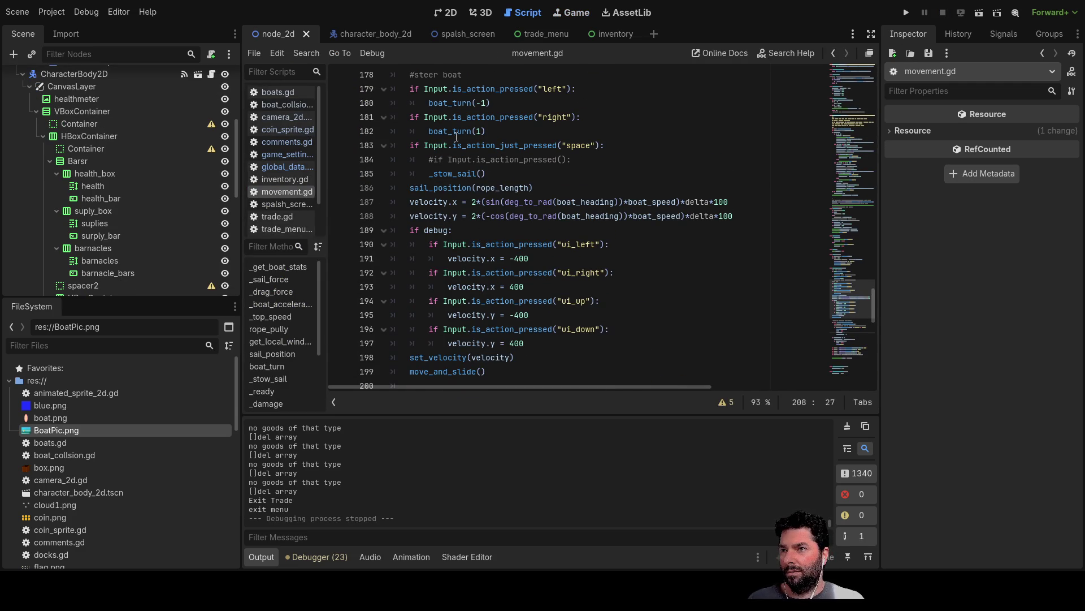
scroll(556, 289, up, 20)
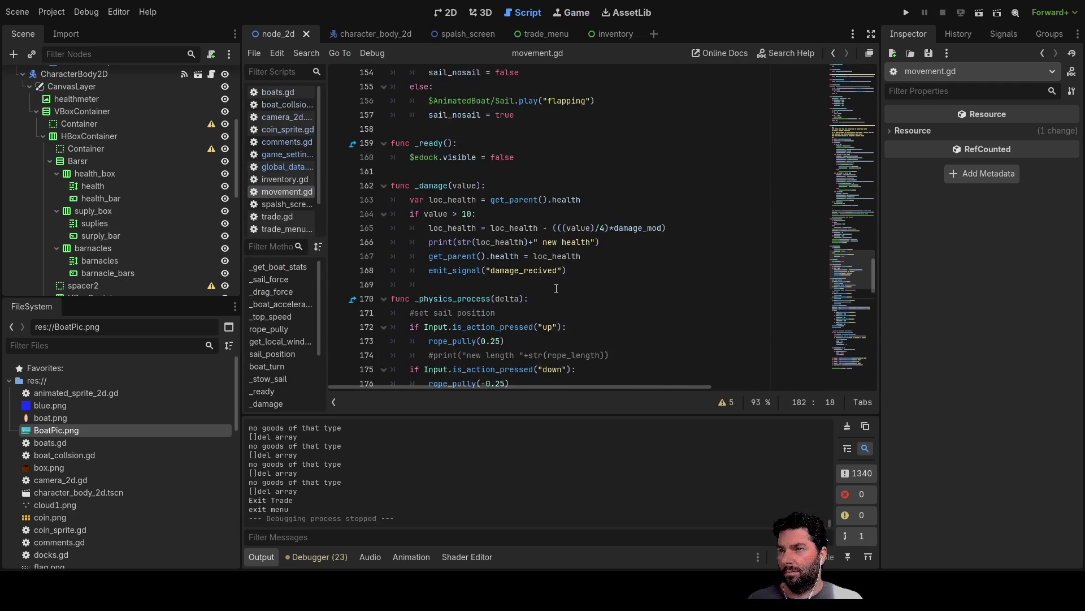
scroll(560, 287, down, 3)
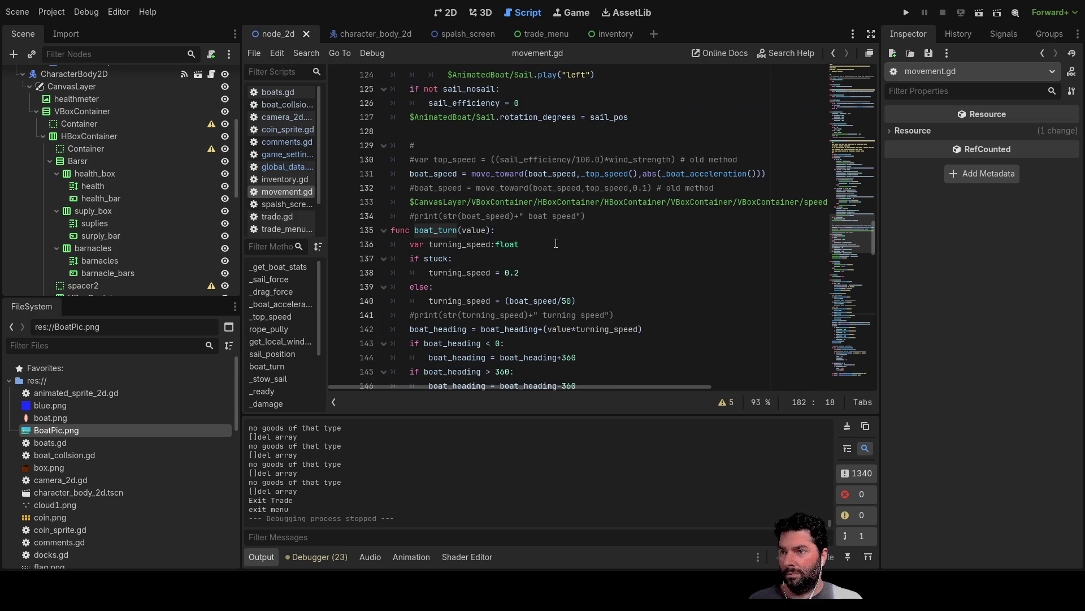
scroll(555, 244, down, 1)
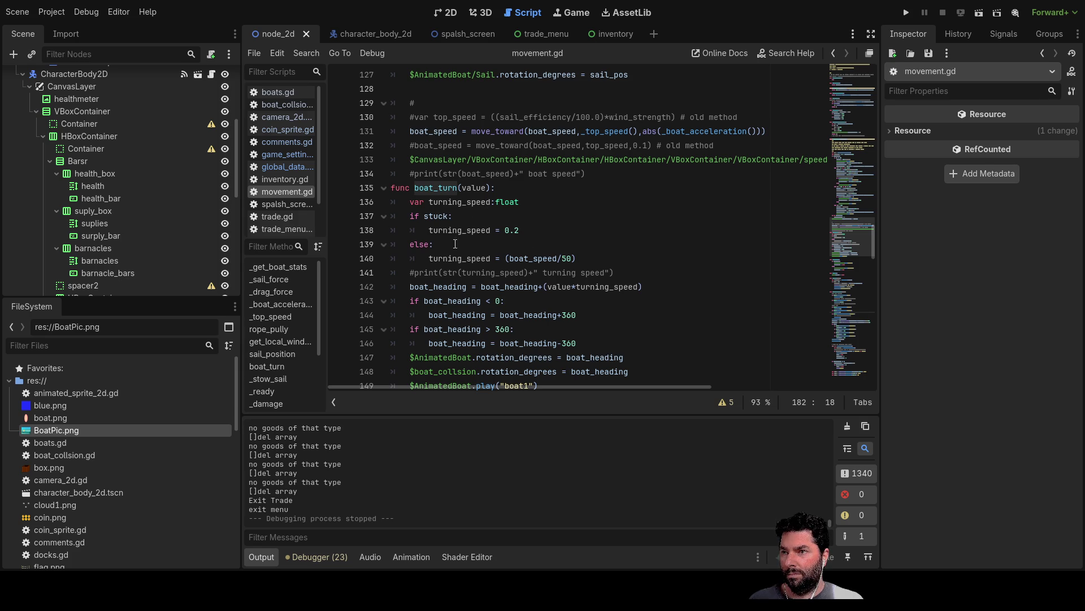
click(568, 258)
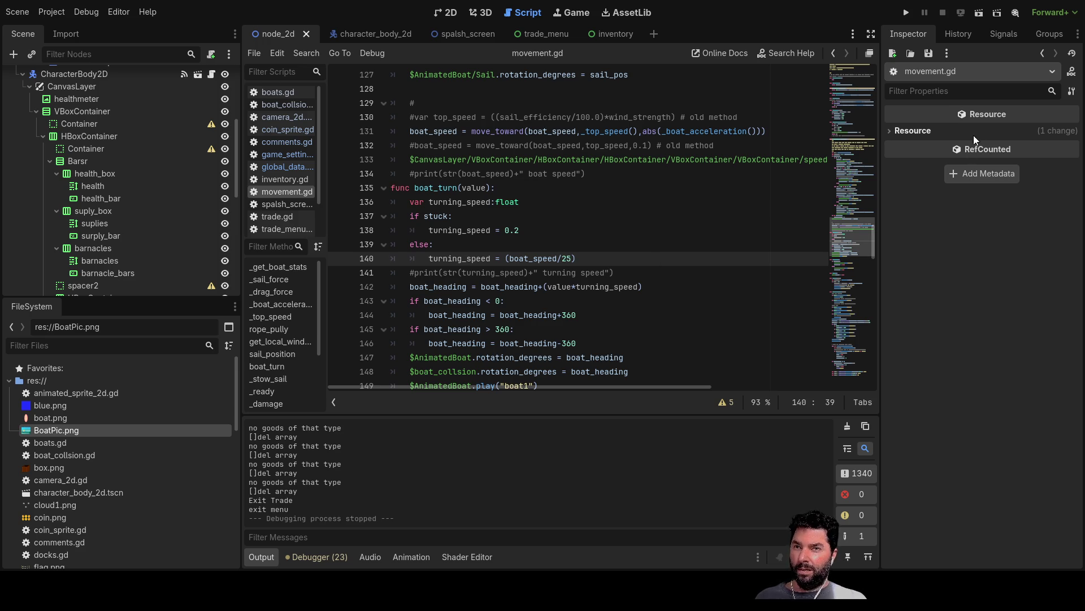
click(906, 12)
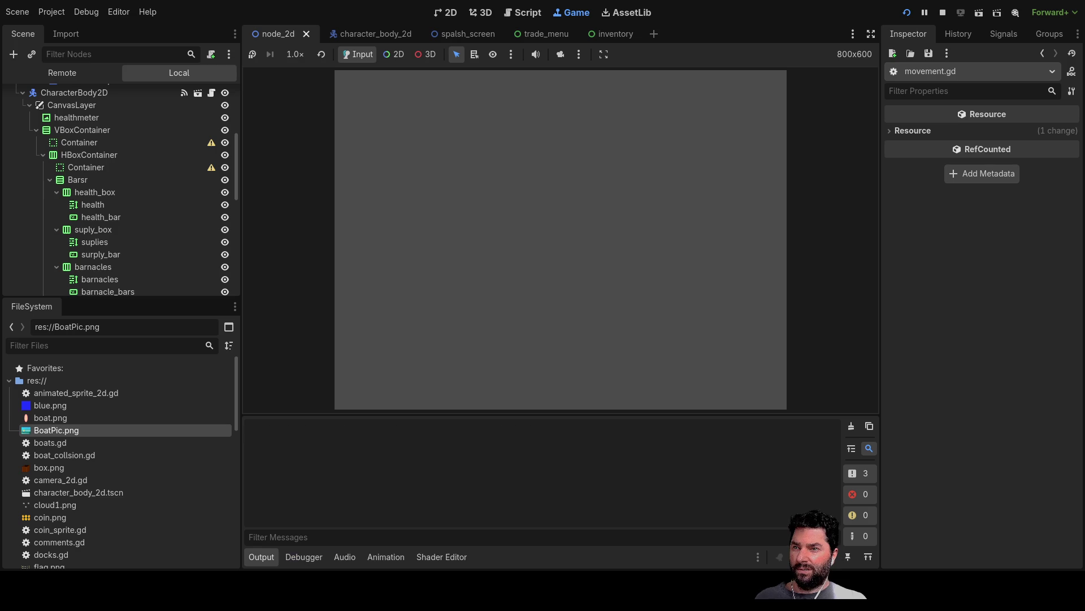
Start gameplay from the splash menu and test the faster left and right turning
click(408, 86)
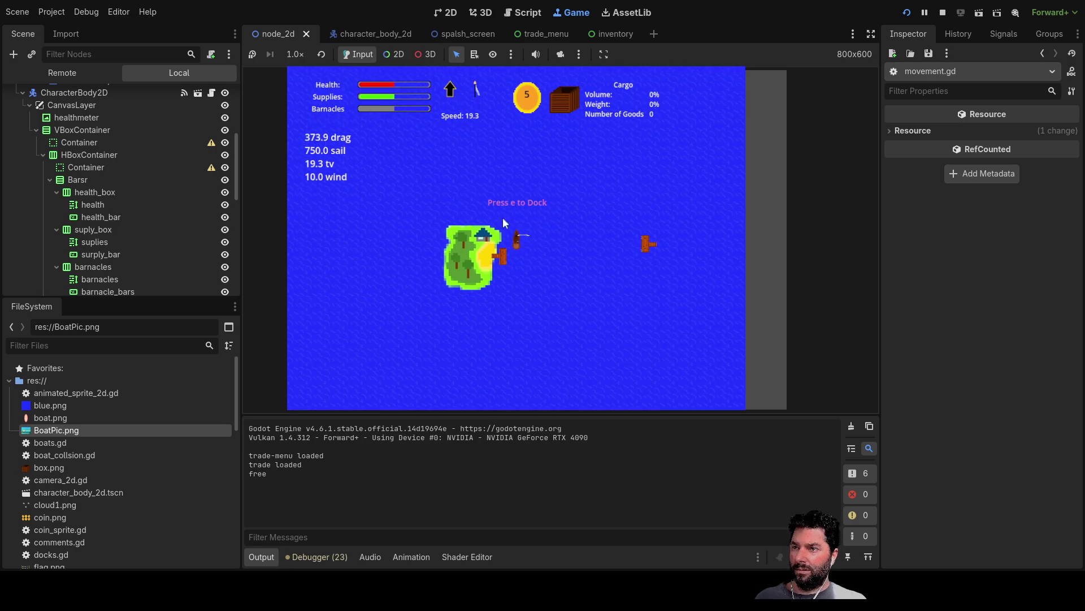
key(a)
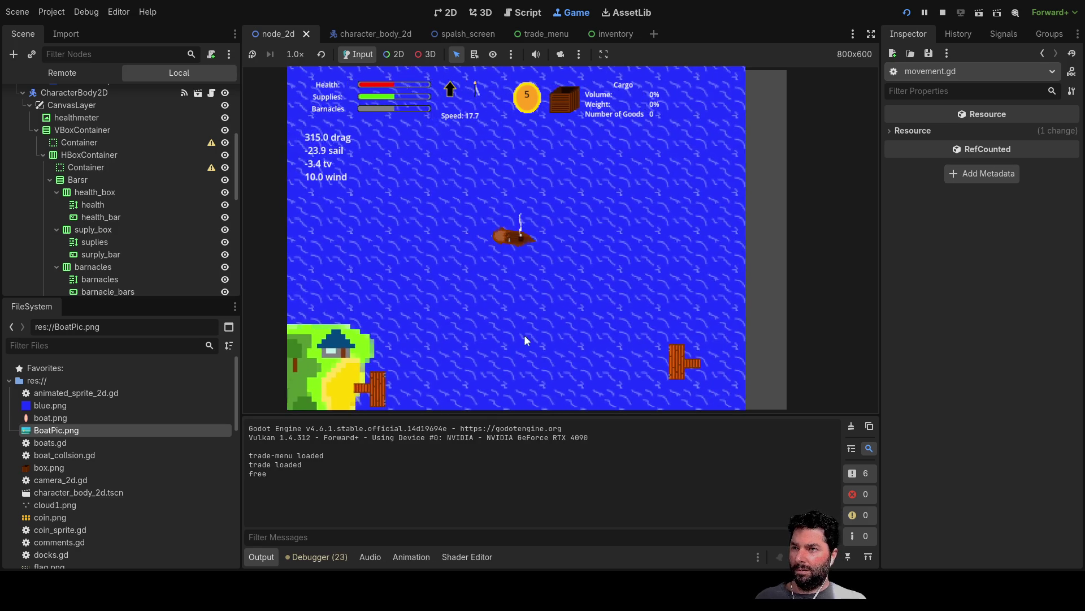
key(d)
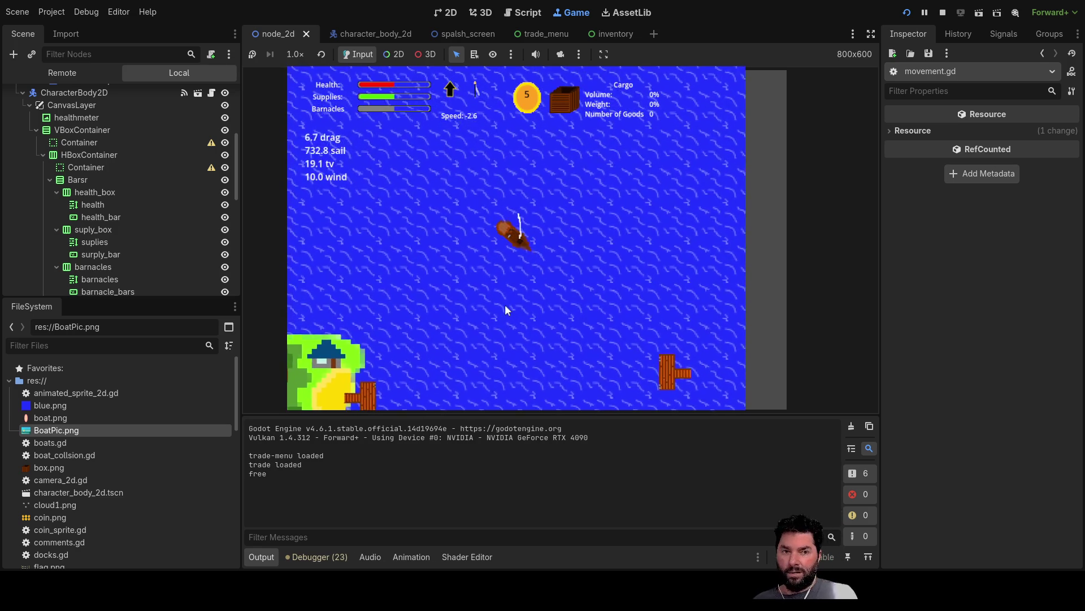
key(d)
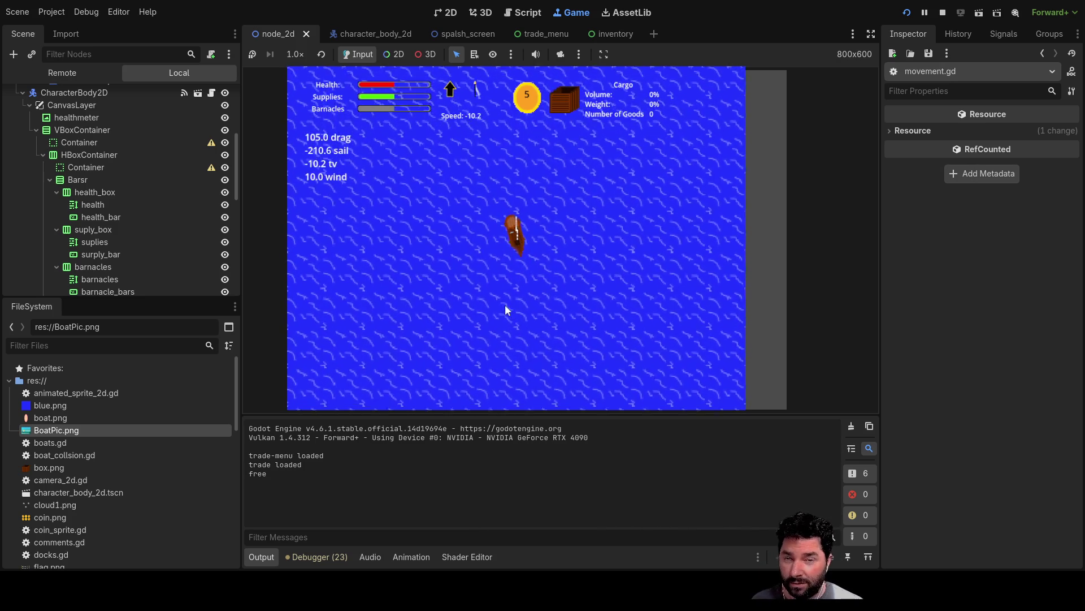
Raise the sail, steer up alongside the island dock, and dock
key(Up)
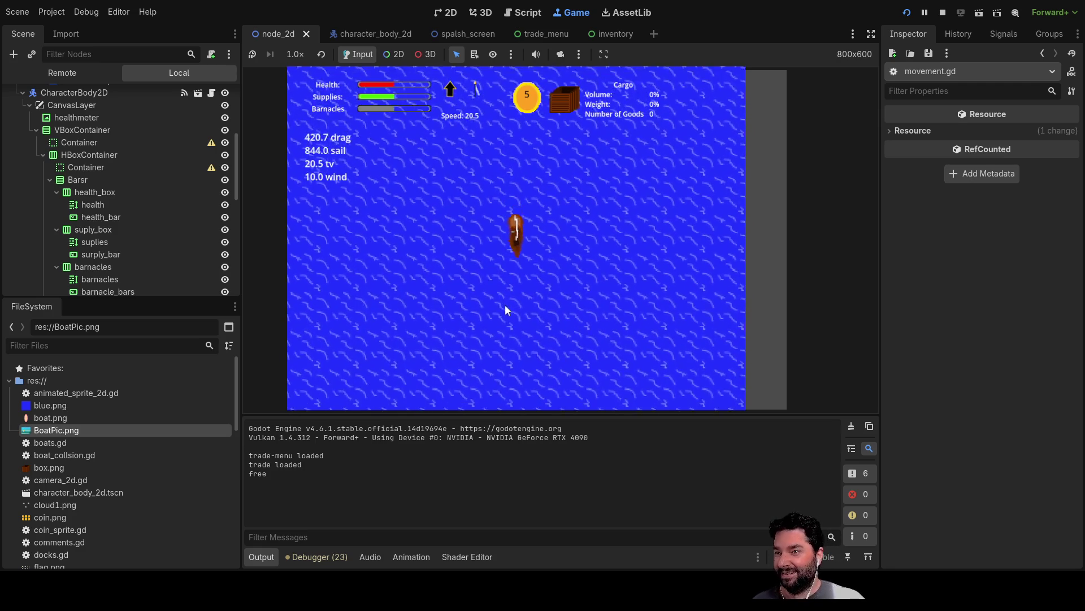
key(Right)
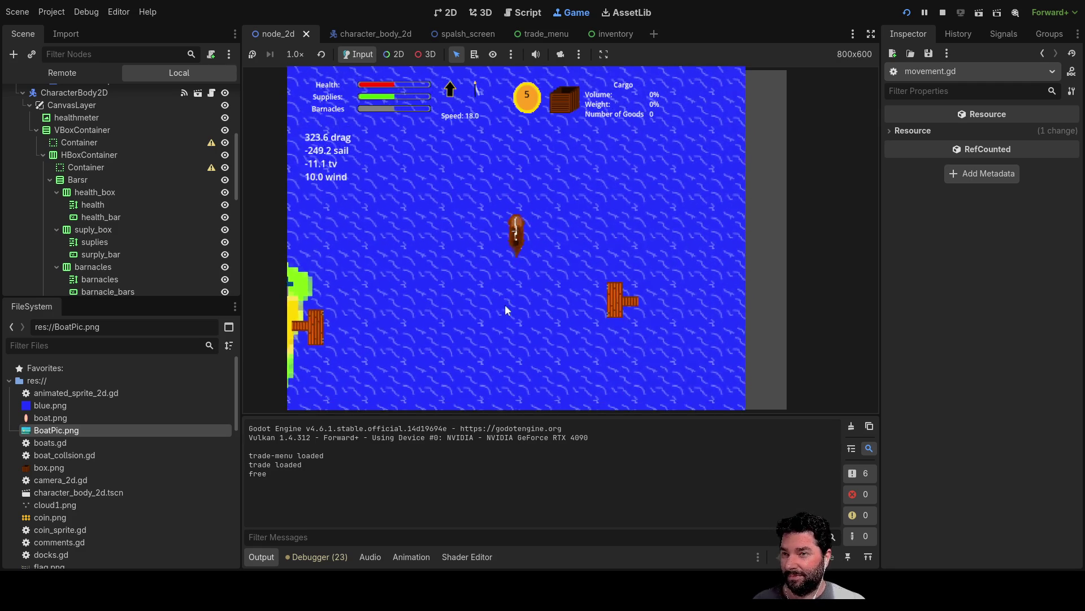
key(Right)
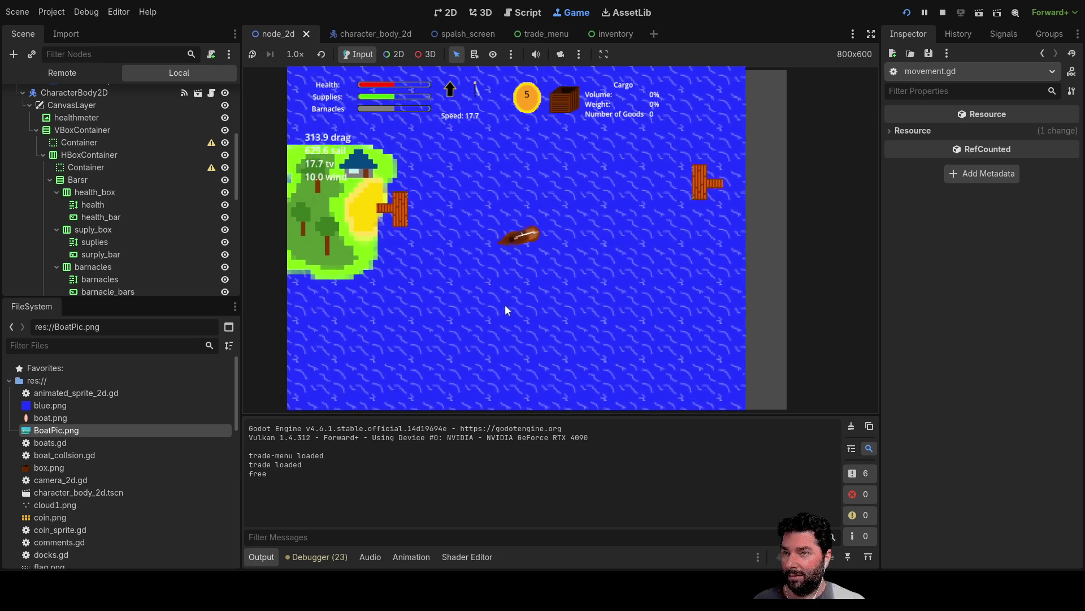
key(Right)
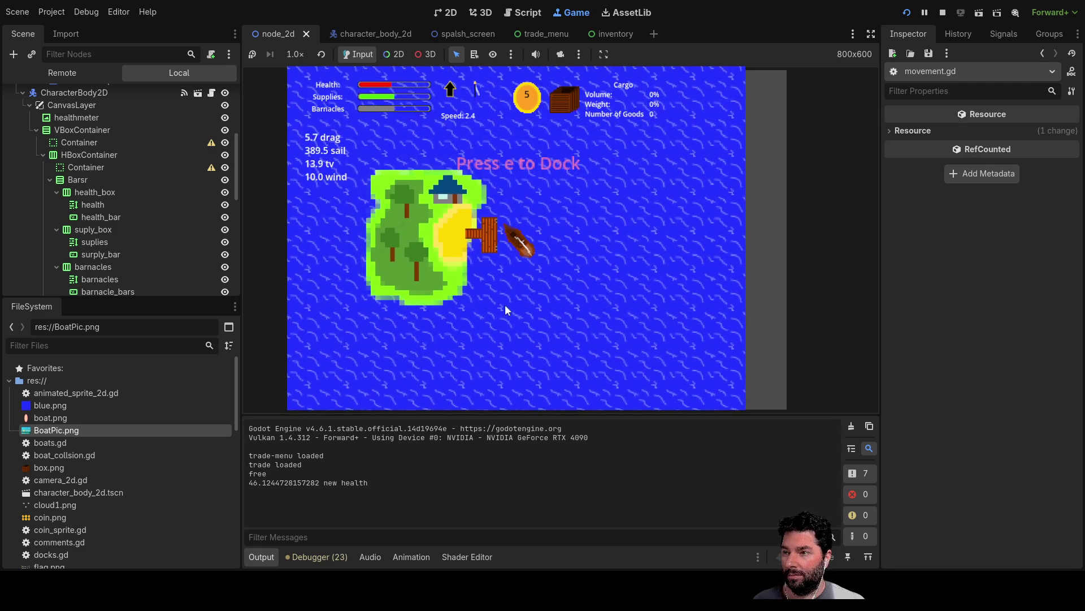
key(Right)
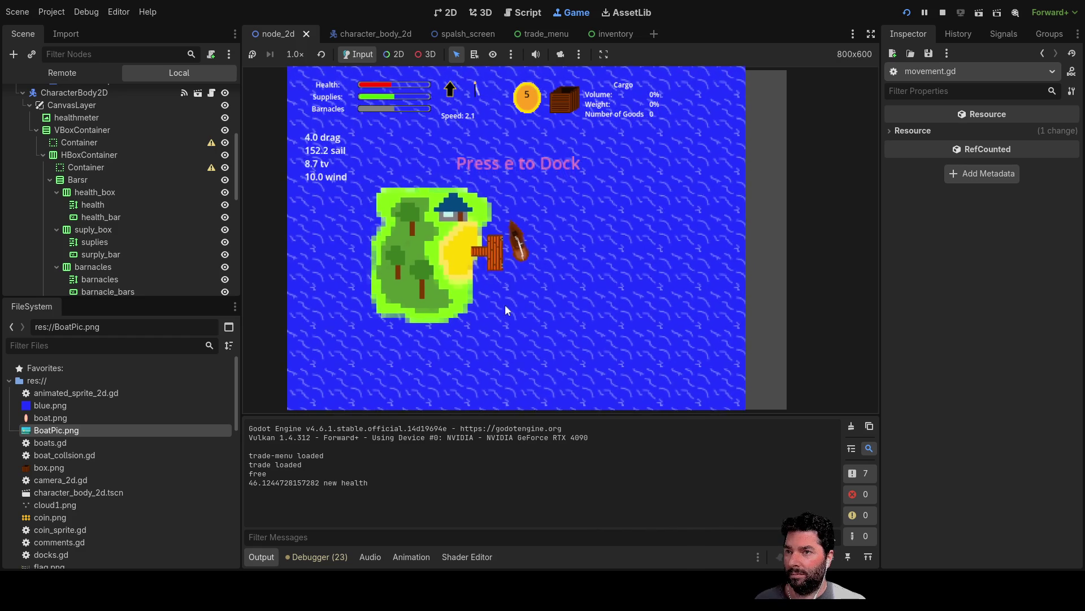
key(e)
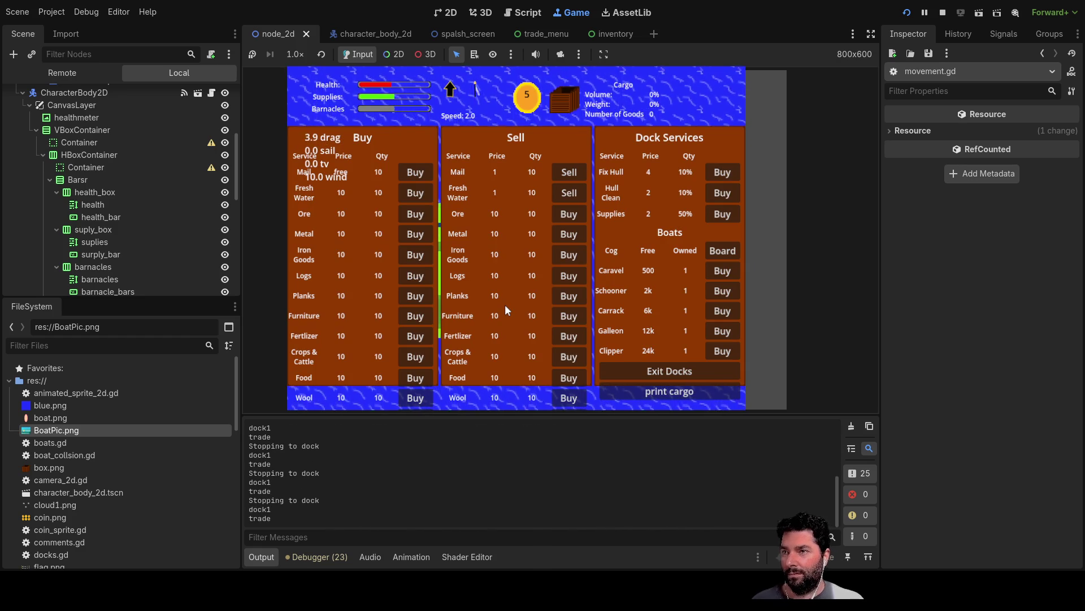
Exit the docks from the trade menu, leaving the boat drifting beside the island
click(667, 372)
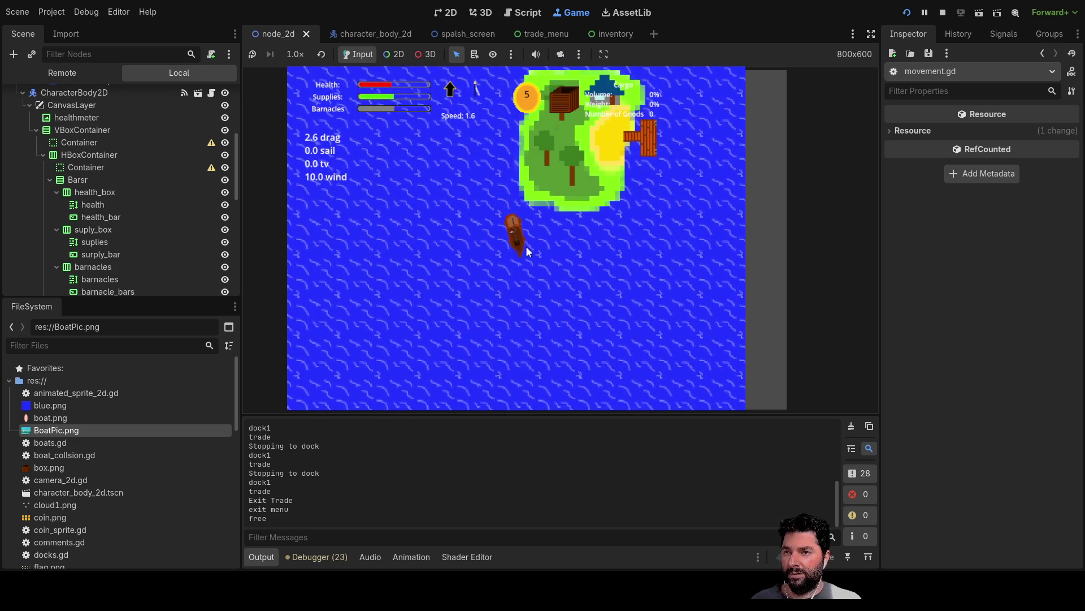
Sail out and back, dock, buy Fresh Water, and exit the docks
key(w)
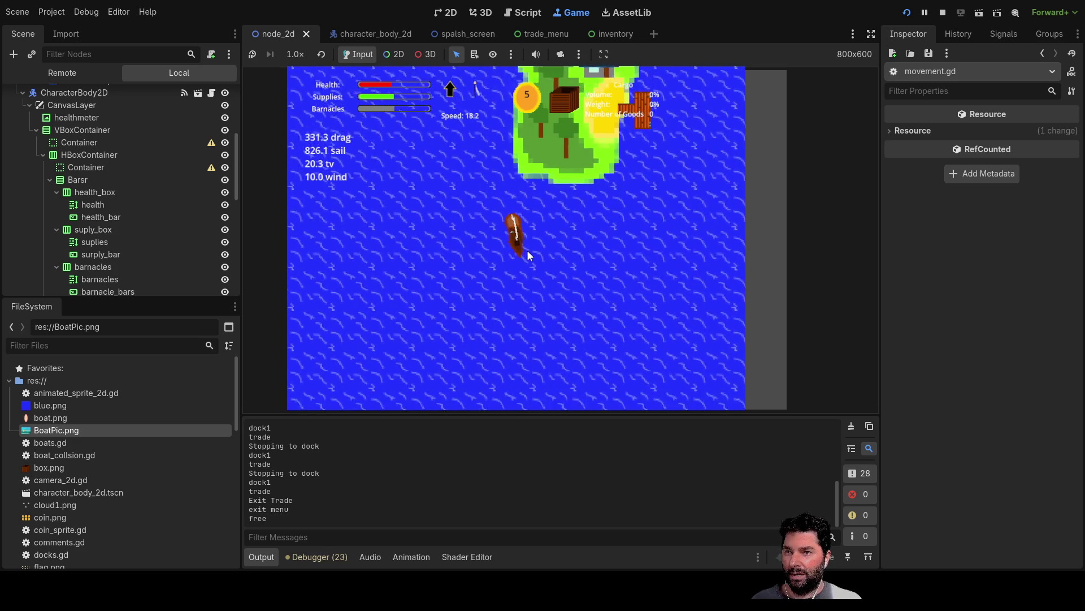
key(a)
key(a)
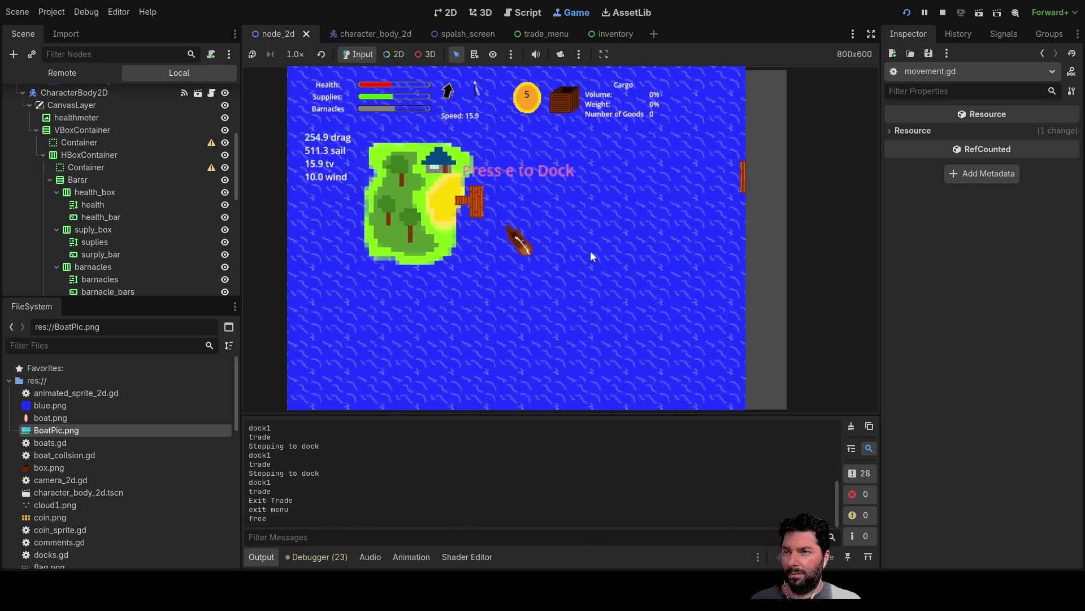
key(e)
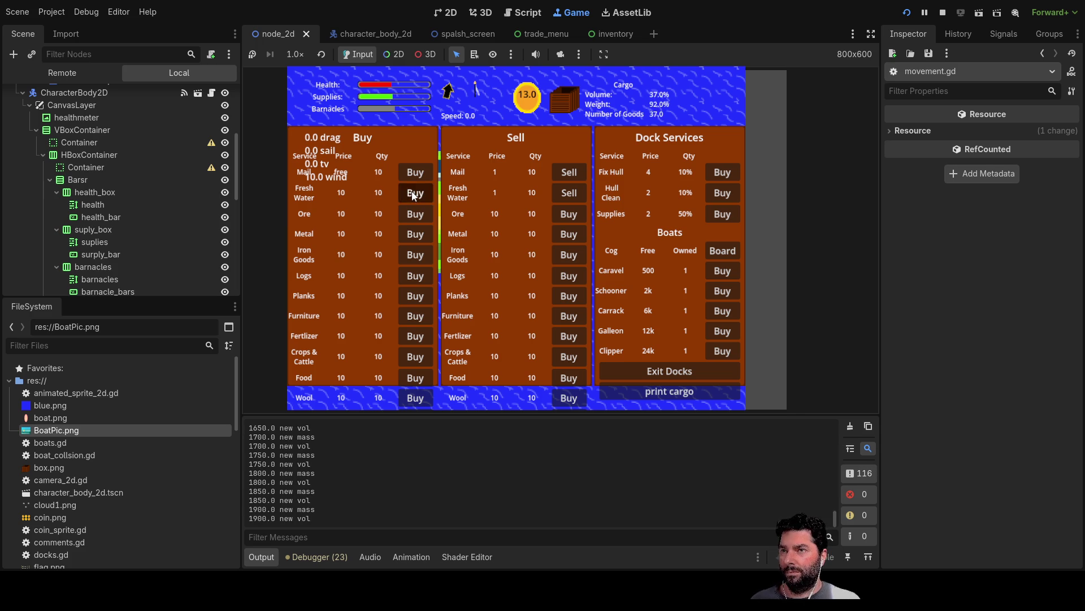
click(413, 194)
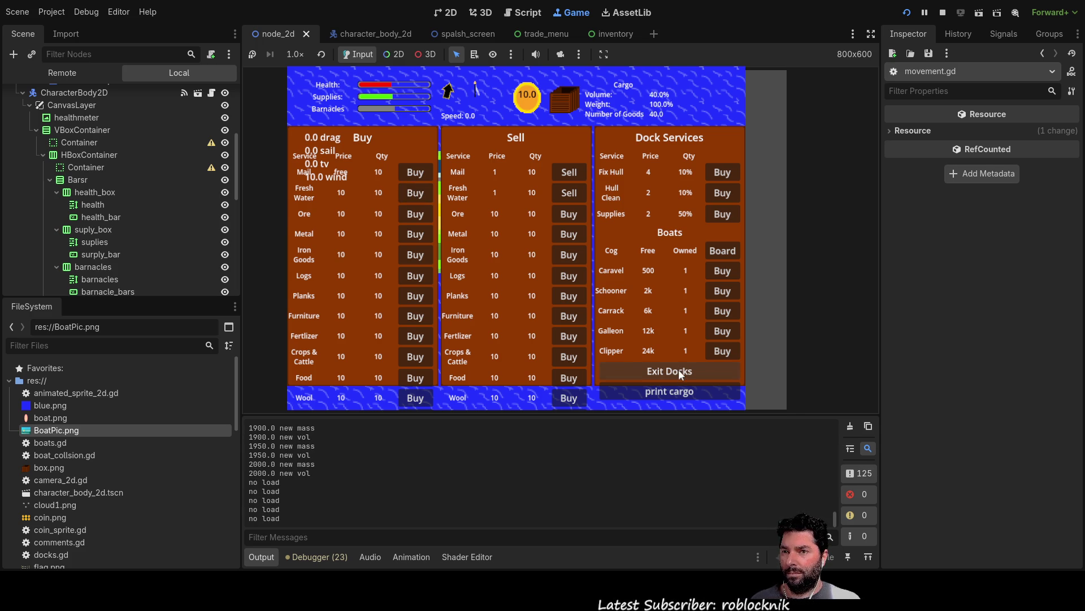
click(680, 373)
Sail the loaded boat north to full speed, then back the sail to brake
key(w)
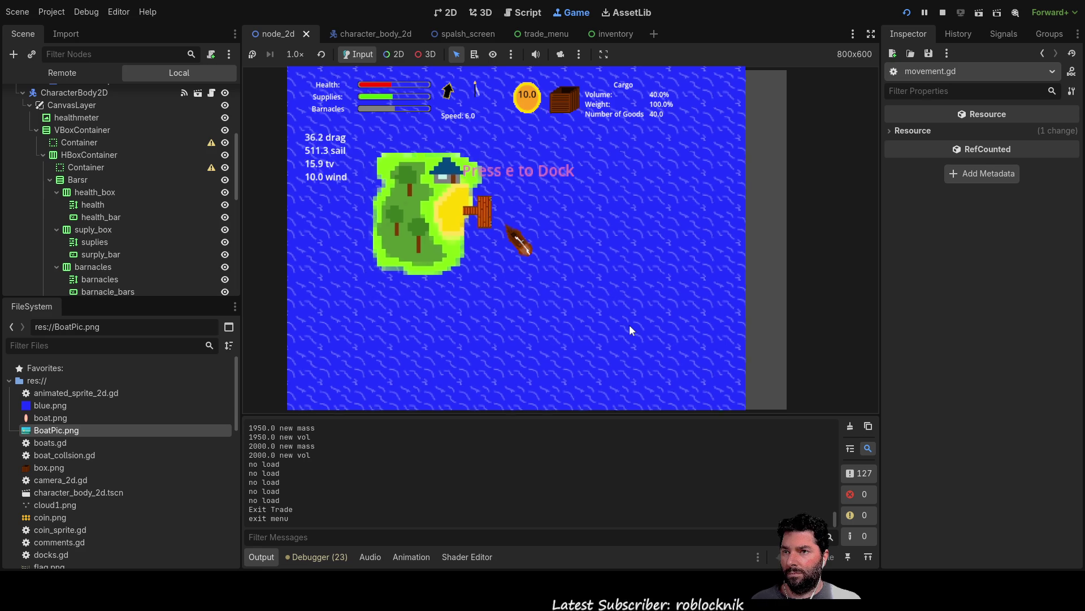
key(s)
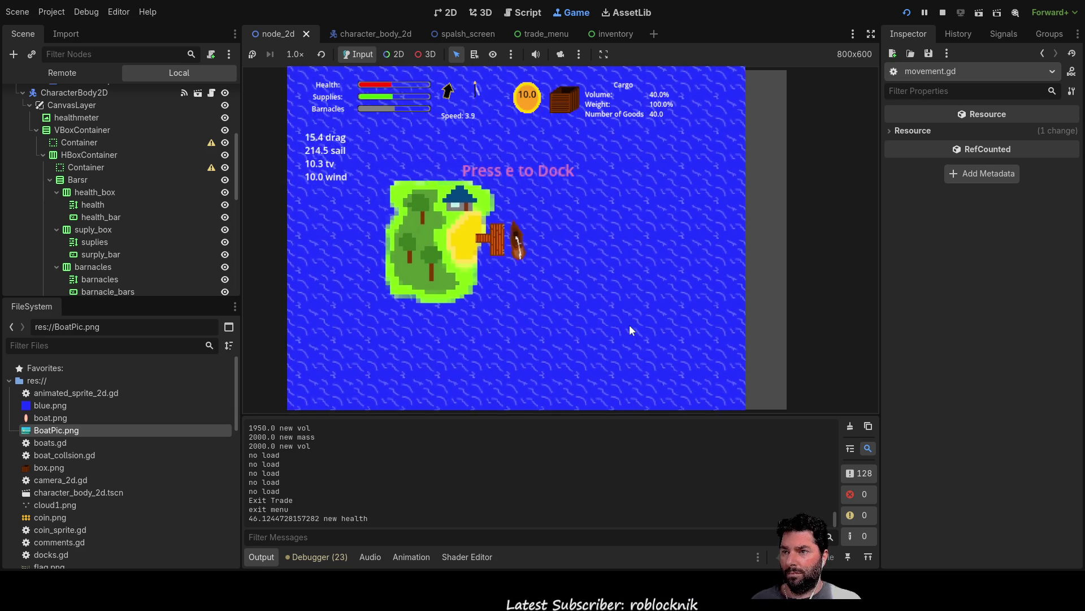
key(w)
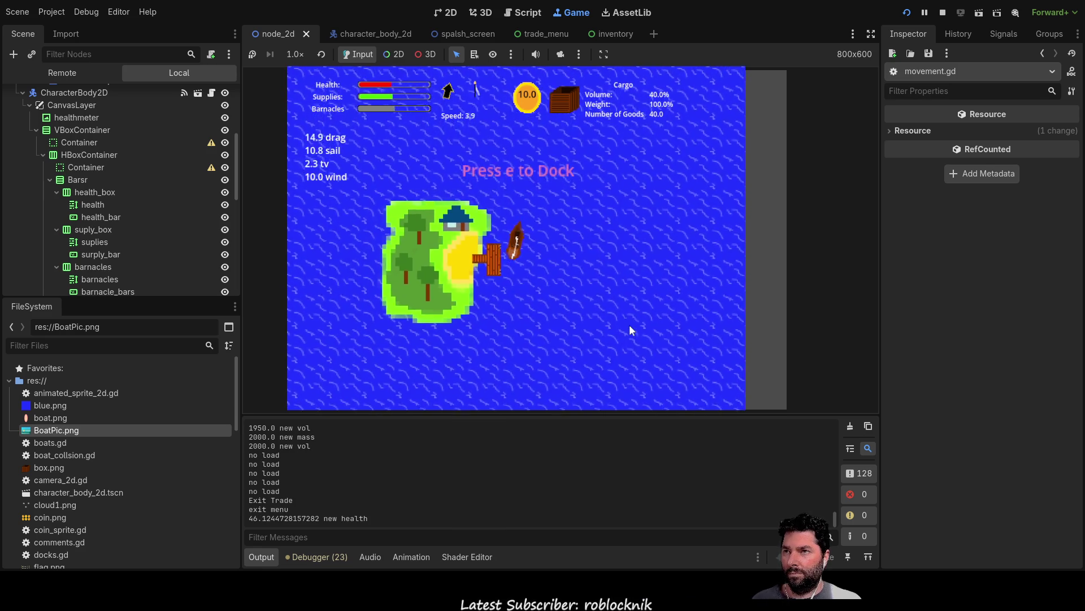
key(w)
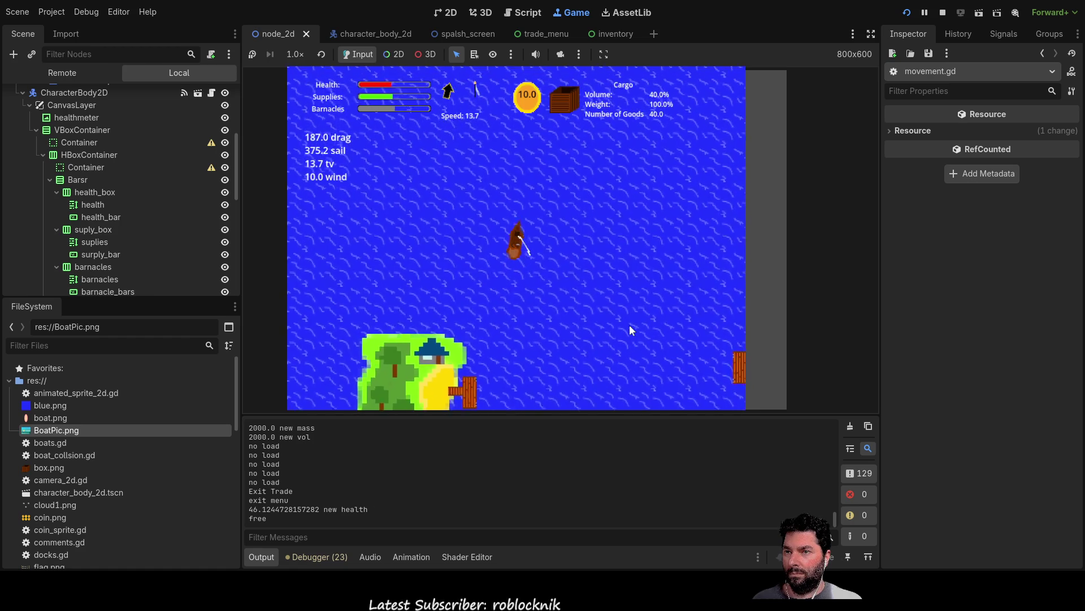
key(w)
key(d)
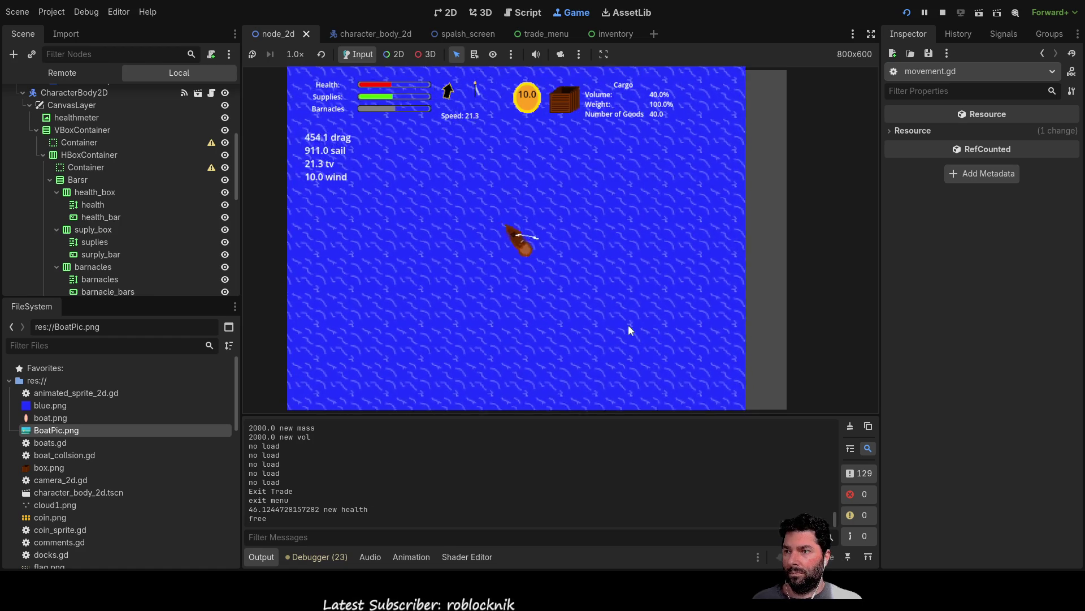
key(s)
key(a)
key(w)
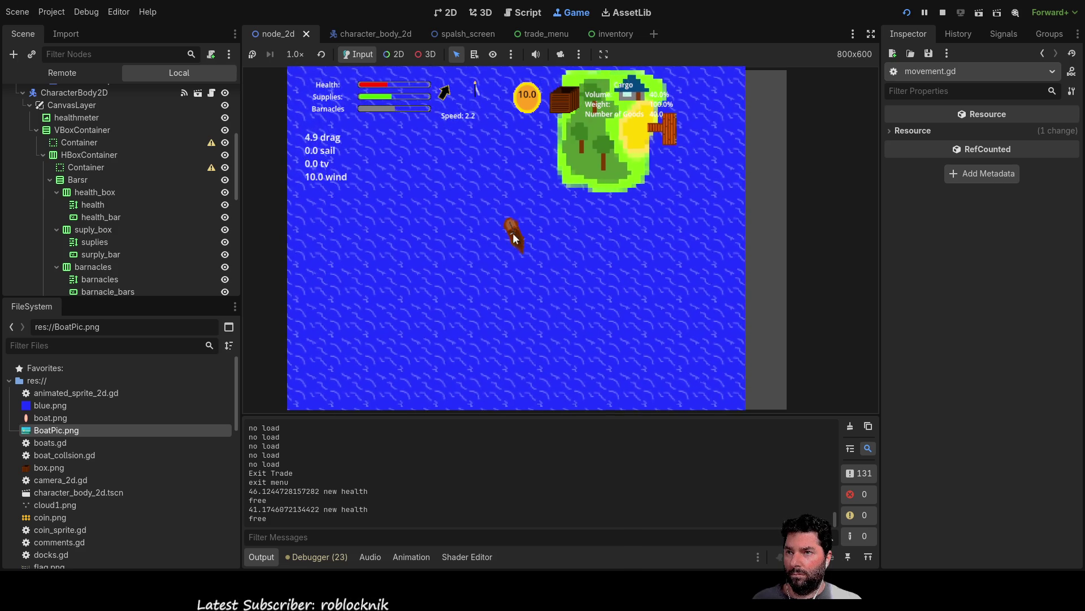
Sail the fully loaded boat back to the island and dock at 100% cargo weight
scroll(517, 250, down, 2)
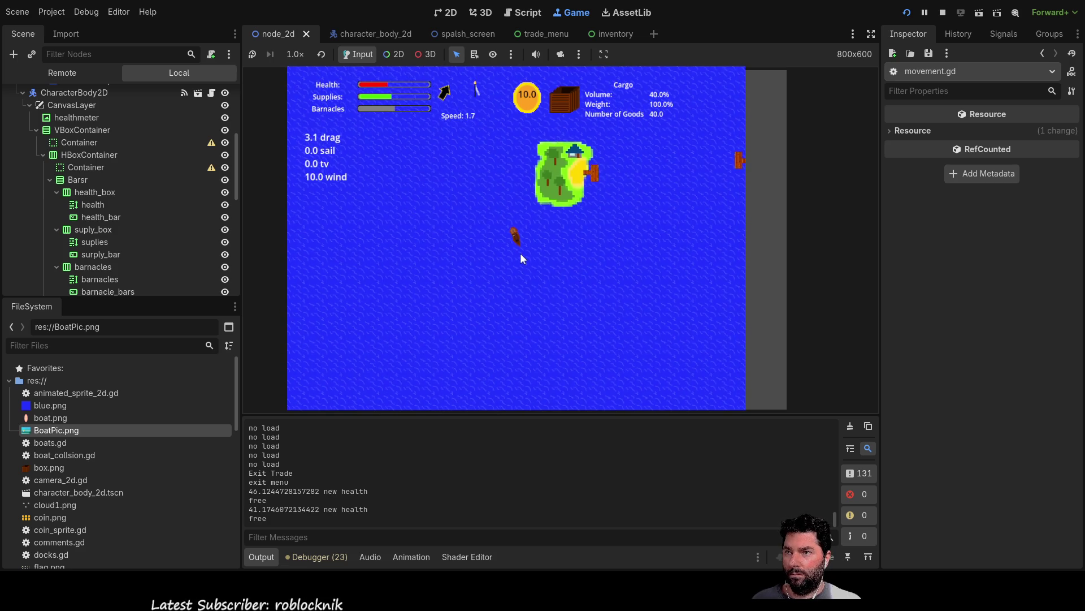
scroll(520, 252, up, 3)
scroll(547, 252, down, 2)
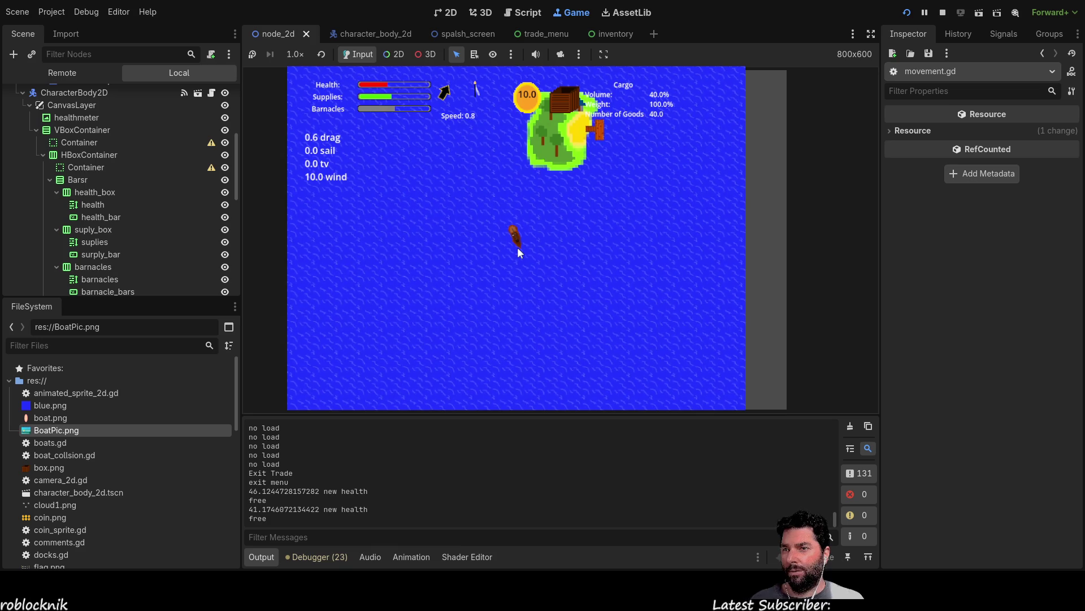
scroll(517, 246, up, 3)
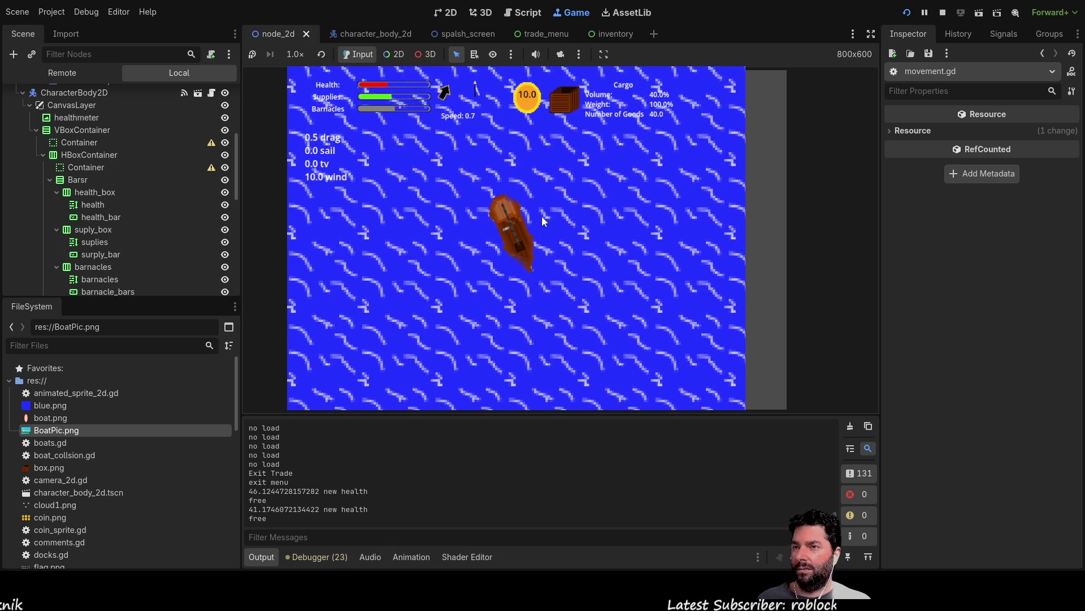
click(541, 219)
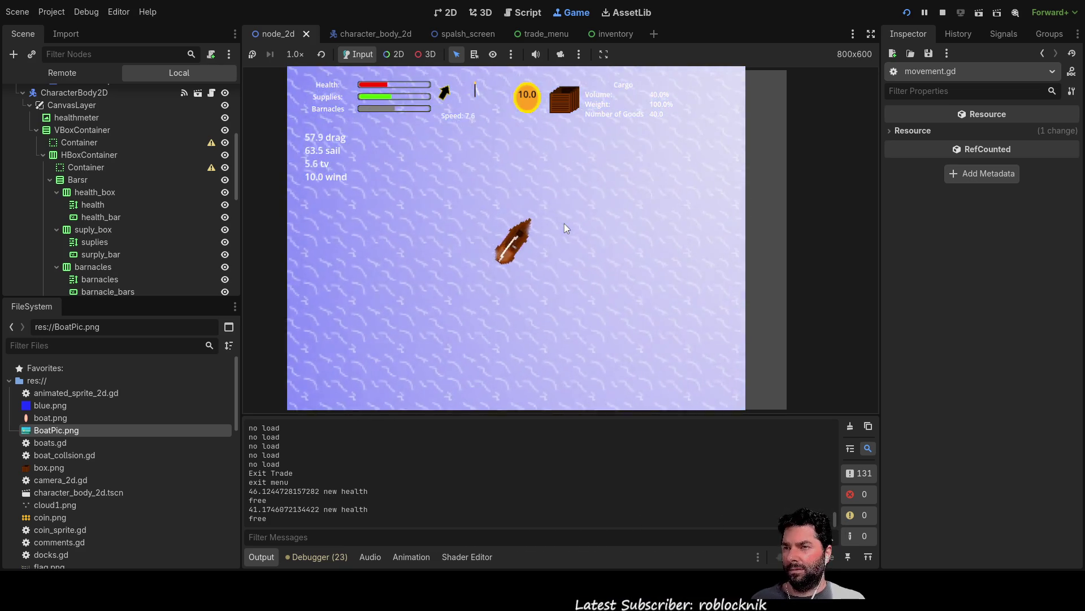
click(565, 223)
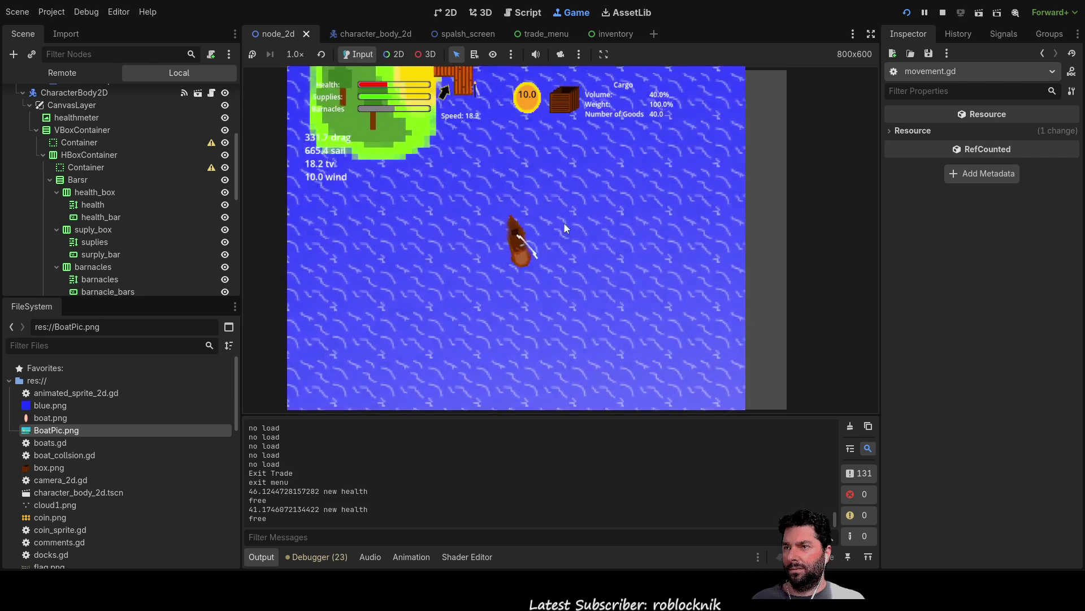
key(e)
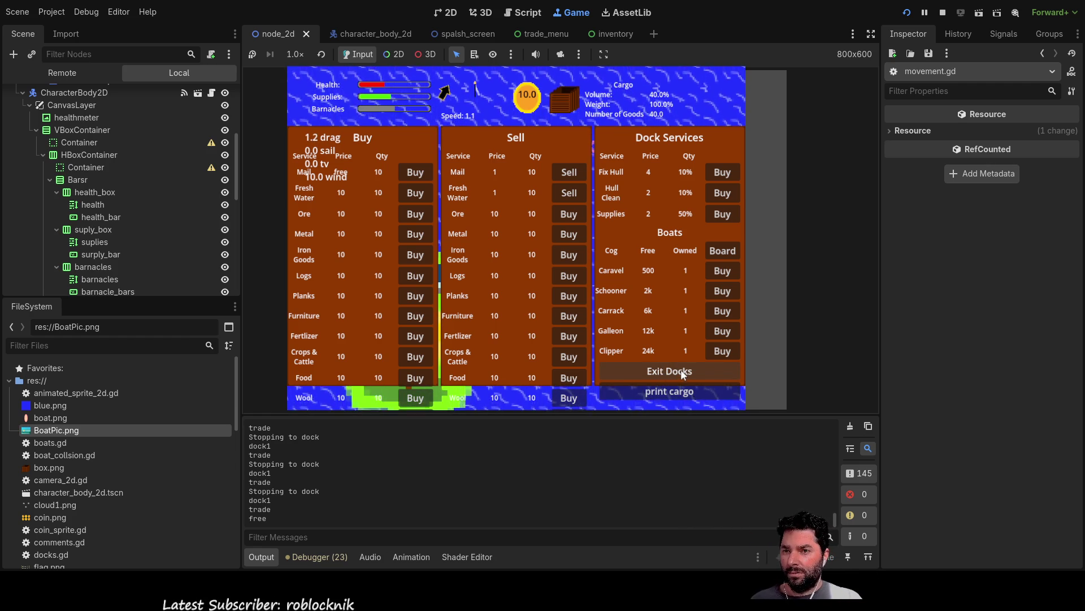
click(680, 370)
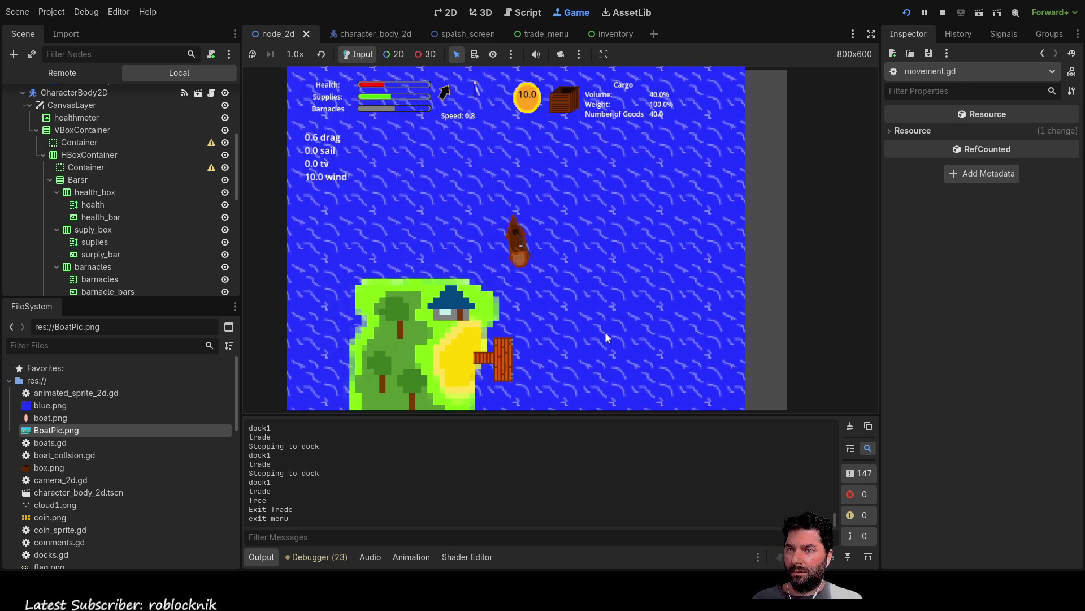
key(w)
key(s)
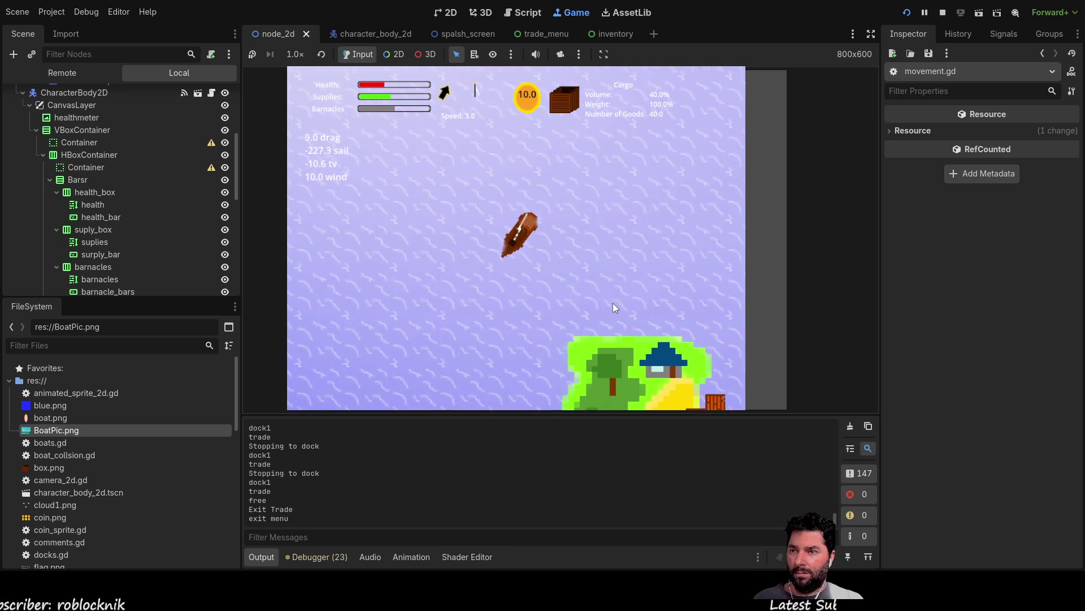
key(w)
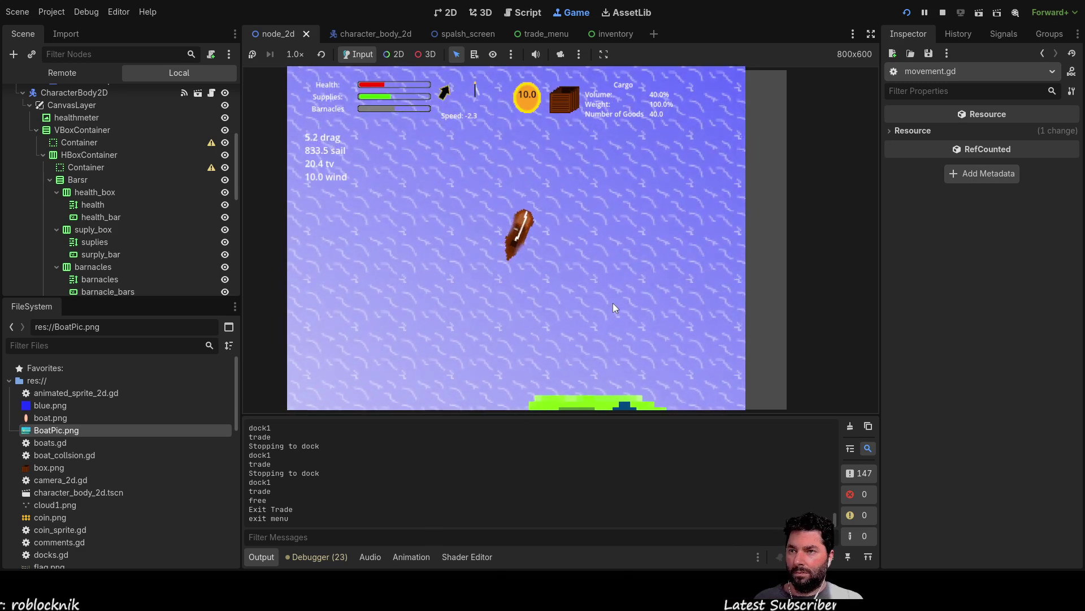
key(a)
key(a)
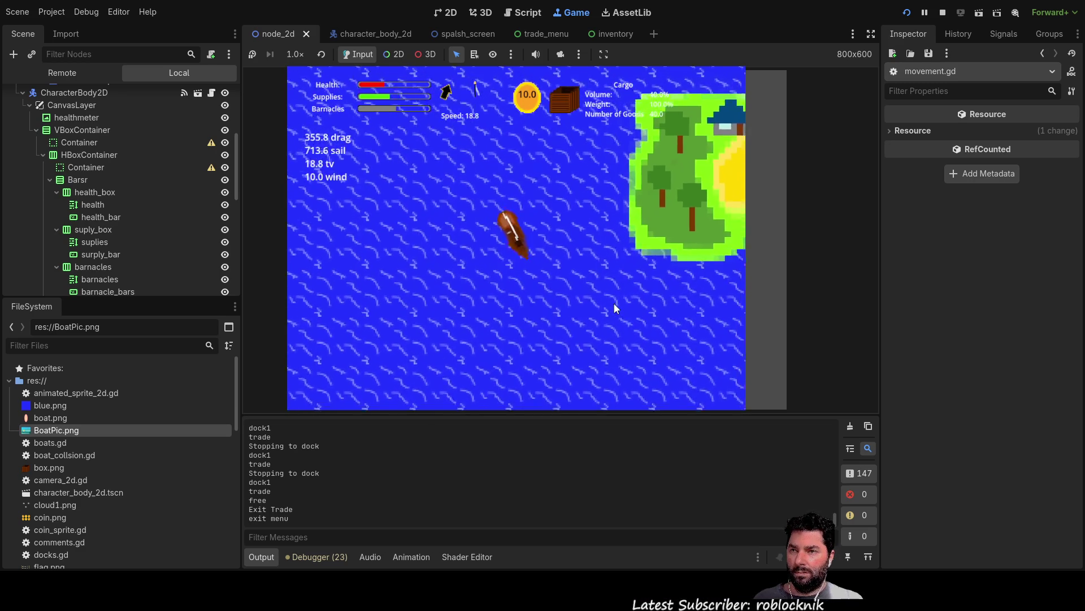
key(a)
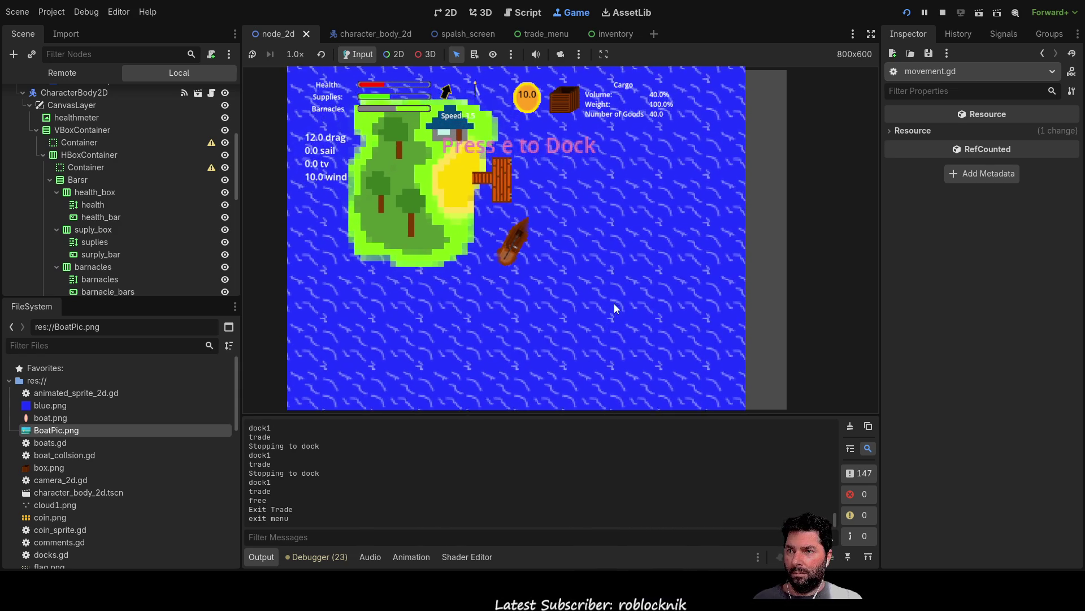
key(e)
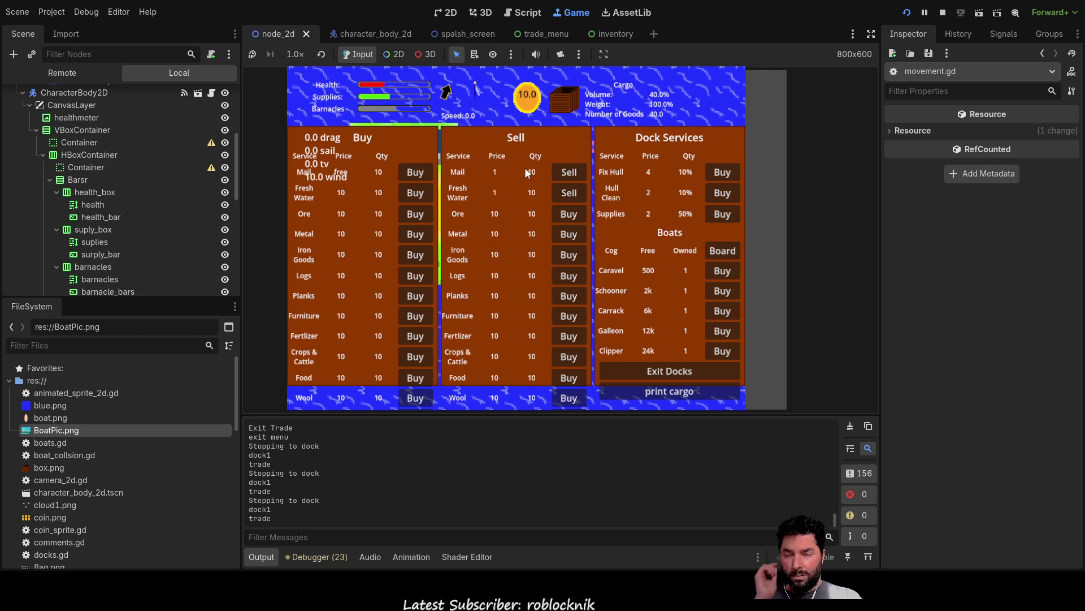
Try selling Mail and another cargo type, leave the docks, and check the cargo hold
click(567, 174)
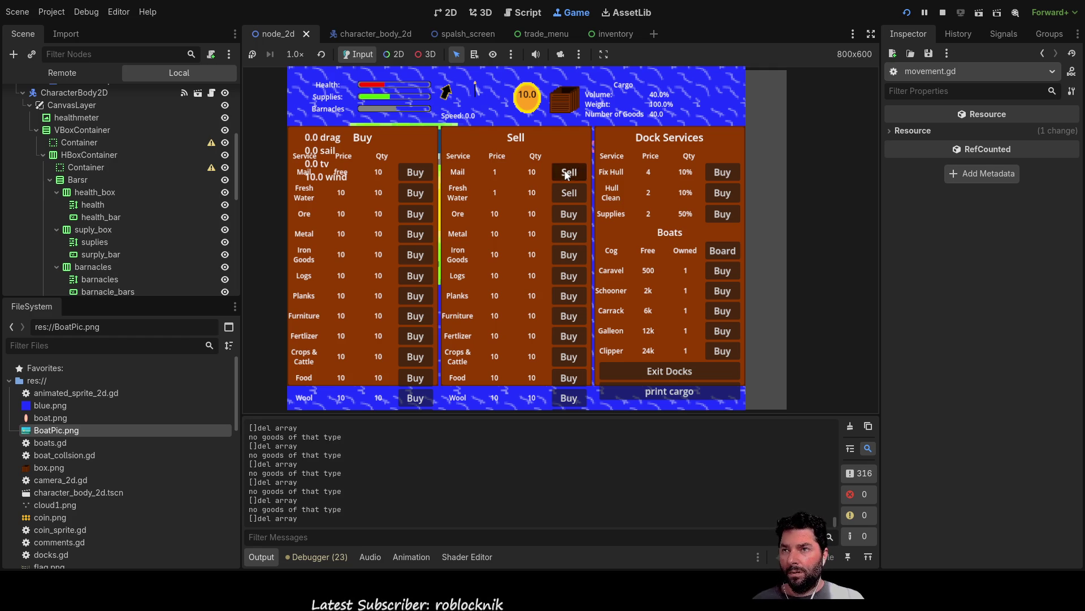
click(568, 192)
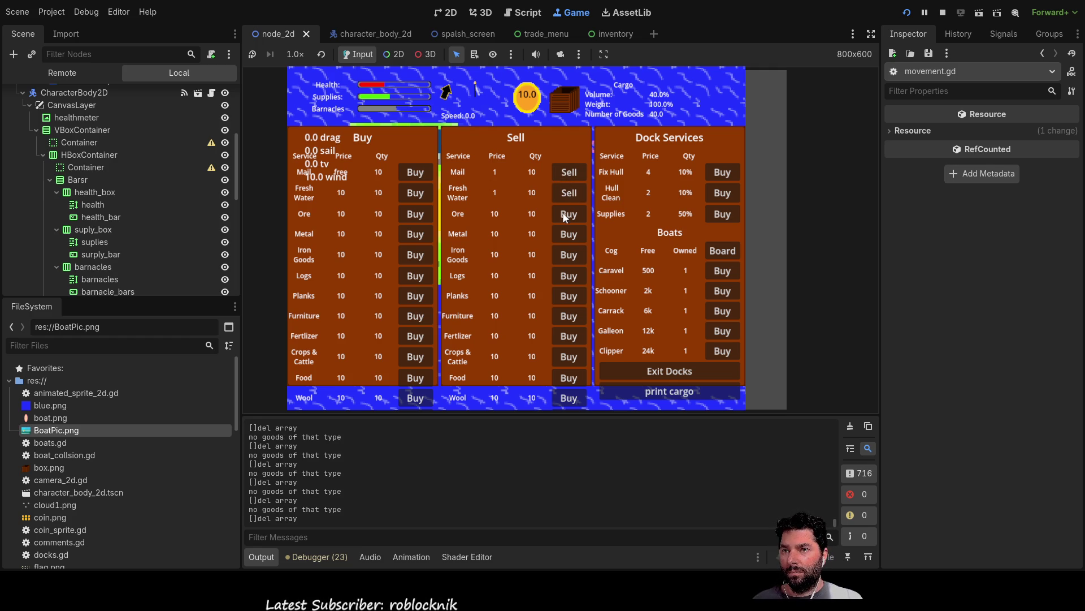
click(661, 373)
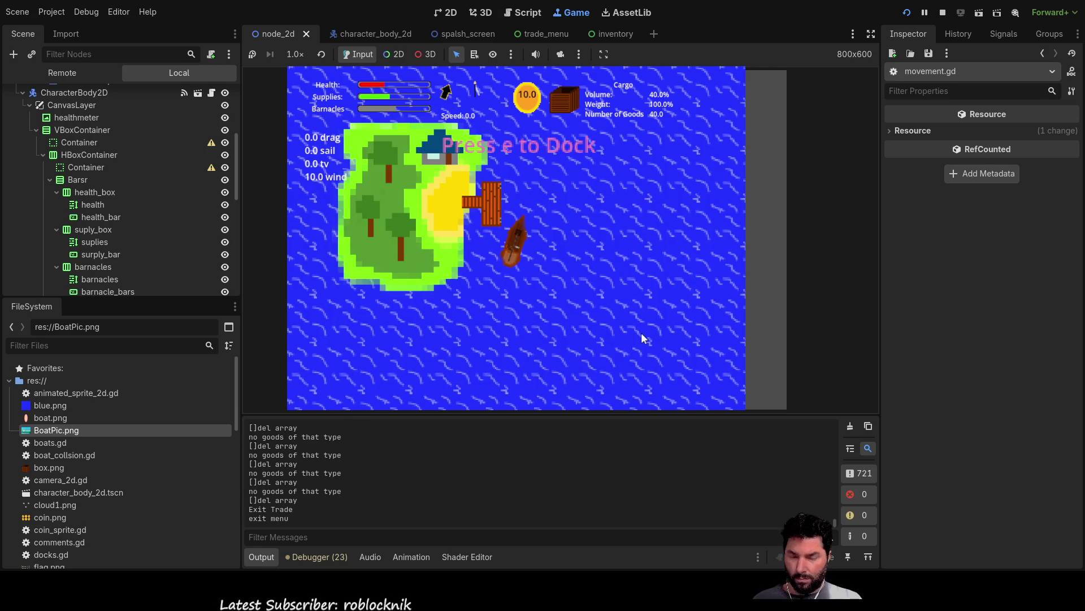
key(i)
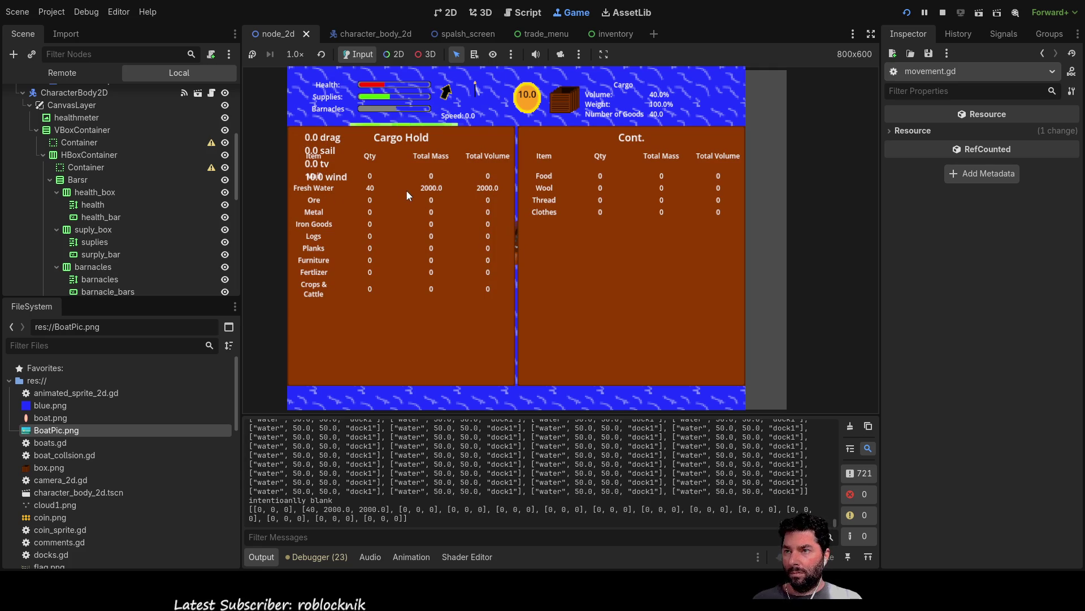
key(i)
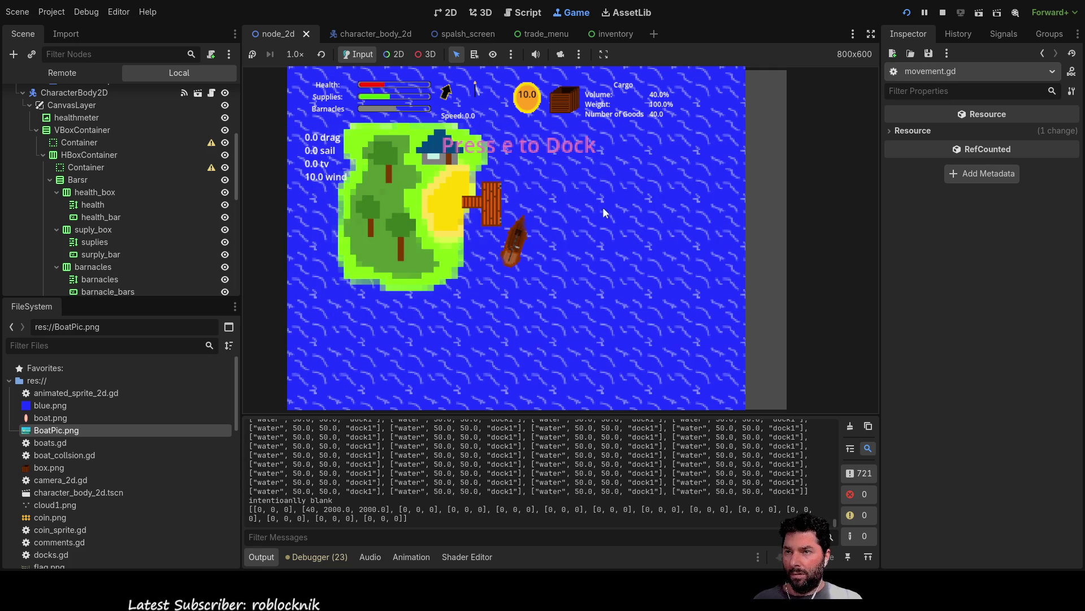
Redock, buy Fresh Water several times, print the cargo hold, sell Fresh Water, then exit
key(w)
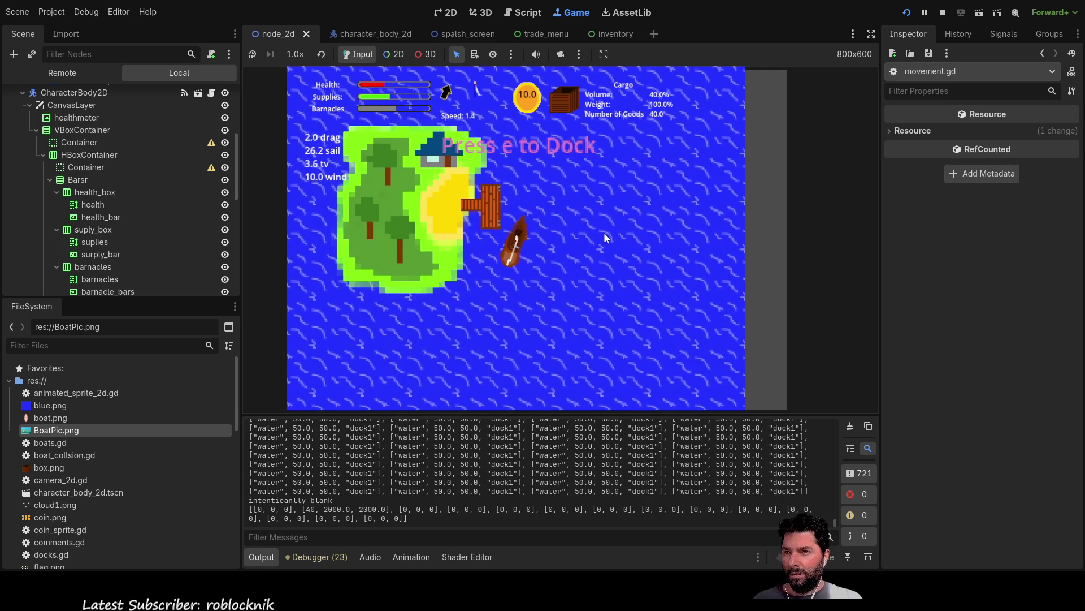
key(d)
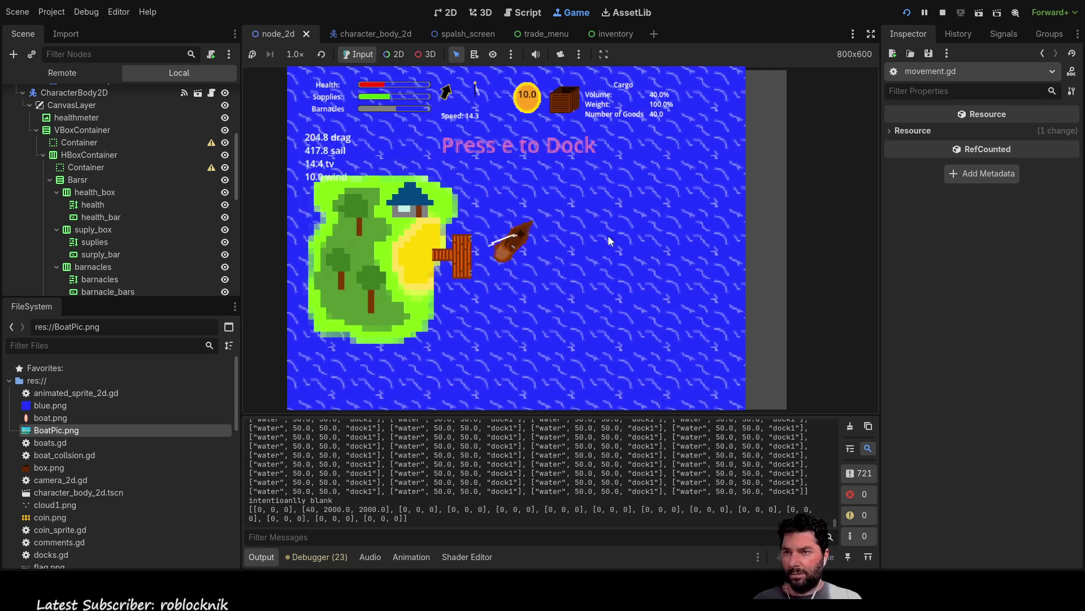
key(e)
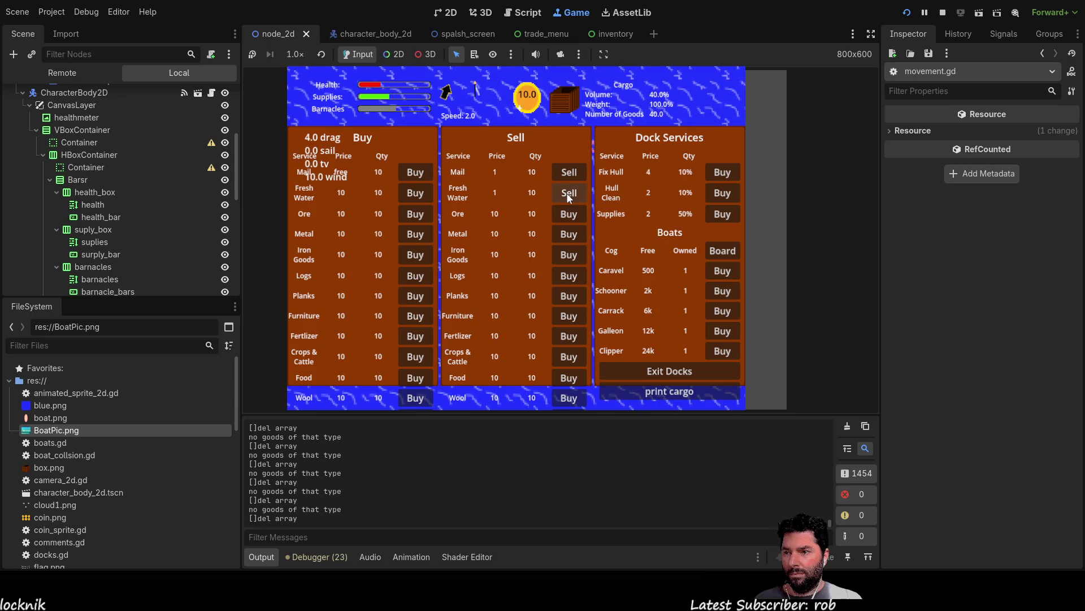
click(418, 193)
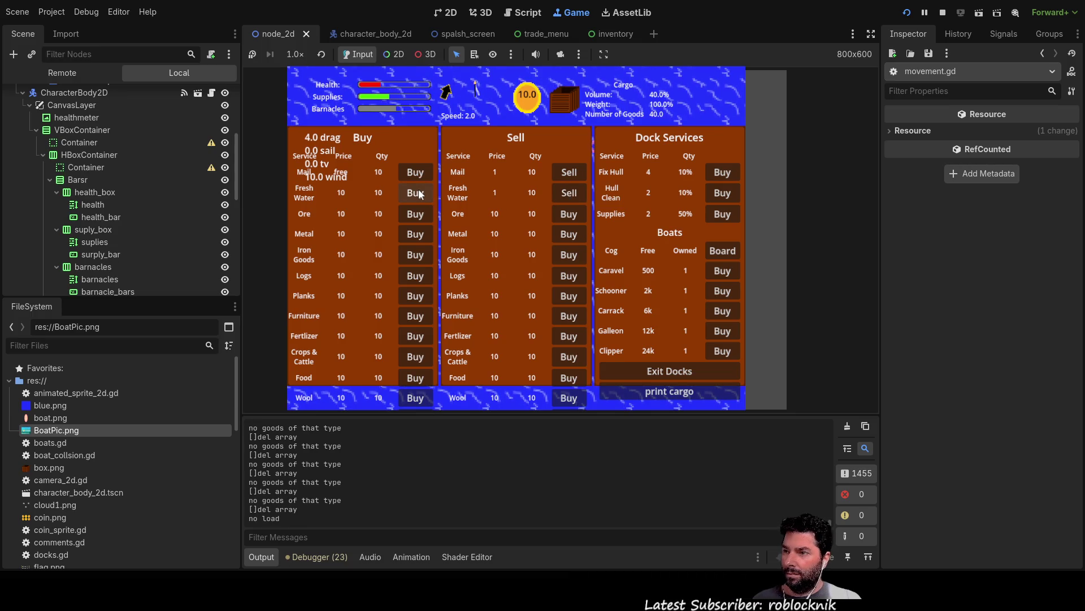
triple_click(422, 195)
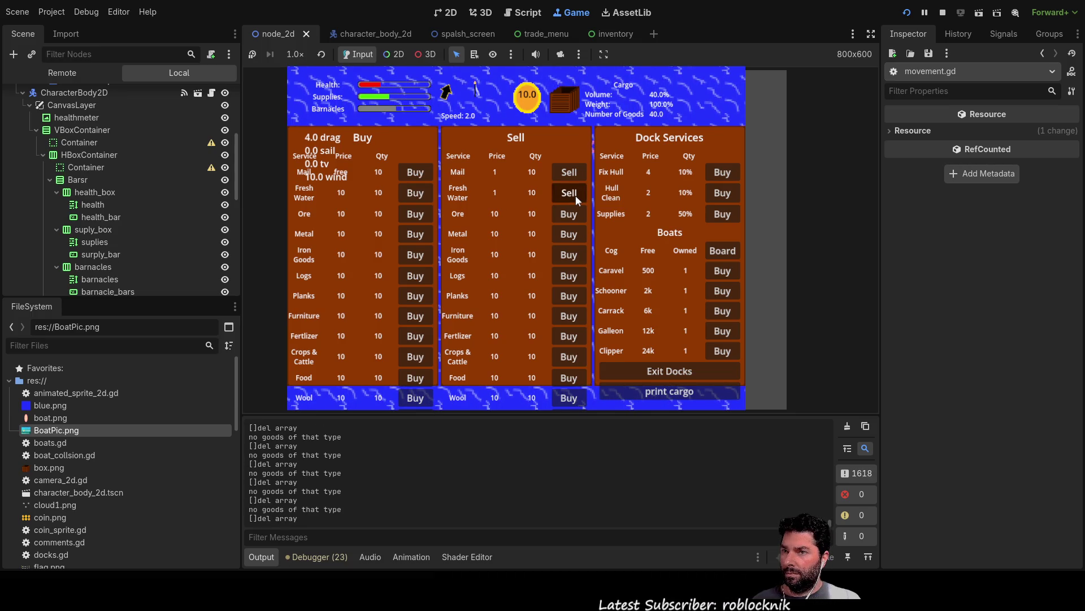
click(688, 394)
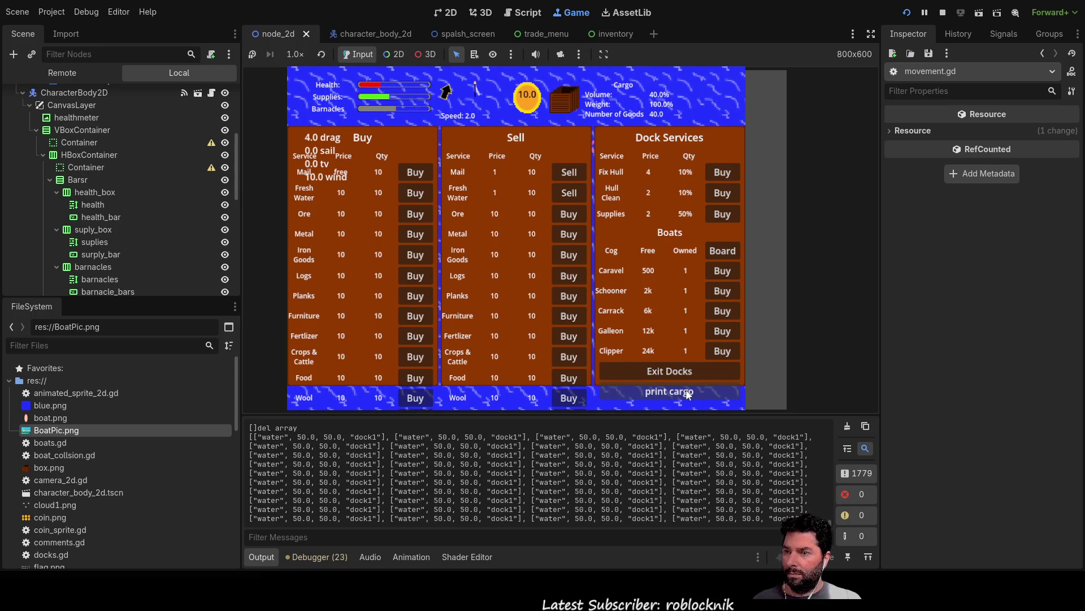
click(569, 195)
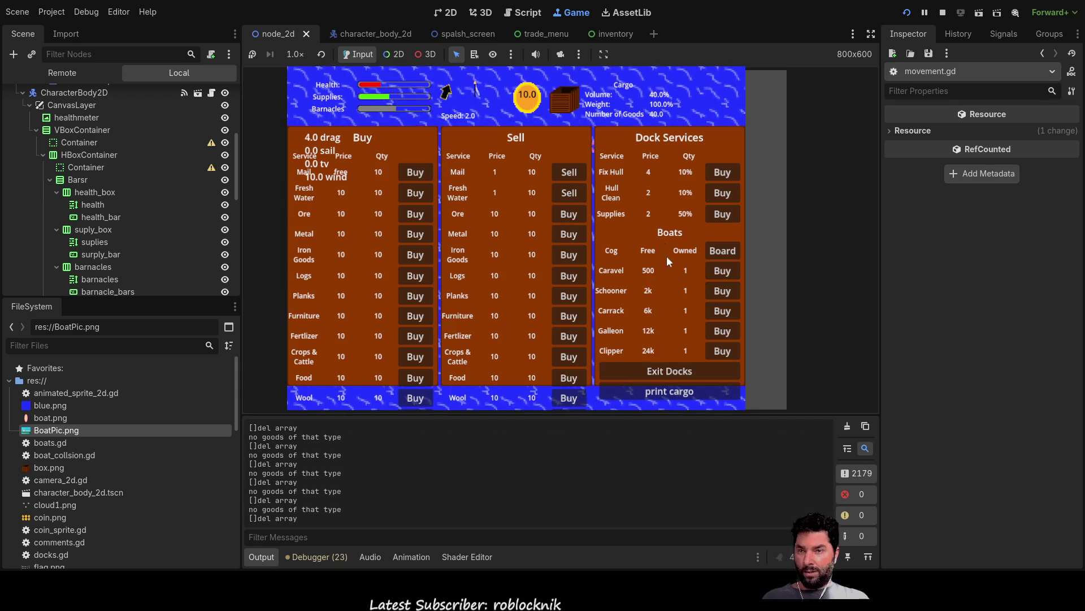
click(682, 371)
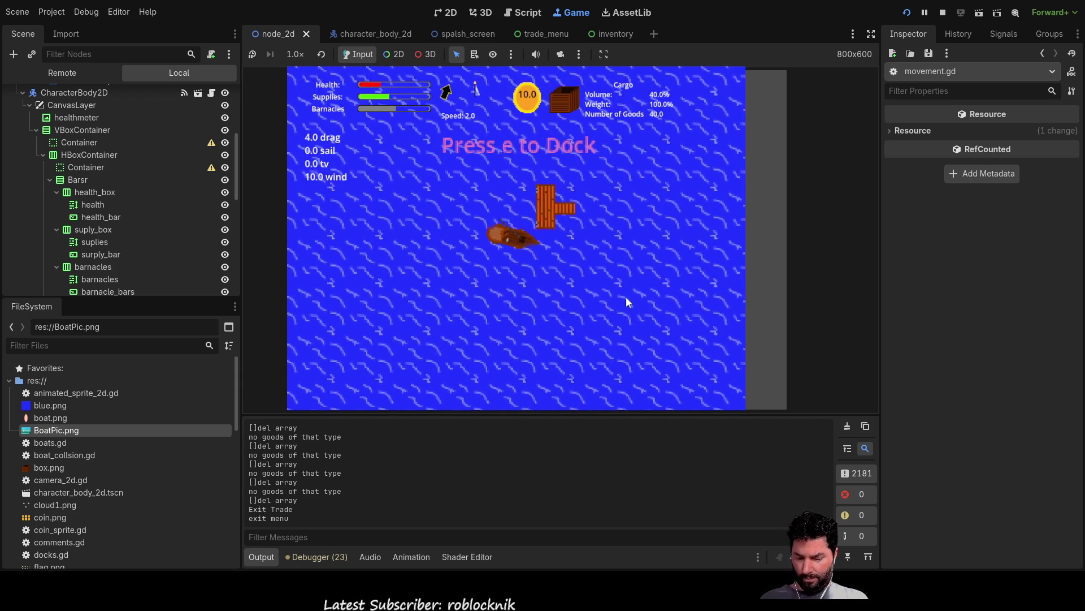
Return to the sea view, sail toward the dock, and stop the game with F8
key(i)
key(i)
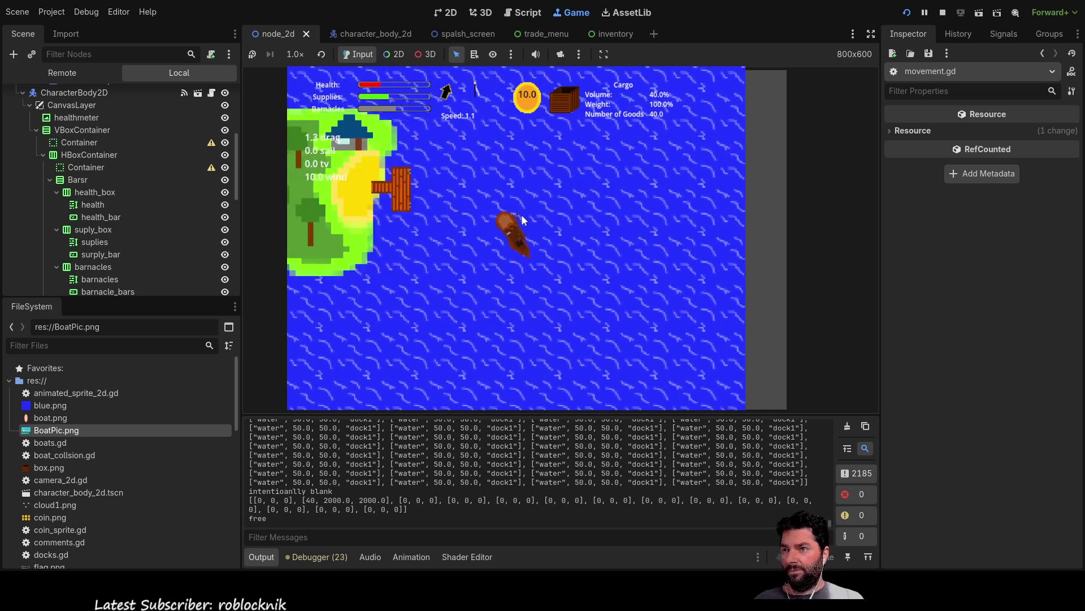
key(w)
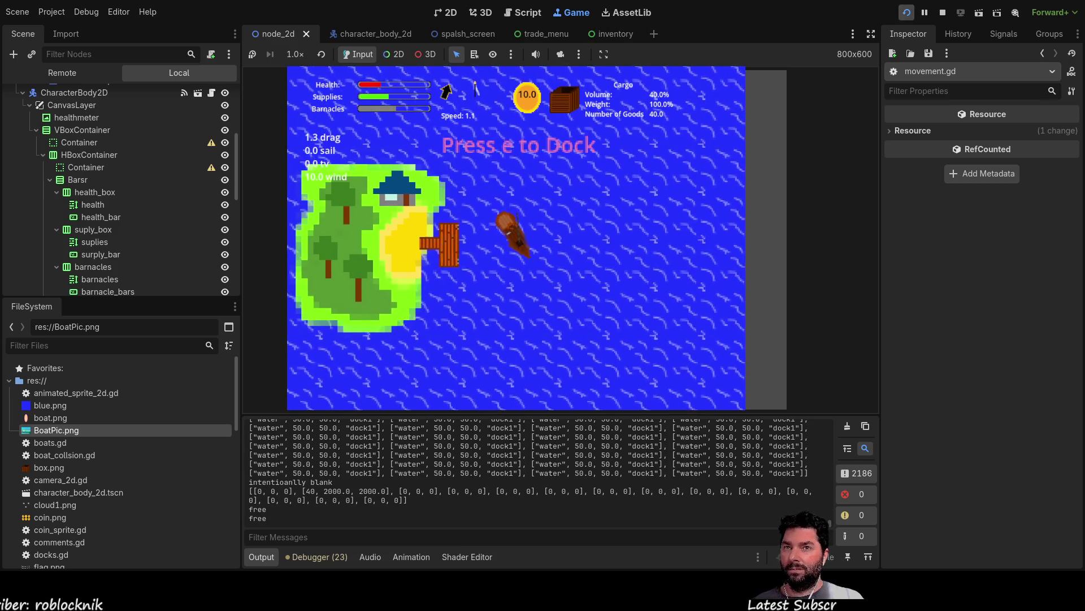
key(F8)
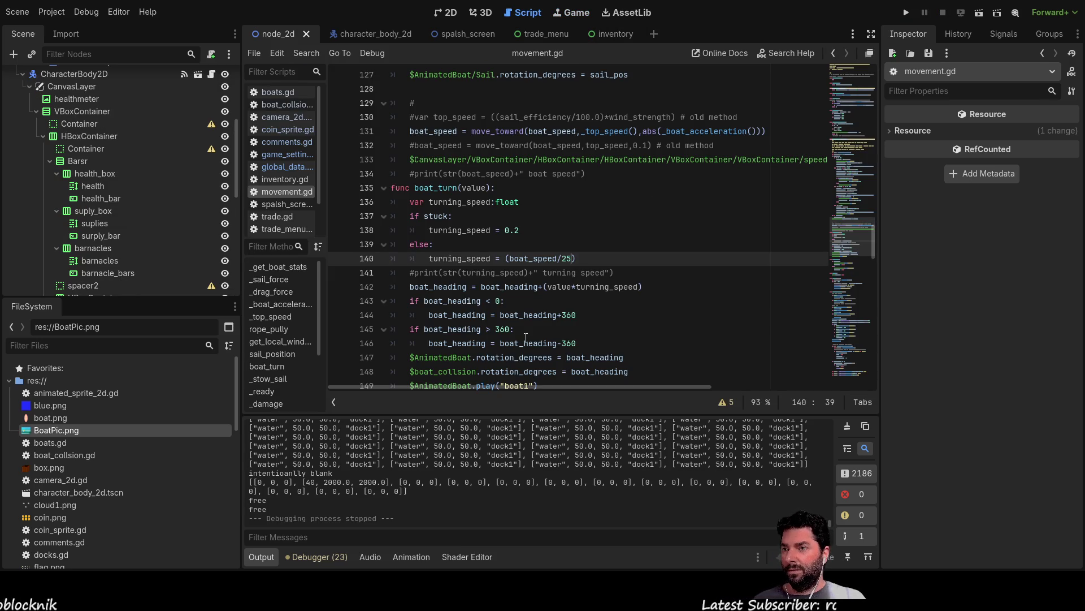
Scroll through movement.gd to review the boat's fluid drag code
scroll(563, 297, up, 20)
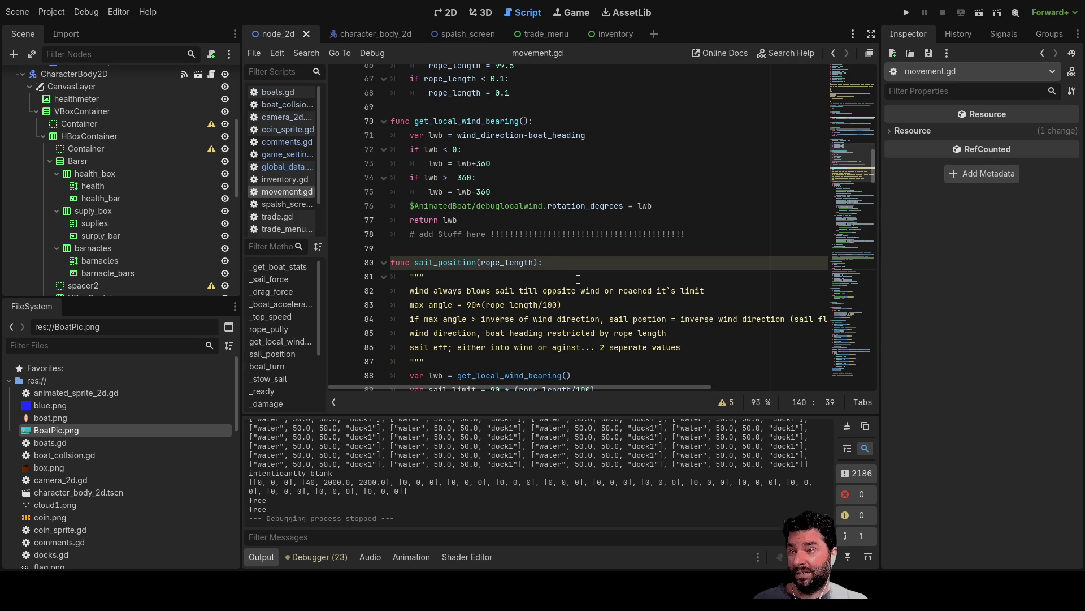
scroll(579, 276, up, 20)
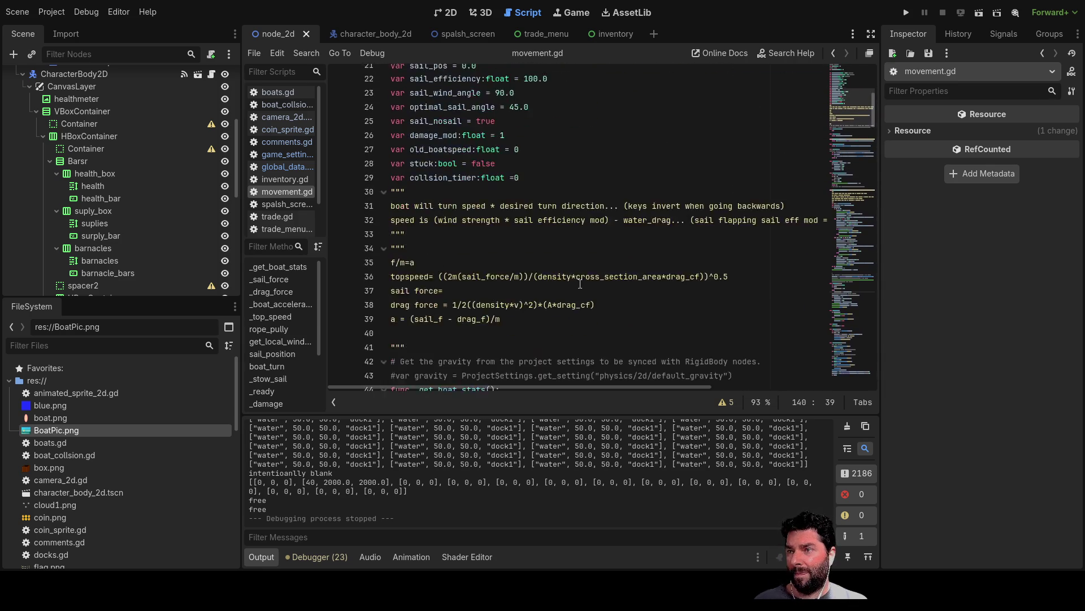
scroll(580, 281, down, 20)
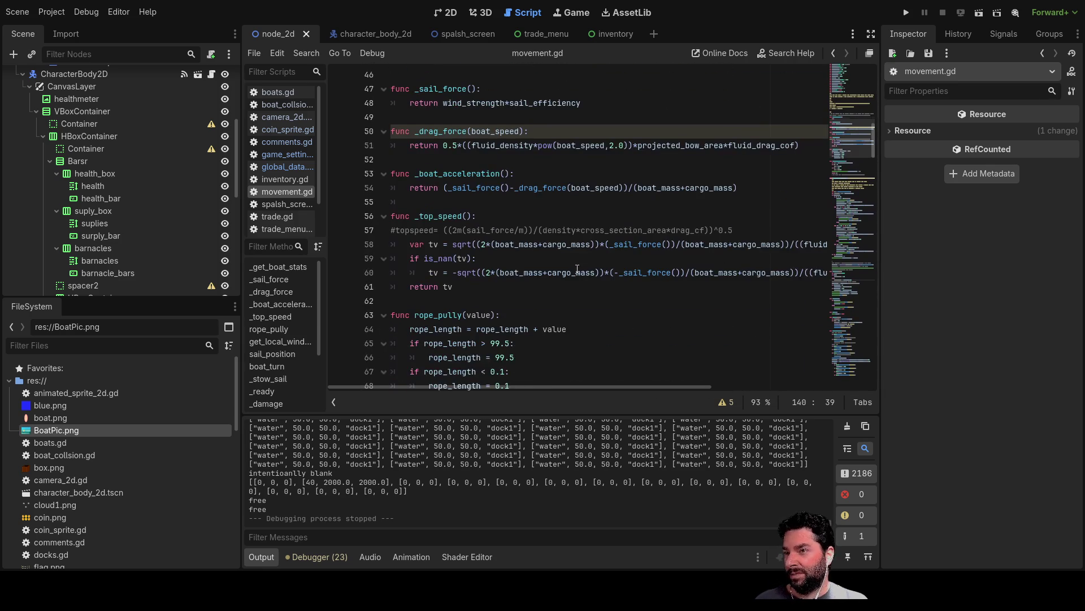
scroll(577, 269, down, 4)
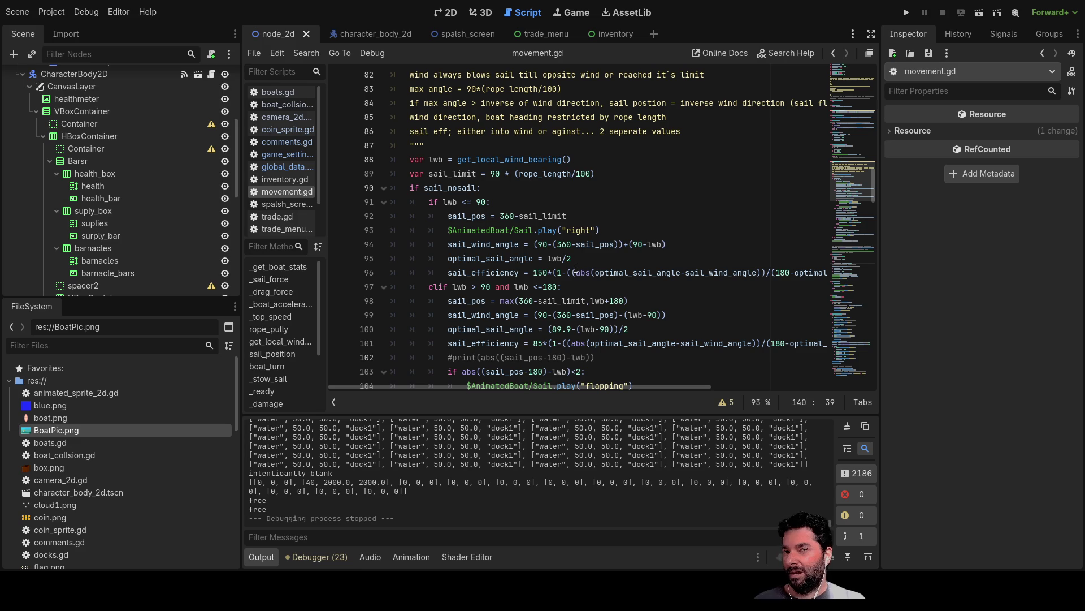
scroll(561, 96, down, 19)
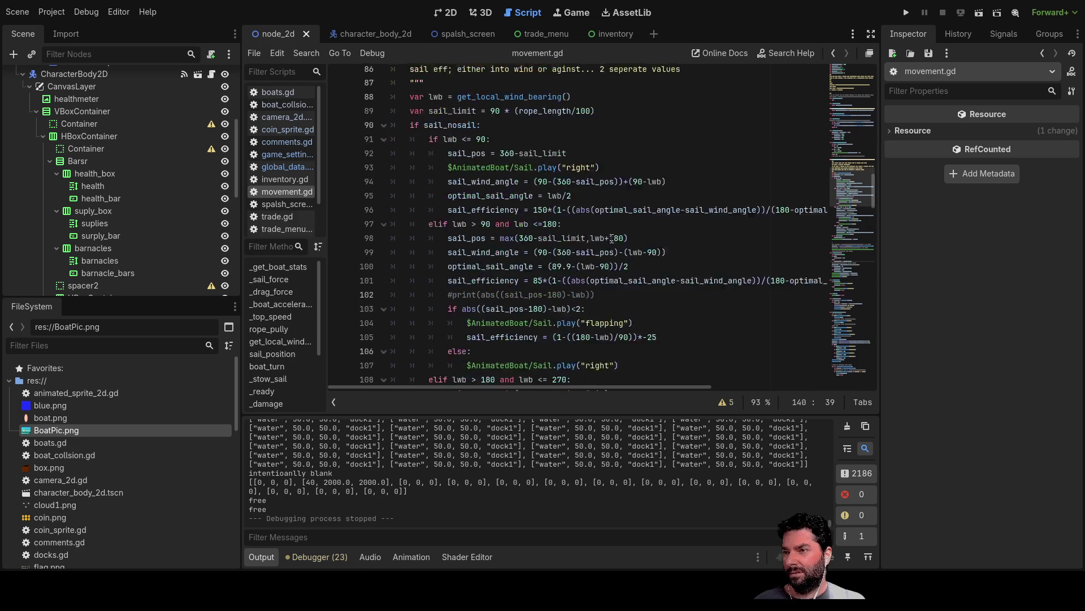
scroll(608, 240, down, 1)
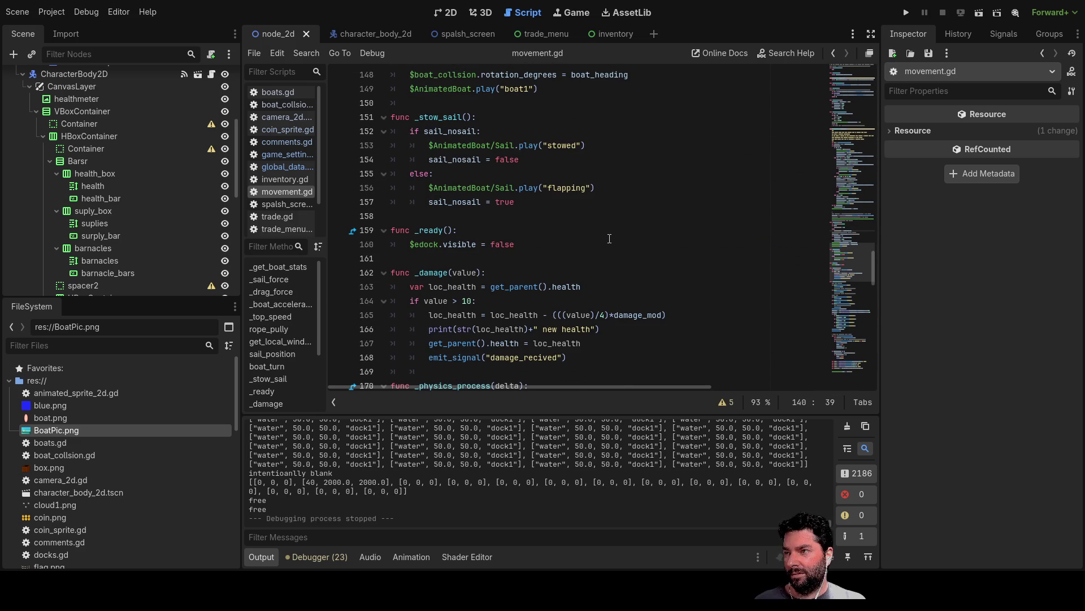
Inspect the barnacles node's properties, then bring up global_data.gd in the script editor
click(106, 249)
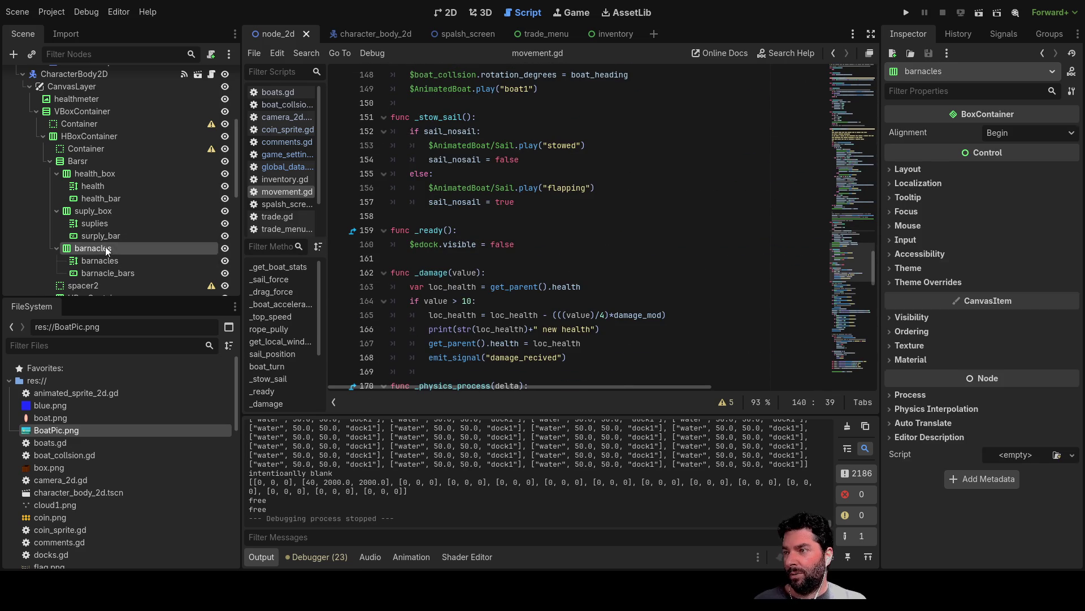
scroll(544, 239, up, 20)
scroll(544, 239, up, 20)
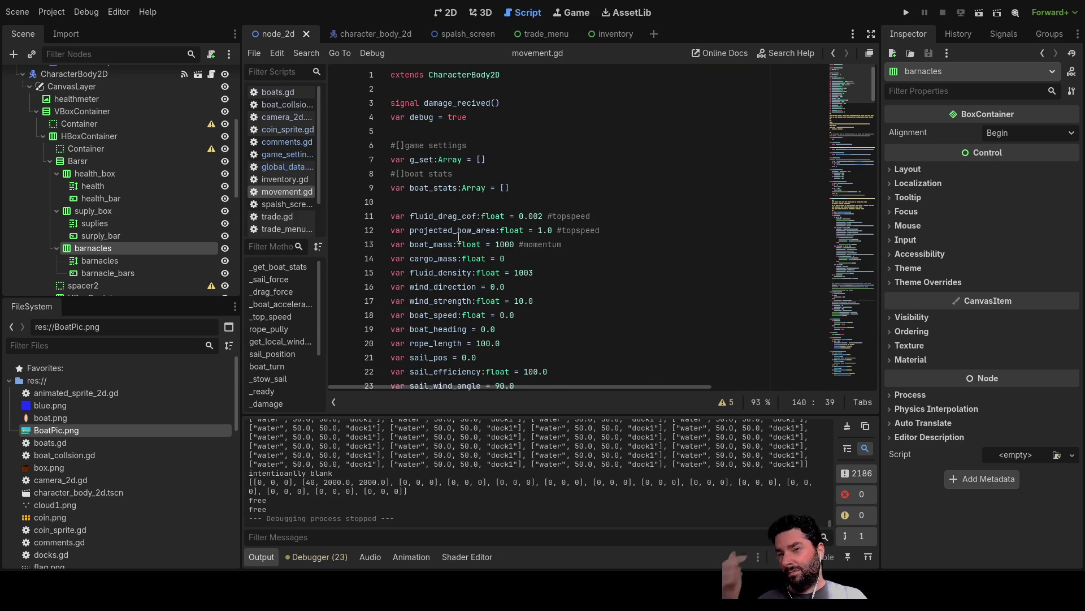
scroll(480, 269, down, 5)
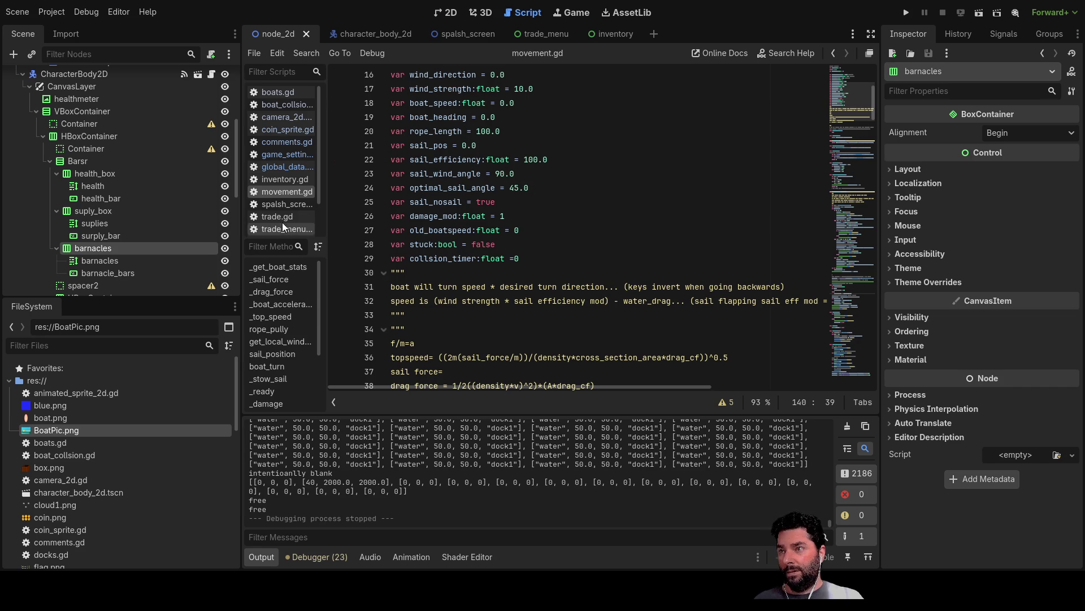
click(283, 168)
scroll(564, 273, down, 8)
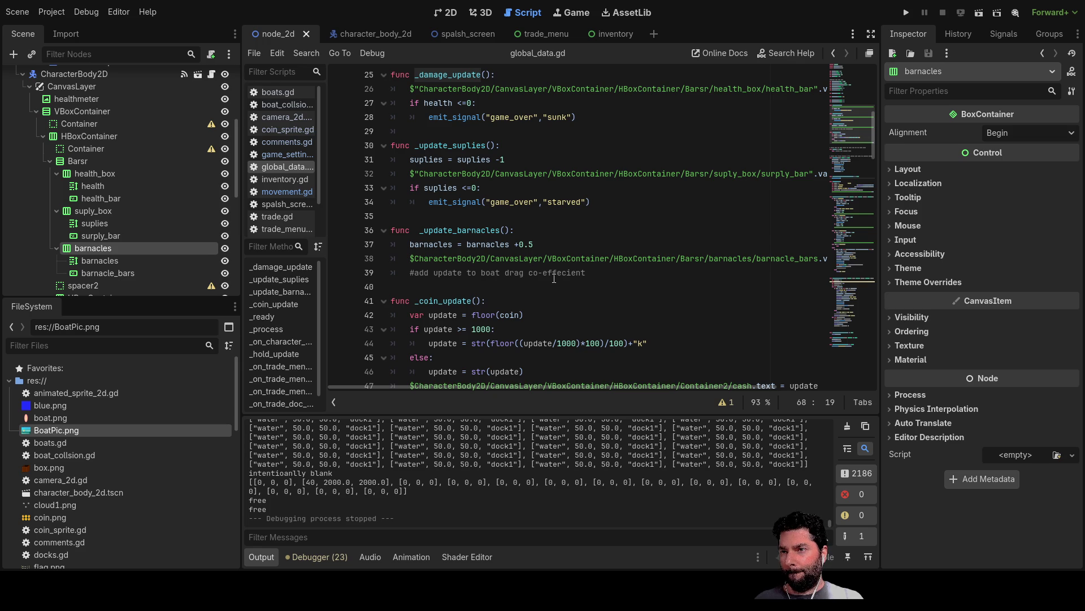
Locate the _update_barnacles function in global_data.gd
click(458, 230)
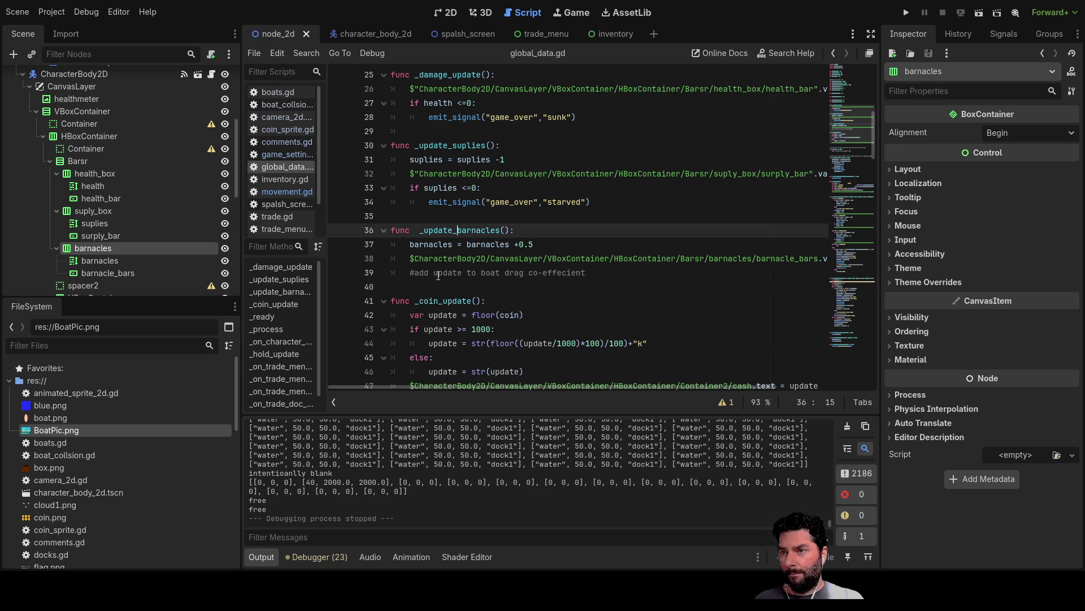
double_click(468, 229)
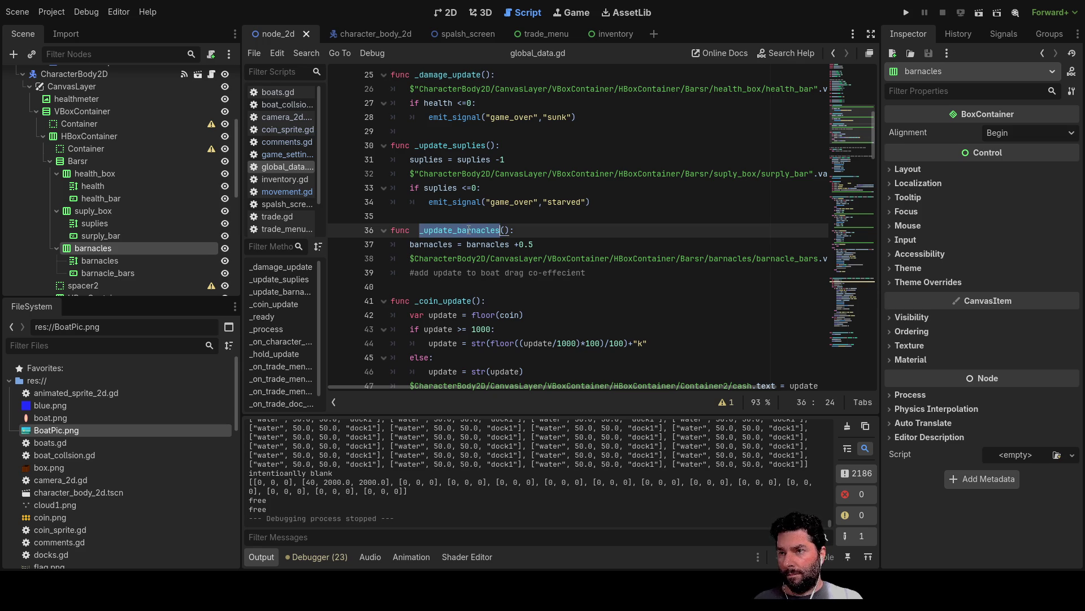
scroll(560, 296, down, 10)
scroll(520, 235, up, 4)
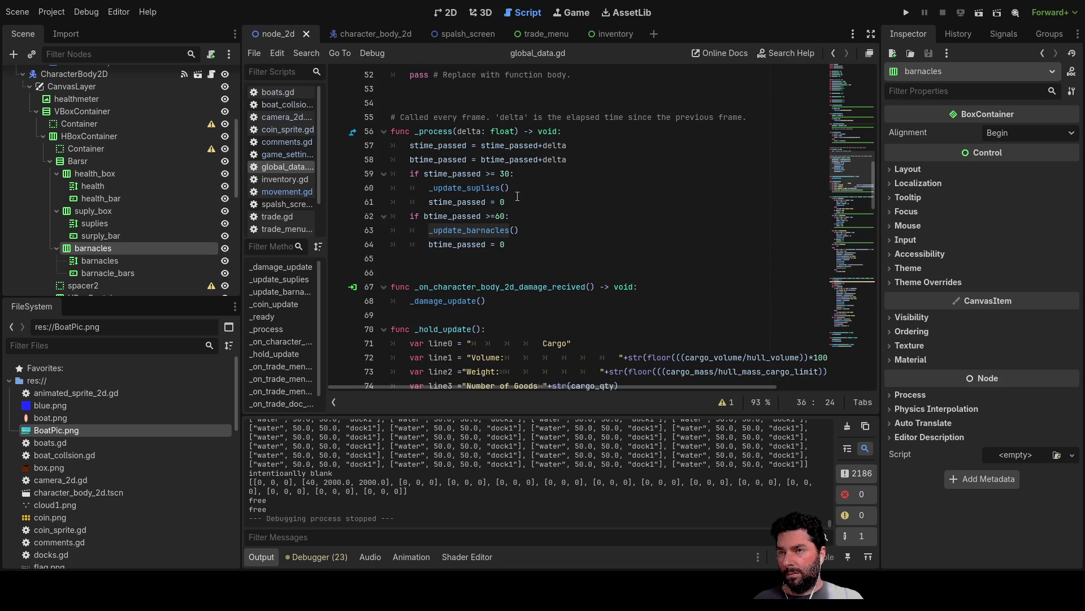
scroll(529, 240, up, 6)
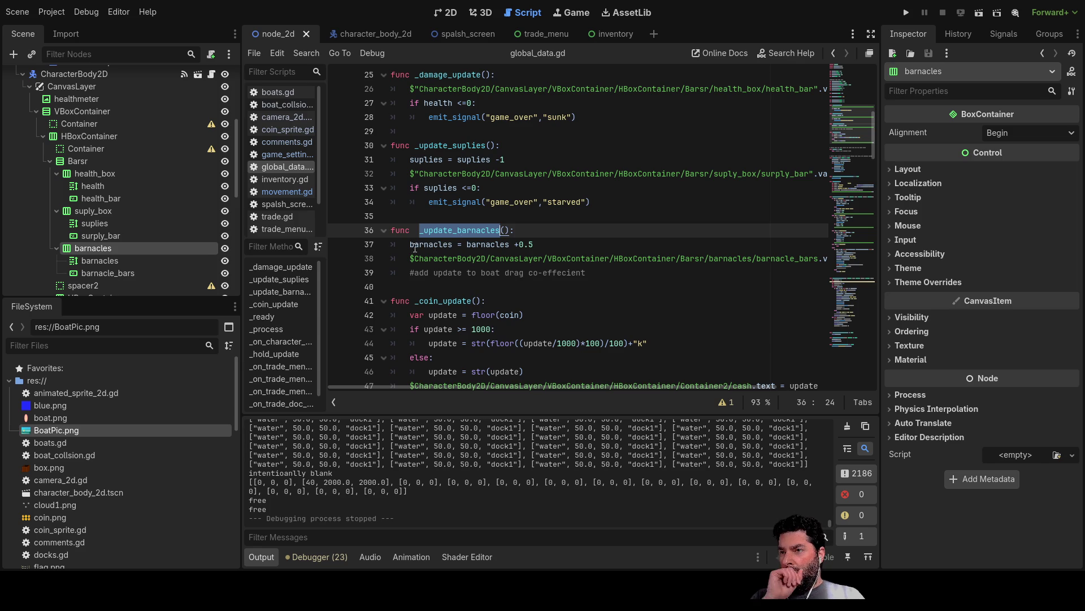
Add a new line after the barnacle bar update and start an emit_signal( call there
click(410, 260)
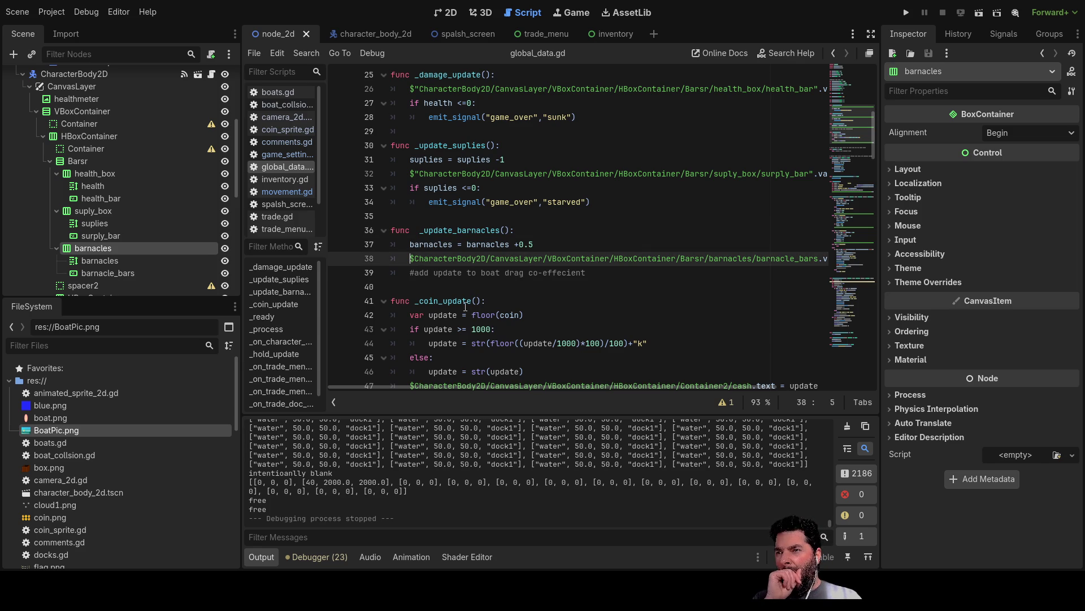
key(Down)
key(Return)
key(Up)
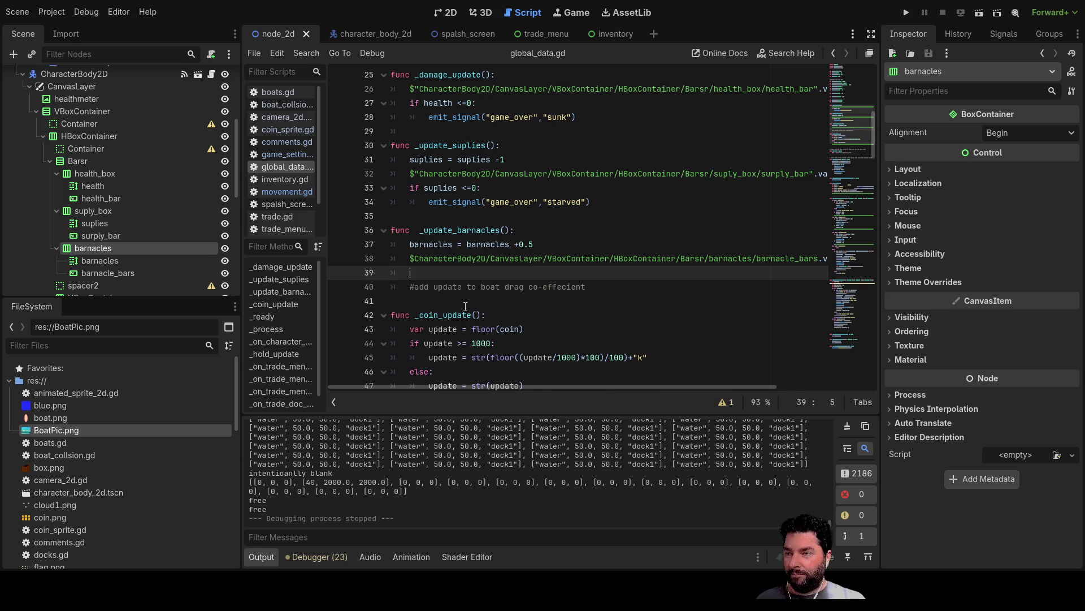
text(emit_signal()
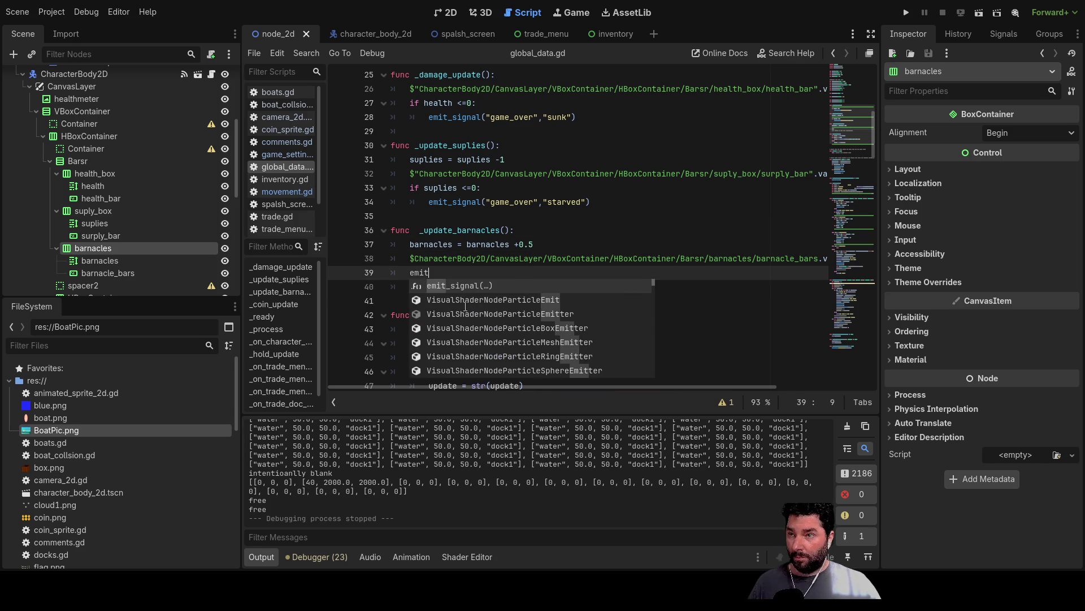
scroll(465, 306, up, 8)
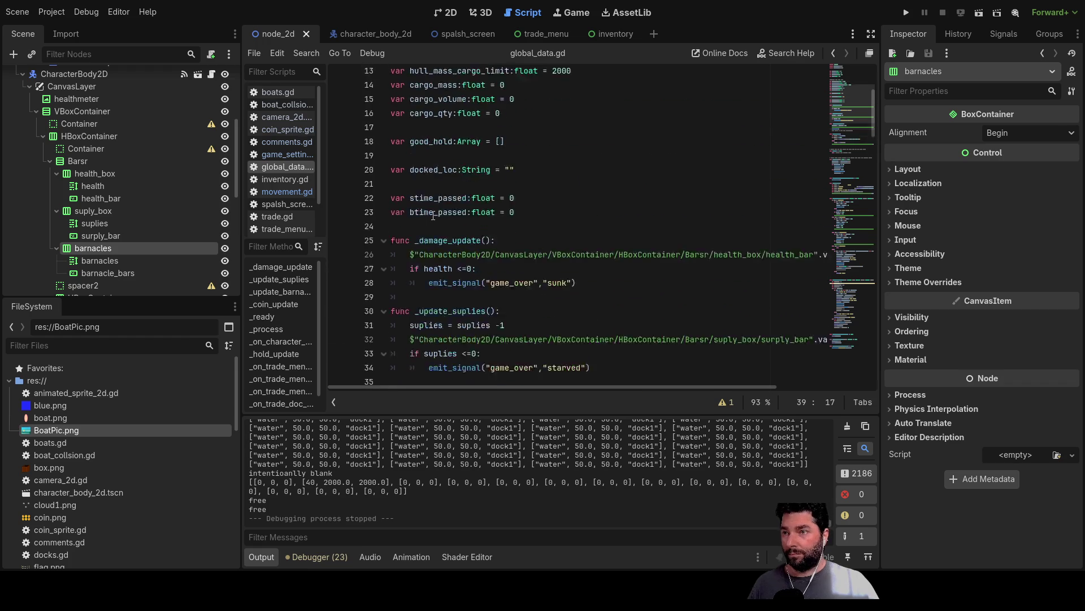
click(415, 115)
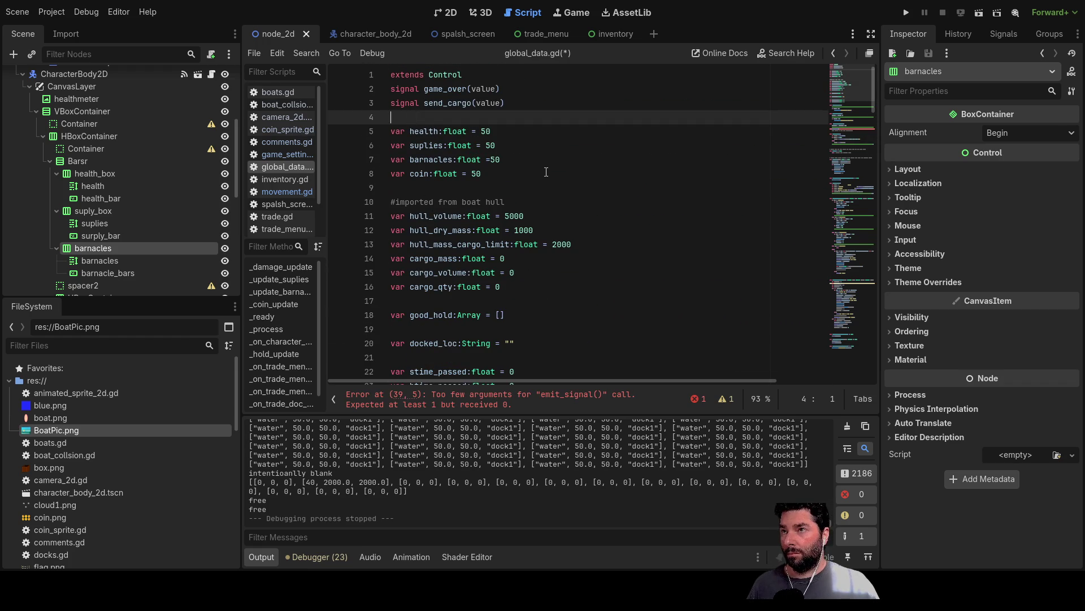
Declare signal barncle_groth(value) below the existing signals in global_data.gd
key(Return)
key(Up)
text(signal )
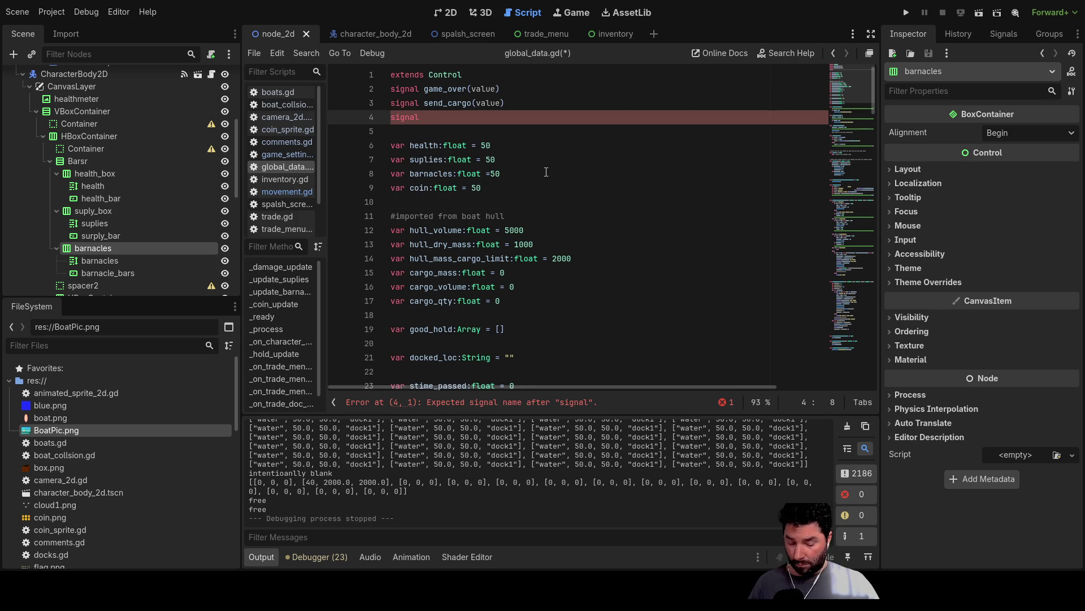
text(barn)
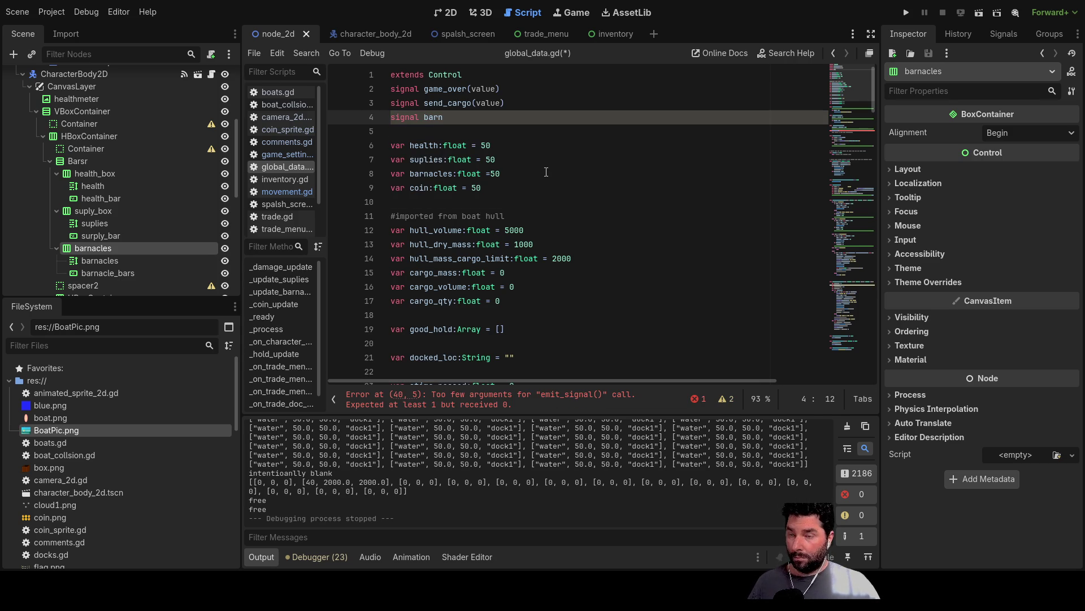
text(cle_groth)
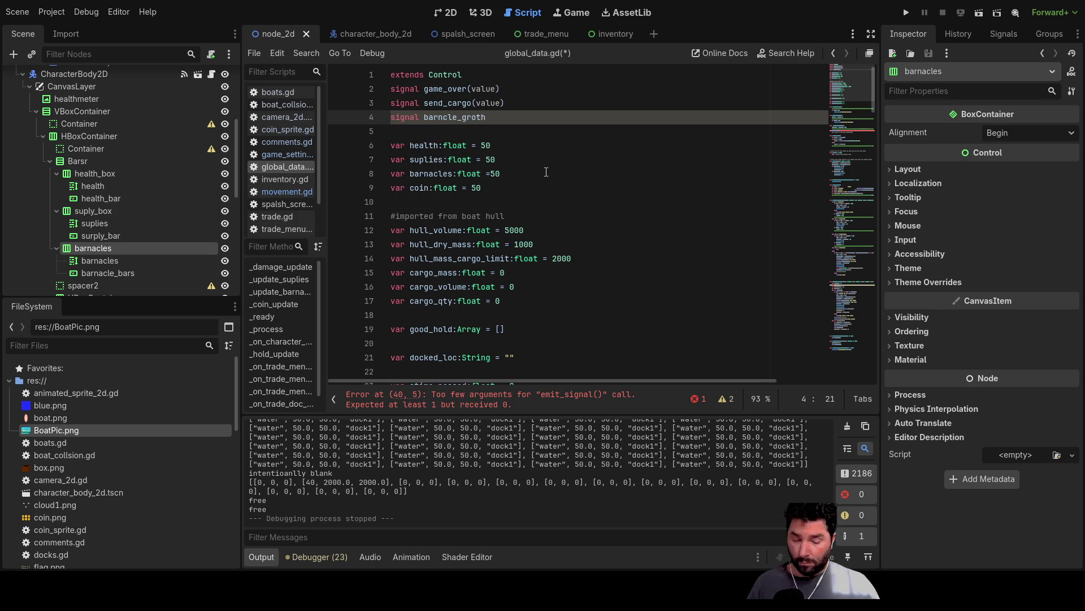
text(()
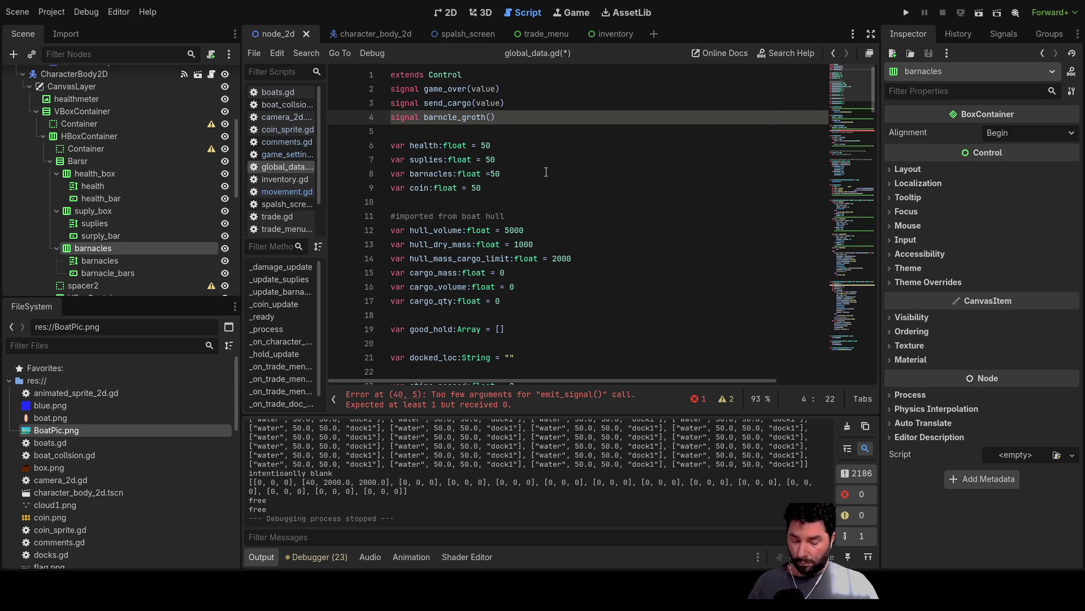
text(value))
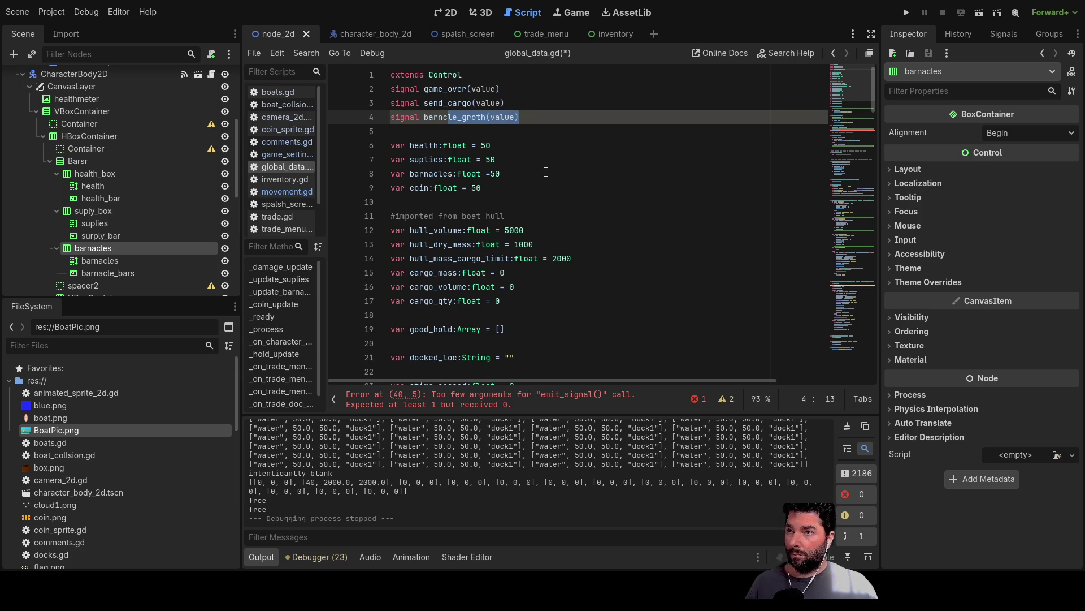
scroll(546, 172, down, 9)
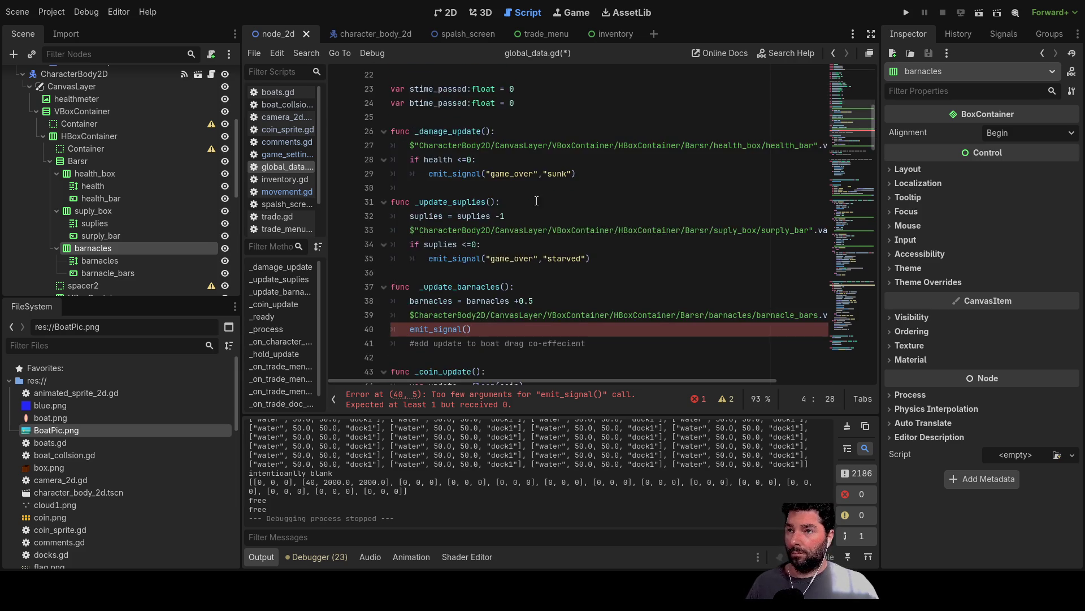
Complete the call as emit_signal("barncle_groth",barnacles) using autocomplete
click(463, 249)
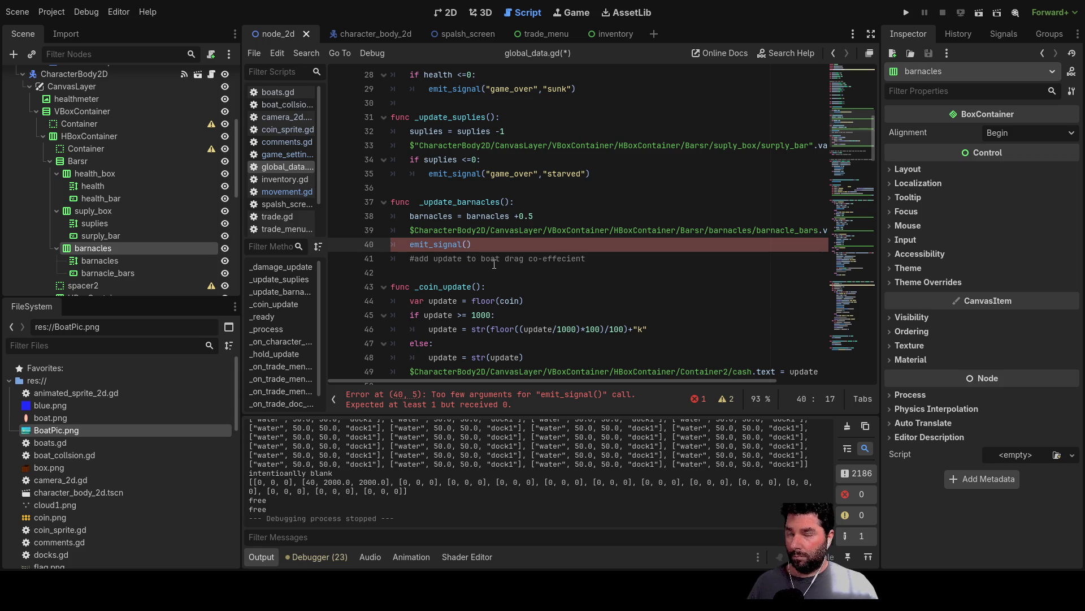
text("ba)
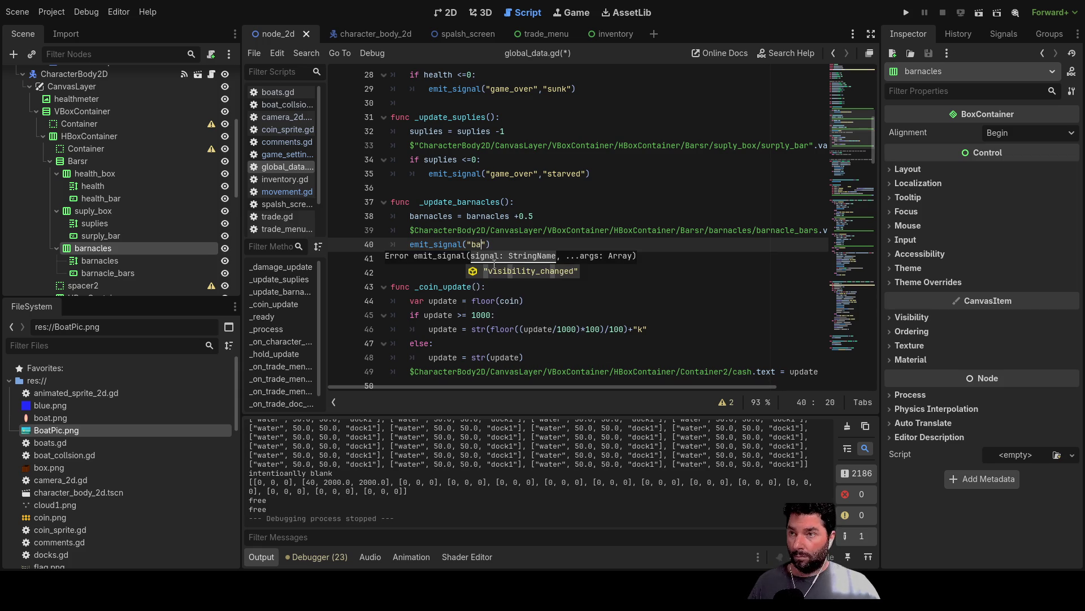
key(Return)
text(,ba)
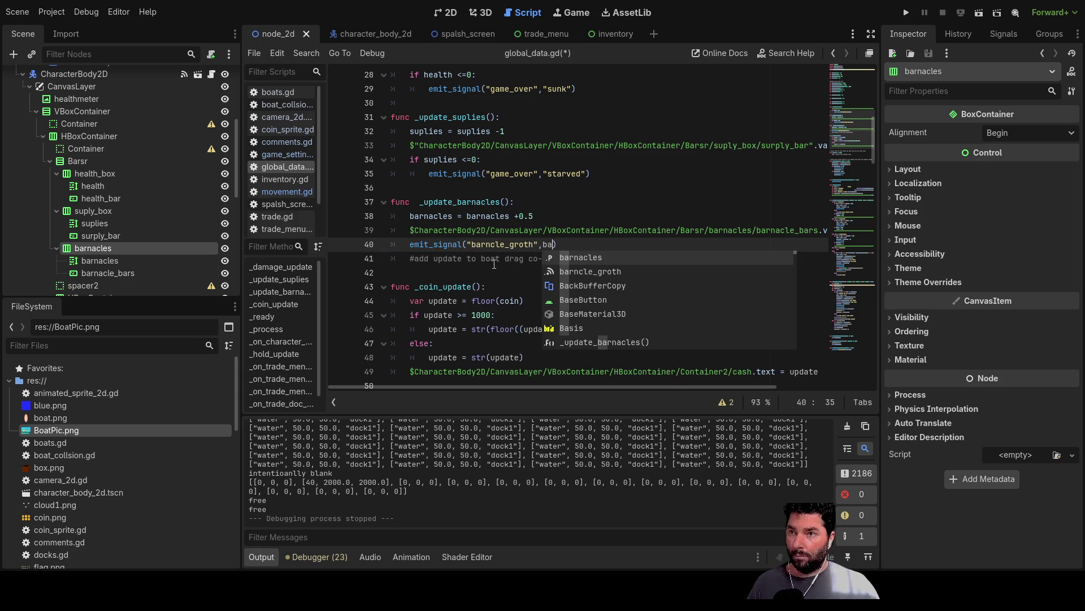
key(Return)
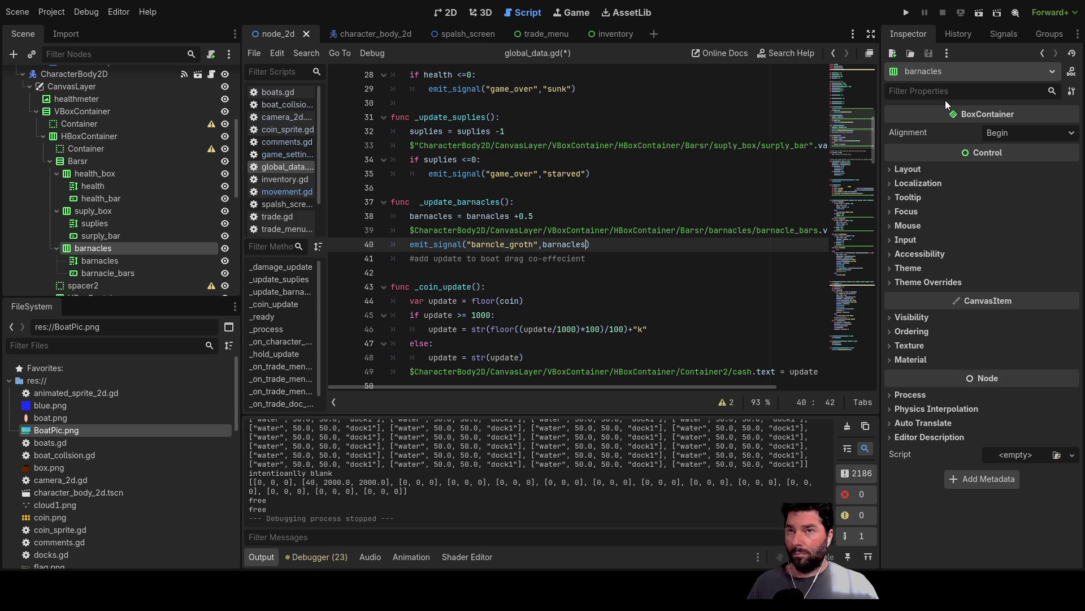
click(1008, 33)
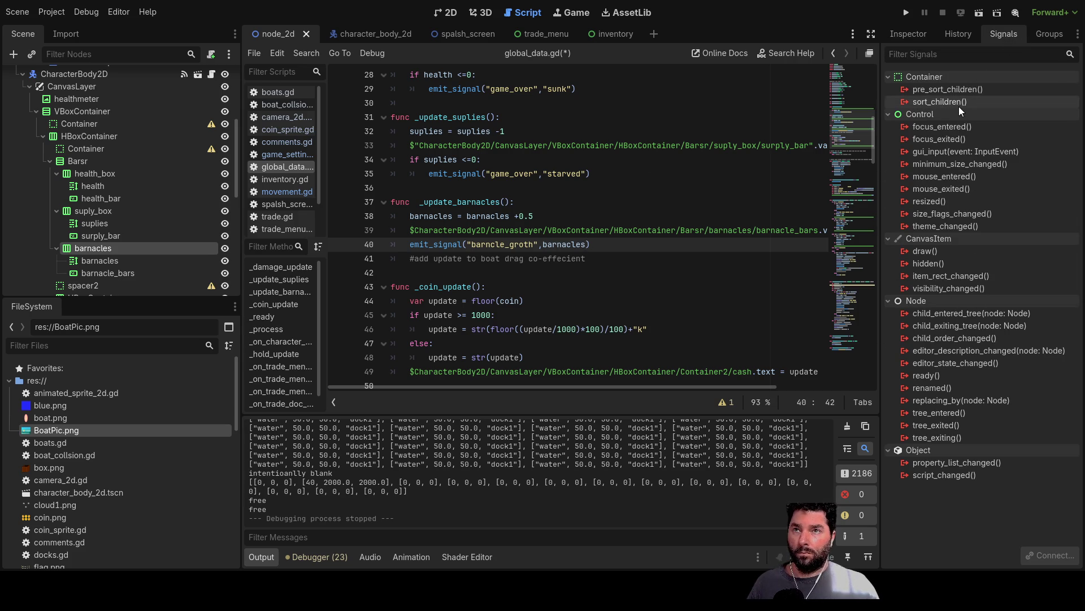
Select global_data and connect its barncle_groth signal to CharacterBody2D's movement.gd, creating the handler stub
scroll(94, 193, up, 5)
scroll(90, 187, down, 3)
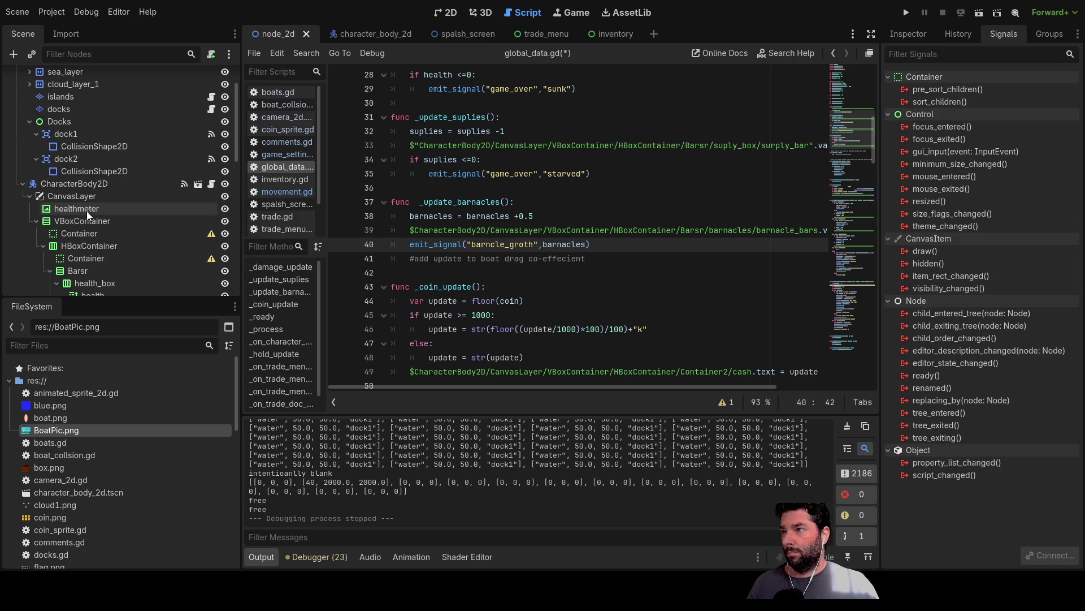
scroll(119, 164, up, 3)
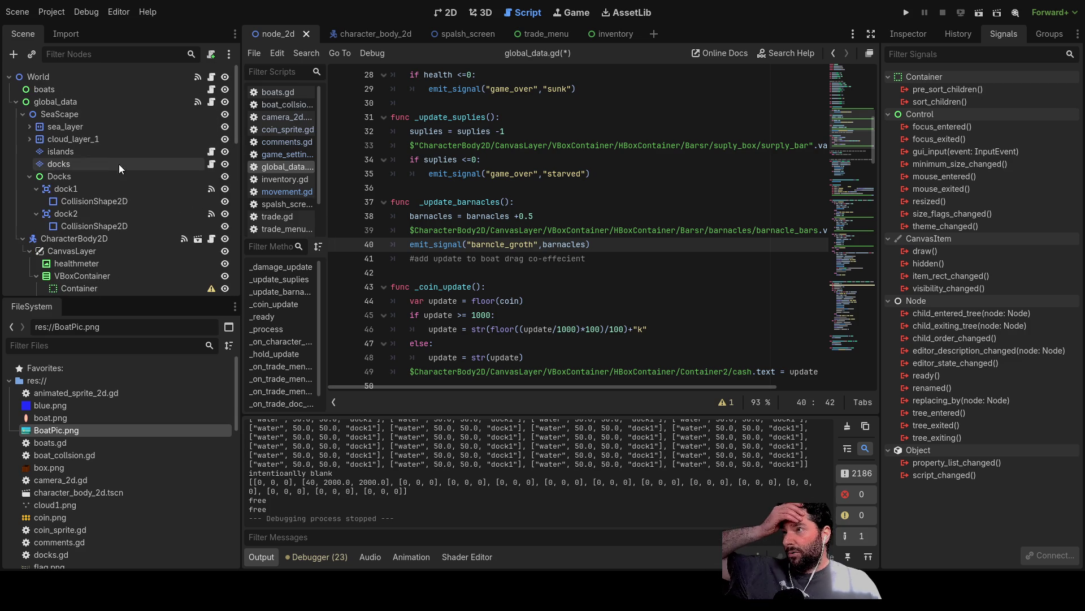
click(59, 102)
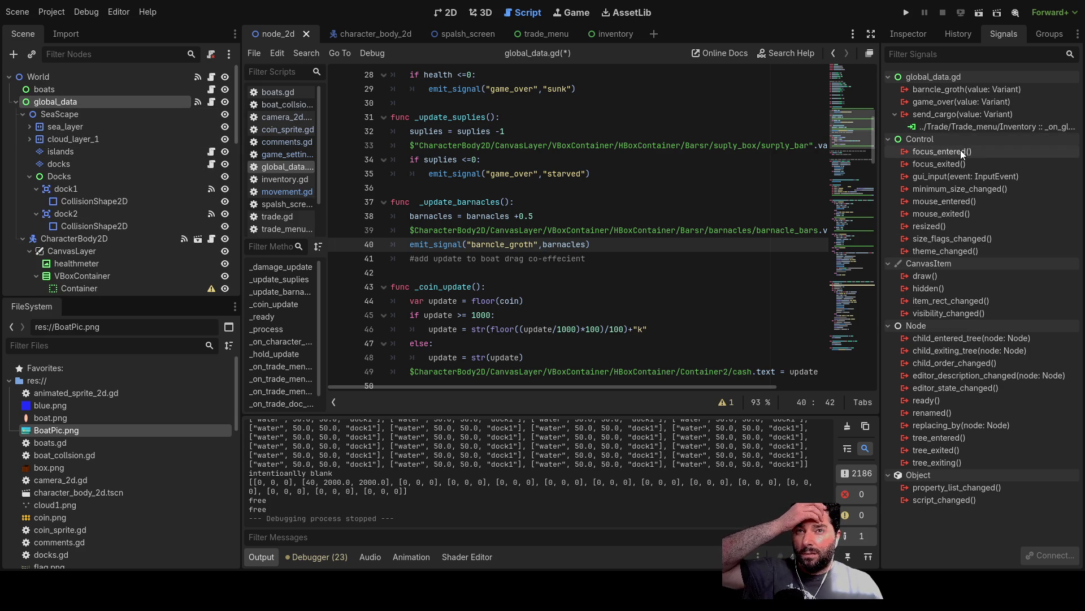
click(957, 90)
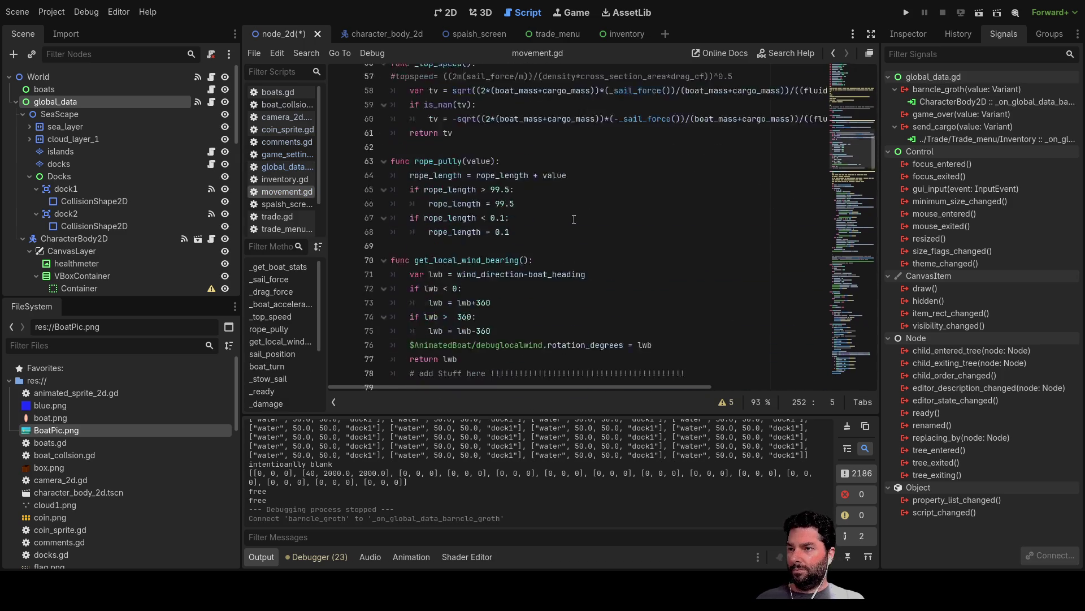
scroll(575, 232, down, 20)
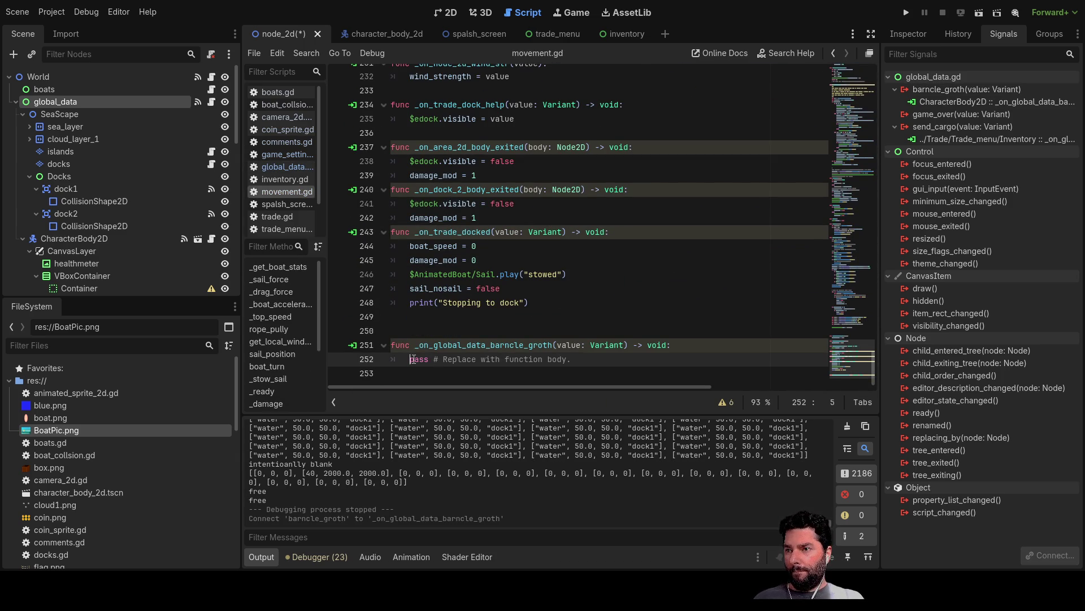
Replace the handler's placeholder pass with the expression value/100 * on line 252
double_click(430, 359)
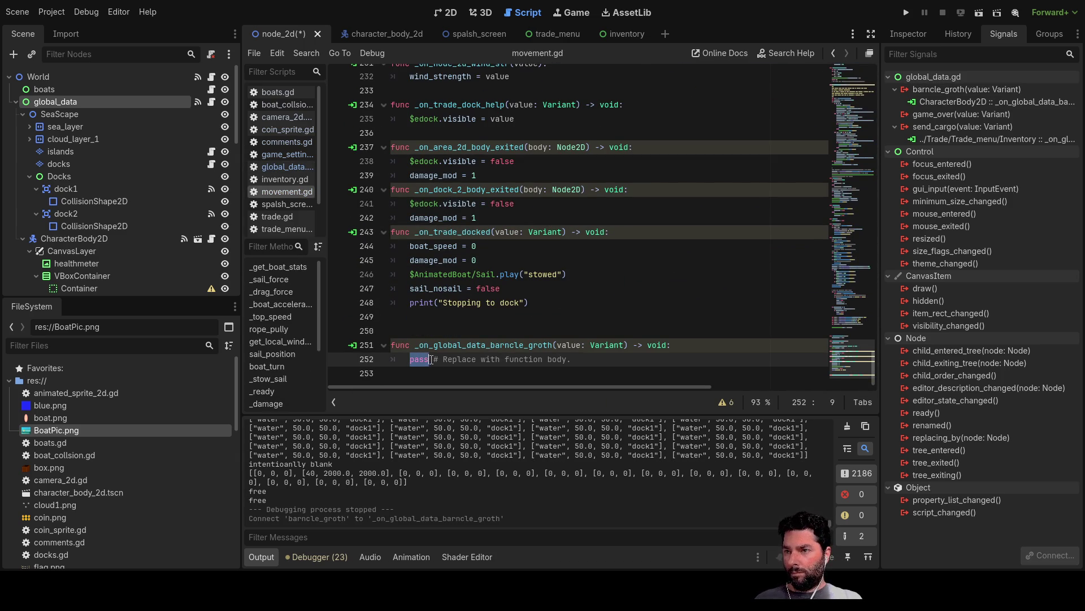
text(value)
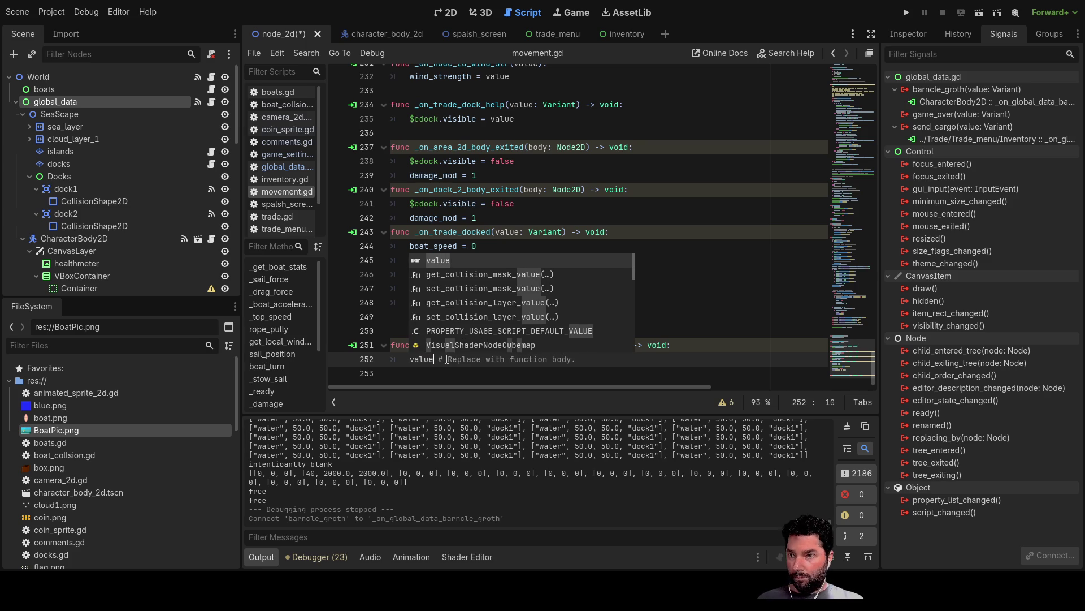
text(*)
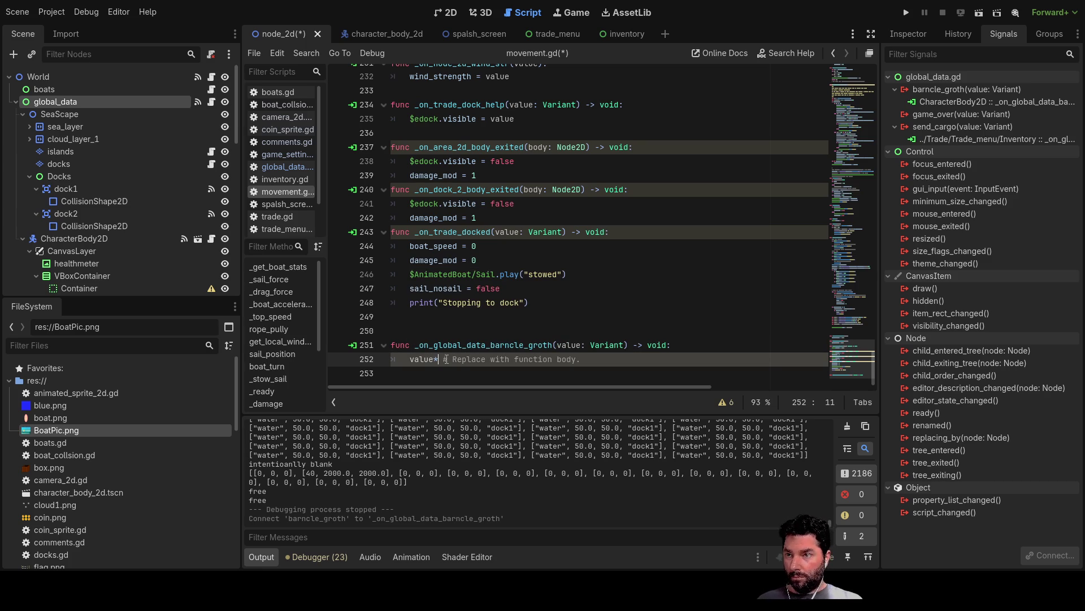
key(shift+Right)
key(shift+Right)
key(shift+Right)
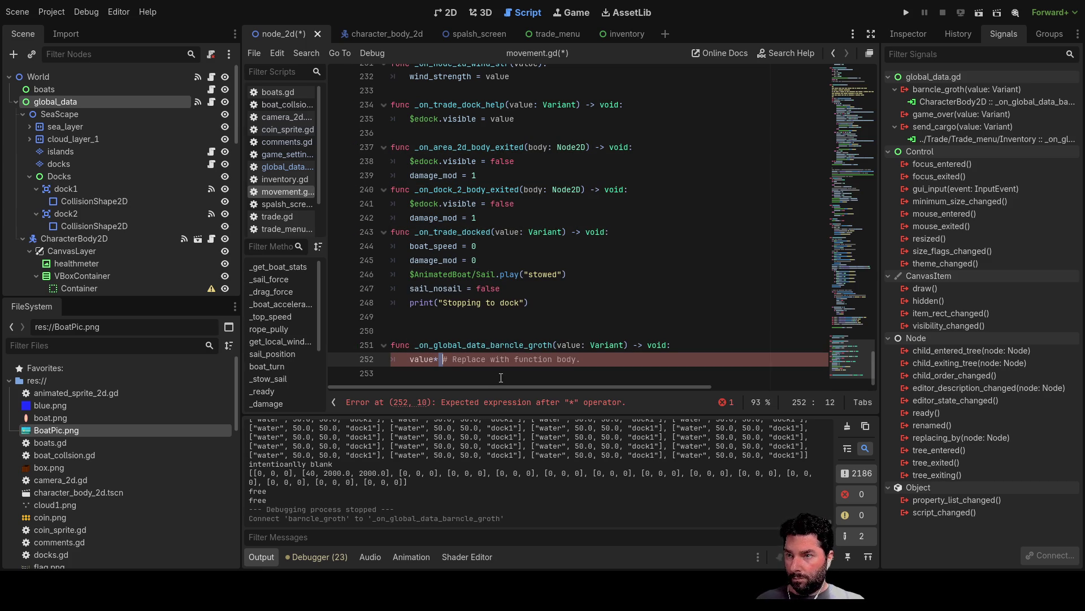
key(shift+Right)
key(shift+Right)
key(shift+Right)
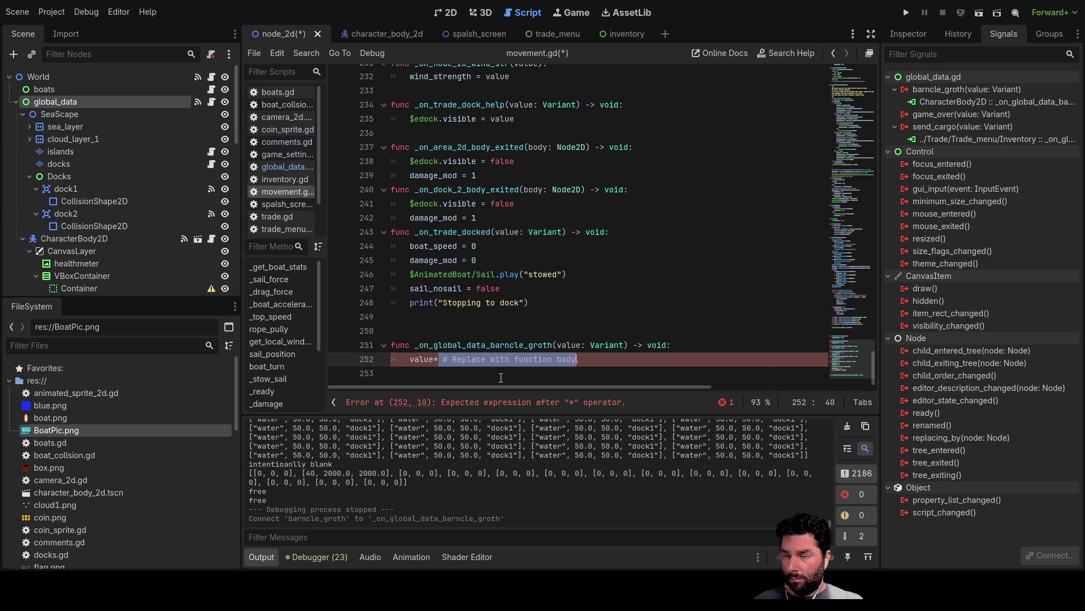
key(BackSpace)
text(/100*.)
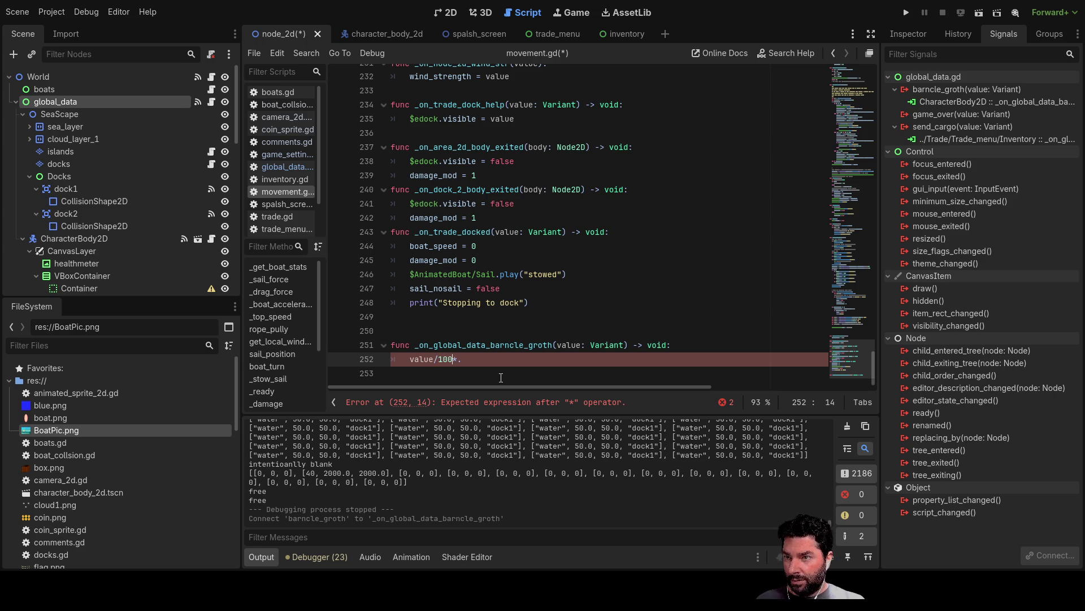
key(Right)
Copy fluid_drag_cof from line 11 and prefix line 252 with fluid_drag_cof =
scroll(500, 377, up, 20)
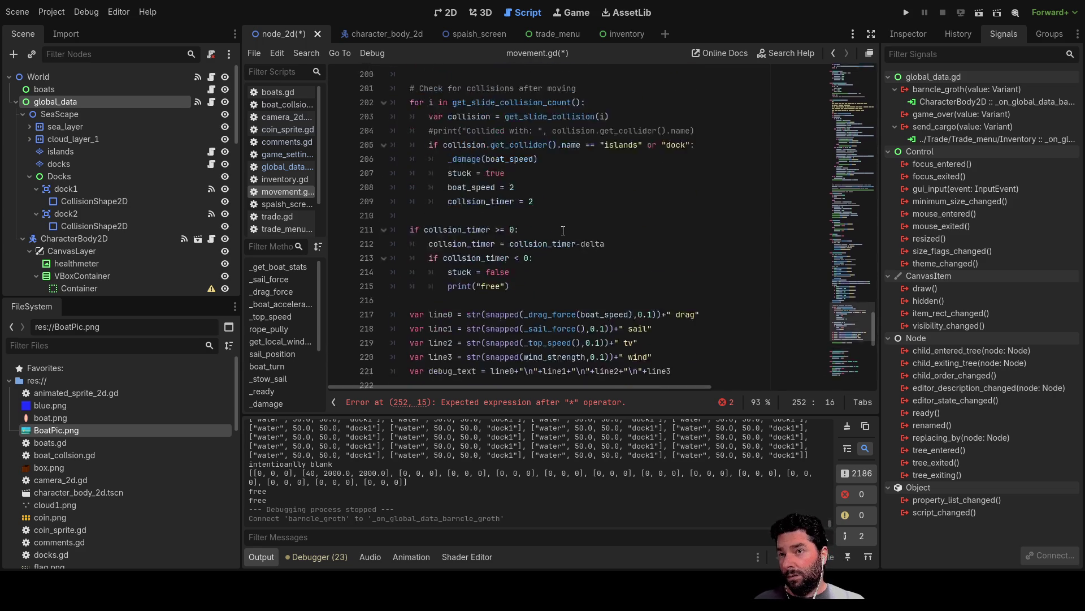
scroll(567, 222, up, 20)
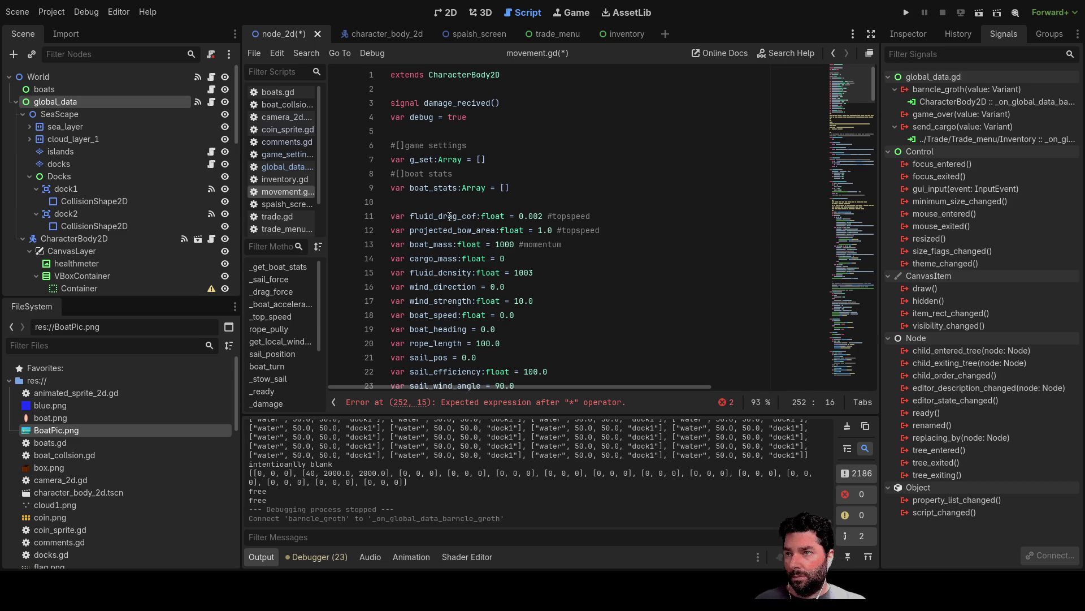
double_click(453, 218)
key(ctrl+c)
scroll(560, 281, down, 20)
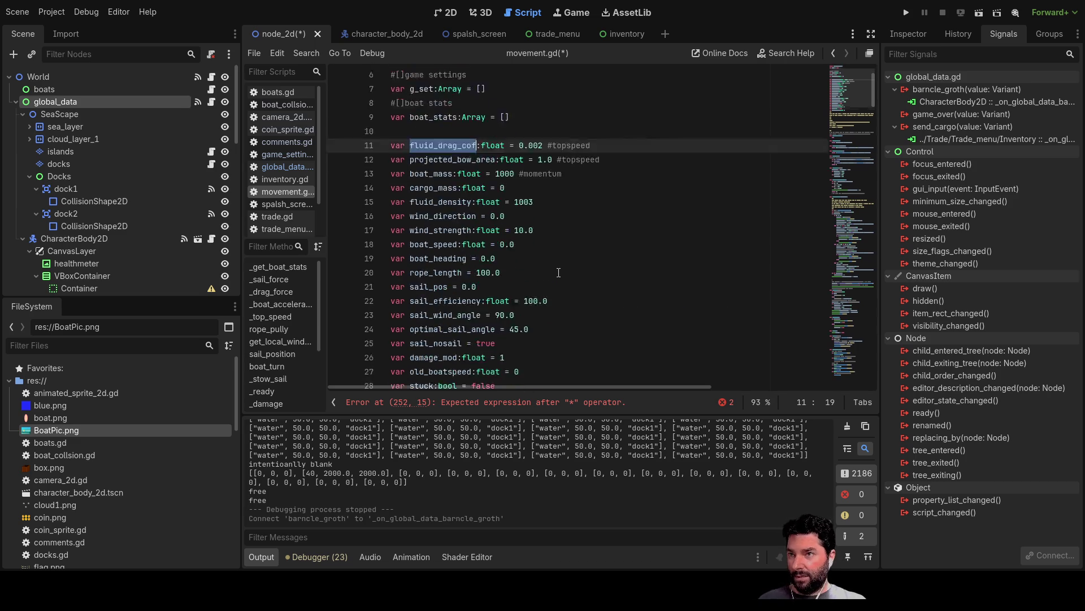
scroll(552, 269, down, 20)
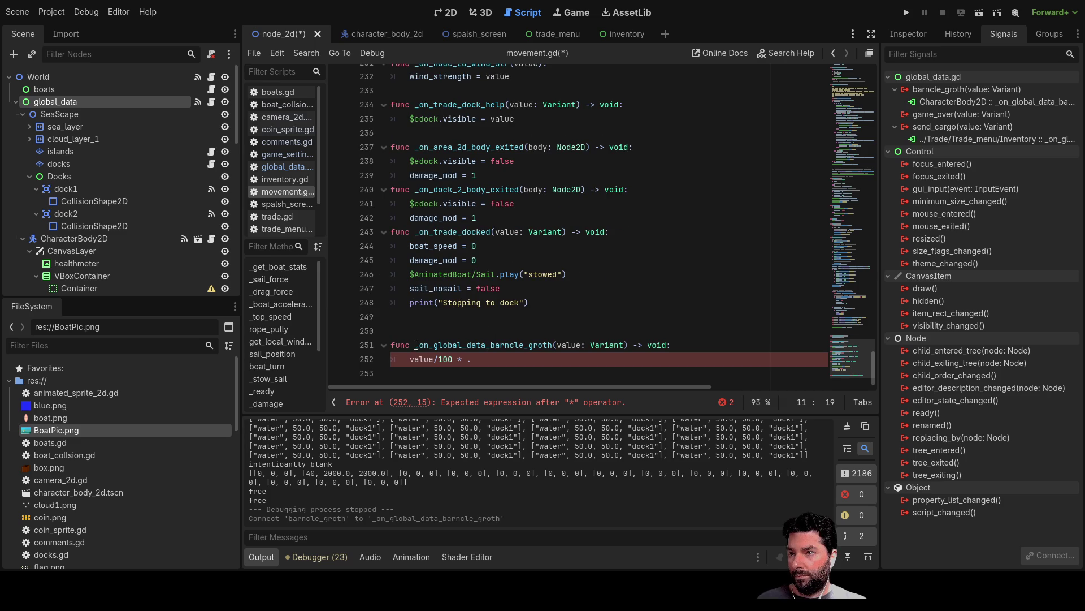
click(410, 359)
key(ctrl+v)
text(=)
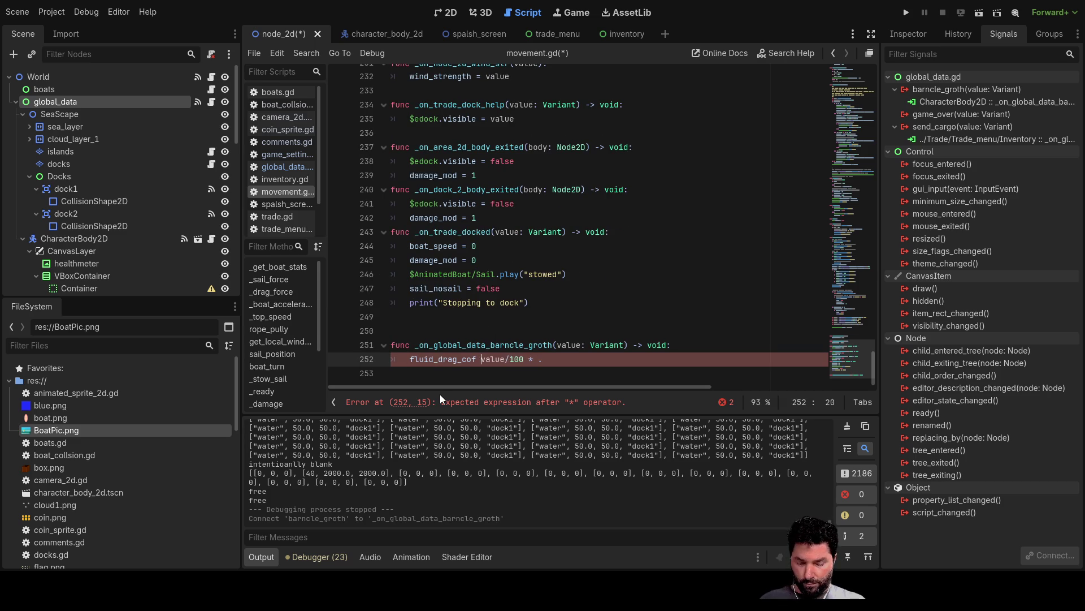
key(Right)
key(Right)
key(Right)
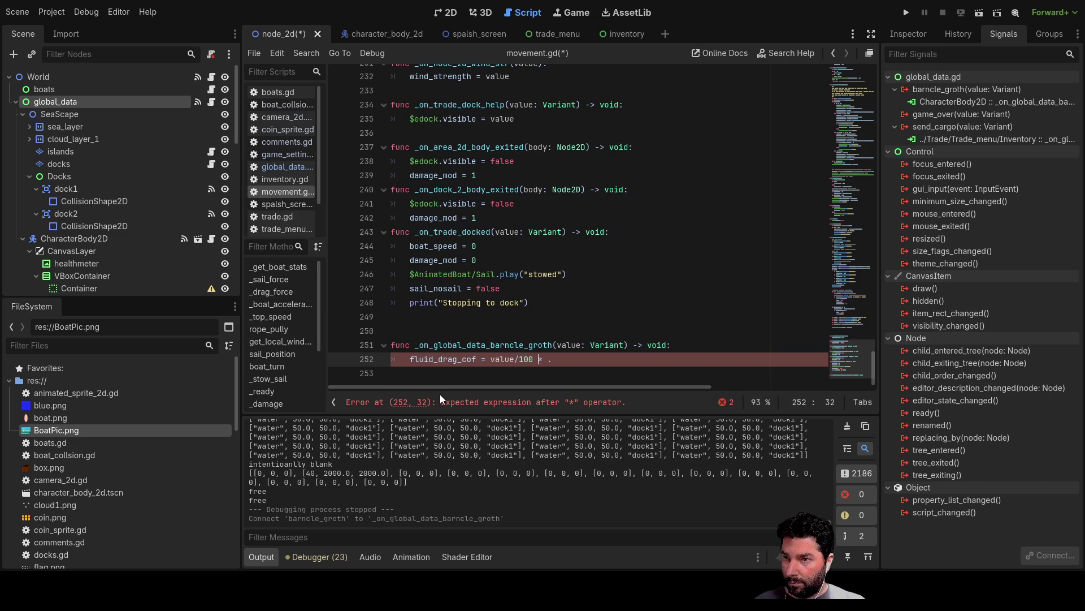
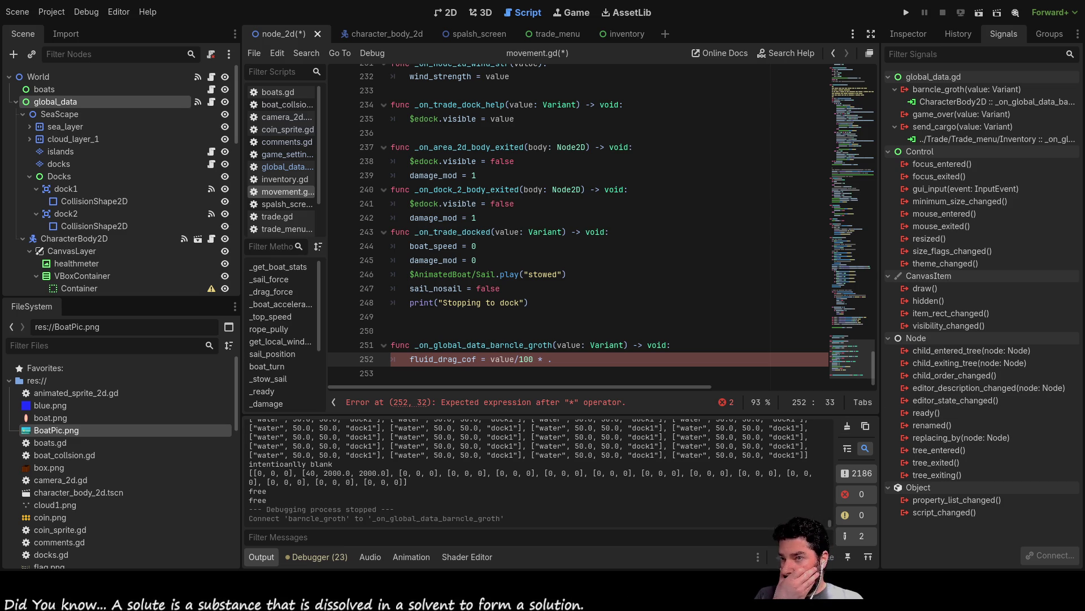
Append the 0.002 multiplier to line 252's barnacle drag term, matching the default on line 11
key(Right)
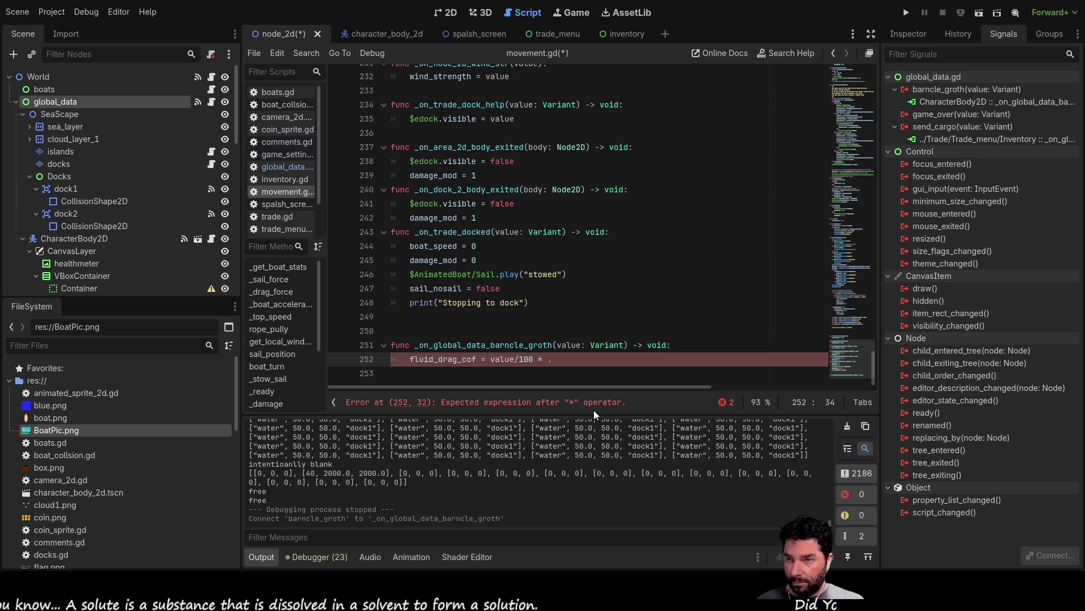
scroll(596, 251, up, 20)
scroll(596, 251, up, 20)
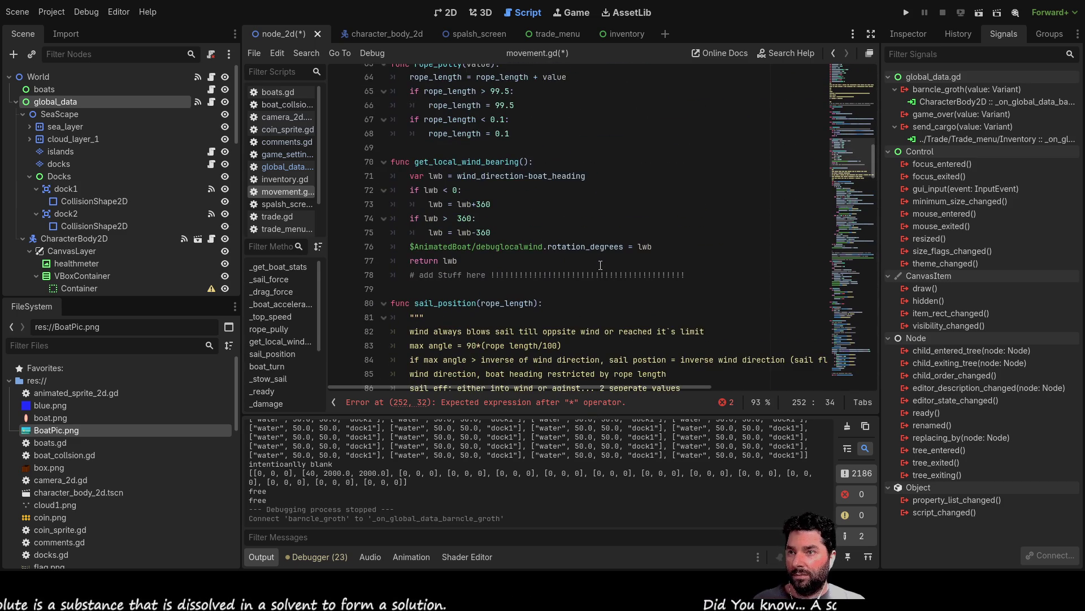
scroll(601, 267, up, 13)
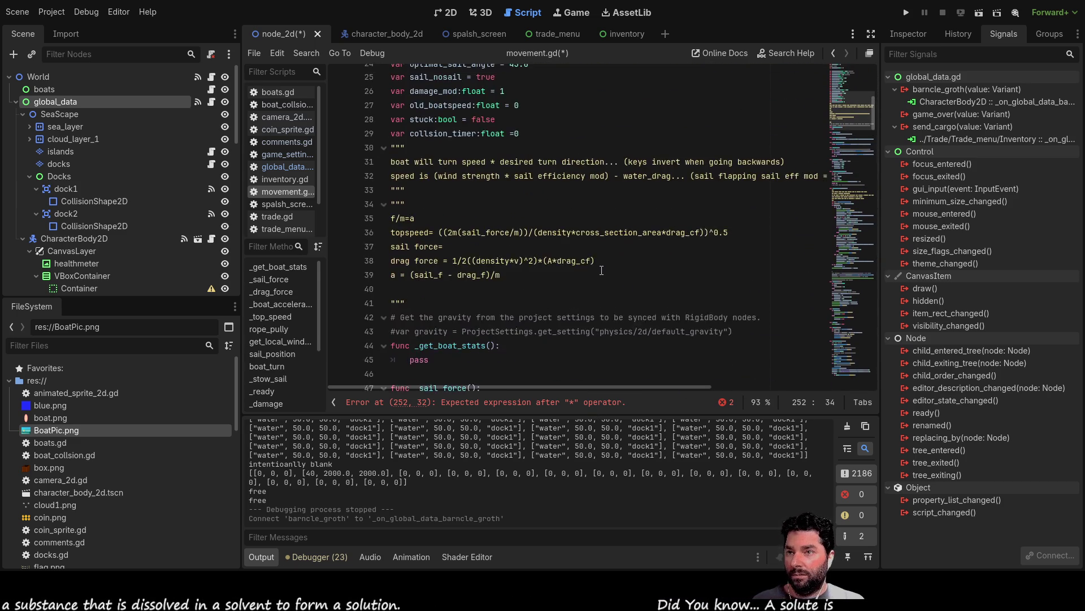
scroll(602, 269, down, 6)
scroll(602, 271, up, 14)
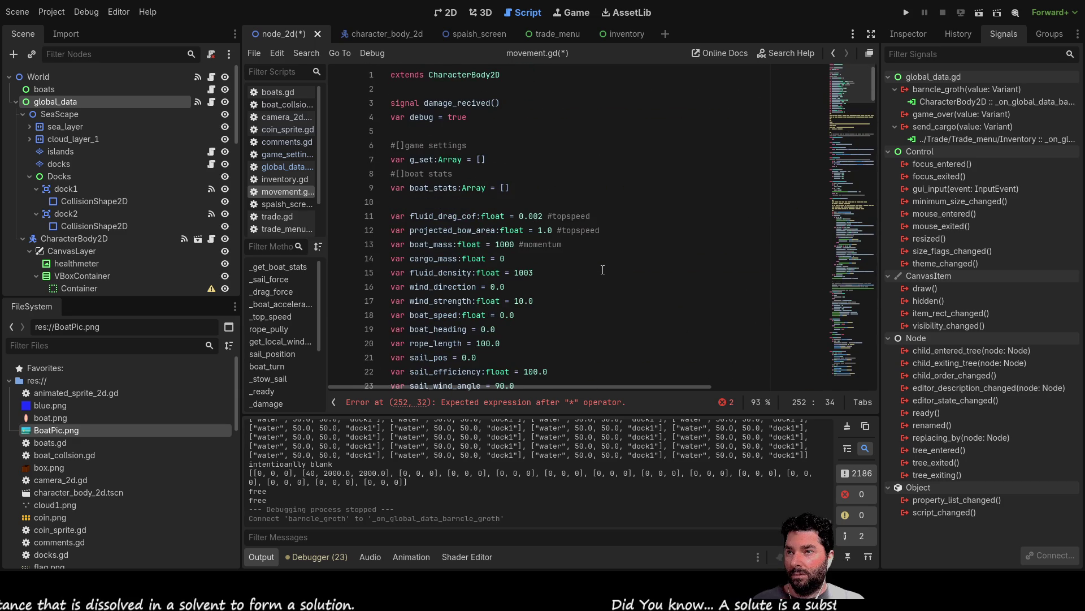
drag(520, 216, 544, 215)
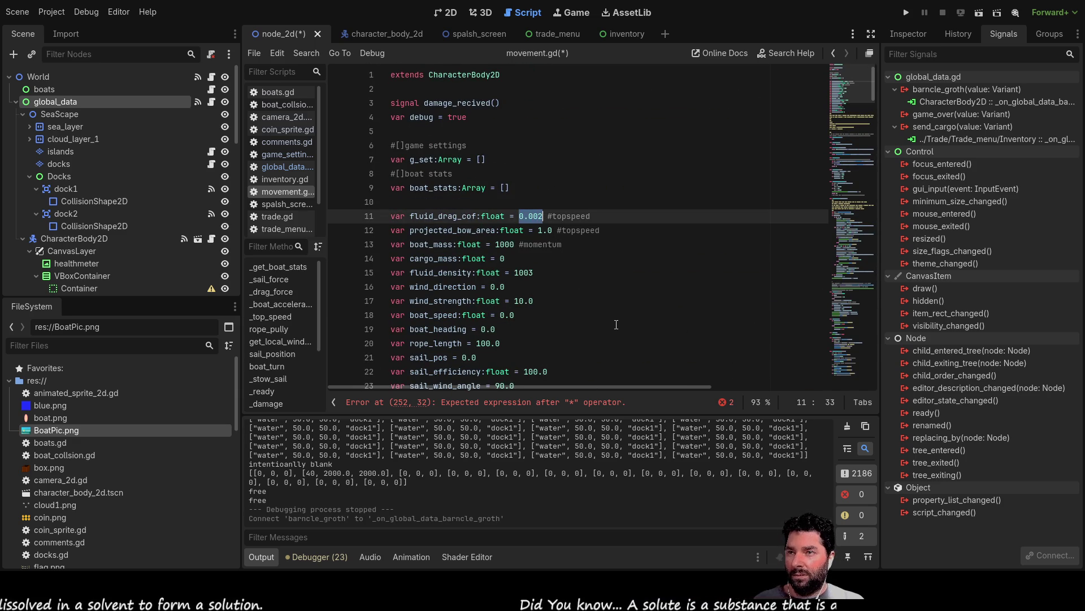
scroll(613, 330, down, 20)
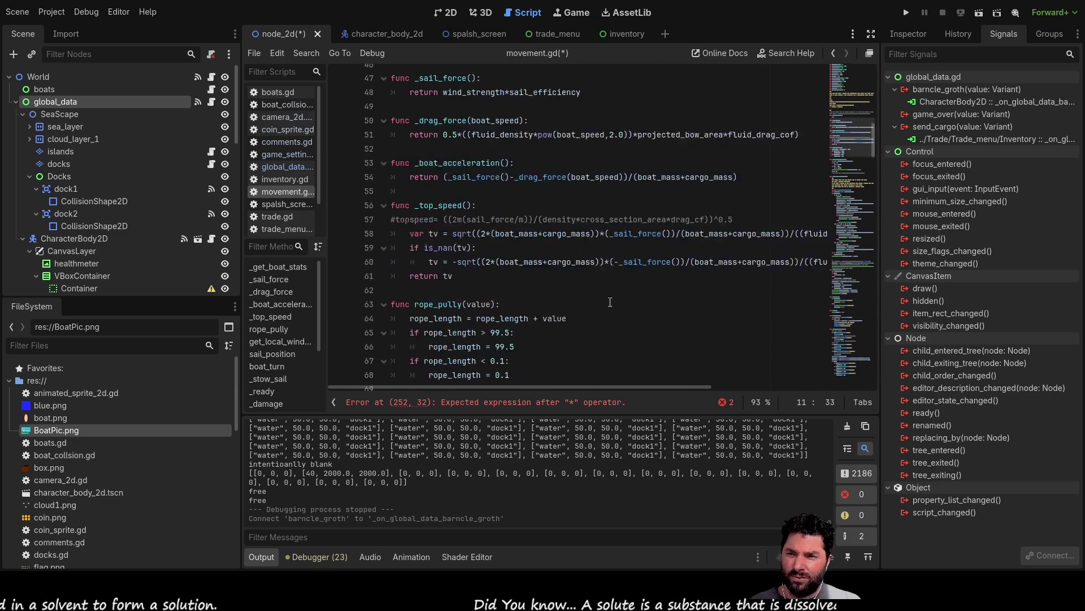
scroll(616, 298, down, 20)
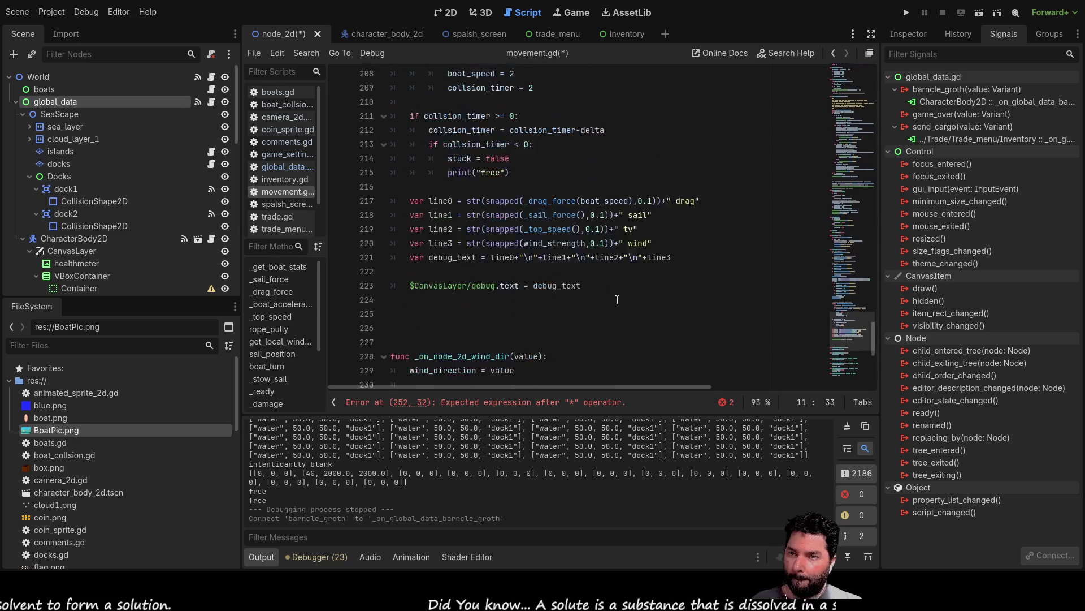
click(573, 359)
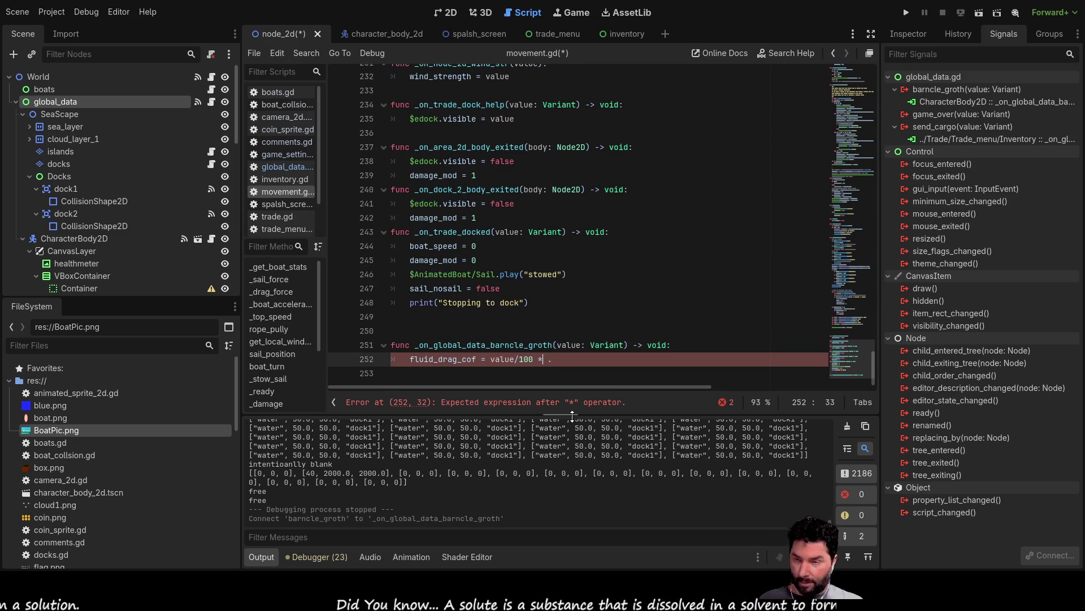
text(0.002)
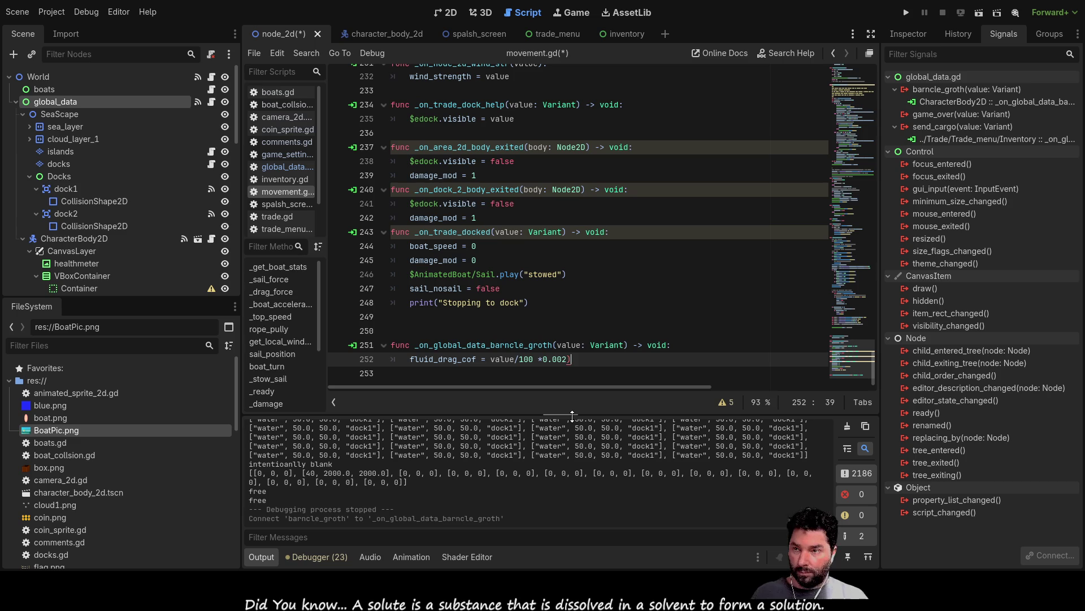
Open a parenthesis before value and insert fluid_drag_cof + ahead of the growth term
key(Left)
key(Left)
key(Left)
text(()
key(Left)
key(Left)
key(Left)
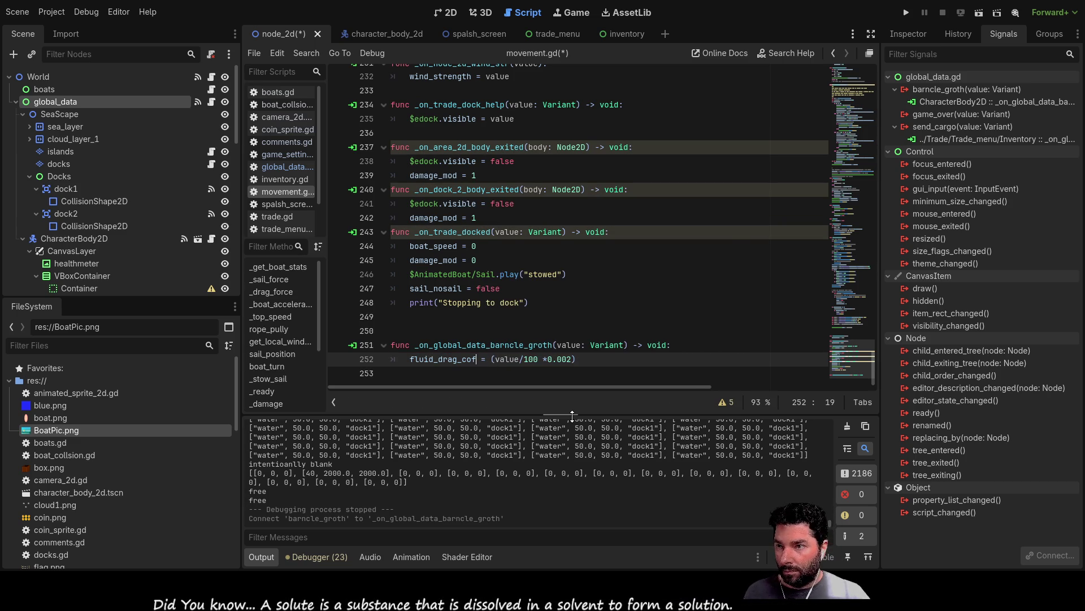
key(Left)
key(Left)
key(Left)
key(shift+Right)
key(shift+Right)
key(shift+Right)
key(ctrl+c)
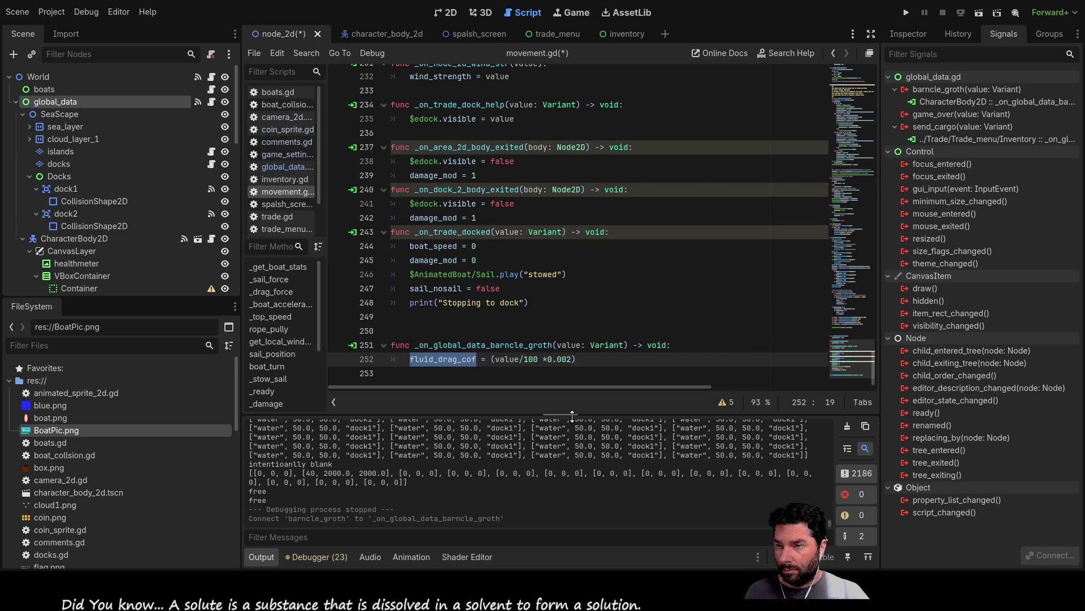
key(Right)
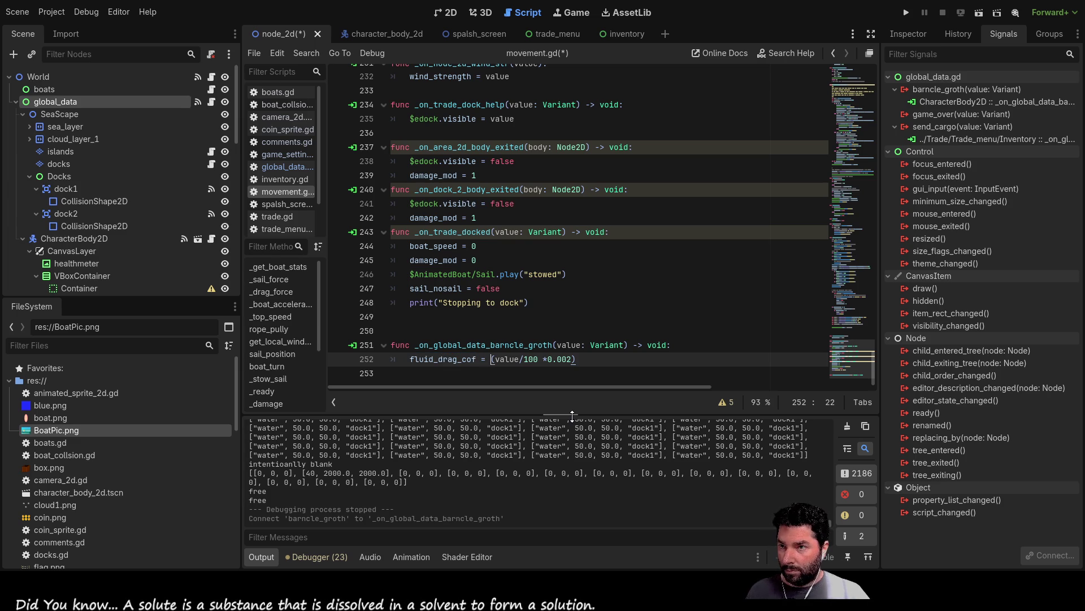
key(ctrl+v)
text(+)
key(Escape)
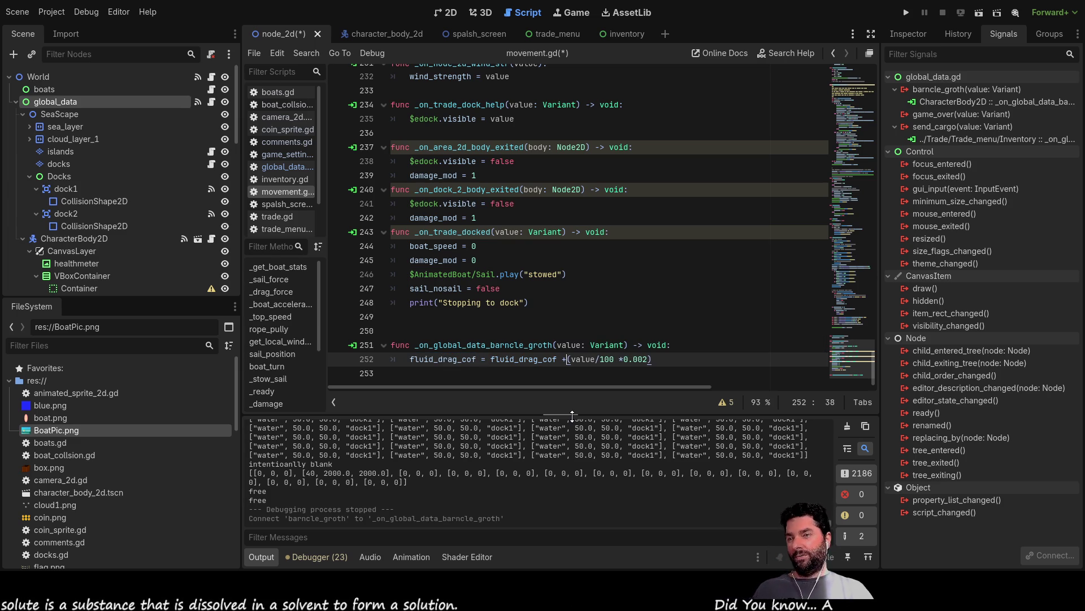
Tidy line 252 so it reads fluid_drag_cof = fluid_drag_cof +(value/100 *0.002)
key(Left)
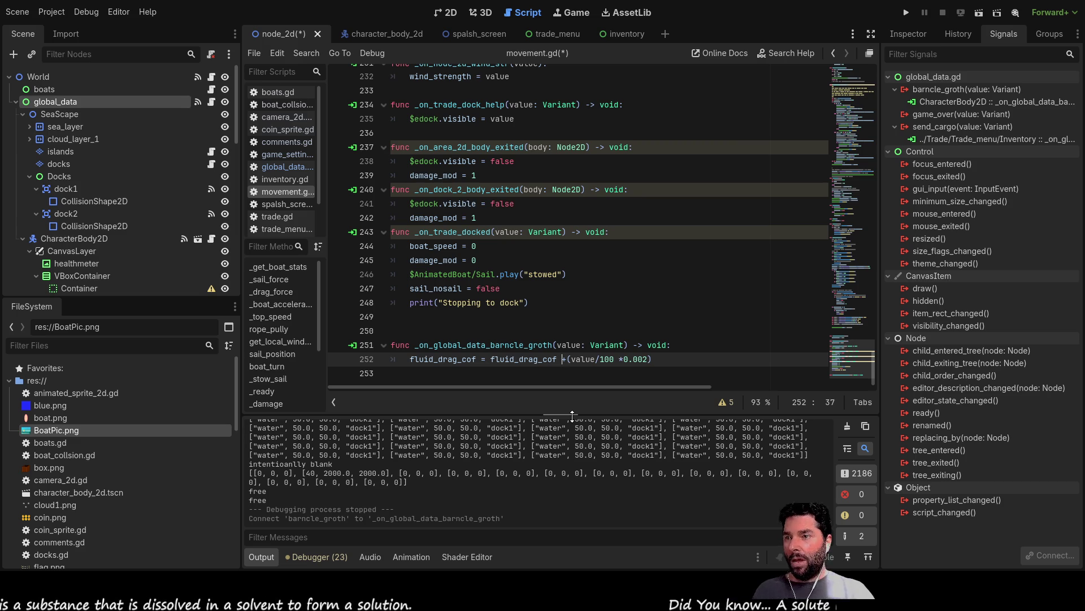
key(Right)
key(Right)
key(Right)
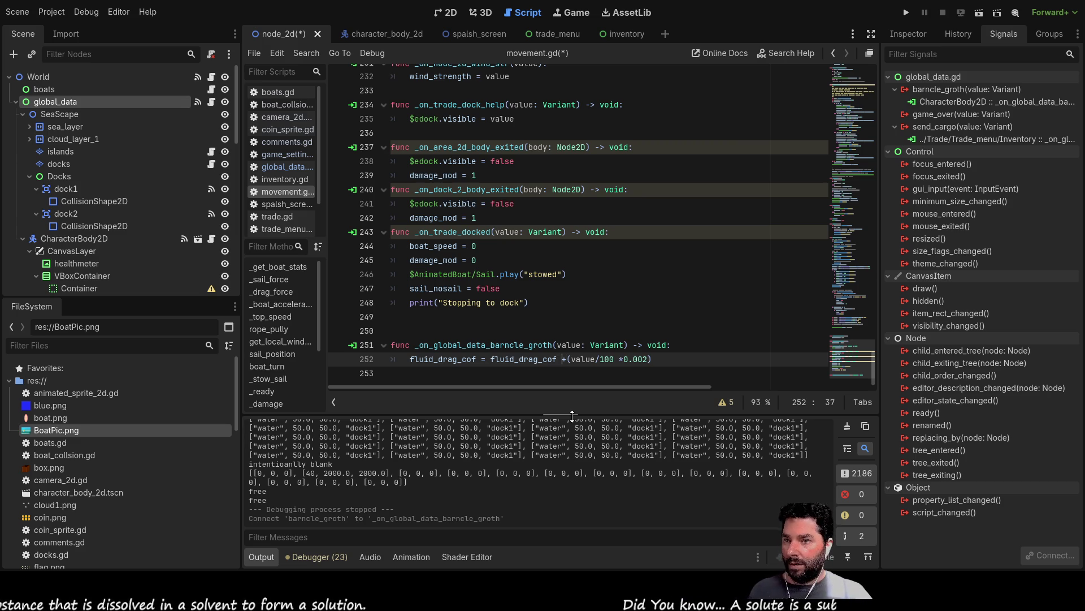
key(Right)
key(Right)
key(shift+Right)
key(shift+Right)
key(shift+Right)
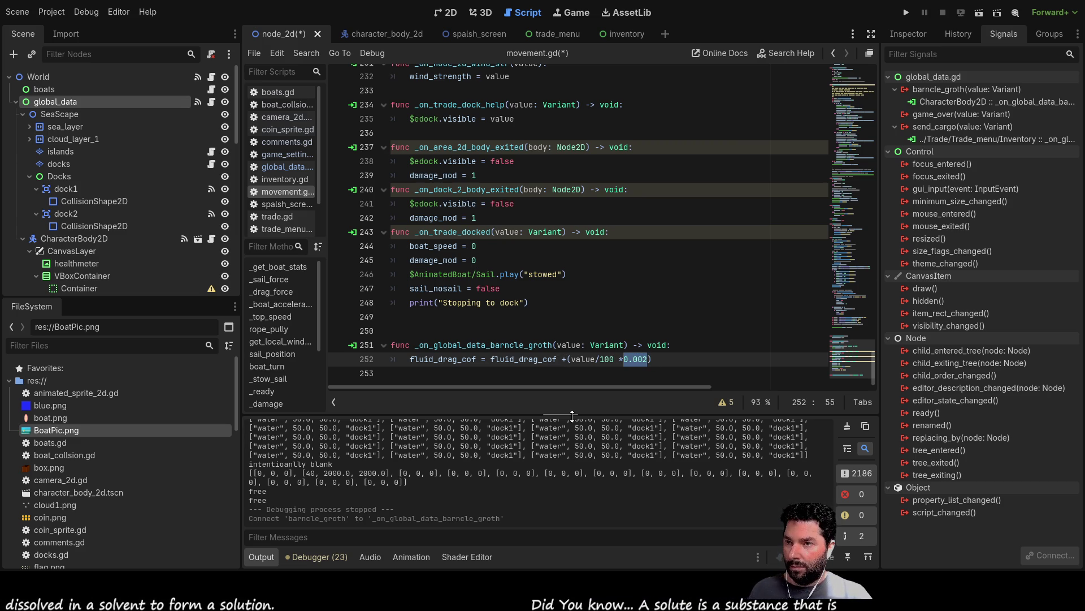
key(Left)
key(Left)
key(Left)
key(BackSpace)
key(BackSpace)
key(BackSpace)
key(BackSpace)
key(BackSpace)
key(BackSpace)
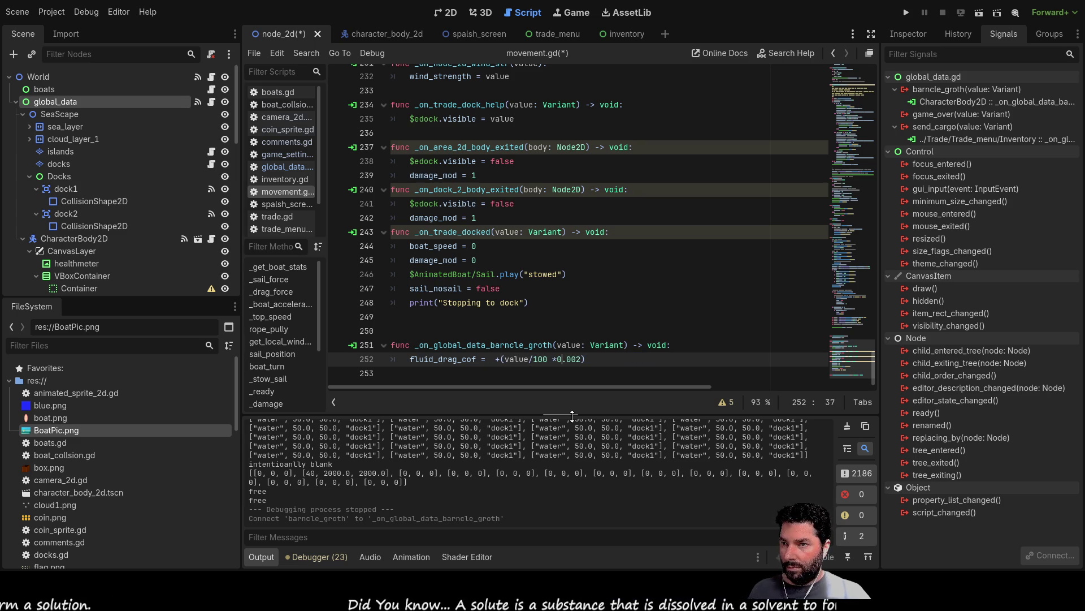
key(shift+Right)
key(shift+Right)
key(shift+Right)
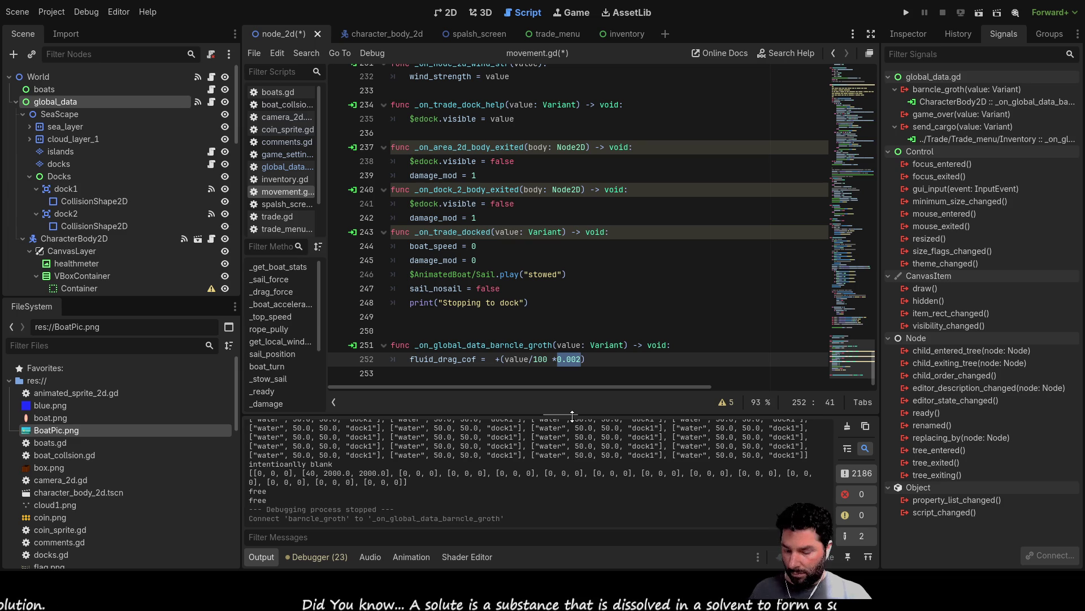
key(Left)
text(0.002)
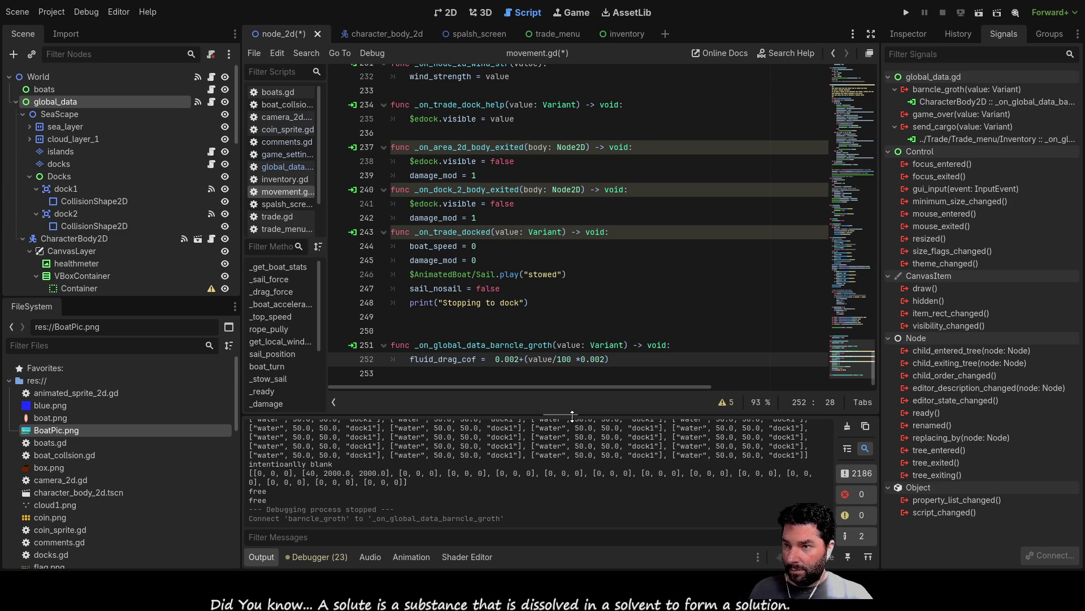
key(BackSpace)
key(BackSpace)
key(BackSpace)
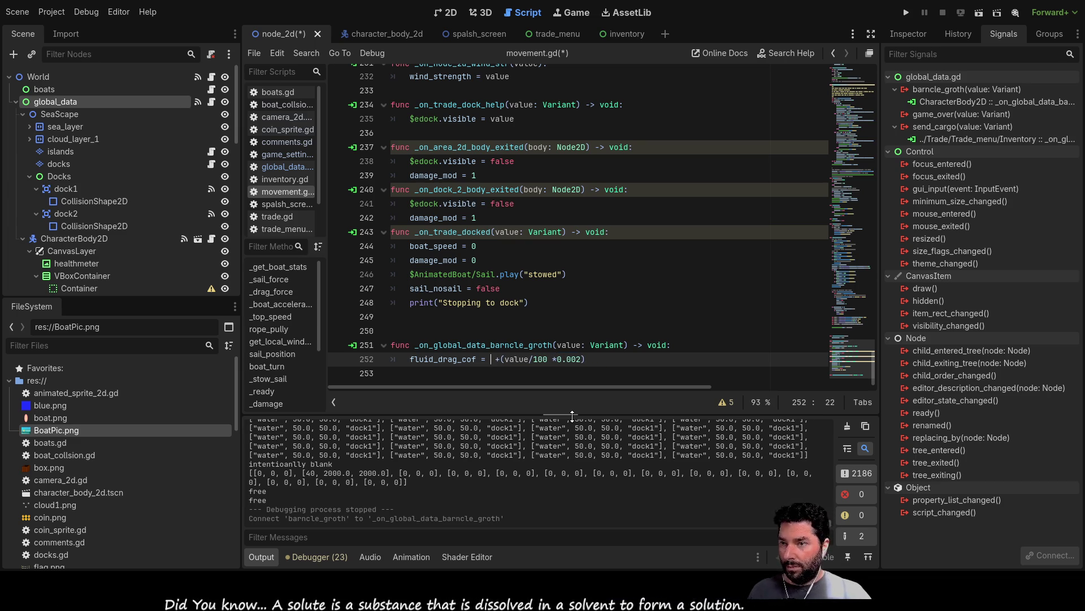
key(shift+Left)
key(shift+Left)
key(shift+Left)
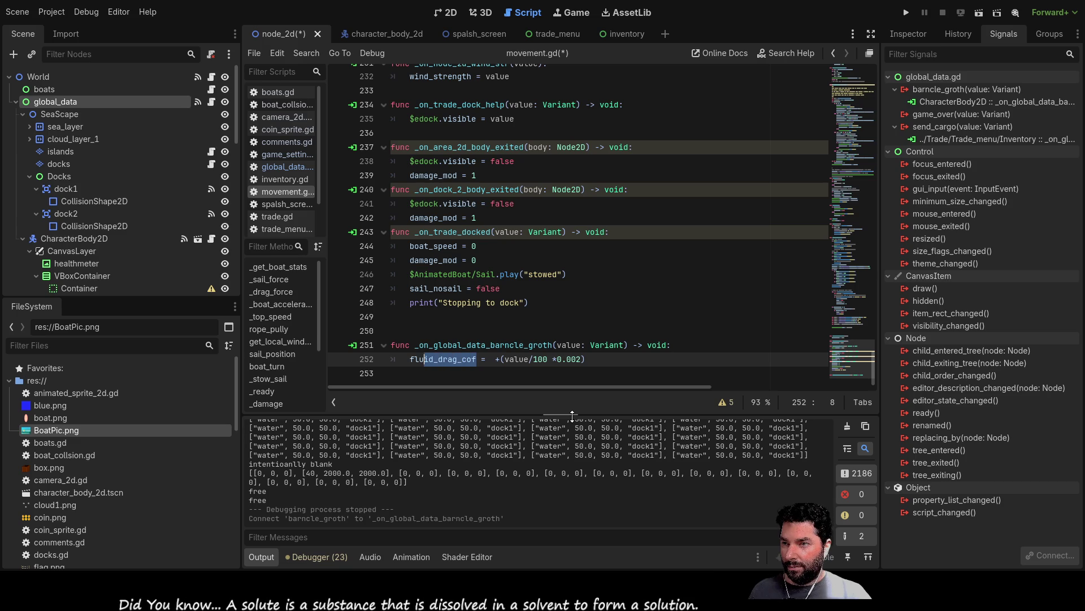
key(Right)
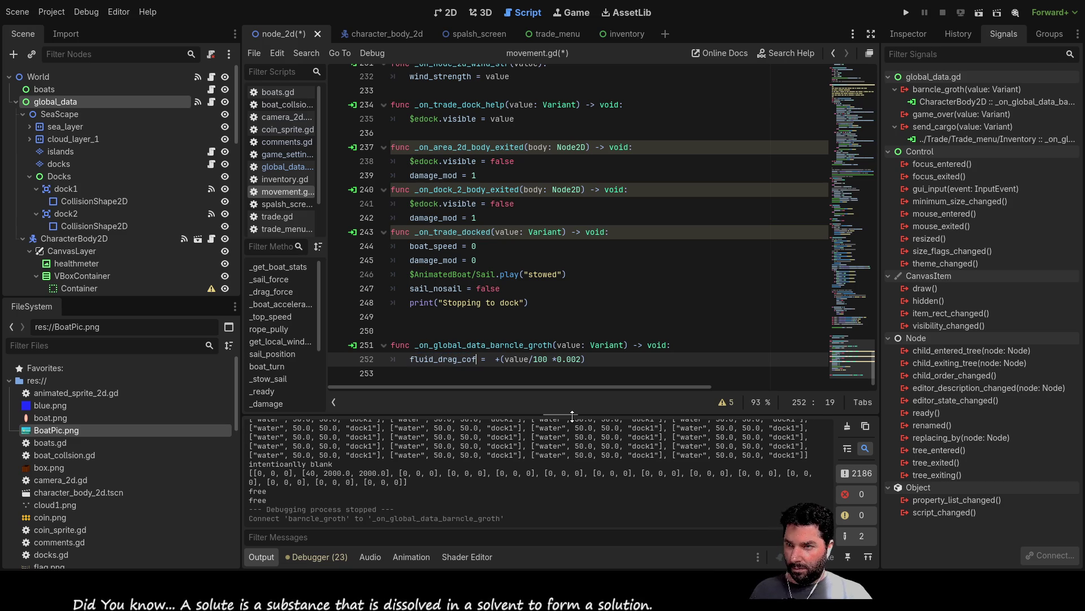
key(ctrl+v)
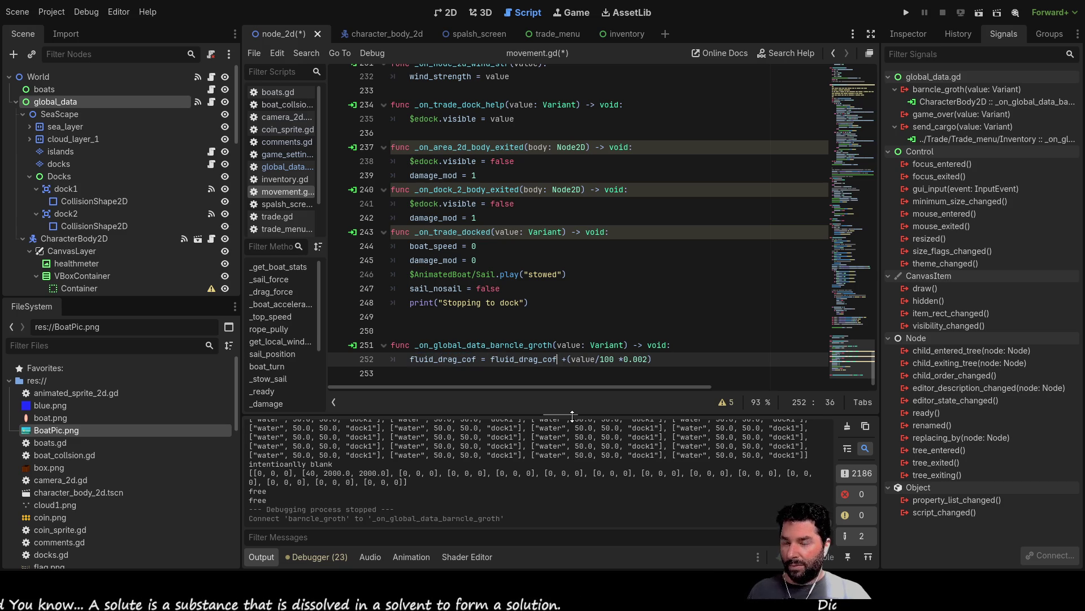
scroll(527, 240, up, 20)
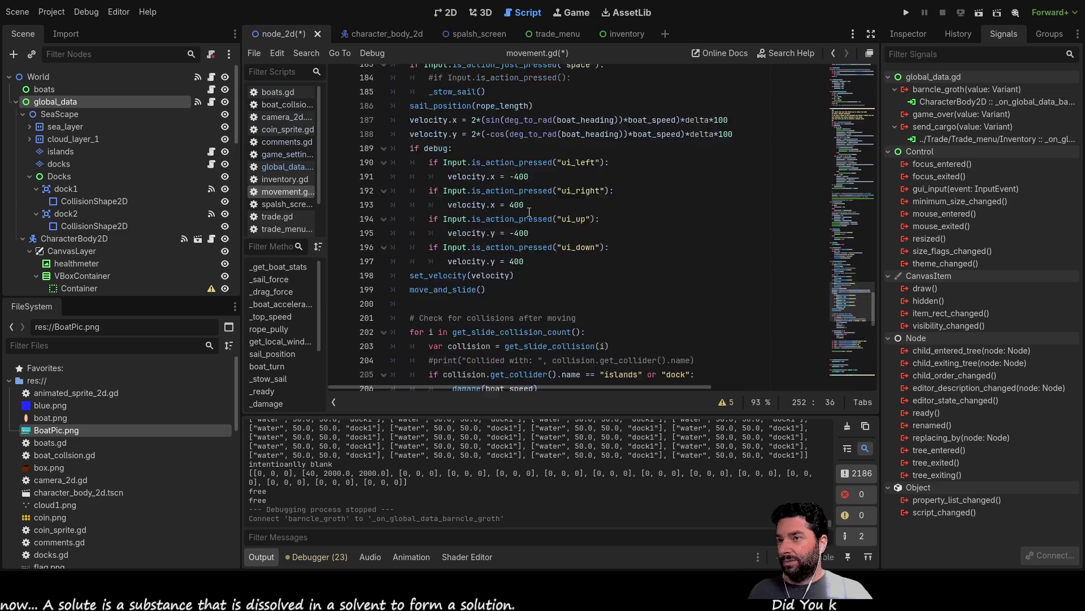
scroll(527, 240, up, 20)
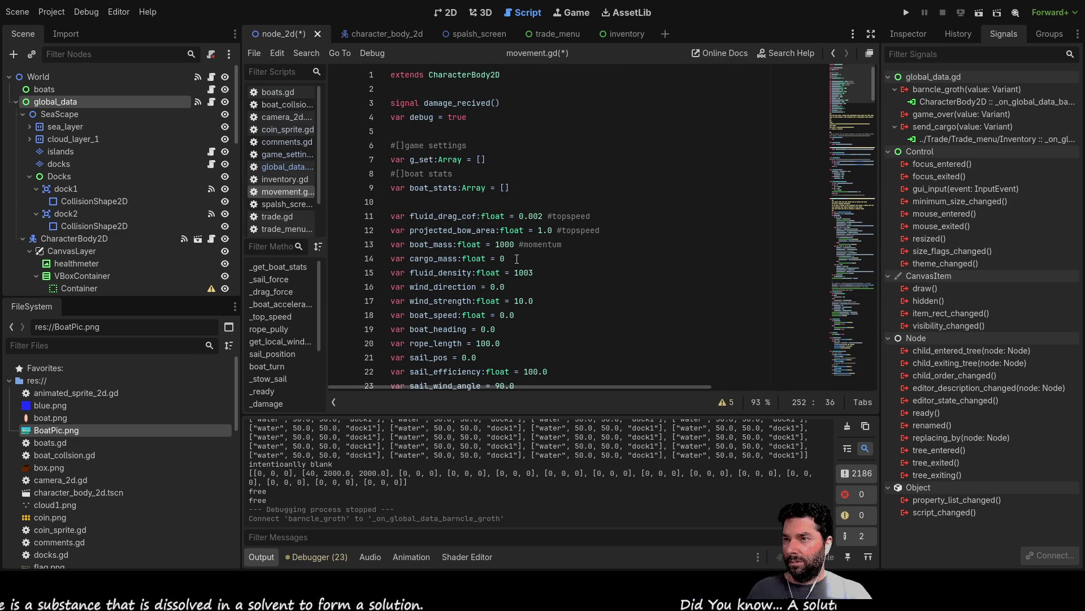
double_click(423, 189)
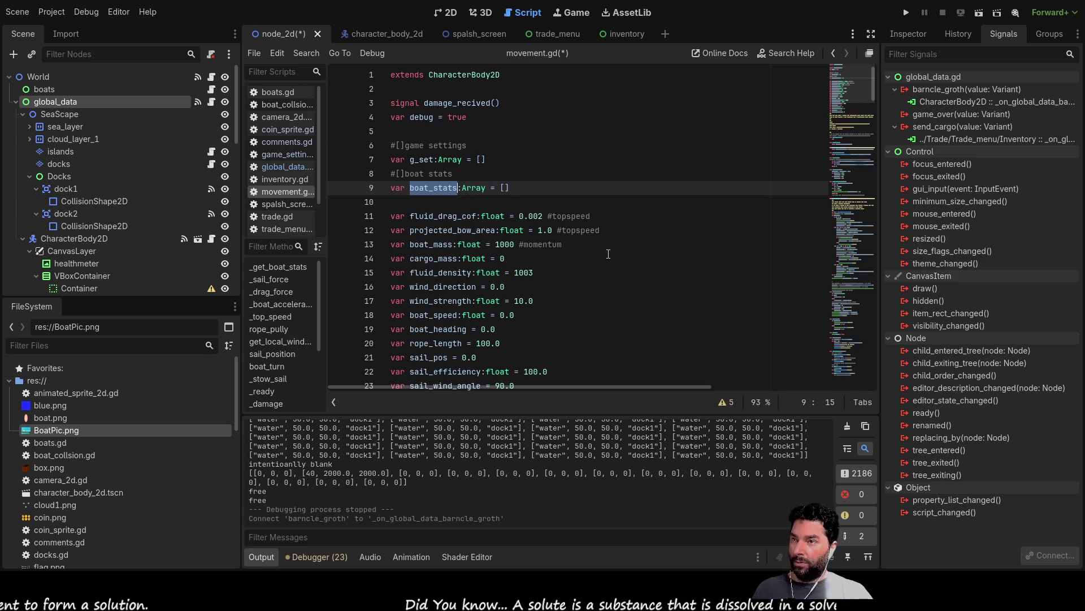
scroll(616, 265, down, 9)
scroll(616, 264, down, 20)
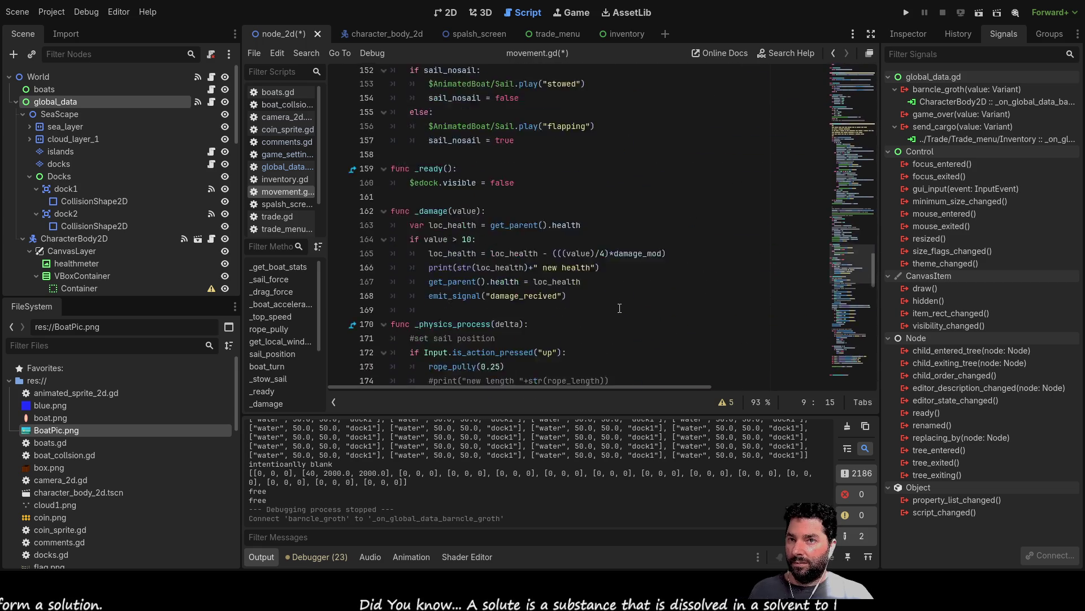
scroll(618, 304, down, 14)
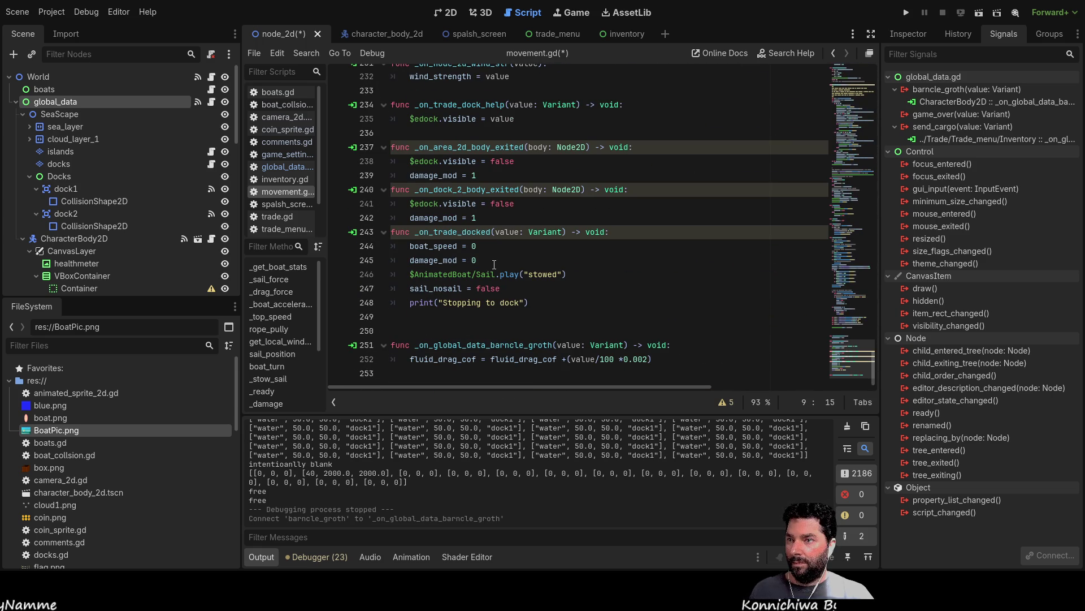
Replace the base fluid_drag_cof with boat_stats[0], giving boat_stats[0] +(value/100 * 0.002)
double_click(511, 361)
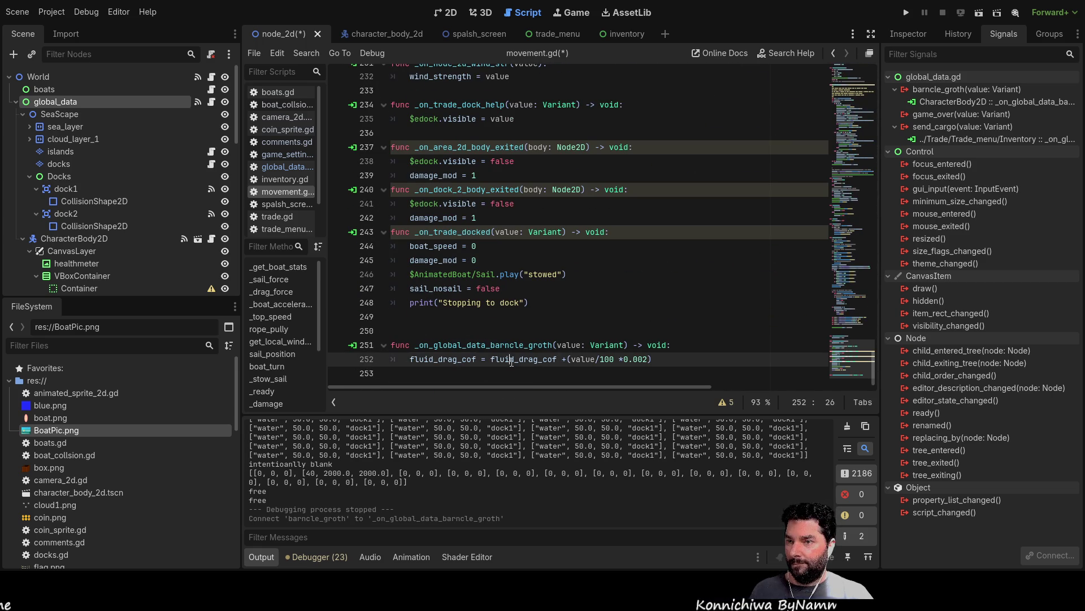
text(boat_stats)
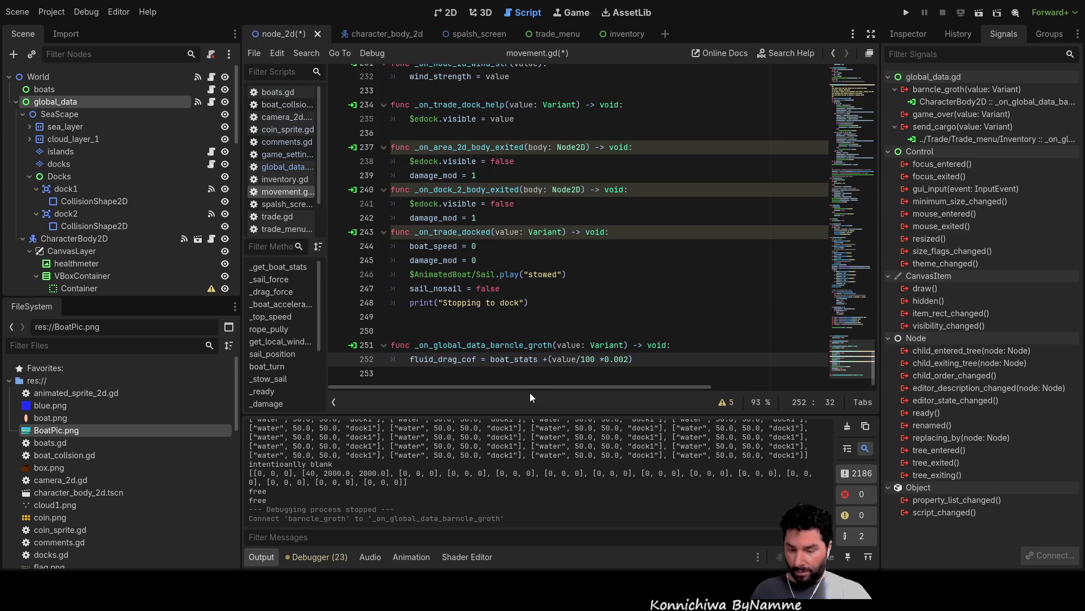
text([0] +(value/1)
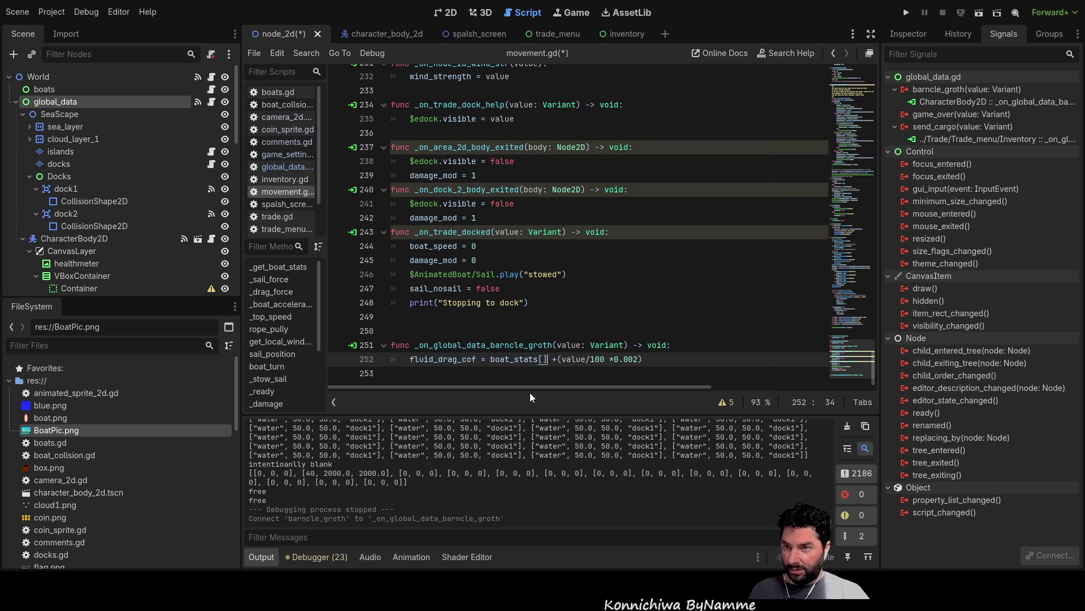
text(0)
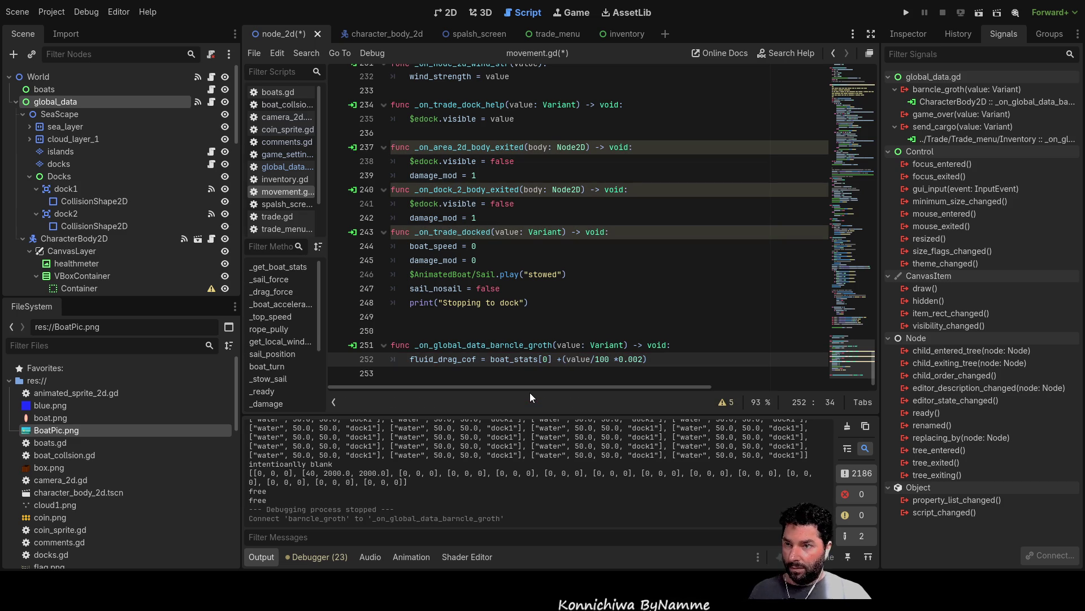
key(Right)
key(Right)
key(Right)
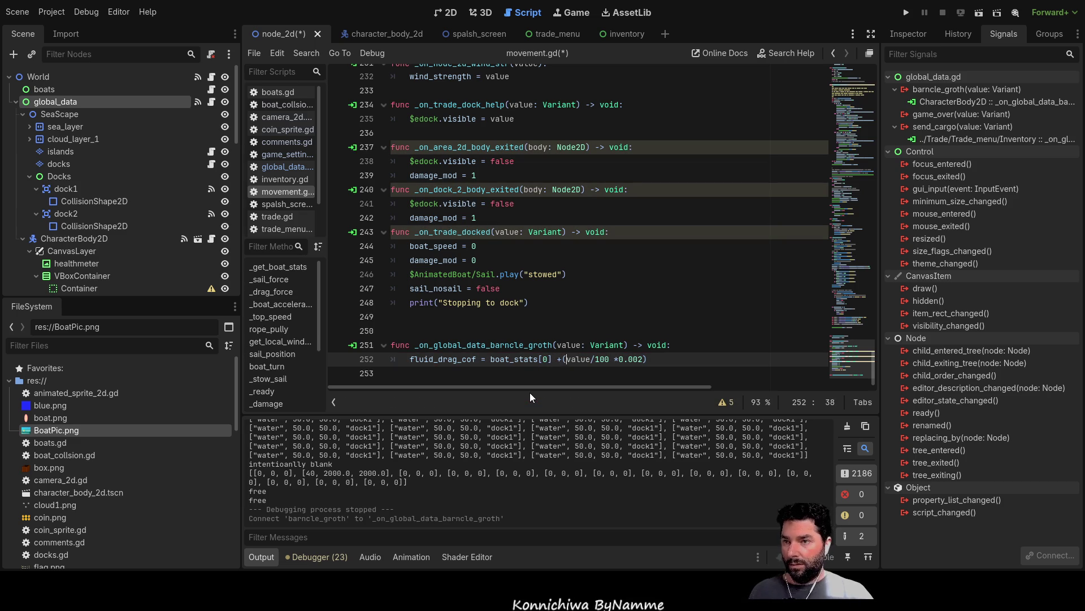
key(Right)
key(Right)
key(Right)
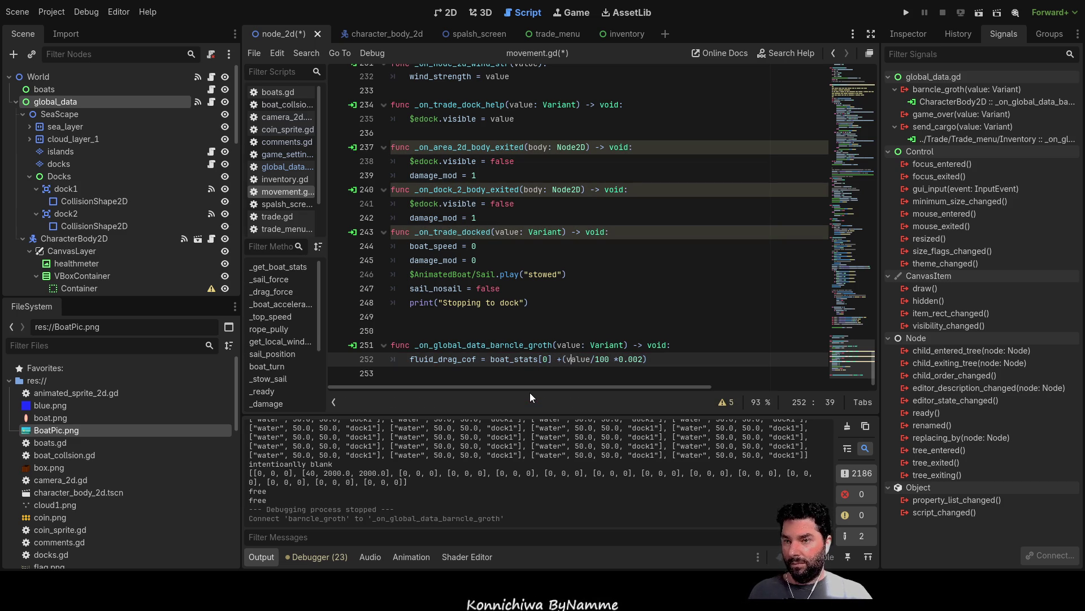
key(Right)
key(Right)
key(Right)
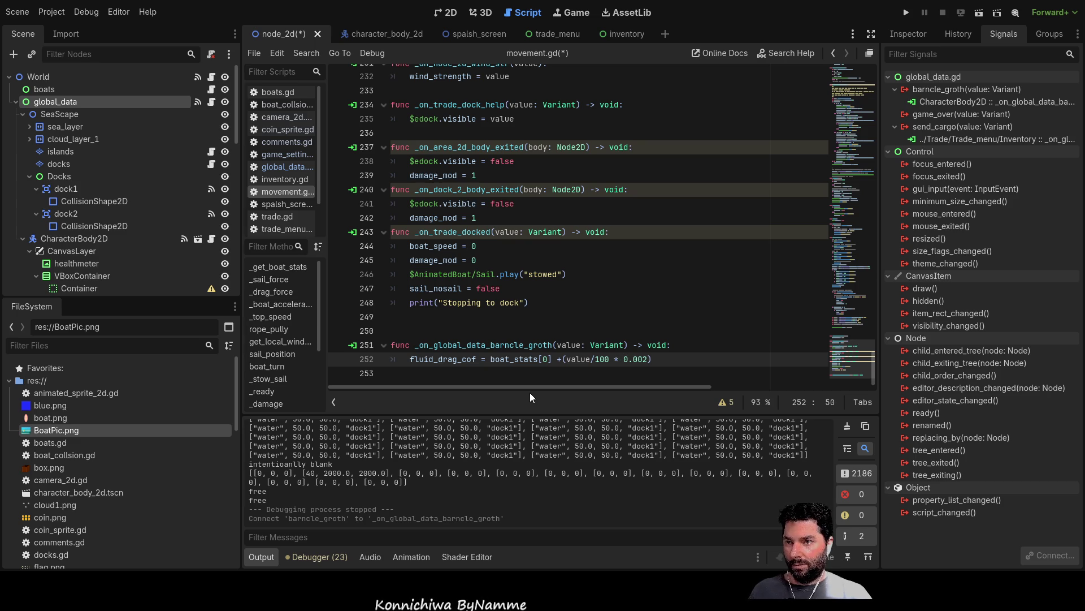
key(Right)
key(Right)
key(Right)
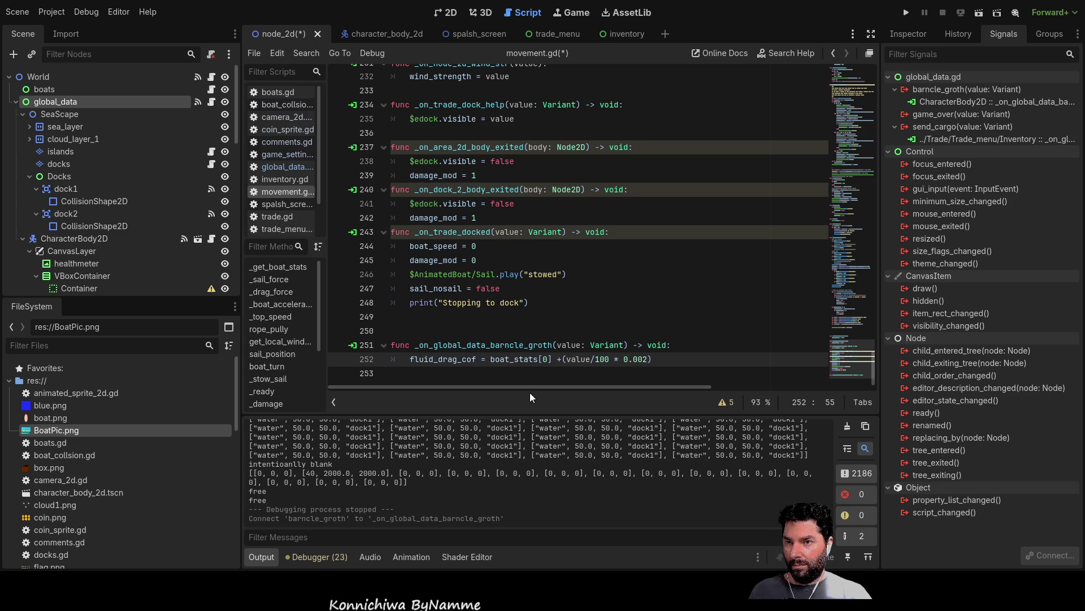
Try drag multipliers 0.003 and 0.004, then restore it to 0.002
key(BackSpace)
text(3)
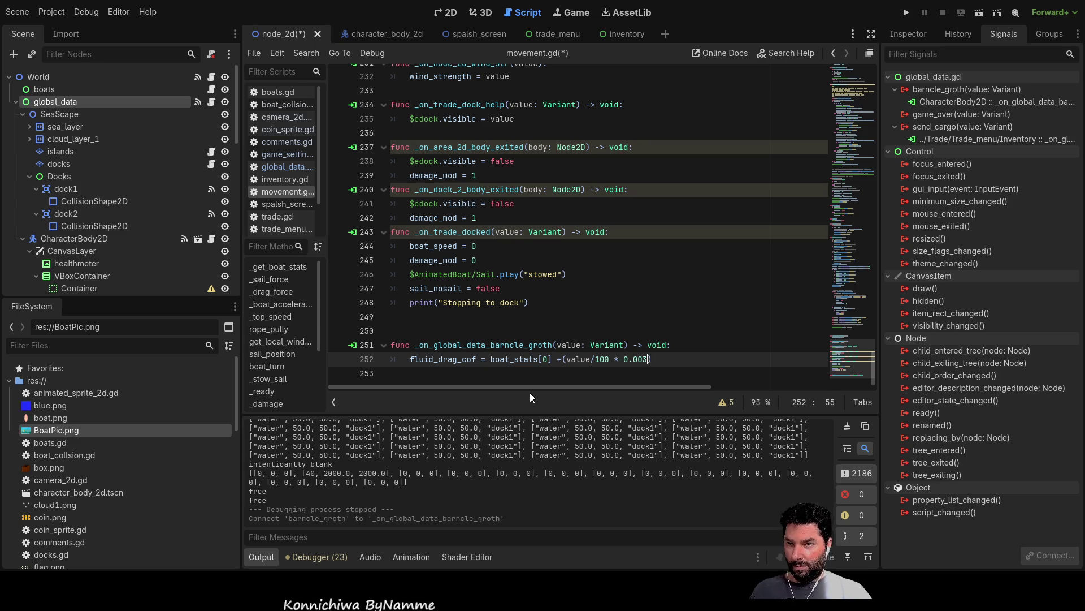
key(BackSpace)
text(4)
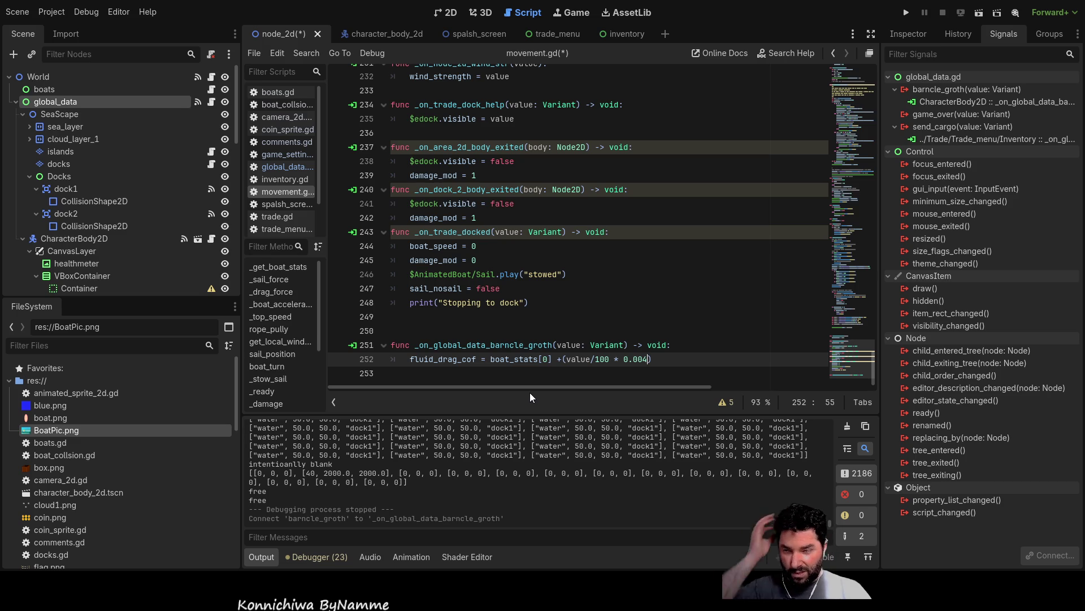
key(Left)
key(Left)
key(Left)
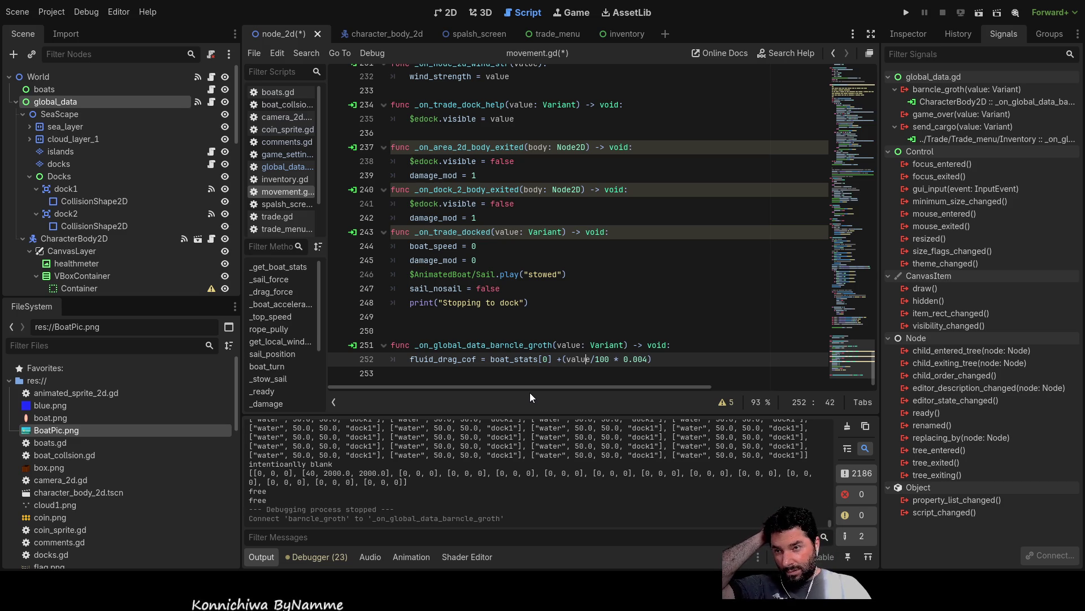
key(End)
key(Left)
key(Left)
key(Left)
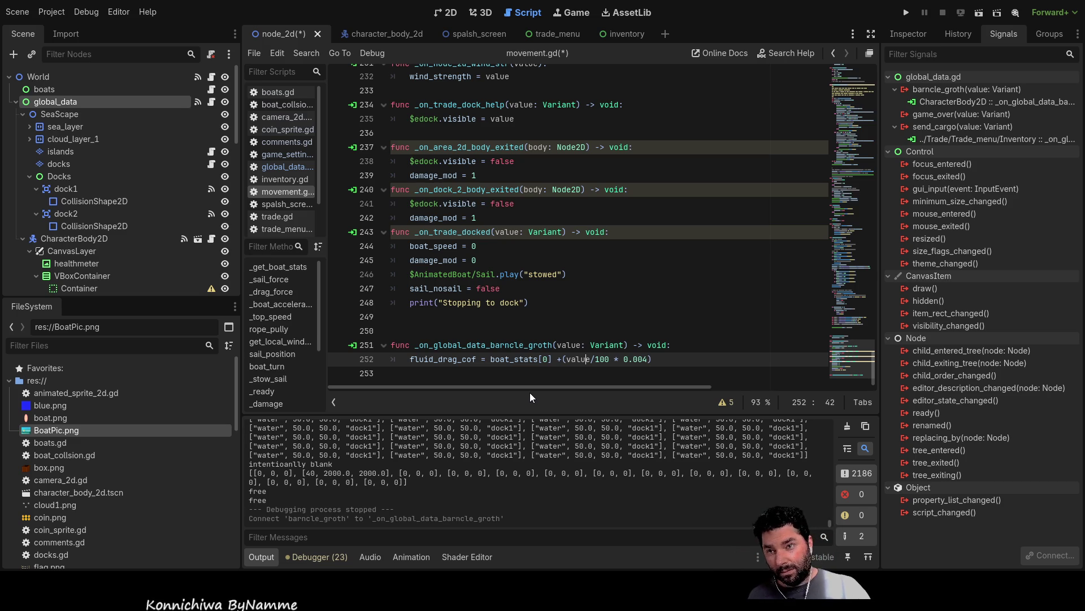
key(Right)
key(Right)
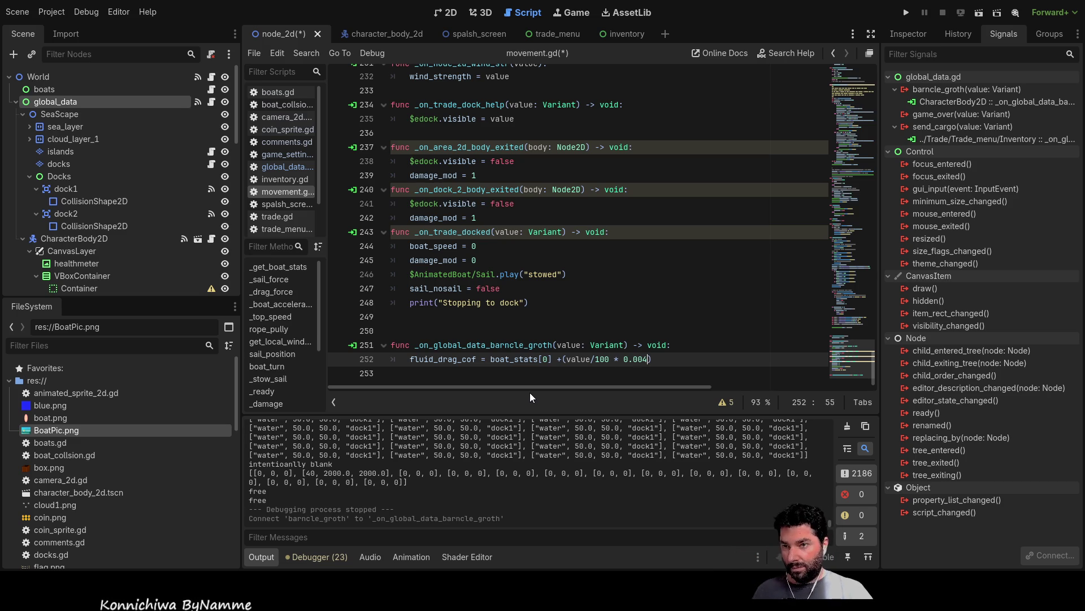
key(BackSpace)
text(2)
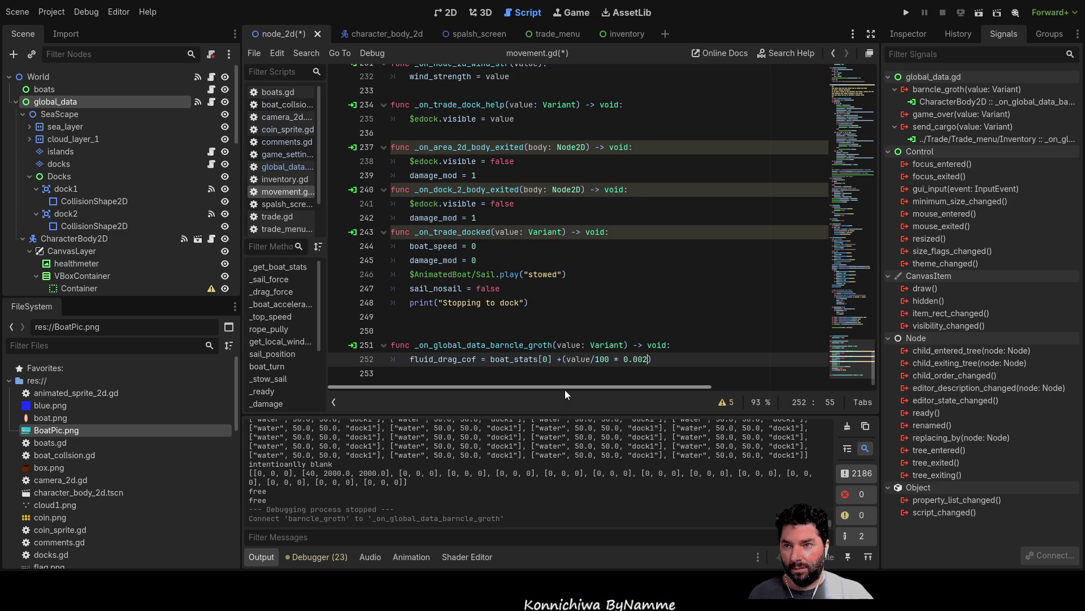
Copy the default drag value 0.002 into the empty boat_stats array
double_click(523, 359)
scroll(508, 317, up, 20)
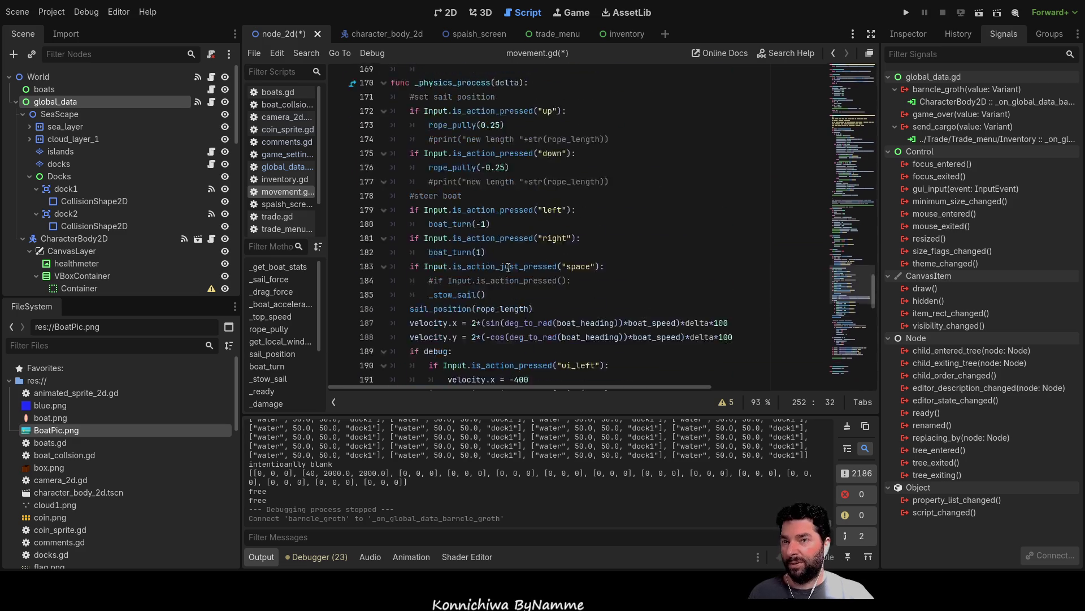
scroll(501, 292, up, 20)
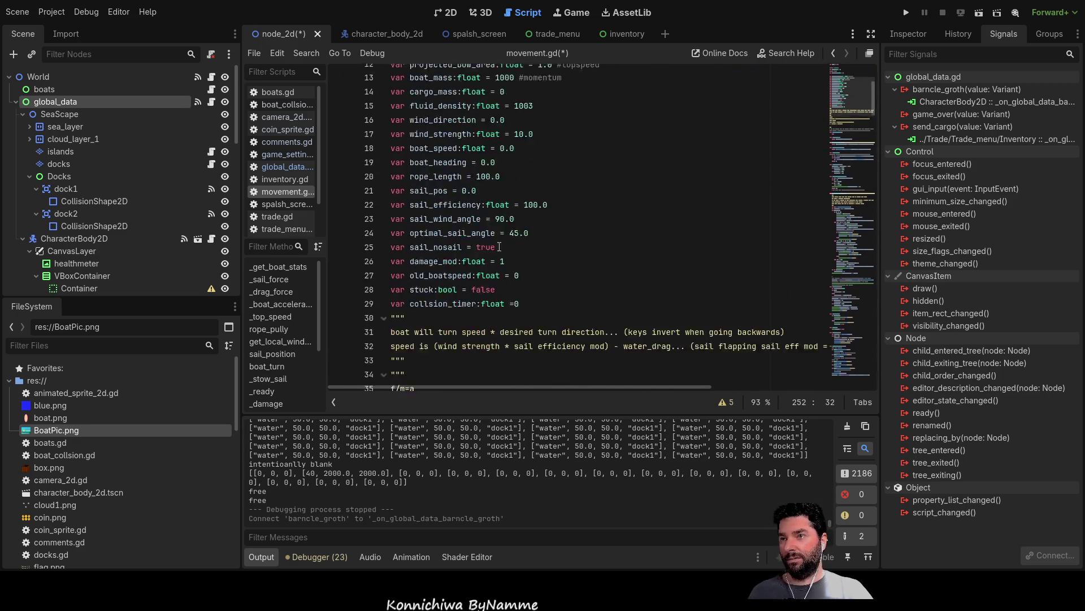
click(507, 188)
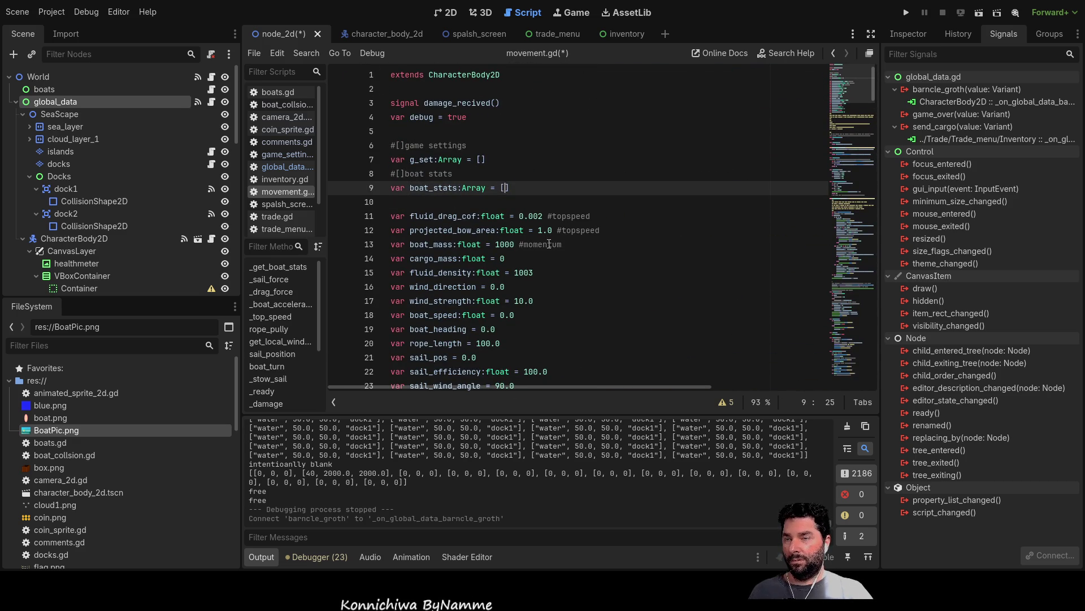
double_click(534, 216)
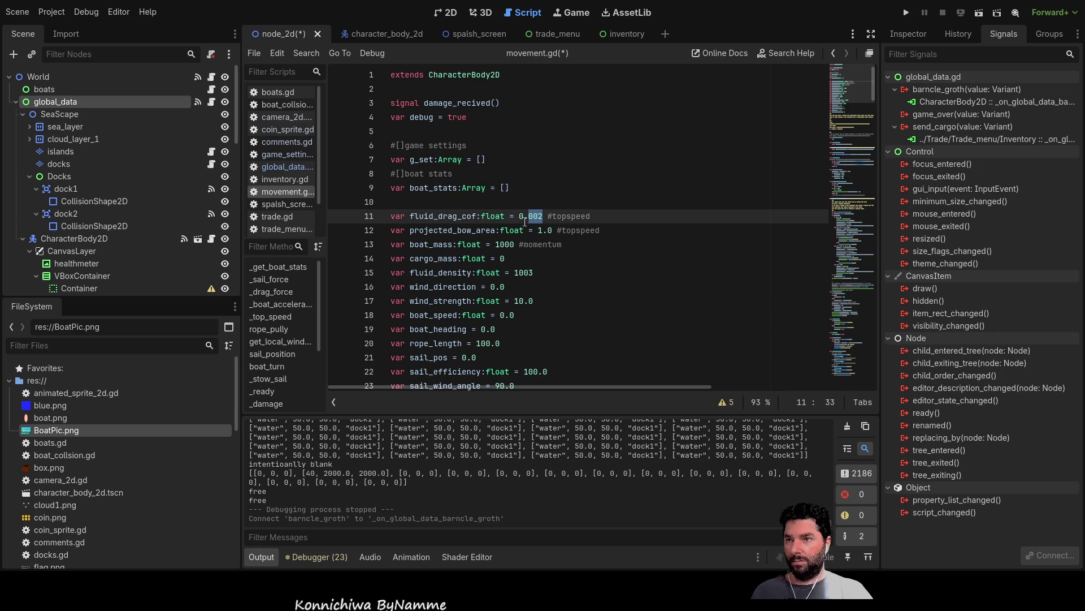
drag(519, 218, 542, 217)
key(ctrl+c)
click(505, 188)
key(ctrl+v)
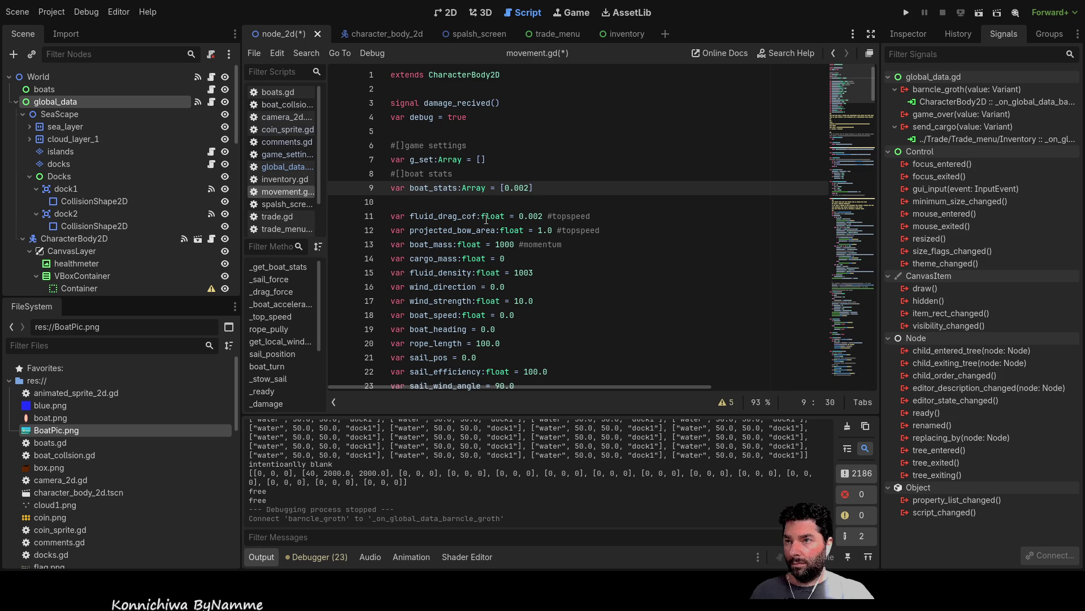
Label the boat stats comment #[fluid_drag_cof] and open boats.gd
double_click(452, 217)
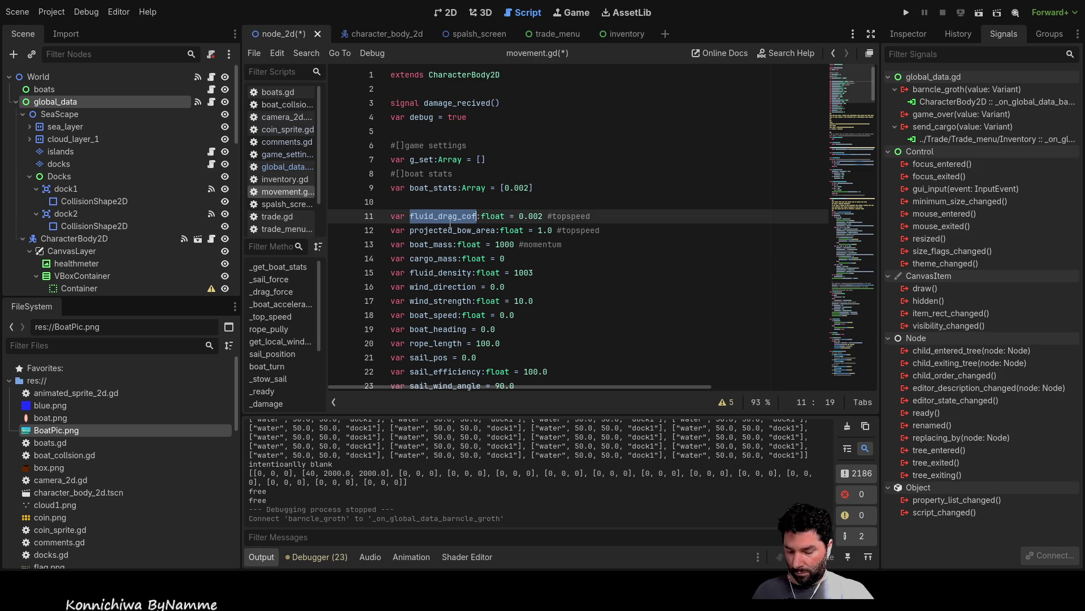
key(ctrl+c)
click(400, 174)
key(ctrl+v)
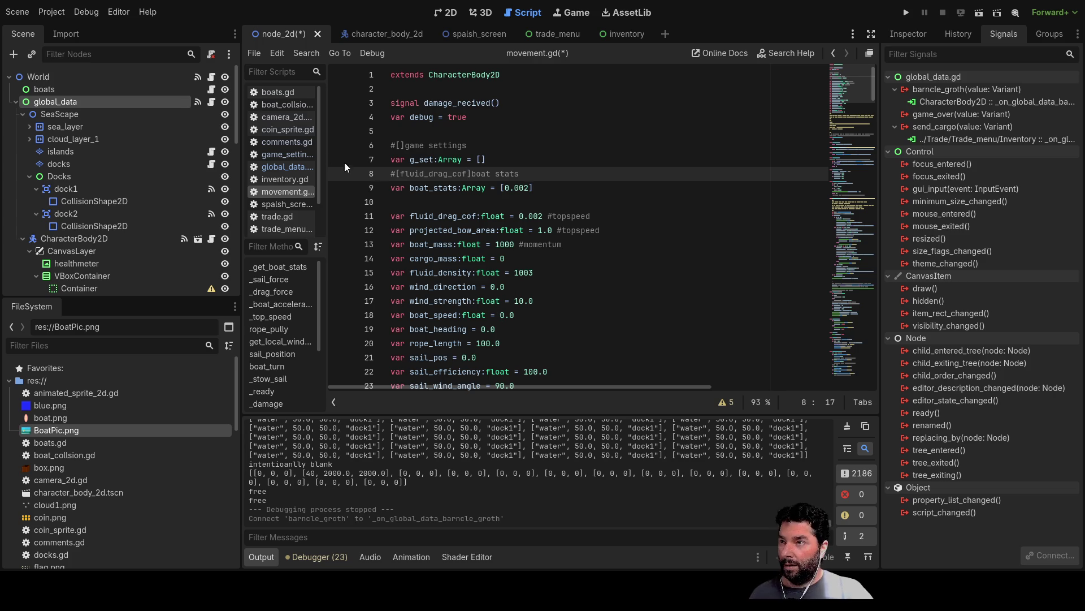
click(287, 92)
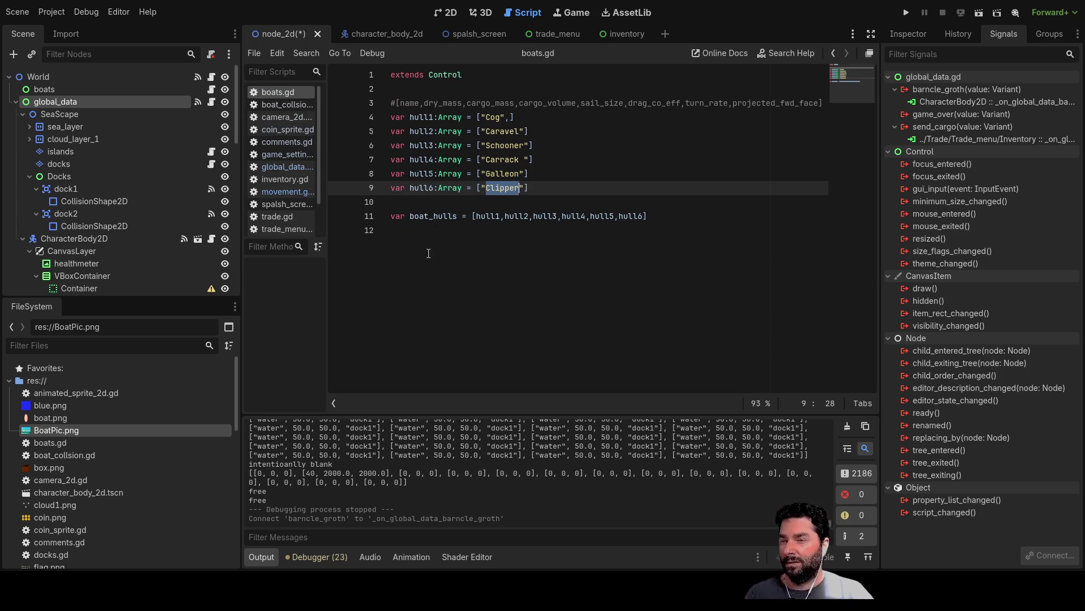
Fill hull1's Cog array to read ["Cog",100,500,250,100,0.002,1,2], following the field-order comment
click(401, 207)
click(443, 102)
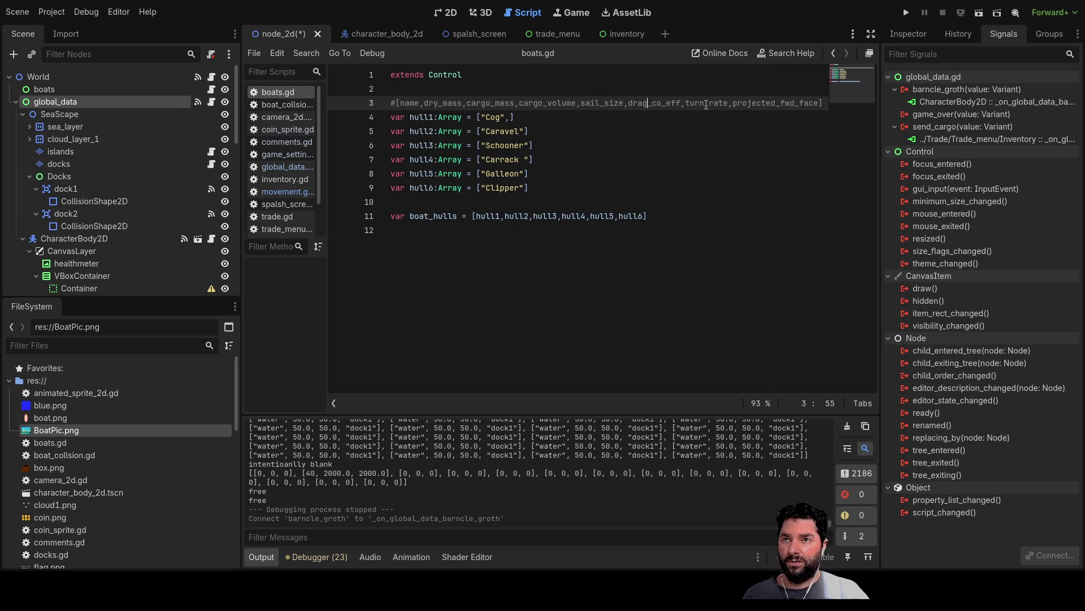
double_click(767, 102)
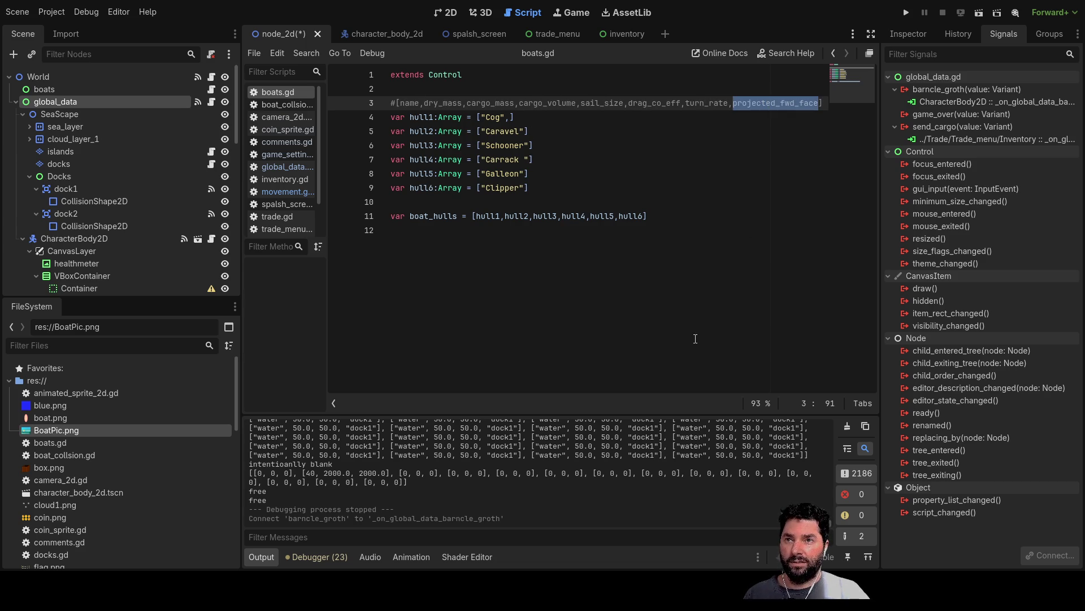
click(559, 125)
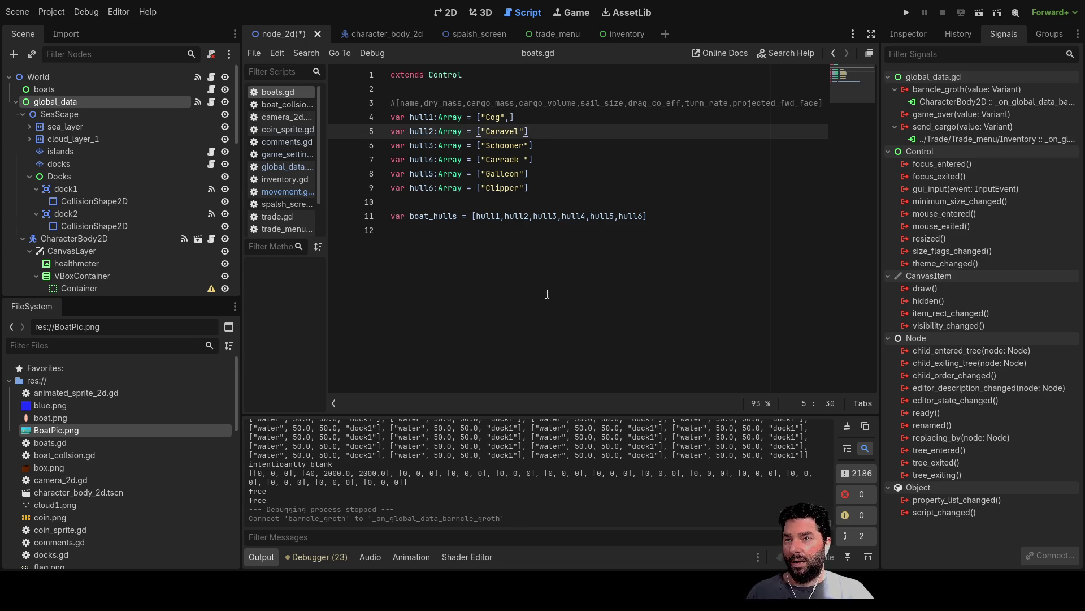
click(509, 117)
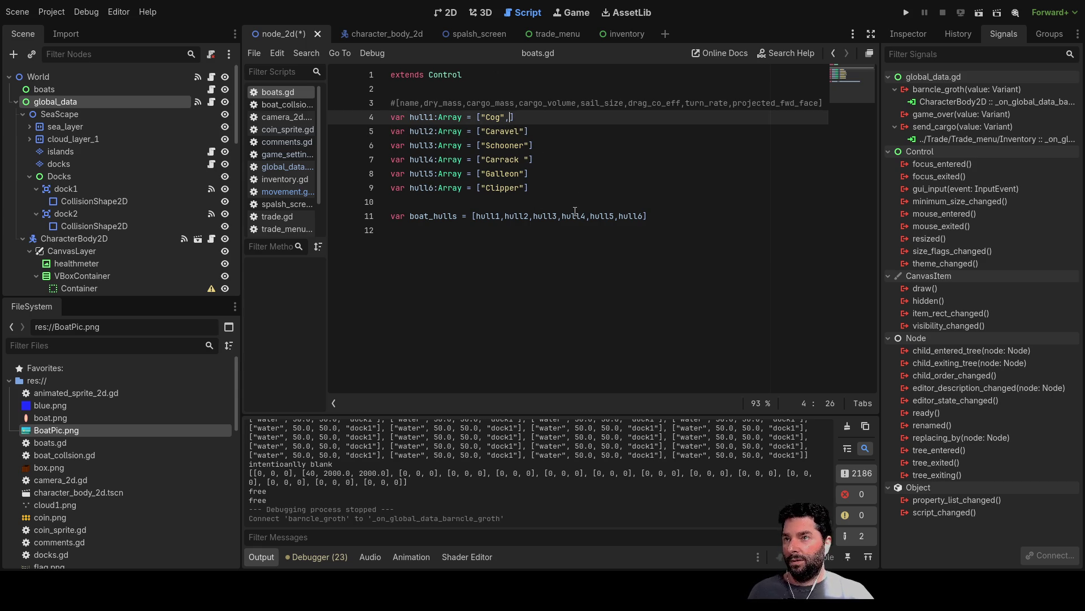
text(500)
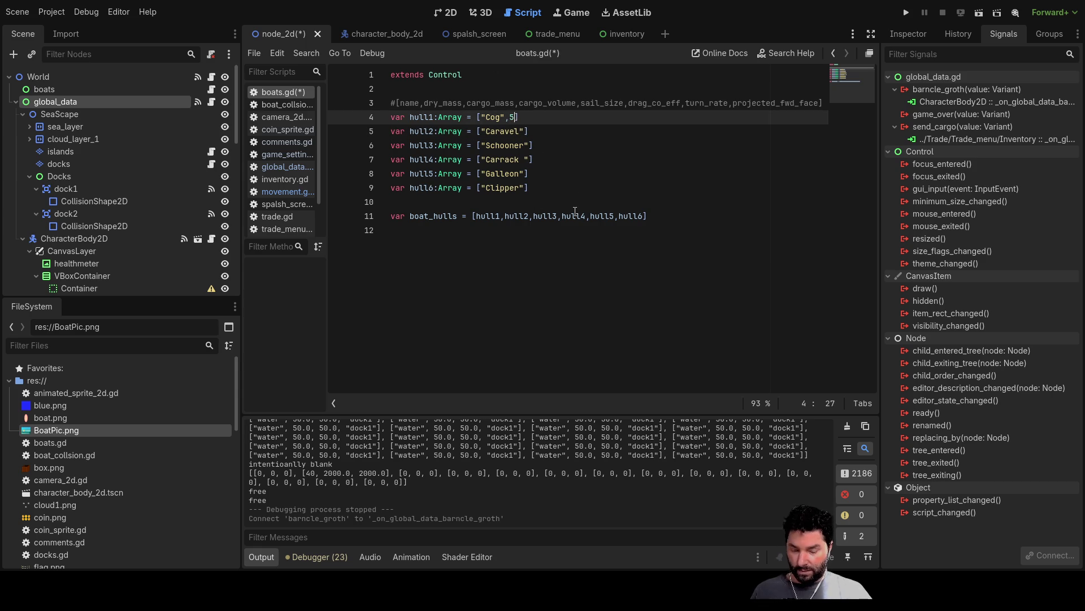
key(BackSpace)
text(1)
key(Right)
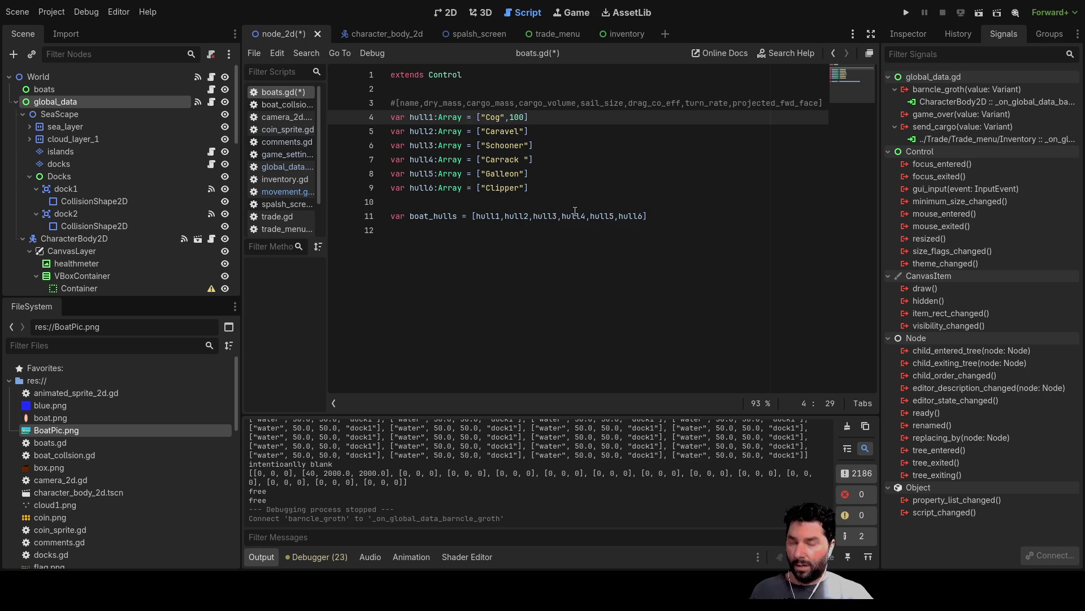
text(,500)
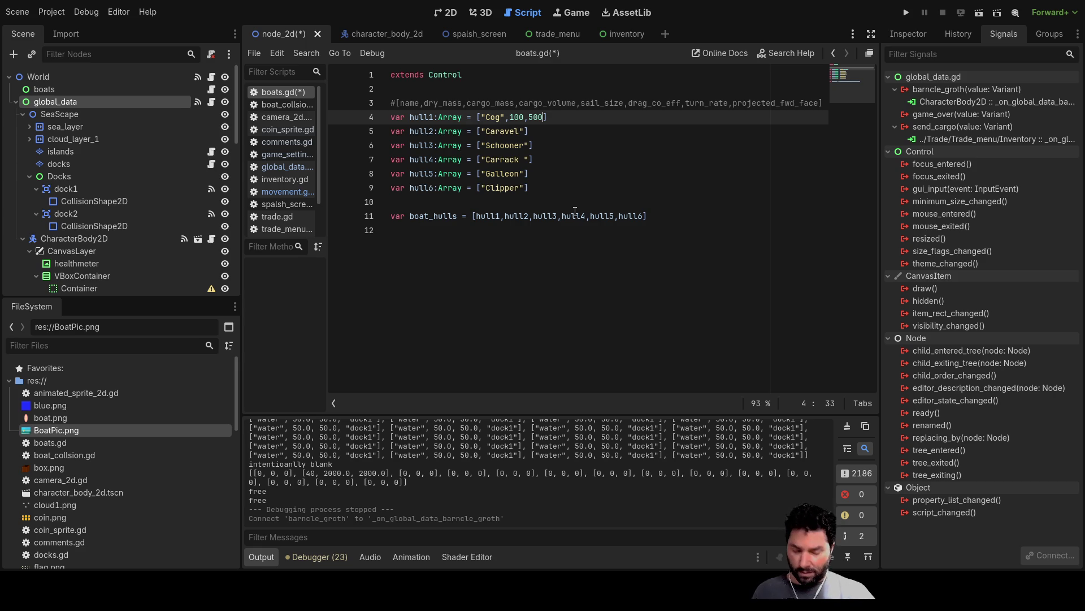
text(,)
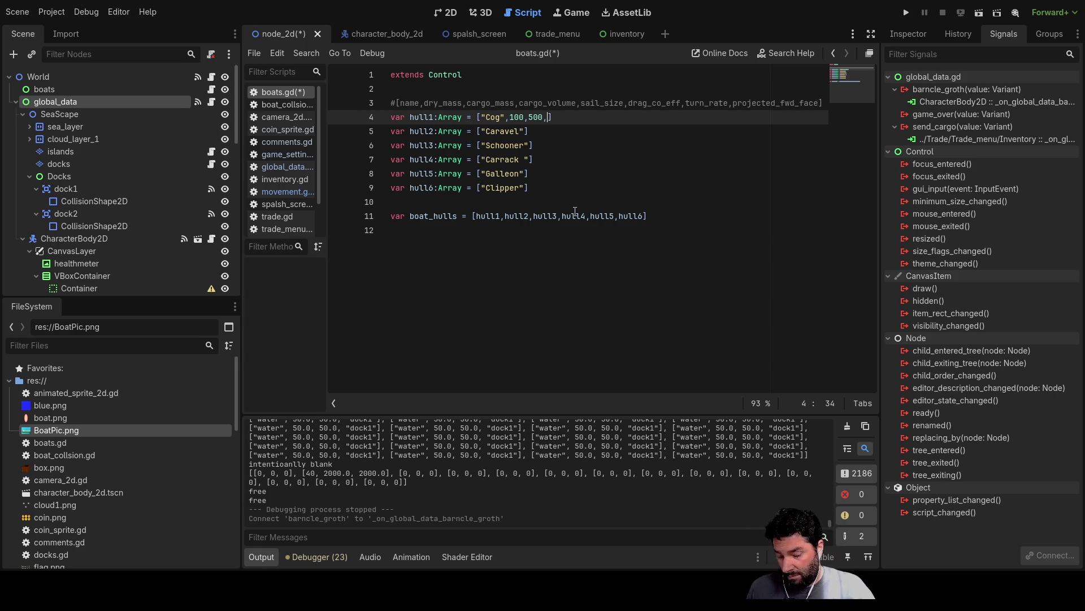
text(250)
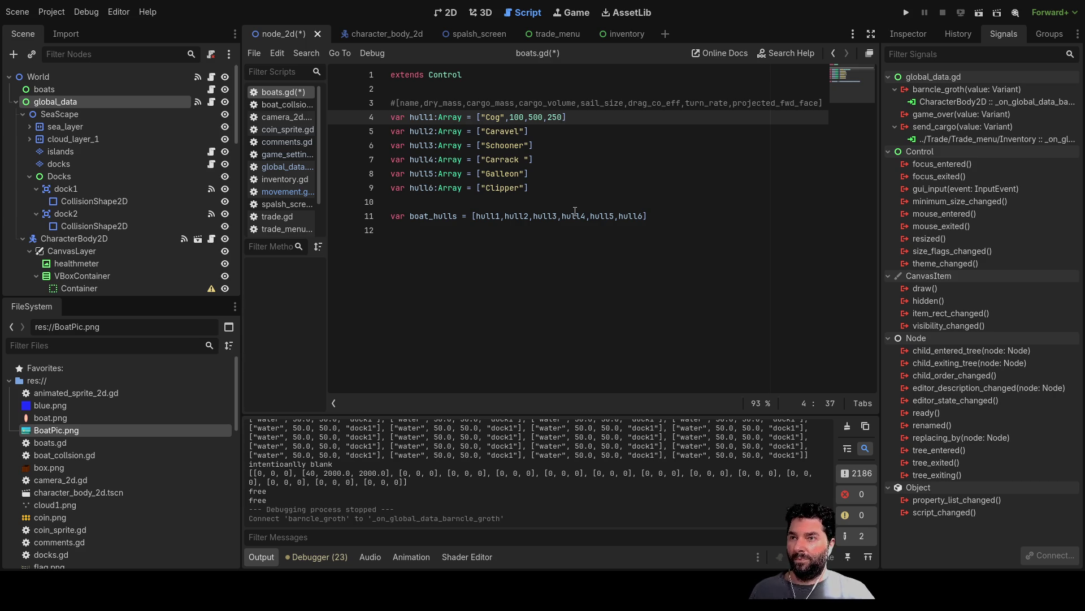
text(,)
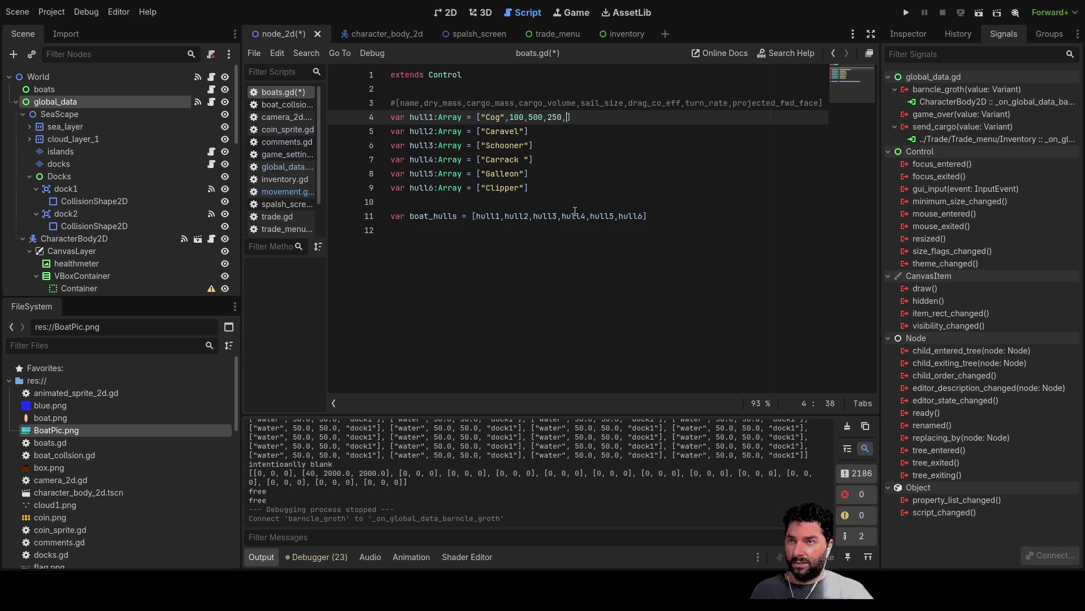
text(100)
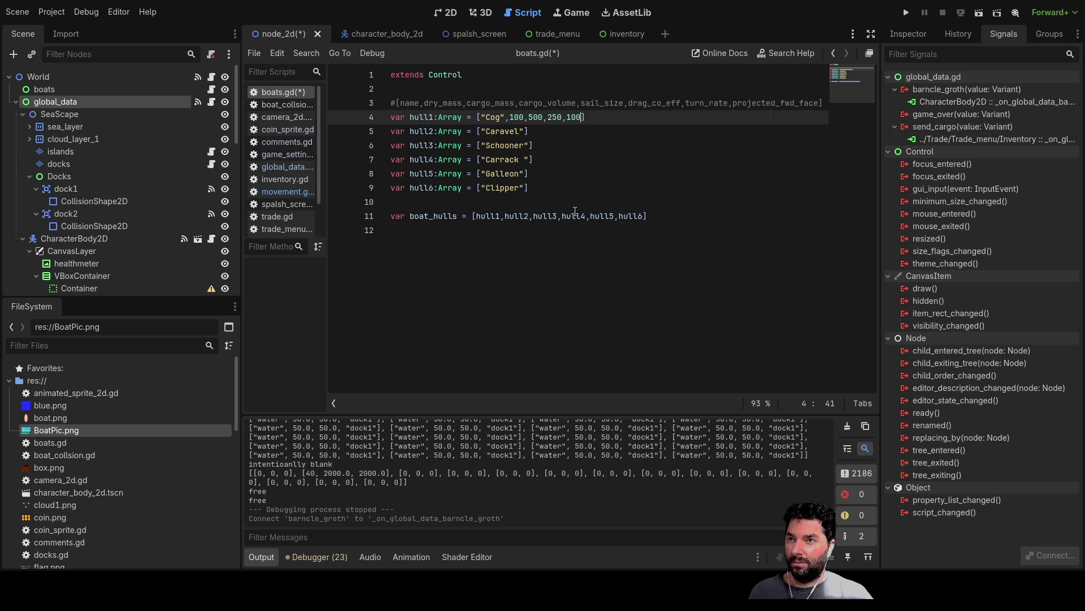
text(,0.002)
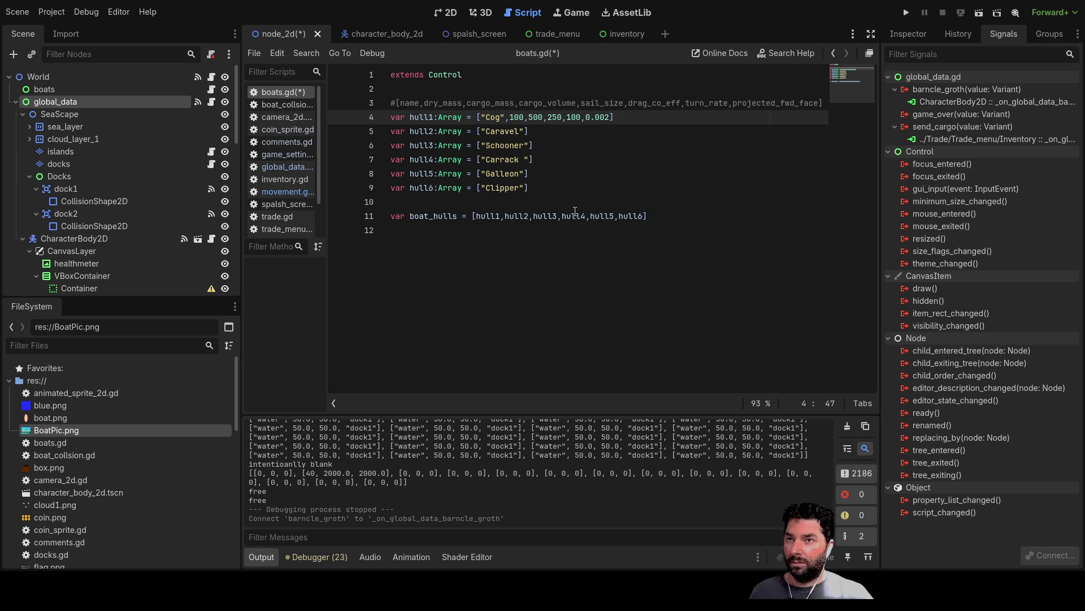
text(,1)
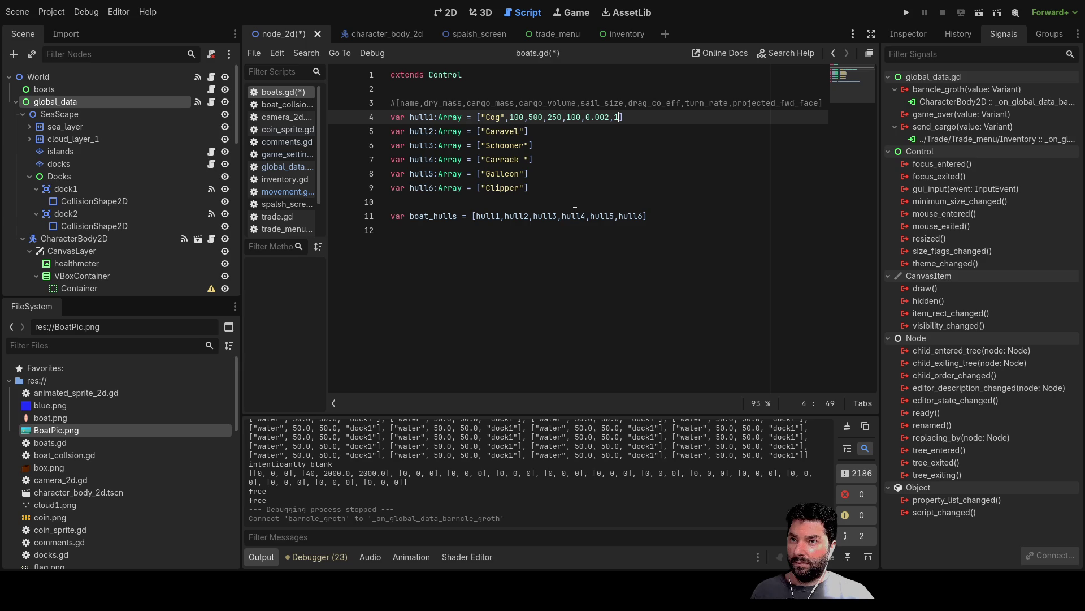
text(1,)
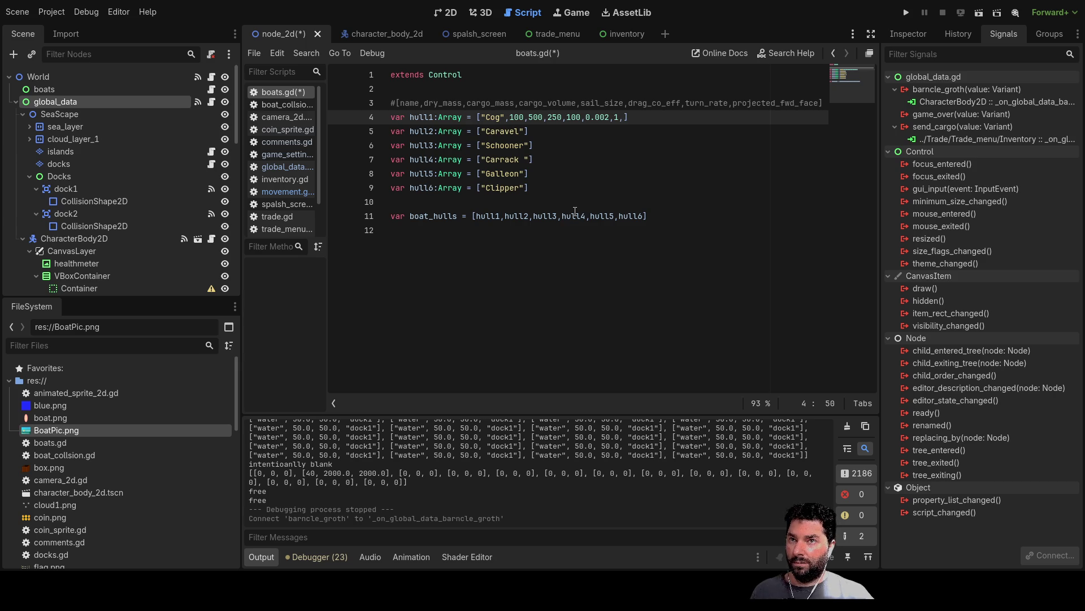
text(,)
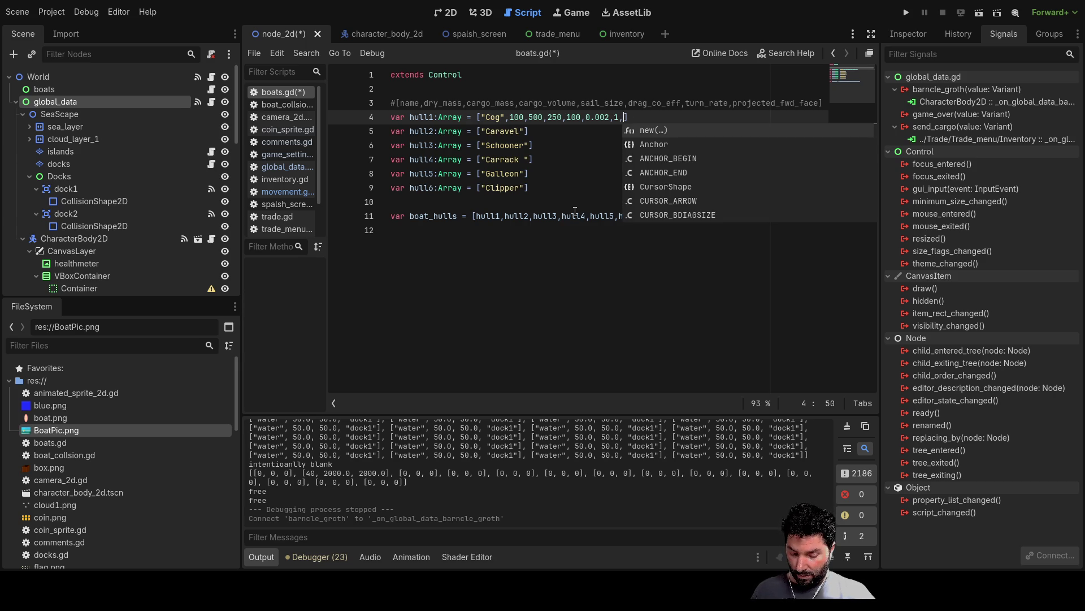
text(2)
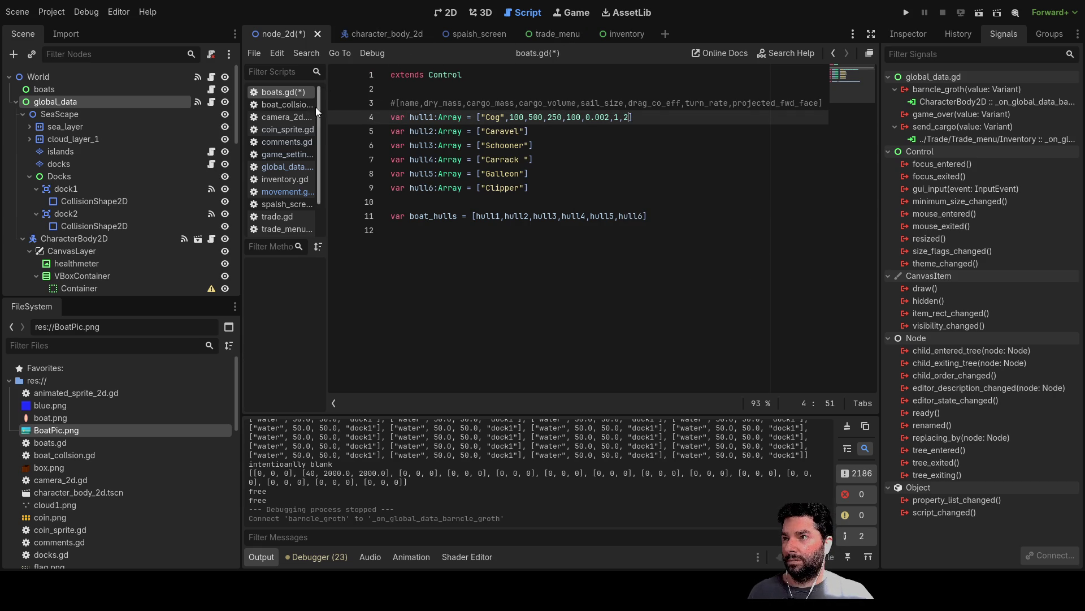
click(575, 130)
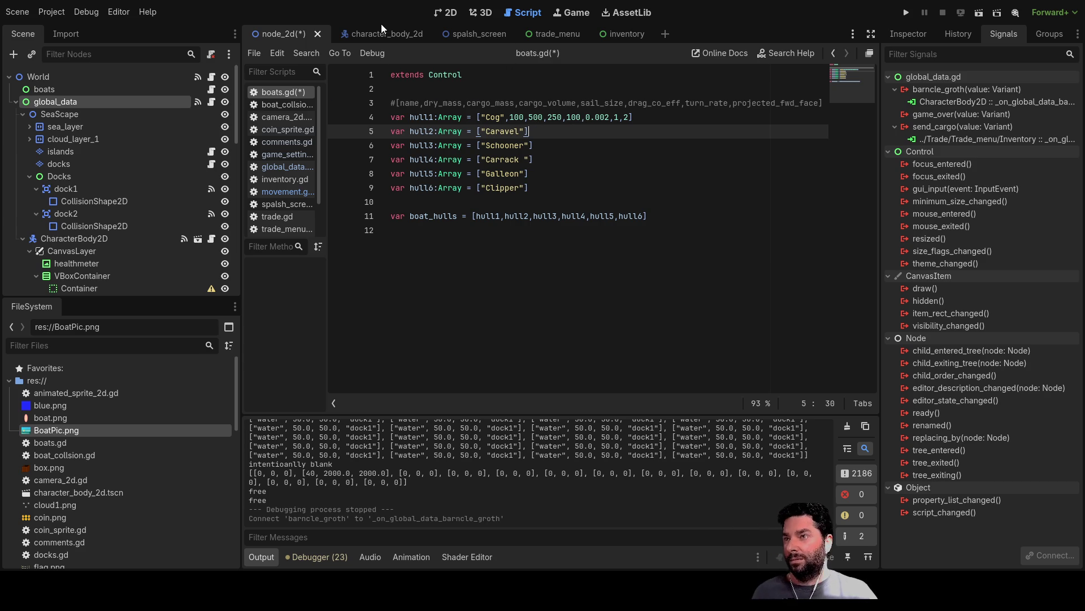
Switch to the inventory scene and open comments.gd with the game concept and to-do list
click(622, 36)
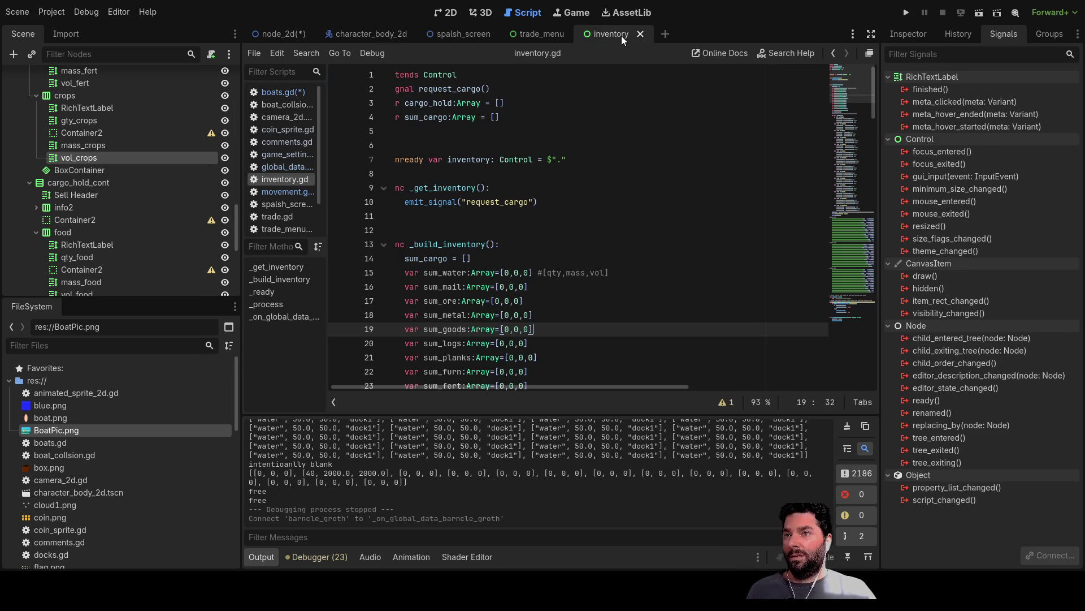
click(293, 143)
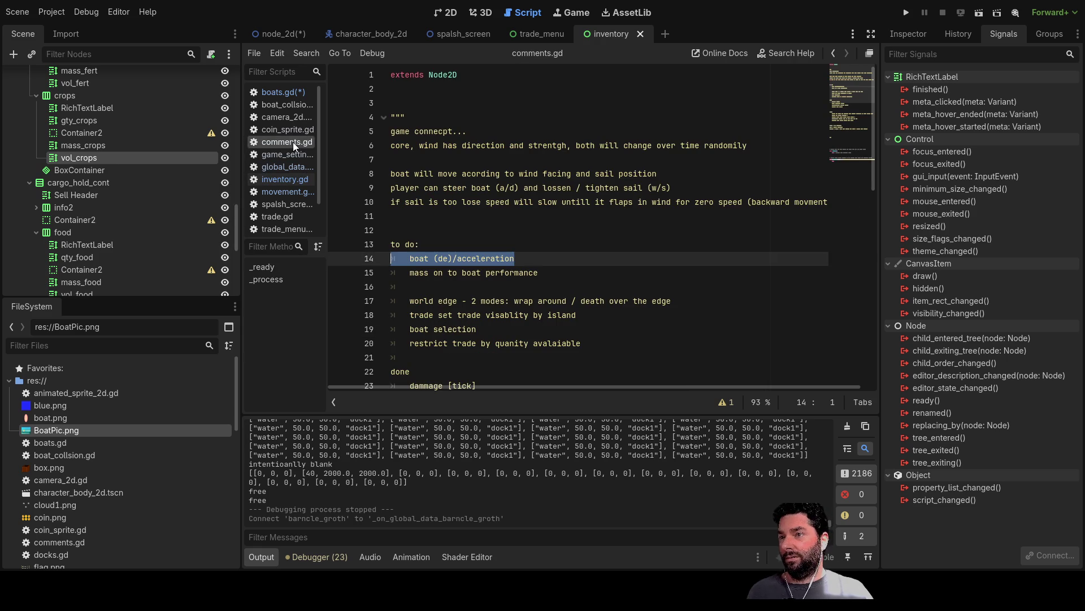
Append [tick-ish] to the boat (de)acceleration to-do on line 14 and remove stray brackets on line 15
click(531, 255)
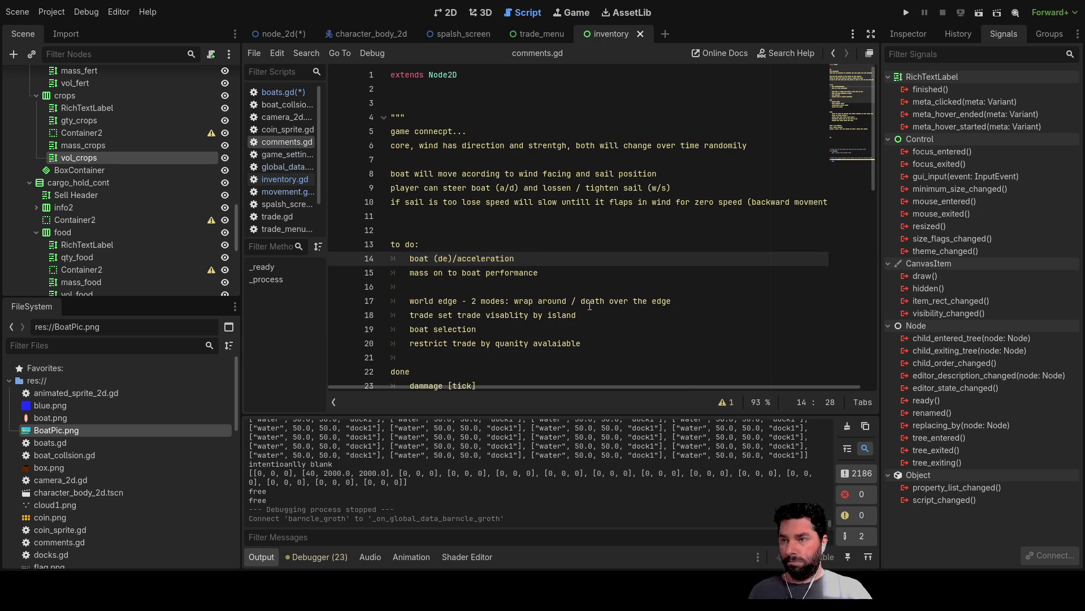
text([)
text(tick)
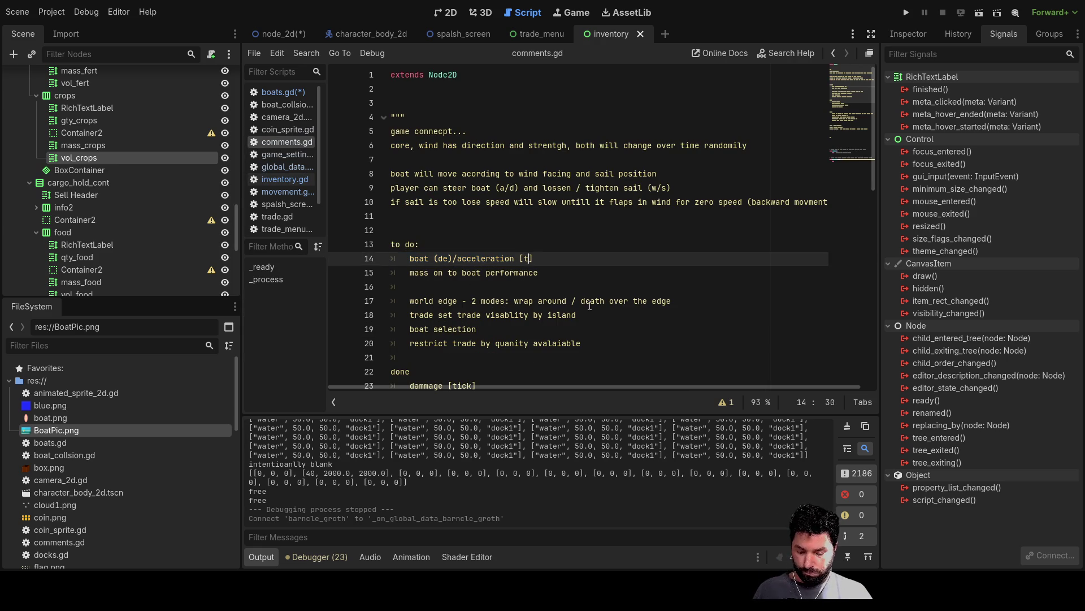
key(Left)
text(-ish)
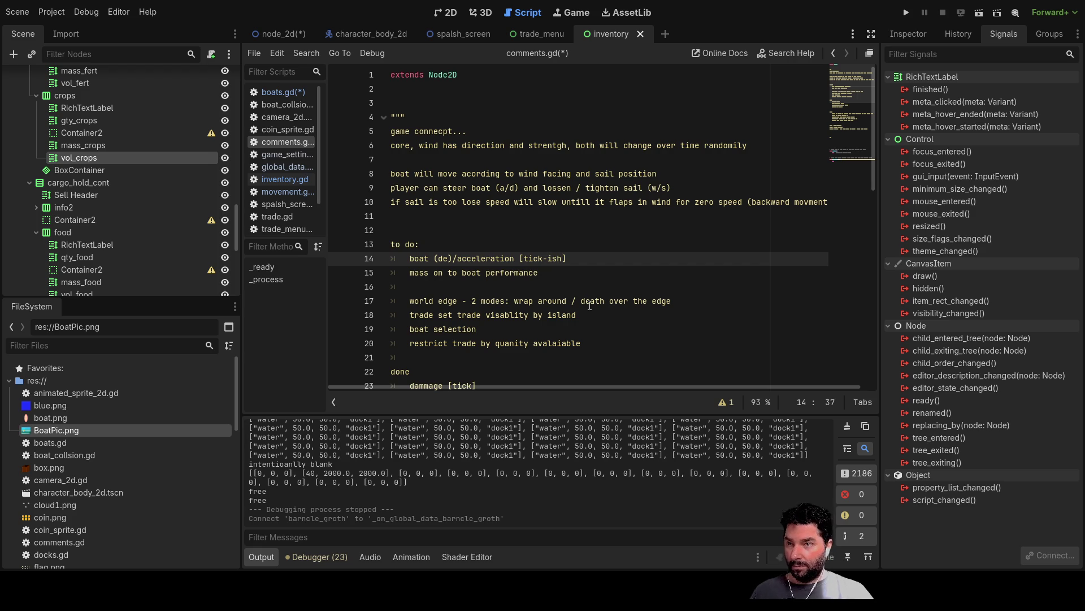
key(Down)
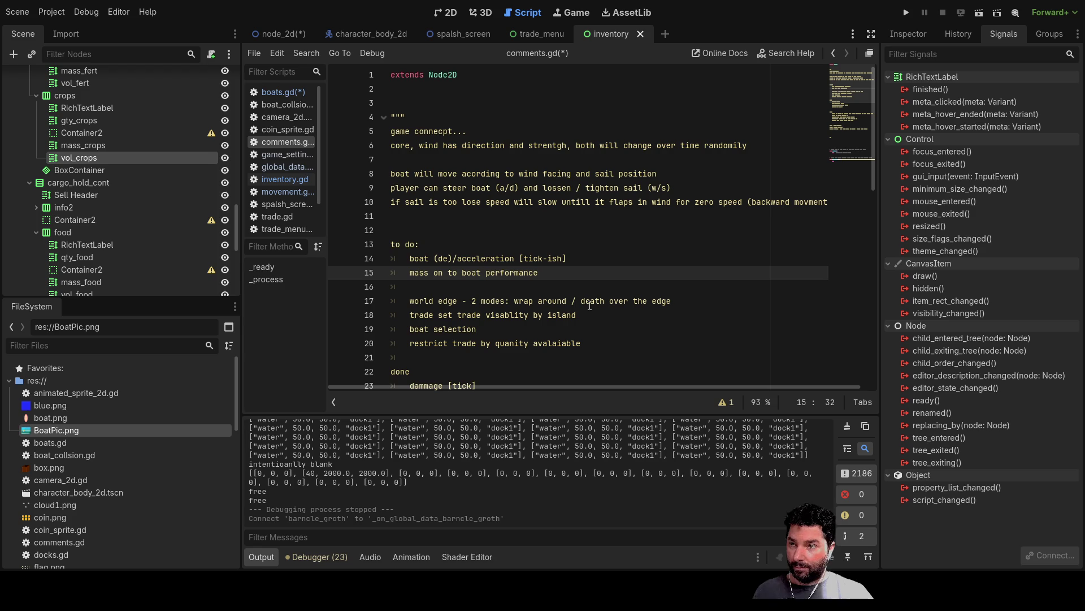
text([)
key(BackSpace)
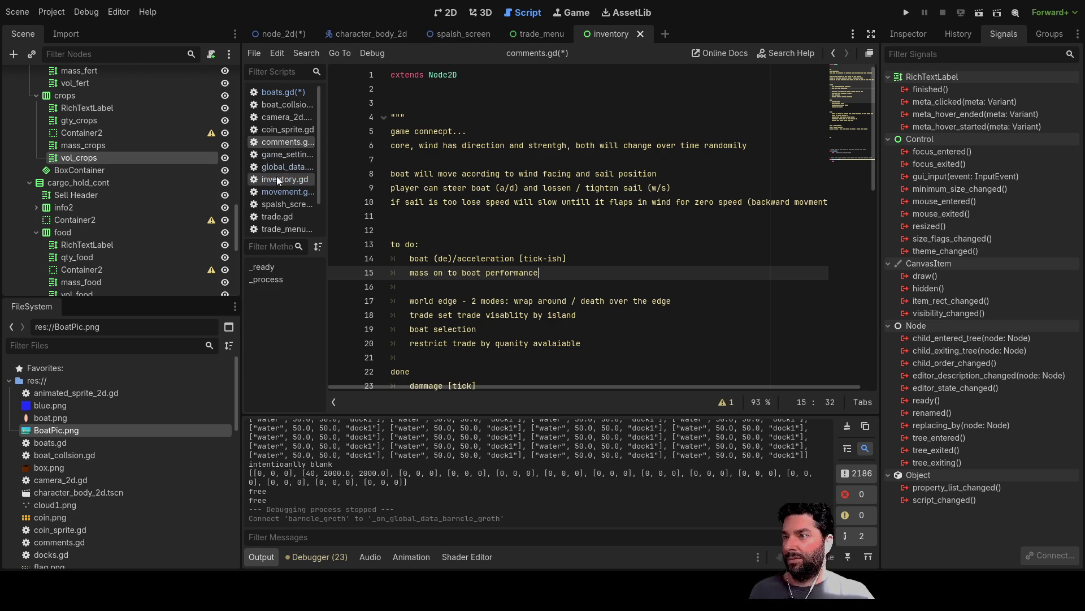
scroll(290, 179, down, 1)
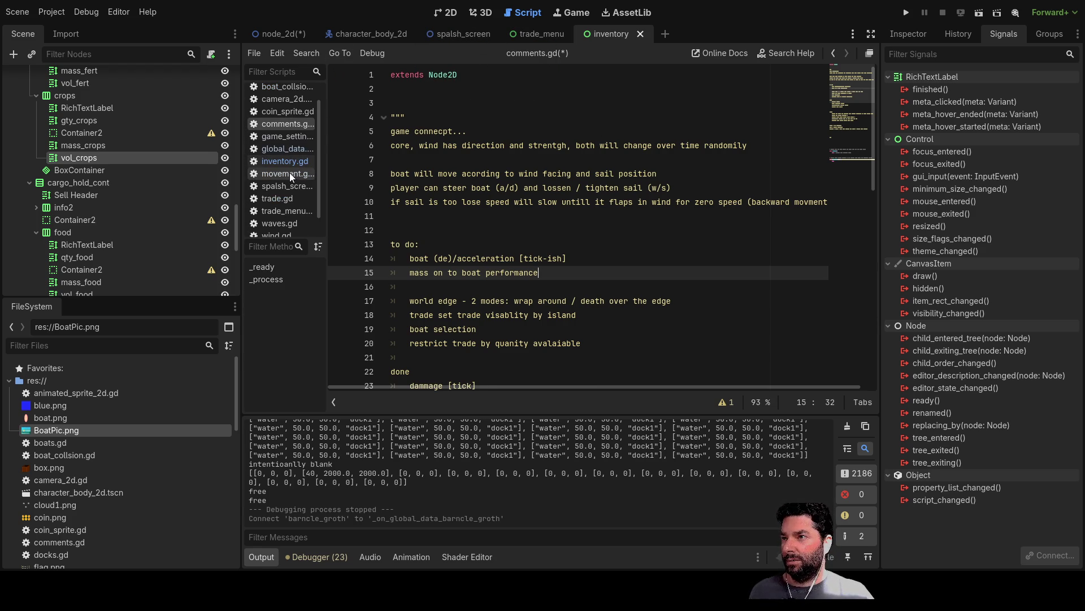
In movement.gd, highlight boat_mass and cargo_mass and trace their uses in the physics
click(290, 173)
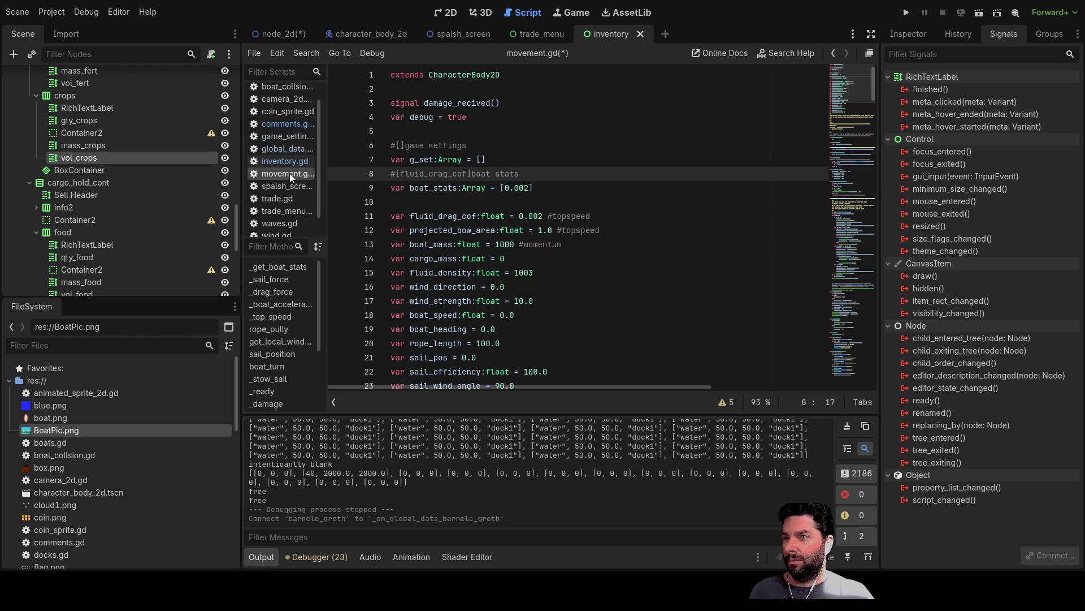
double_click(434, 244)
double_click(436, 258)
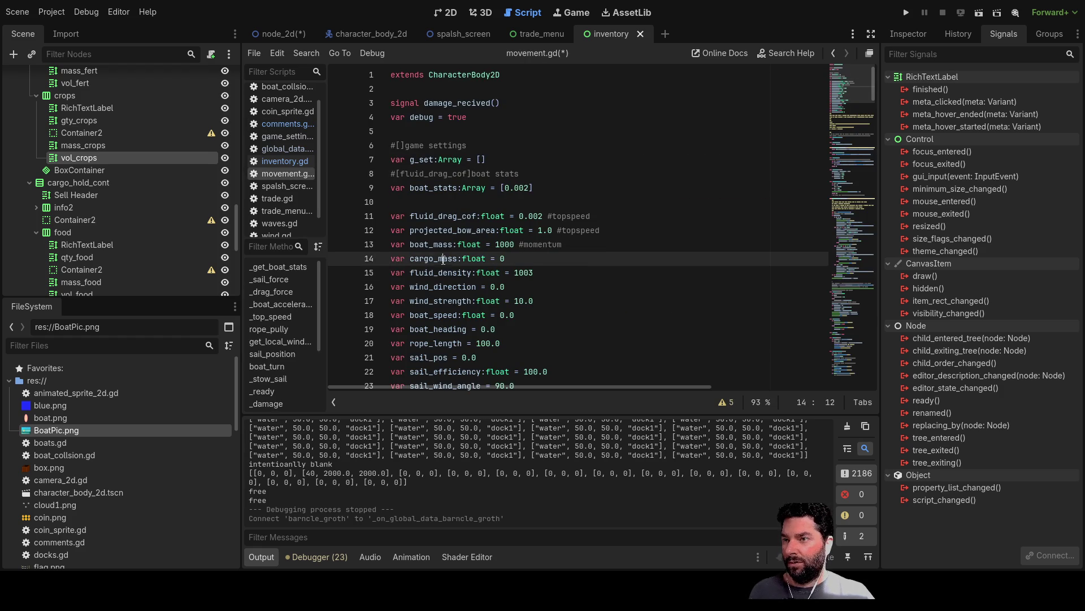
scroll(613, 298, down, 8)
scroll(612, 298, down, 6)
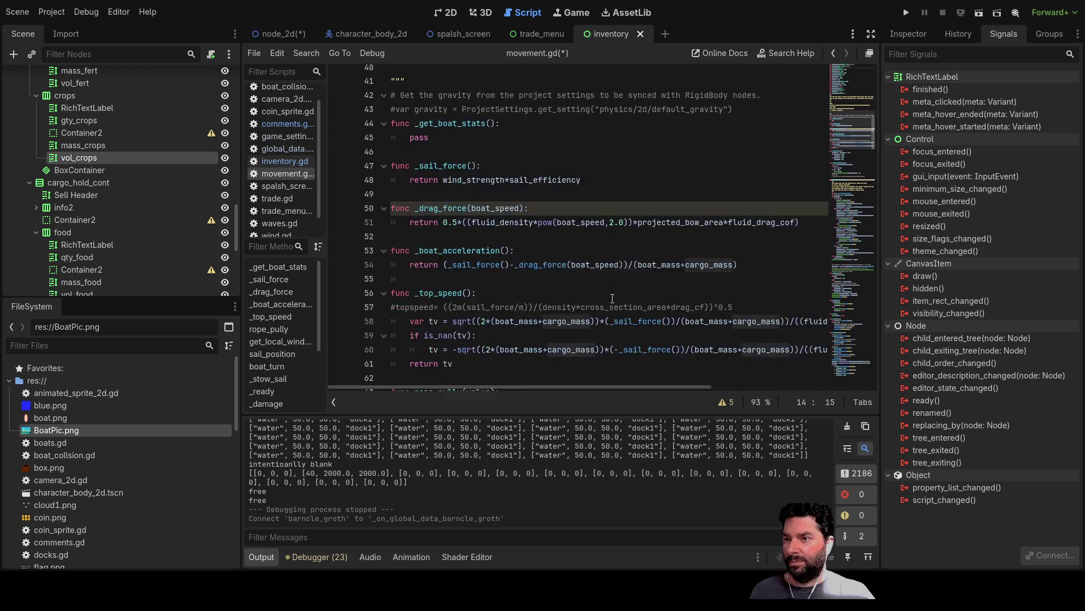
scroll(643, 300, down, 8)
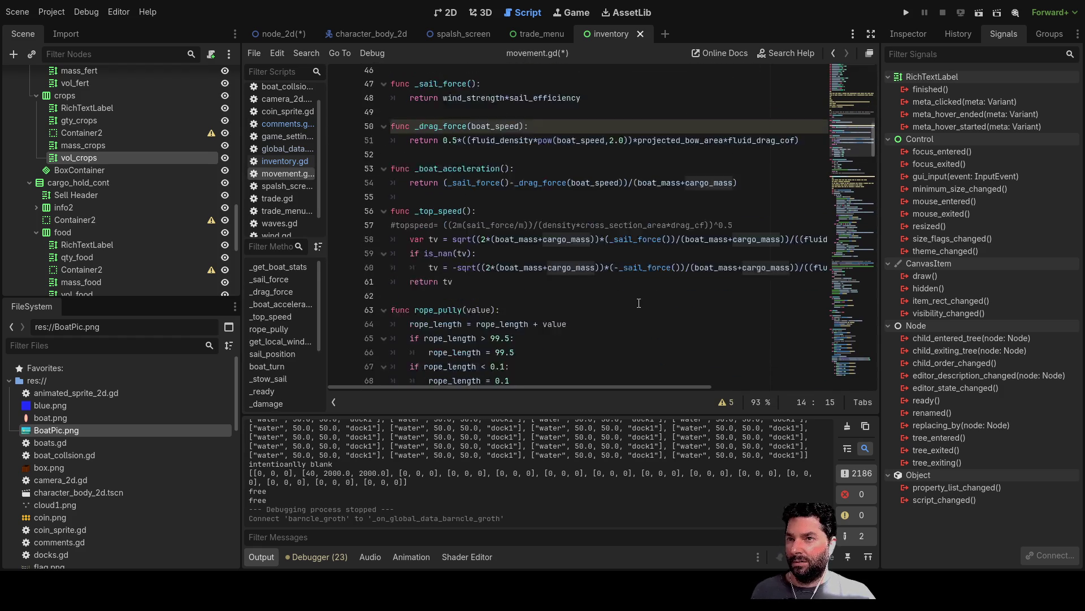
scroll(622, 297, down, 19)
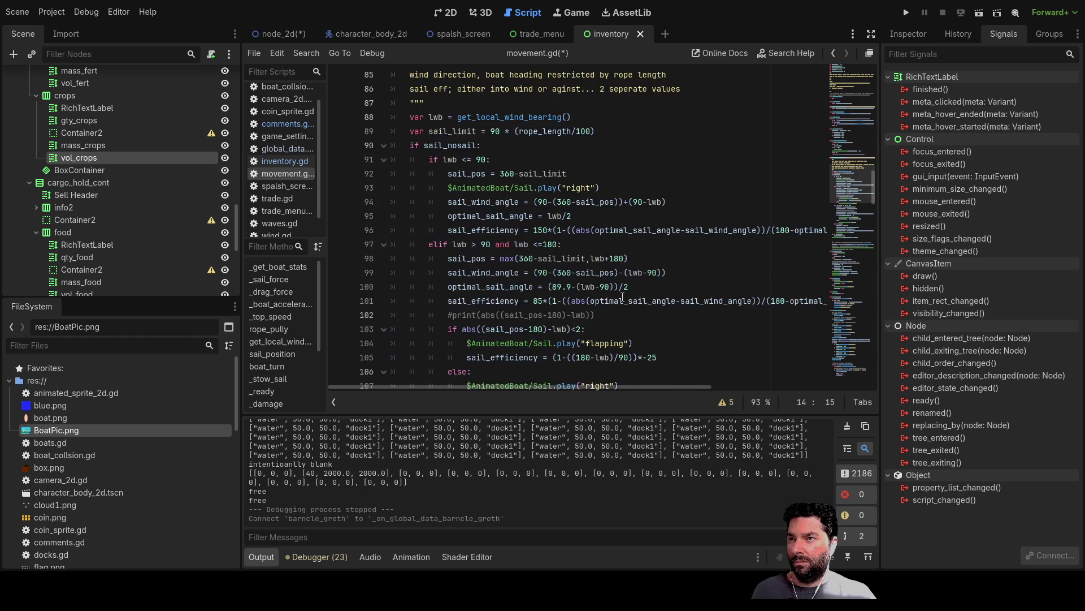
scroll(610, 281, down, 20)
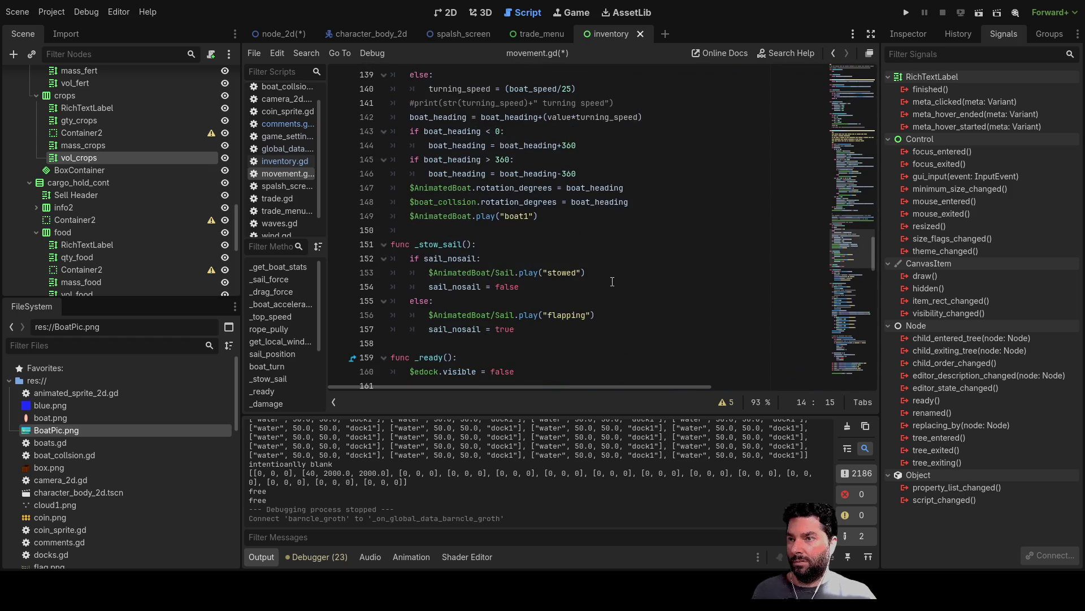
scroll(607, 280, down, 16)
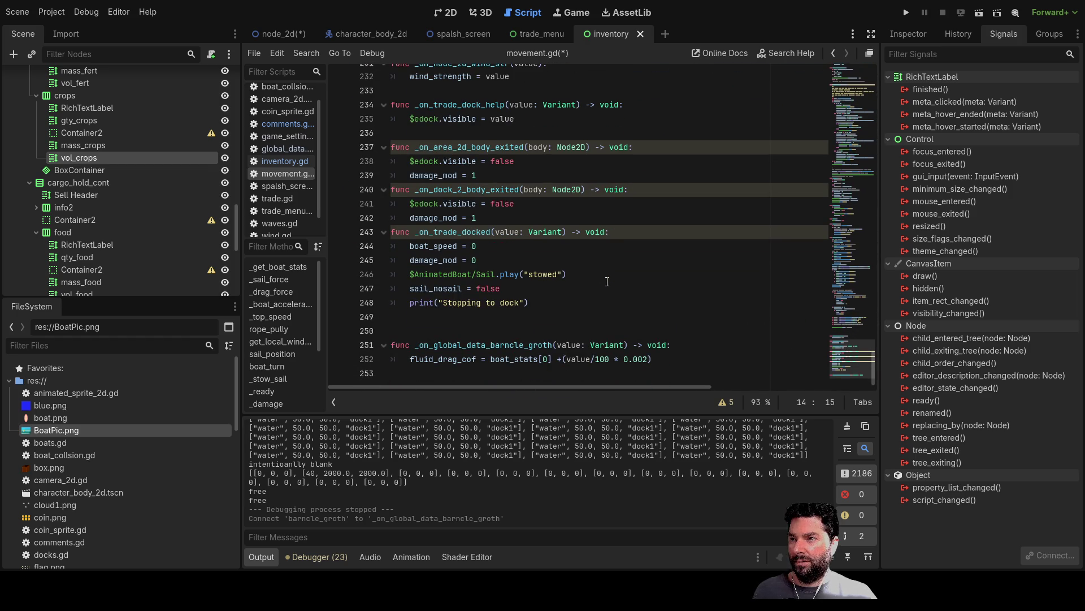
scroll(608, 290, up, 20)
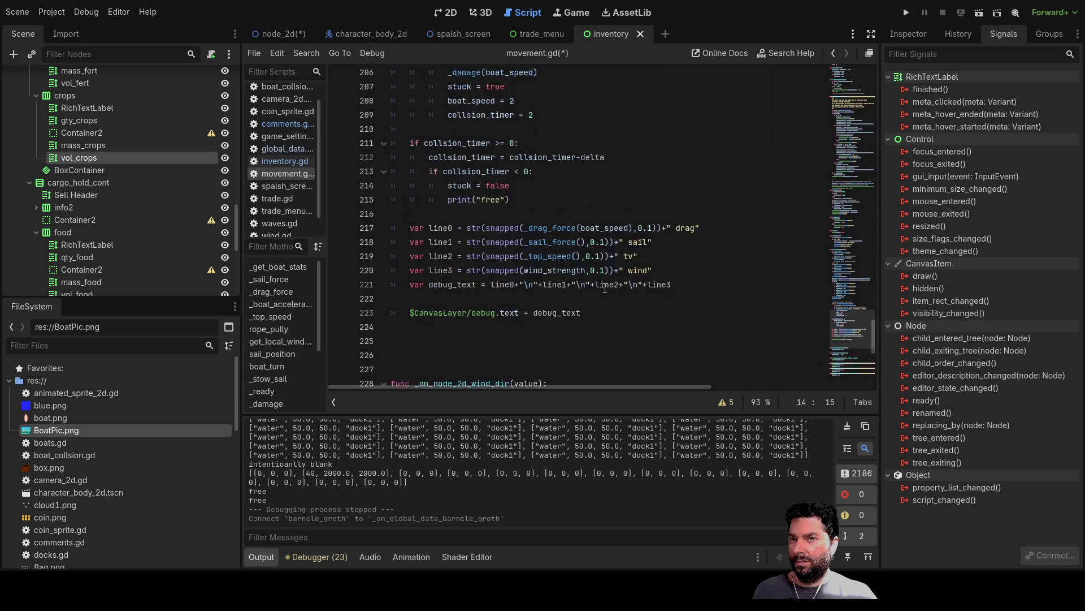
scroll(606, 283, up, 20)
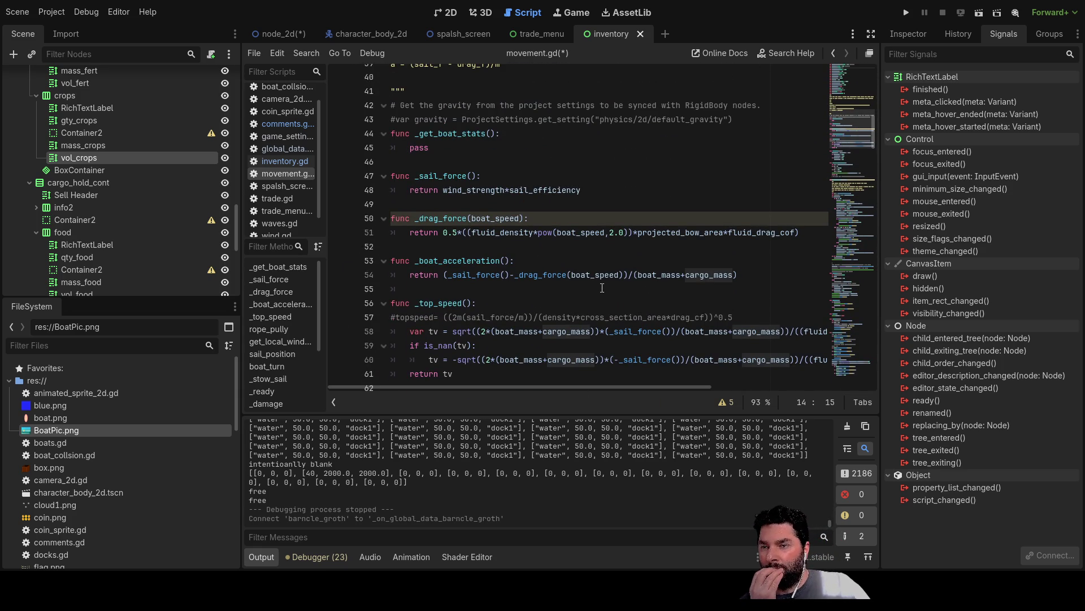
scroll(602, 288, down, 5)
scroll(602, 288, up, 14)
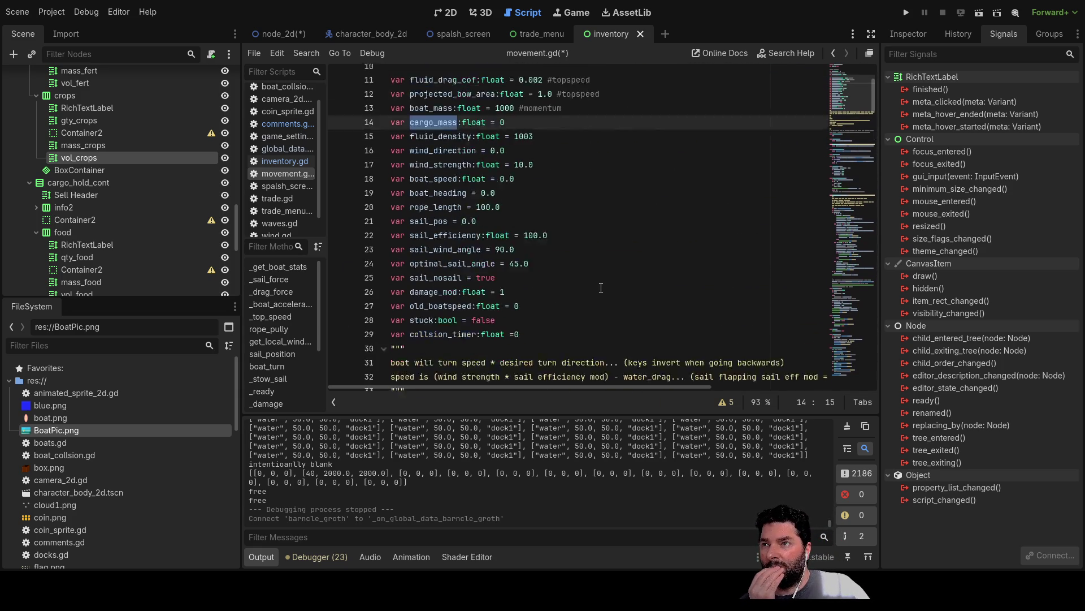
scroll(601, 287, up, 4)
scroll(601, 288, down, 20)
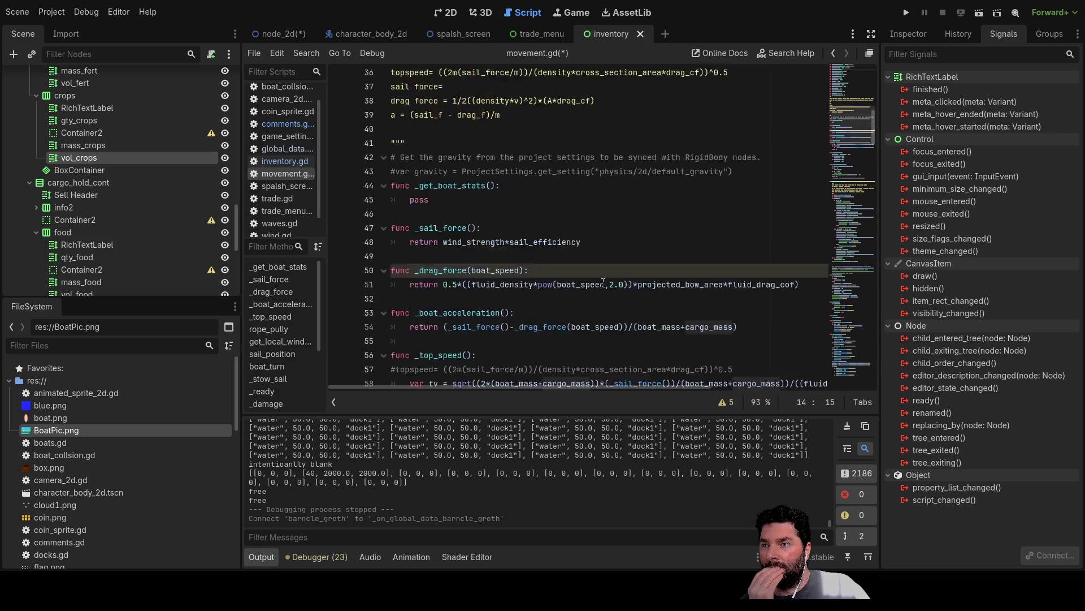
scroll(604, 282, down, 20)
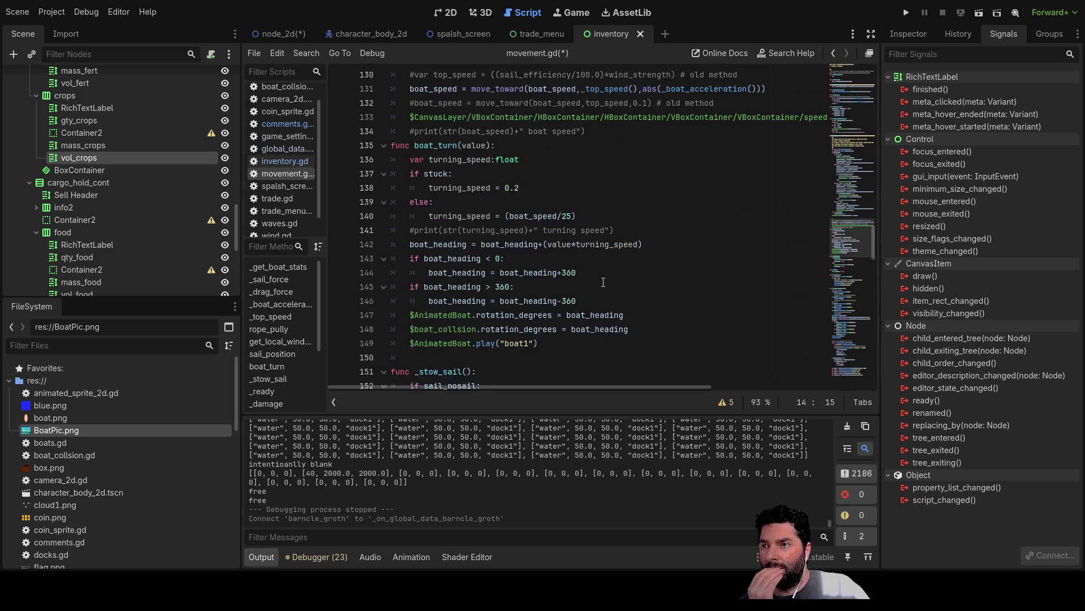
scroll(603, 282, down, 20)
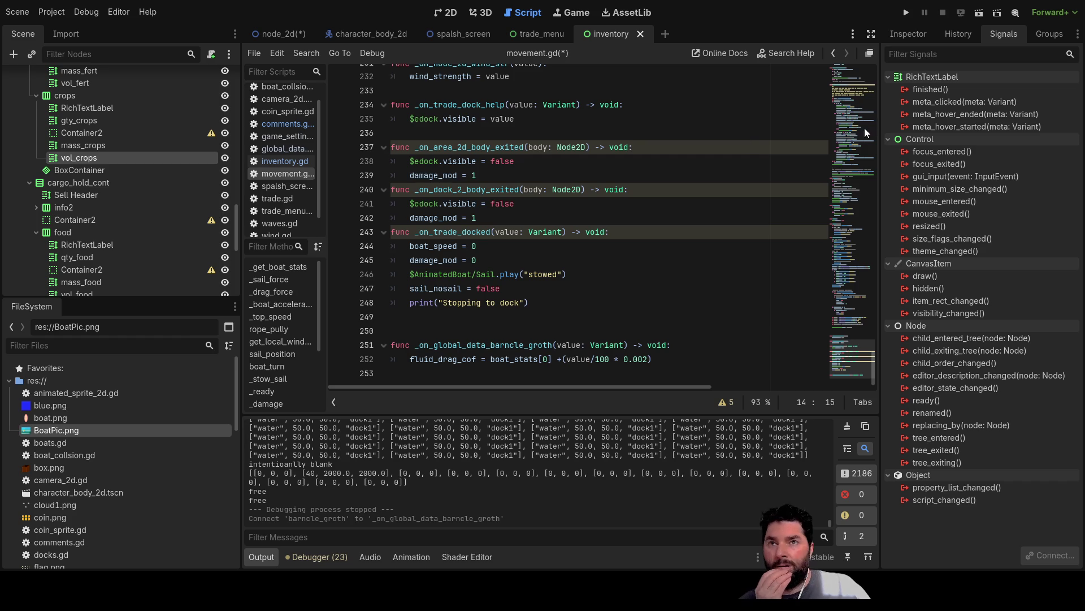
Glance at trade_menu.gd, then view the inventory scene's Cargo Hold tables in 2D
click(288, 212)
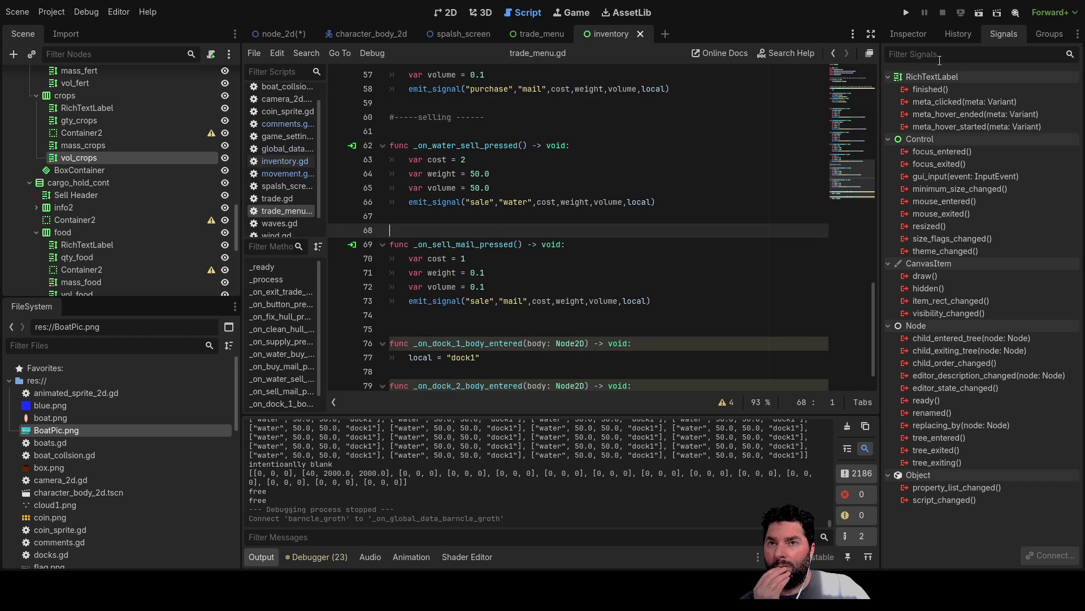
scroll(114, 225, up, 5)
scroll(122, 202, up, 5)
click(447, 12)
scroll(74, 216, down, 10)
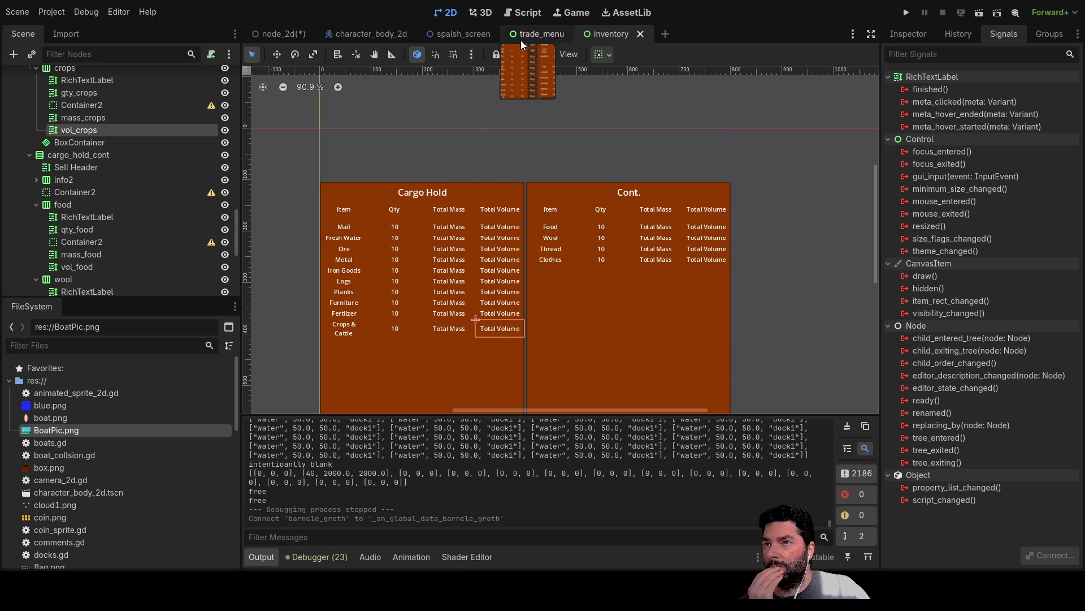
Go from the trade_menu scene to the main game scene, collapsing the CharacterBody2D and global_data branches
click(531, 35)
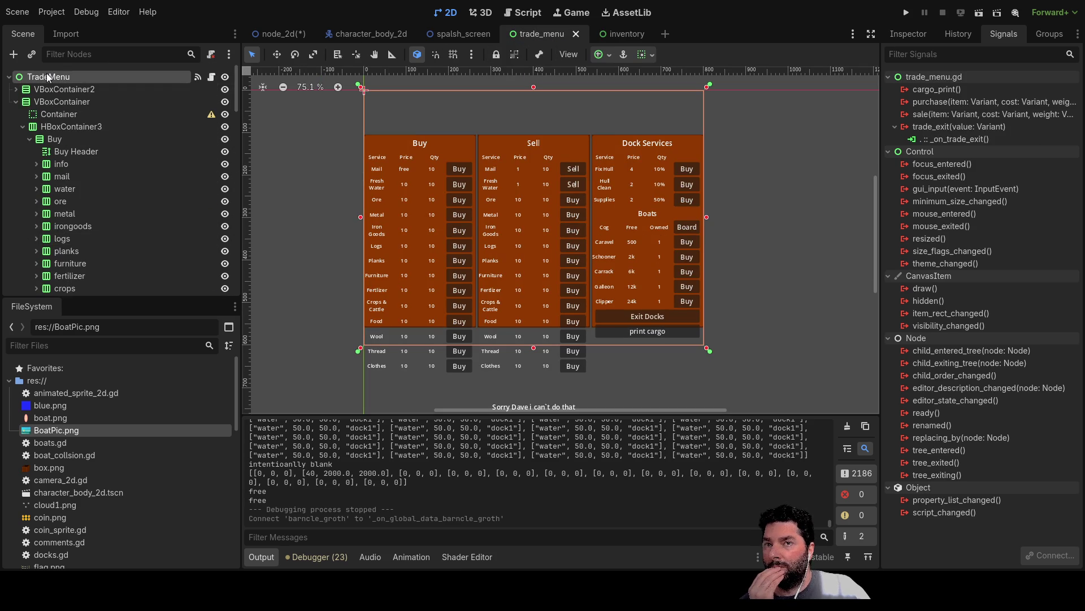
click(277, 33)
scroll(128, 253, down, 5)
scroll(117, 247, down, 10)
scroll(52, 195, up, 15)
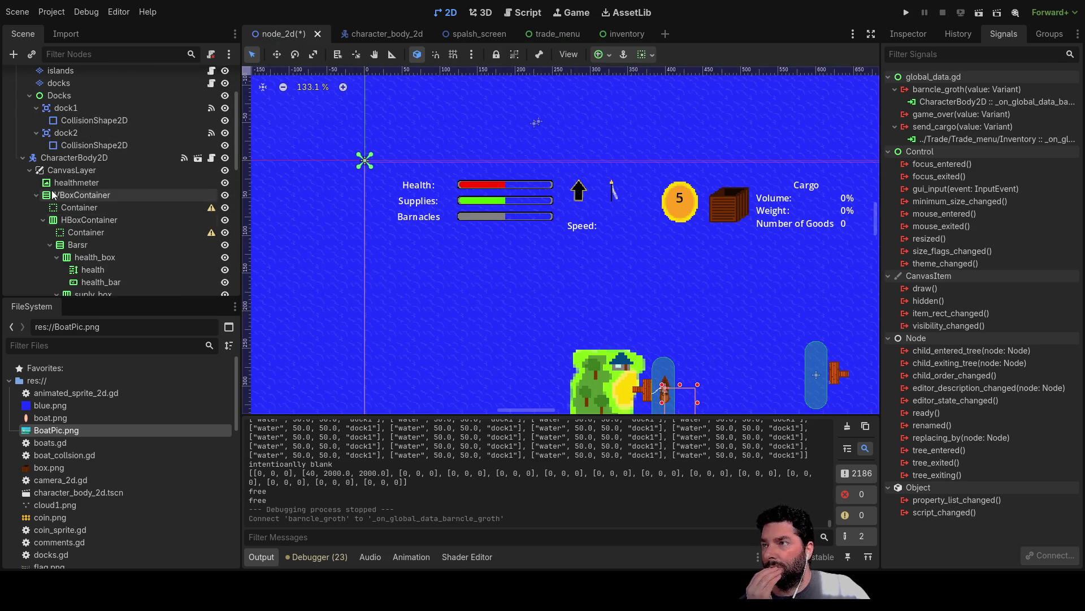
scroll(42, 198, up, 3)
click(23, 239)
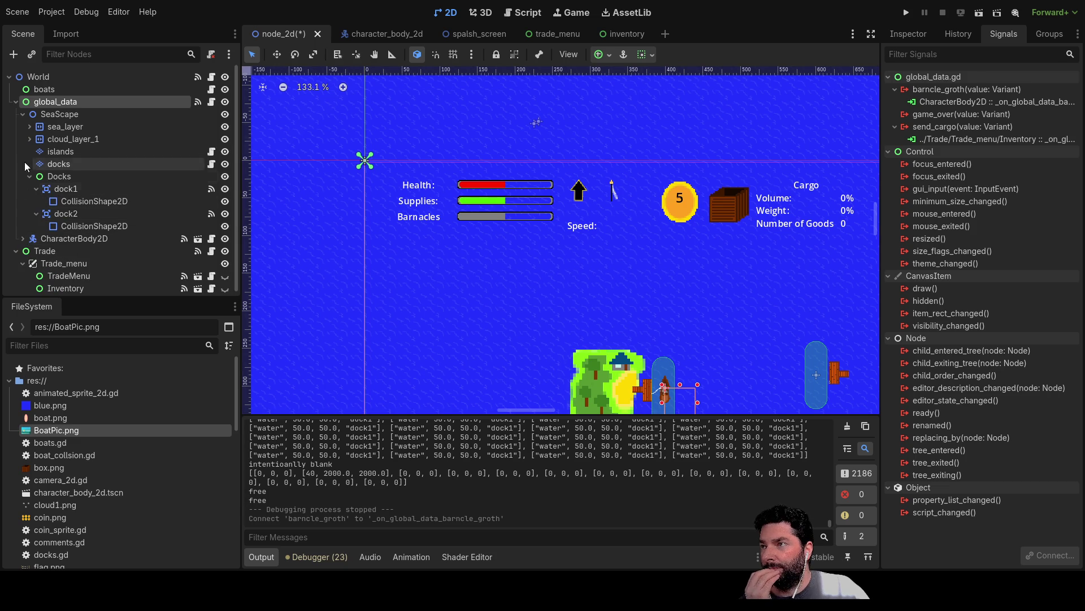
click(16, 102)
Inspect the Trade_menu and Trade nodes' signals, then return to the script editor showing wind.gd
click(54, 128)
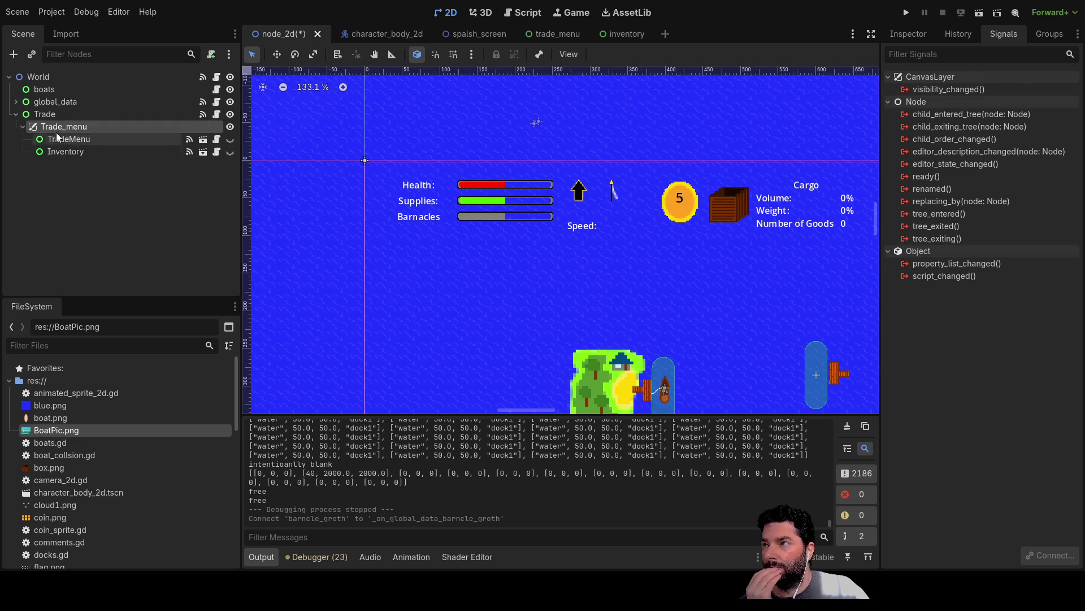
click(45, 114)
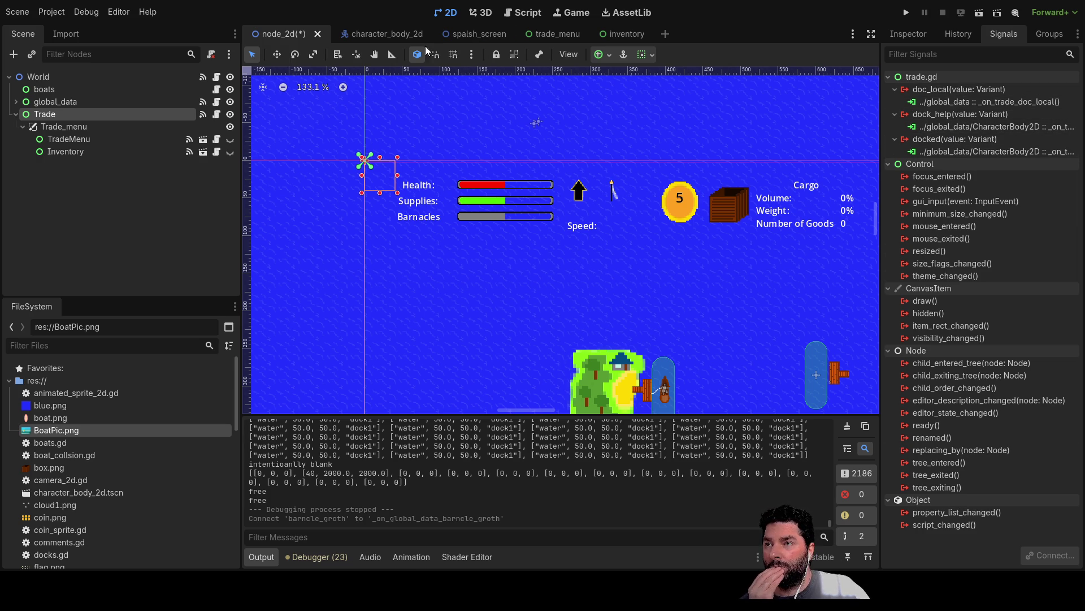
click(59, 126)
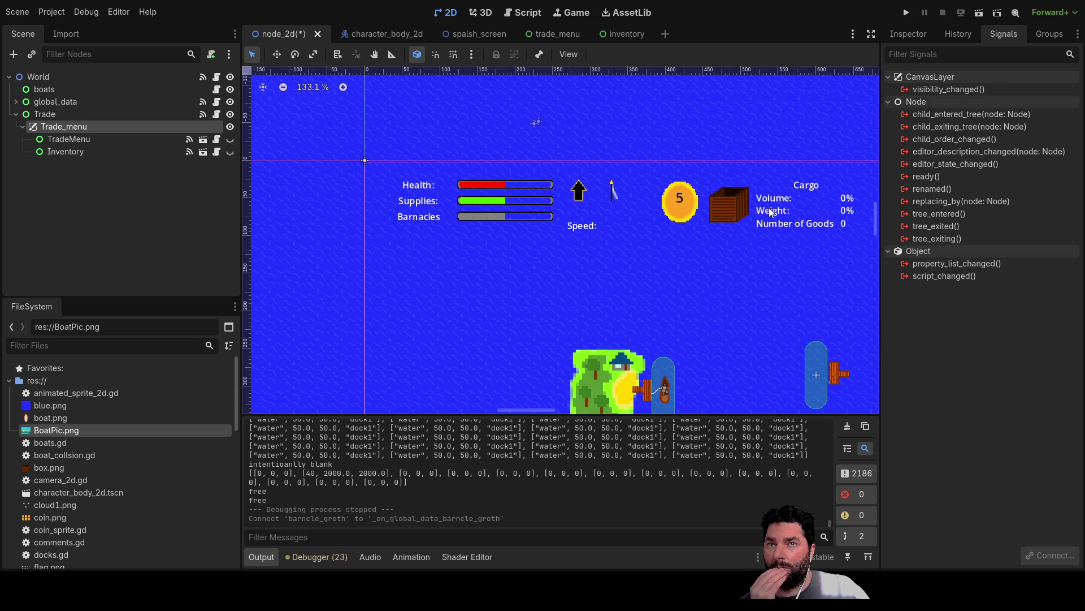
click(40, 115)
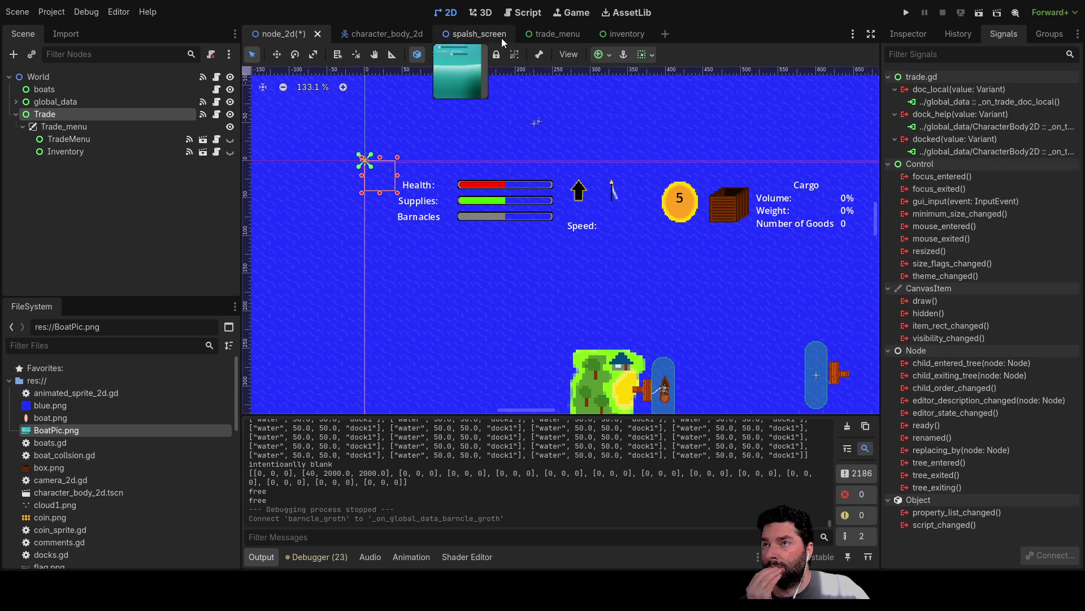
click(523, 13)
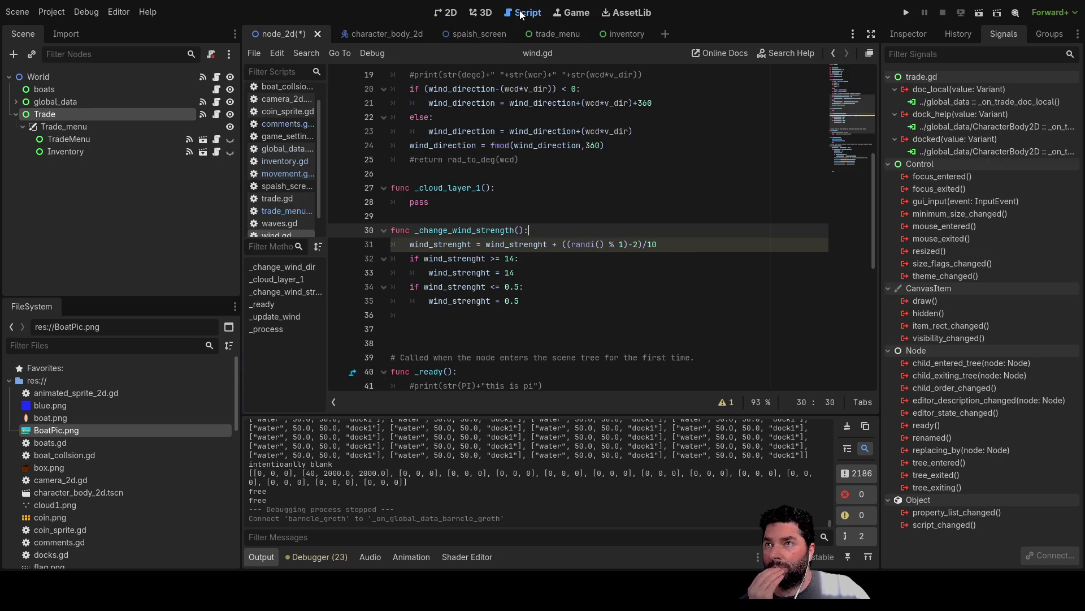
Browse trade.gd and trade_menu.gd, highlighting where cargo_print is used
click(267, 207)
click(271, 198)
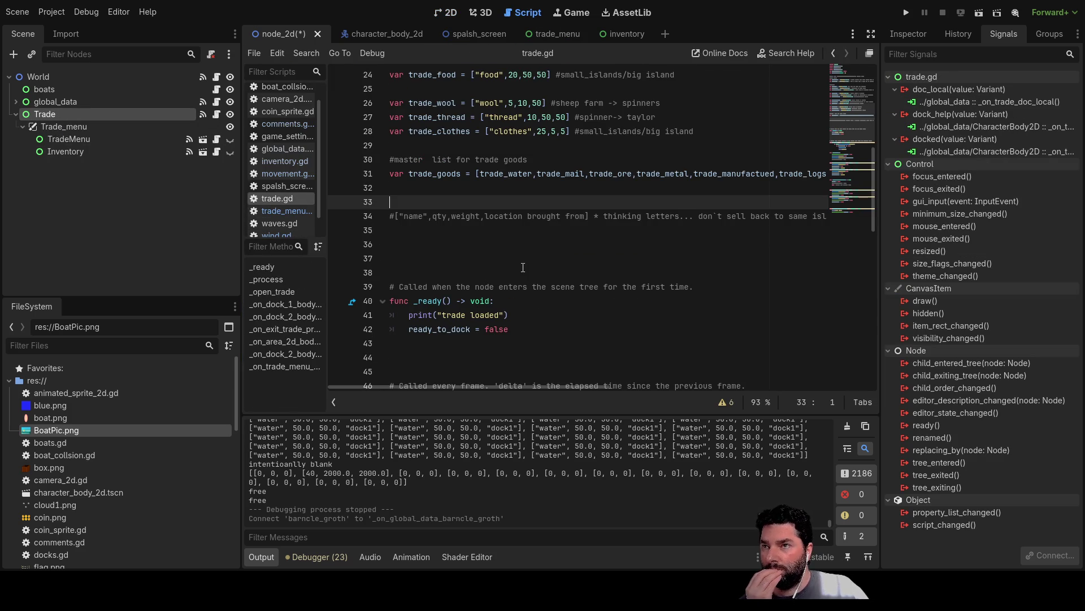
scroll(523, 267, up, 8)
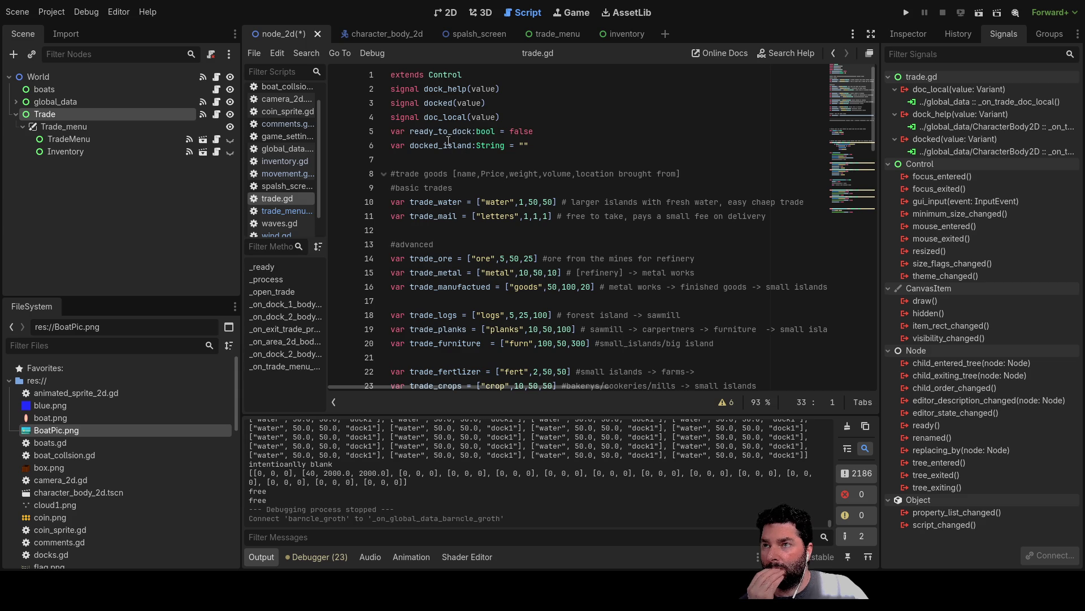
click(290, 208)
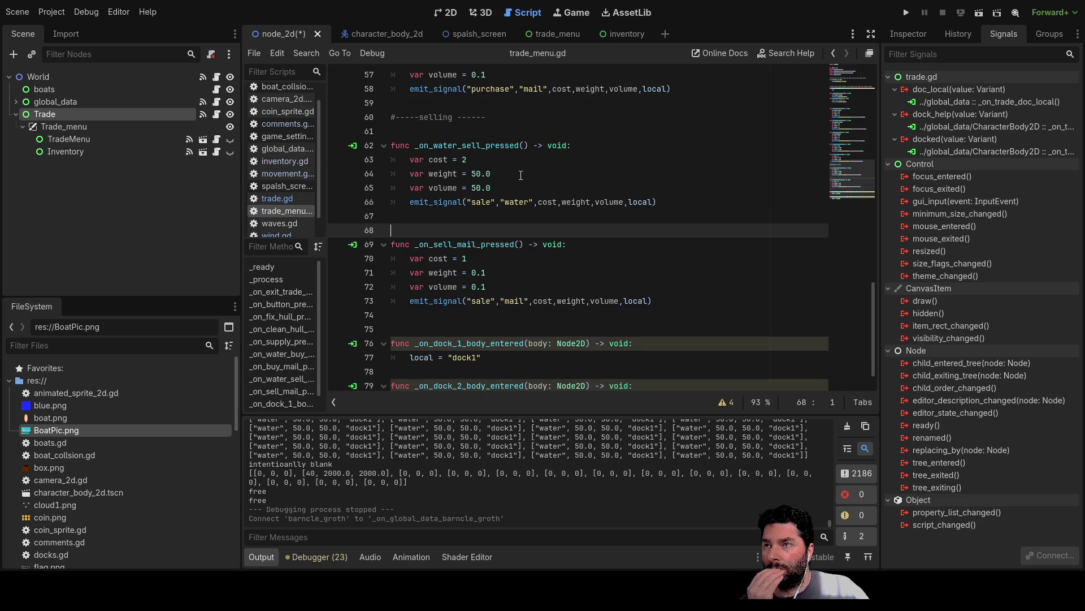
scroll(520, 175, up, 18)
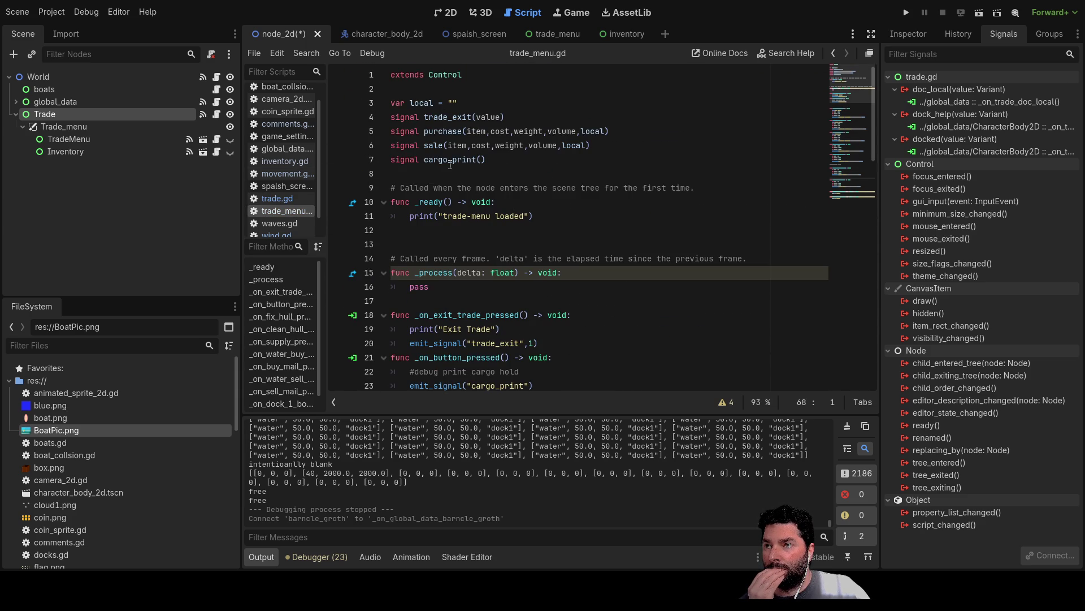
double_click(450, 160)
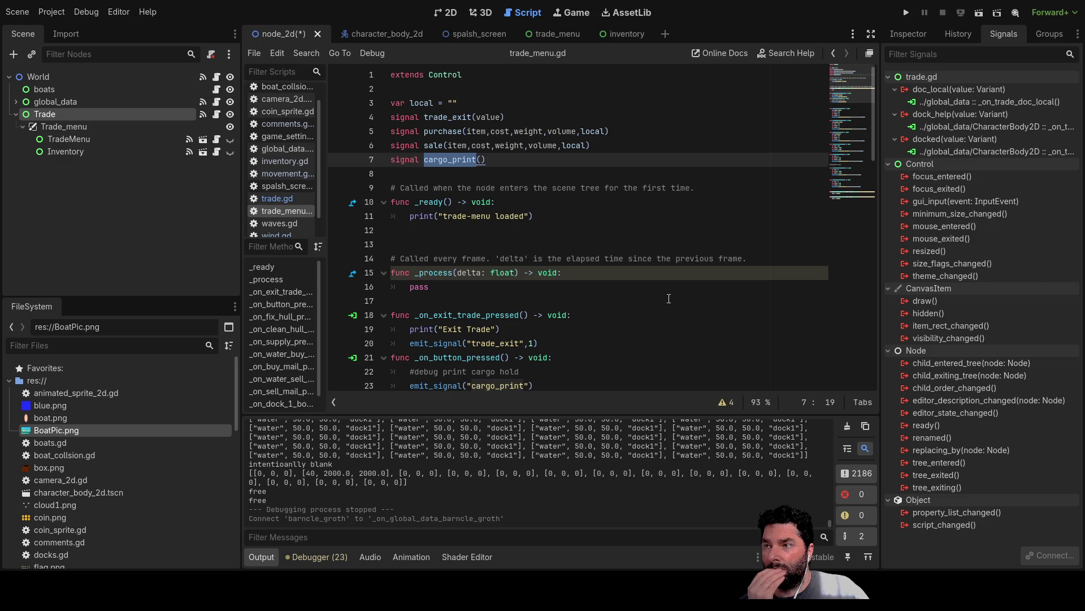
scroll(590, 261, down, 3)
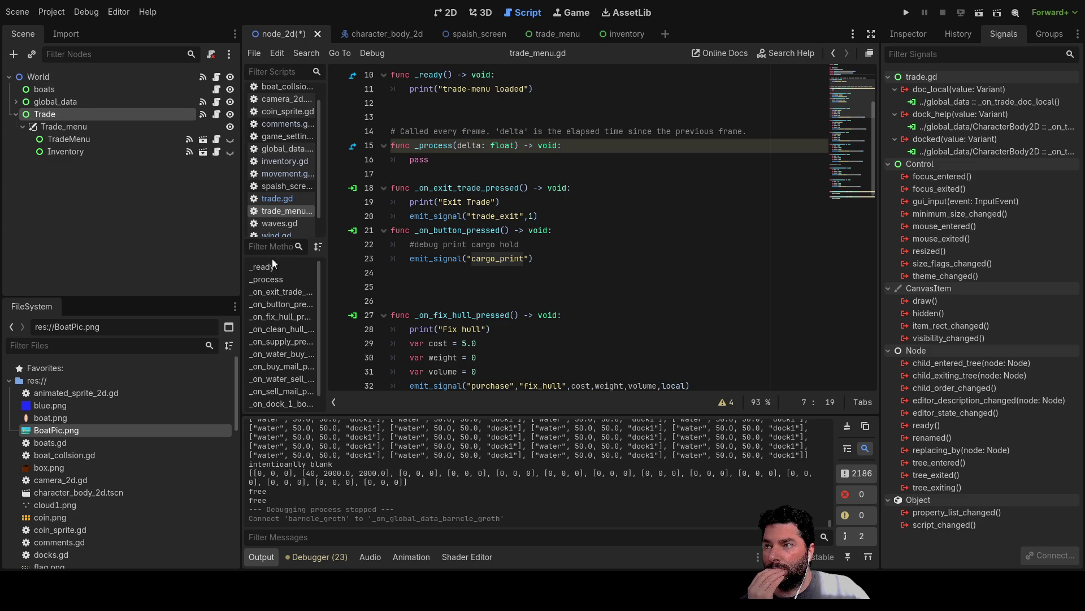
Skim movement.gd, then bring up global_data.gd
click(285, 174)
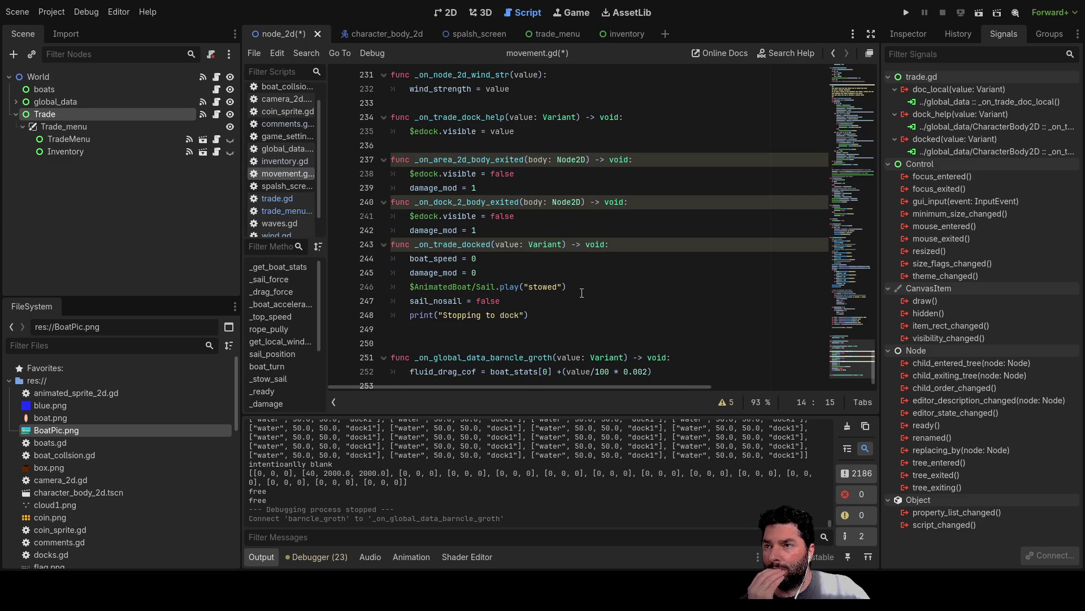
scroll(577, 294, down, 1)
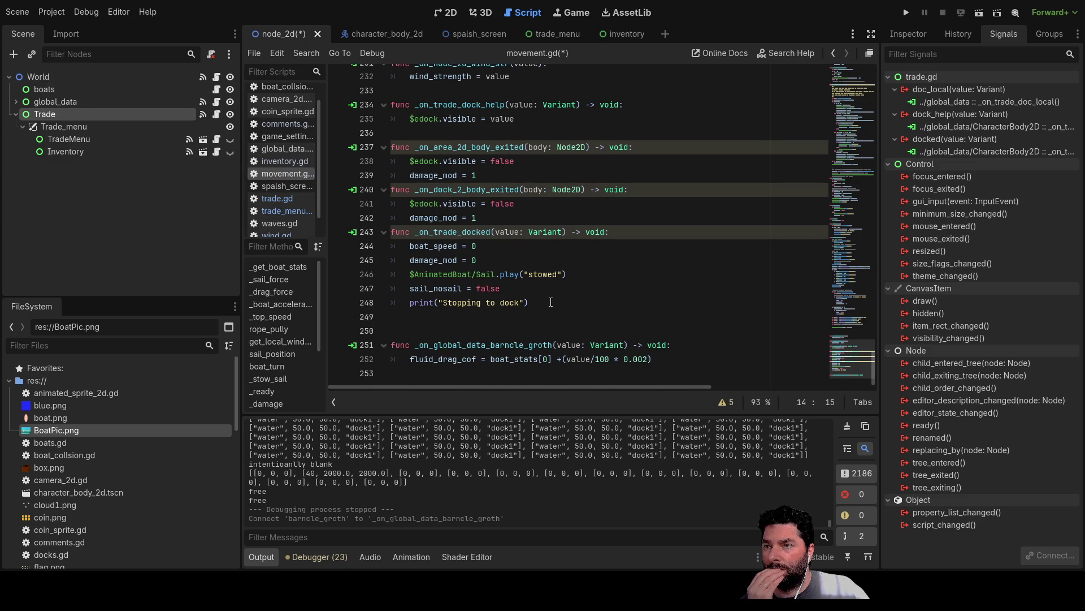
scroll(550, 302, up, 7)
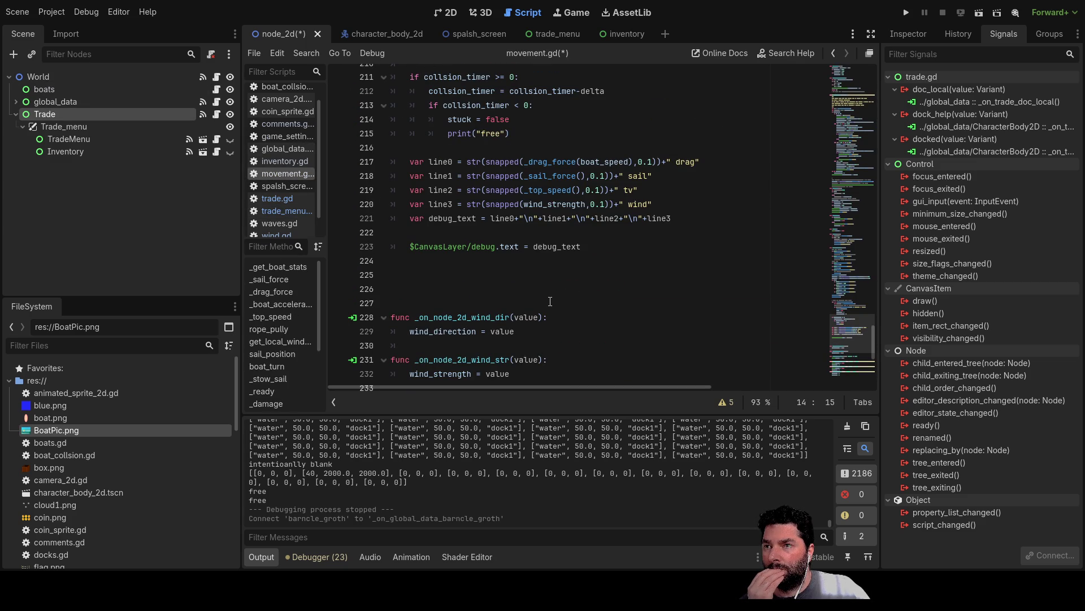
scroll(550, 302, up, 6)
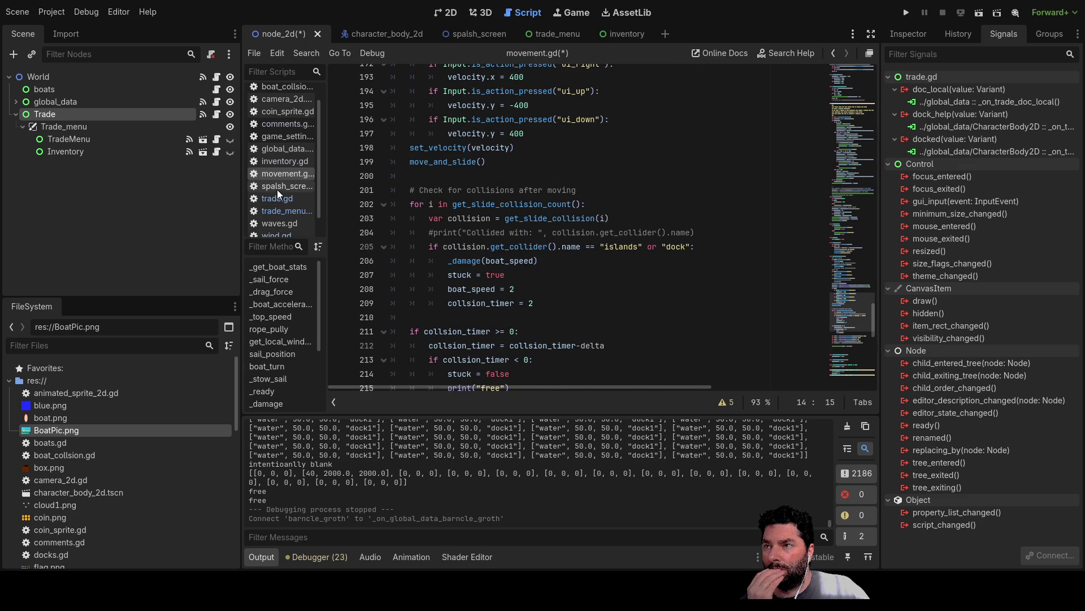
click(281, 148)
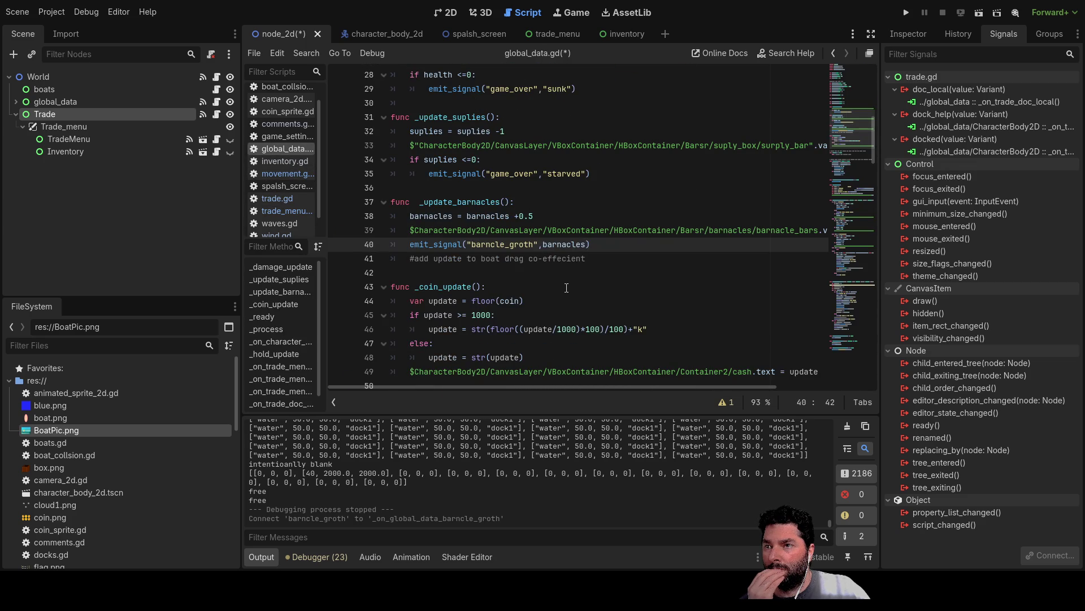
scroll(575, 303, down, 7)
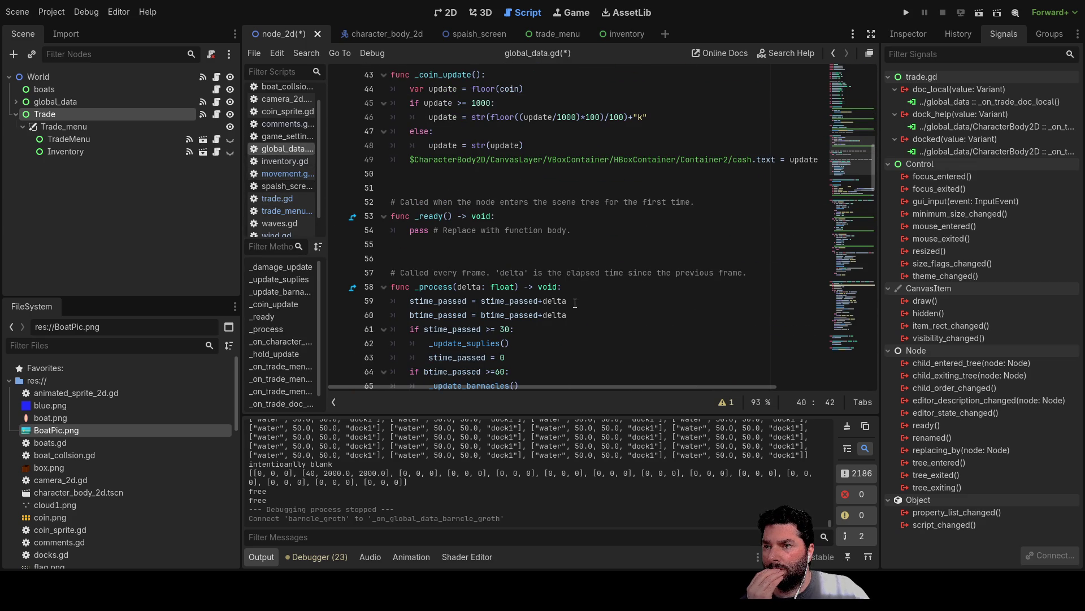
scroll(575, 302, down, 20)
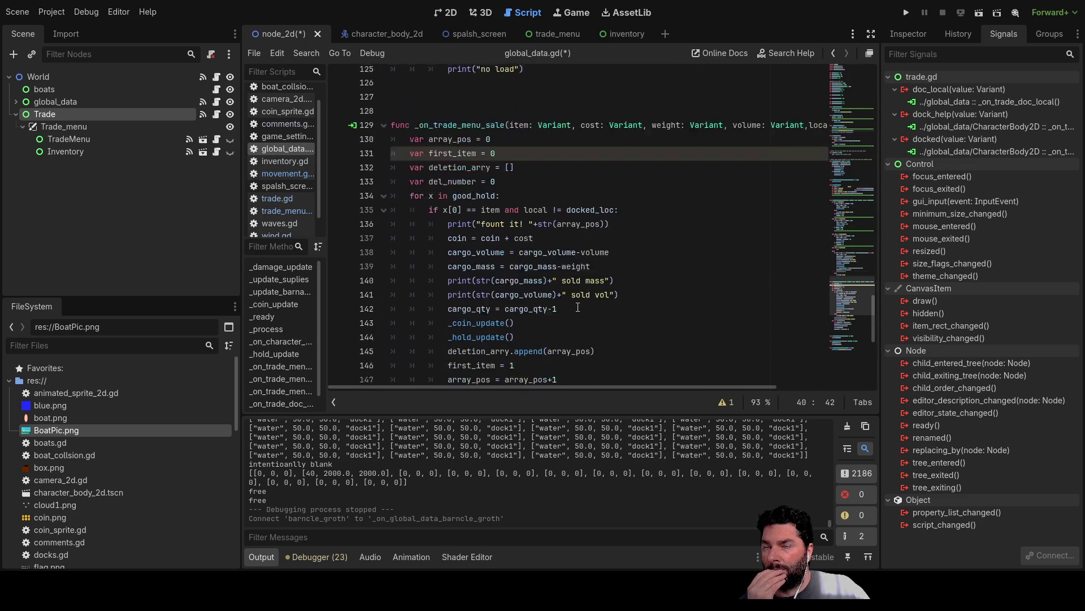
scroll(578, 307, down, 4)
scroll(576, 306, down, 5)
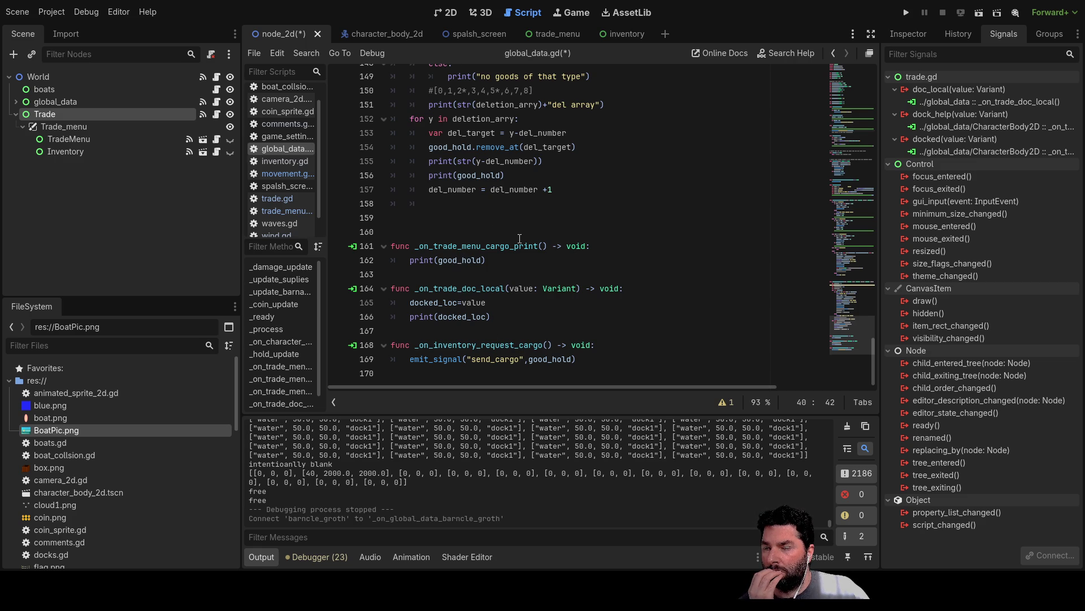
scroll(545, 240, up, 3)
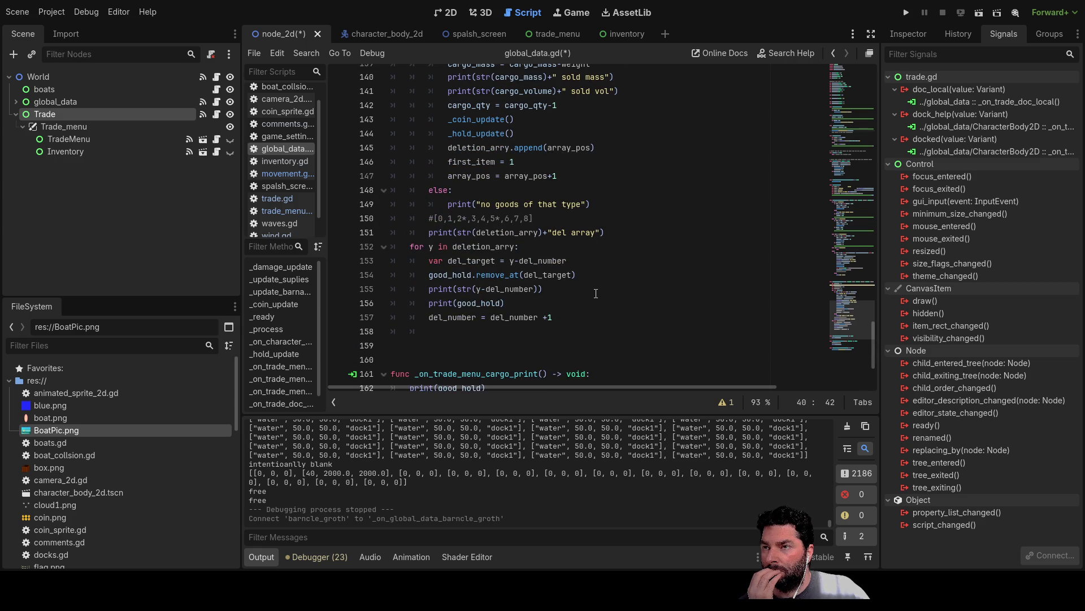
scroll(596, 293, up, 4)
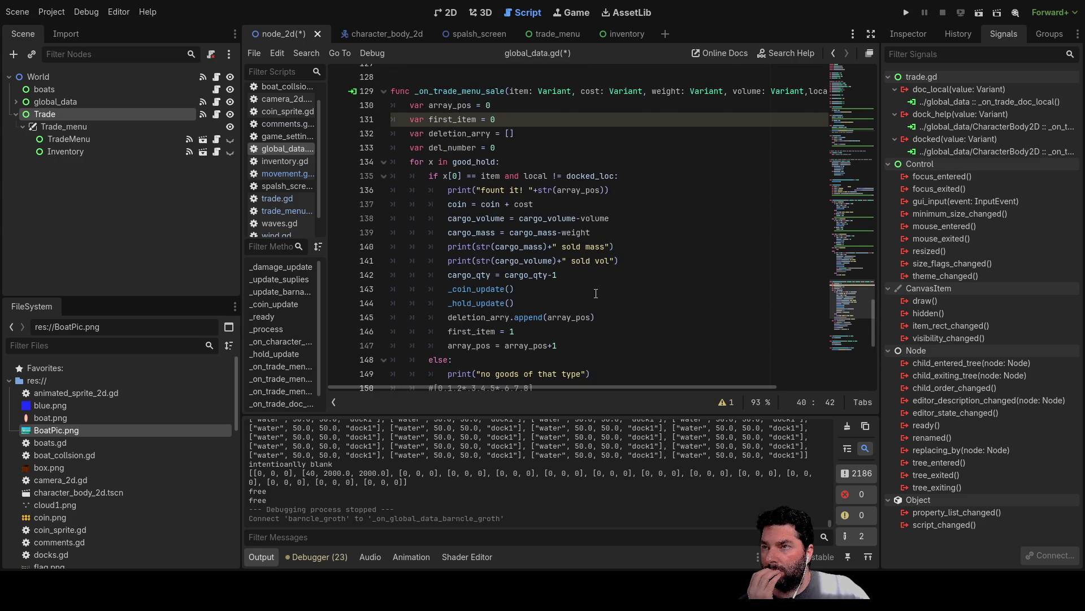
scroll(596, 293, up, 7)
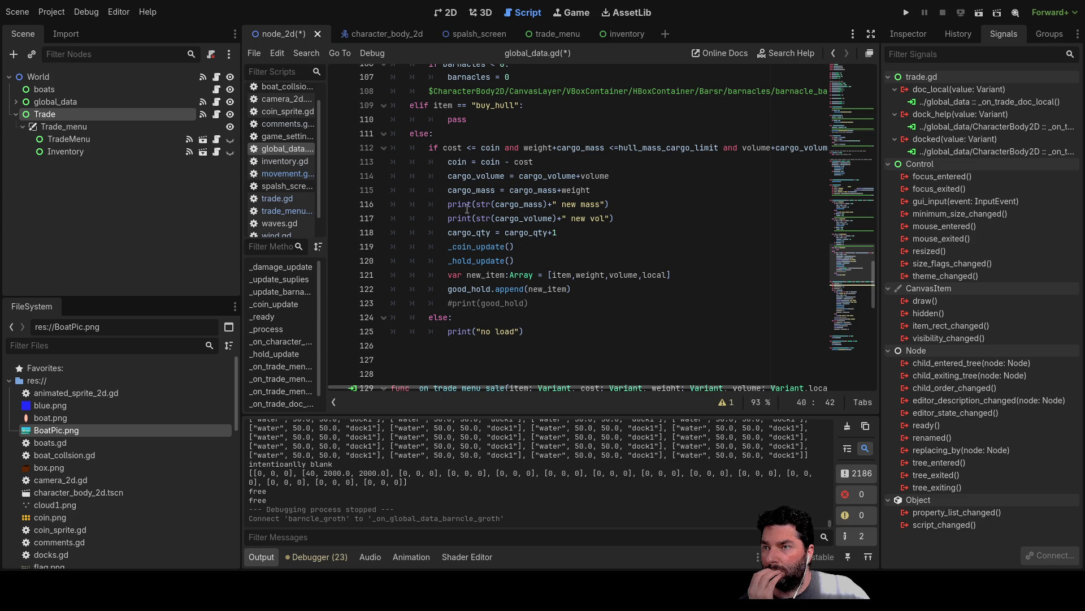
double_click(477, 190)
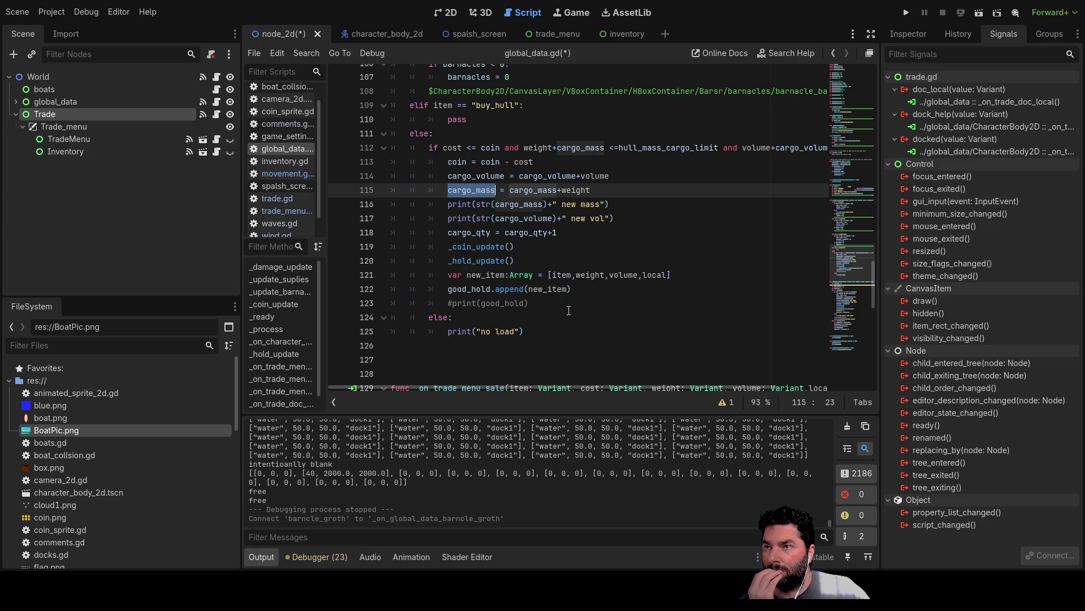
scroll(563, 310, up, 4)
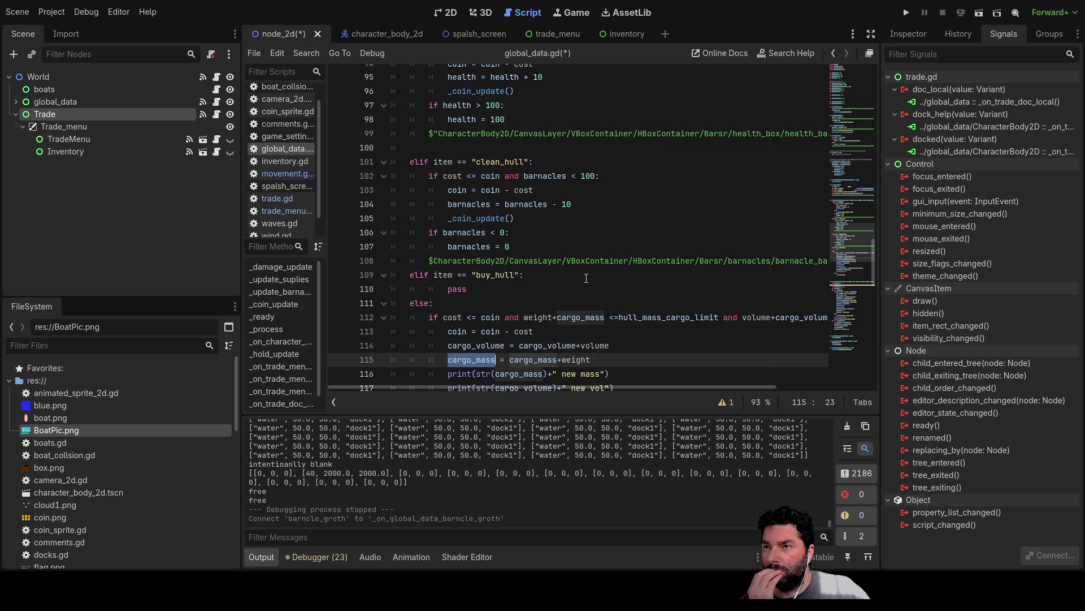
scroll(587, 278, down, 4)
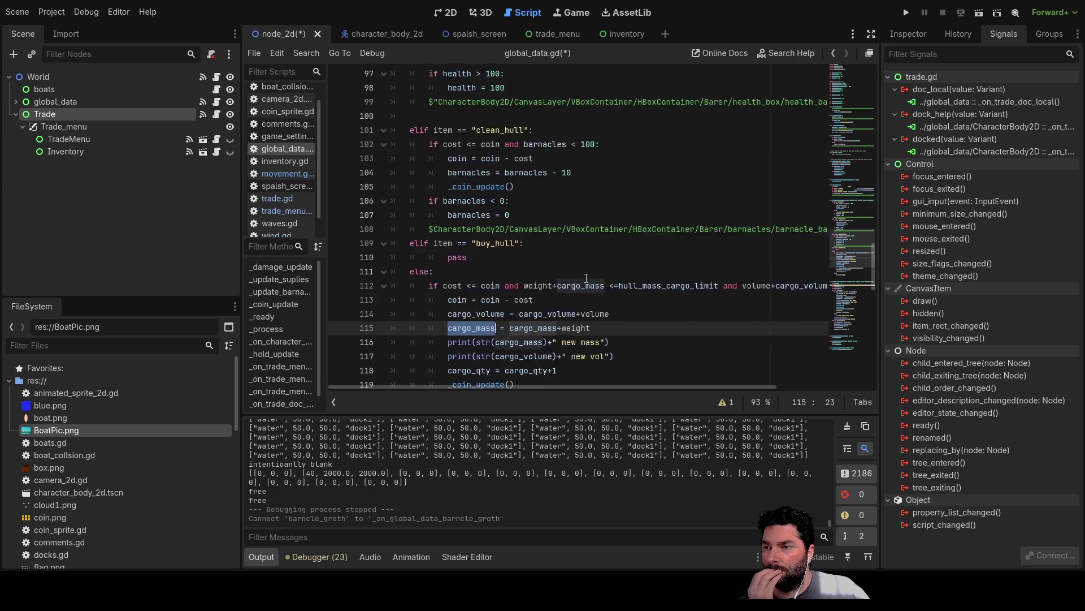
scroll(587, 278, up, 15)
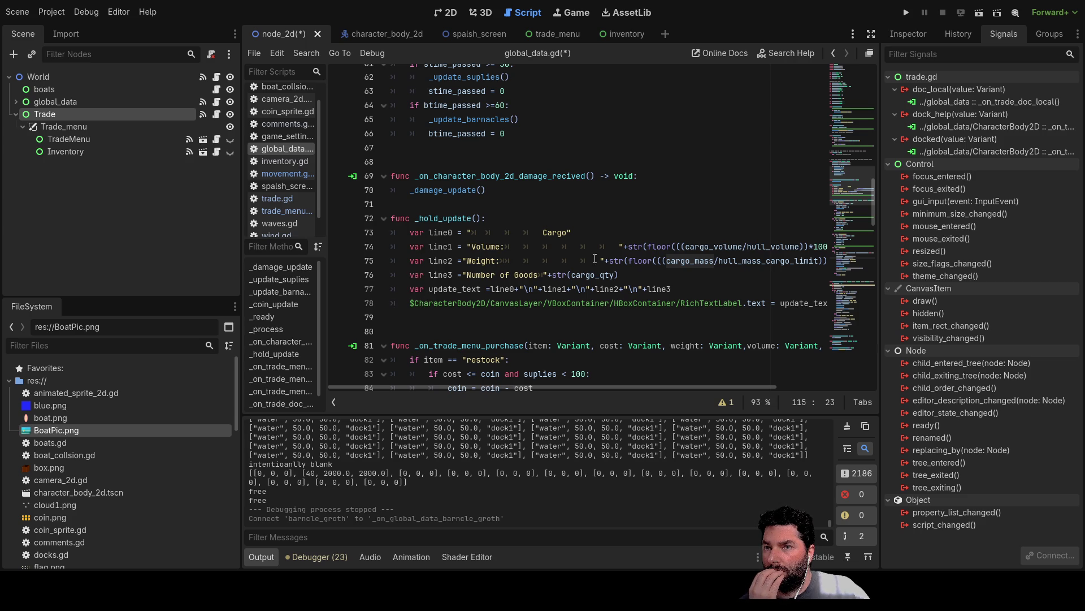
mouse_move(619, 386)
mouse_down()
mouse_move(671, 386)
mouse_move(599, 386)
mouse_up()
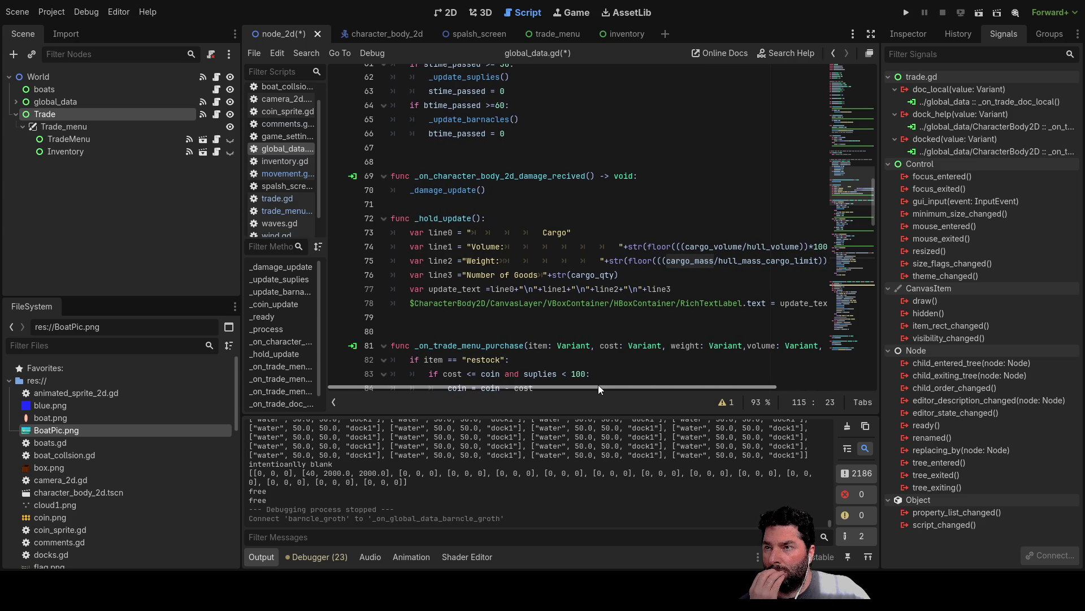
click(430, 303)
Add a new line after the hold update code and autocomplete an emit_signal call
key(Down)
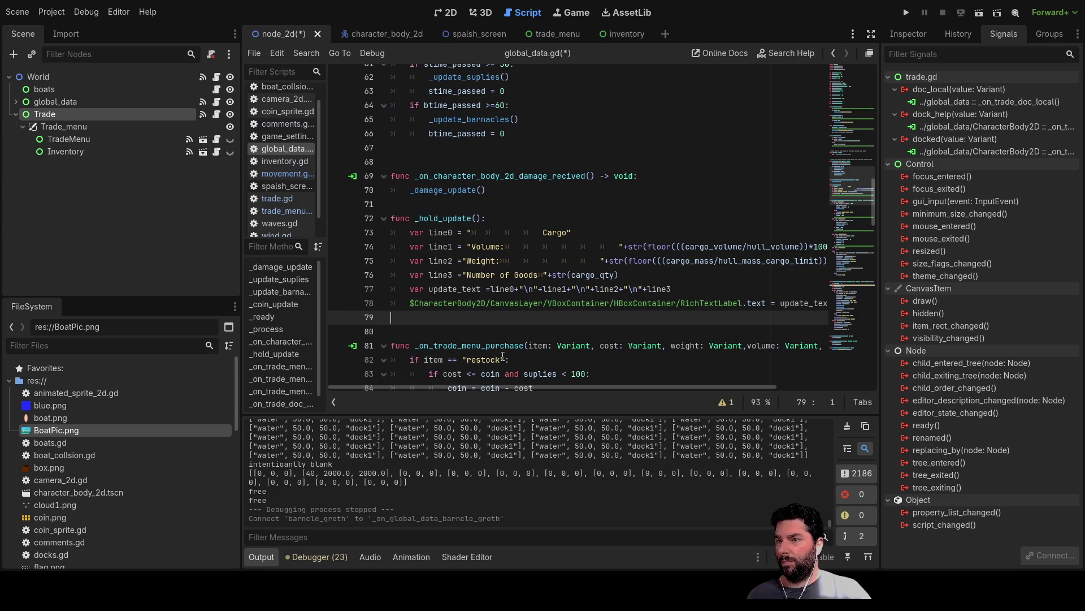
key(Return)
key(Up)
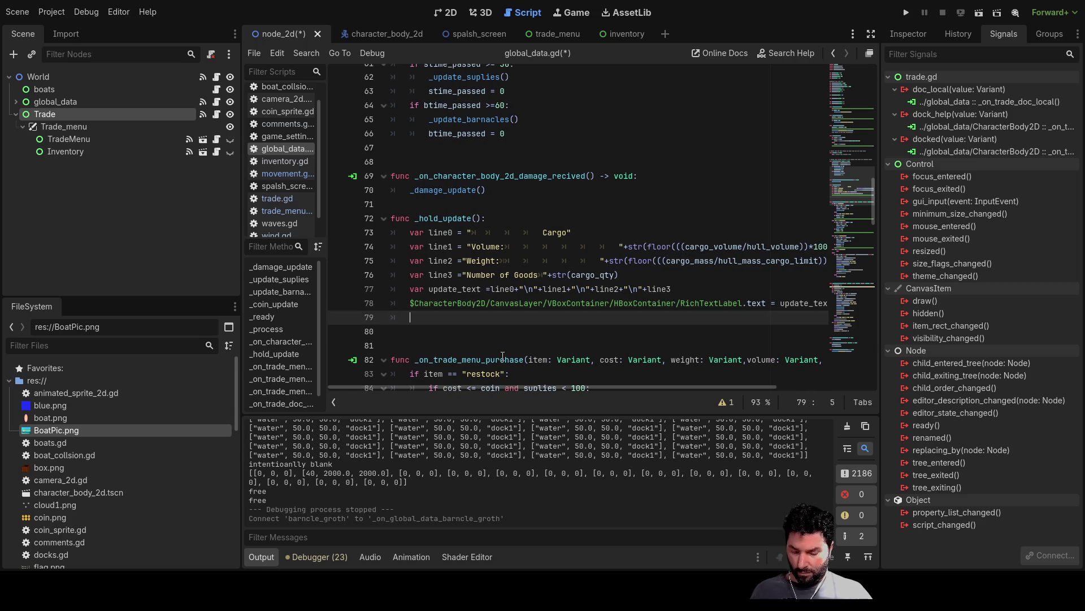
text(emit)
key(Return)
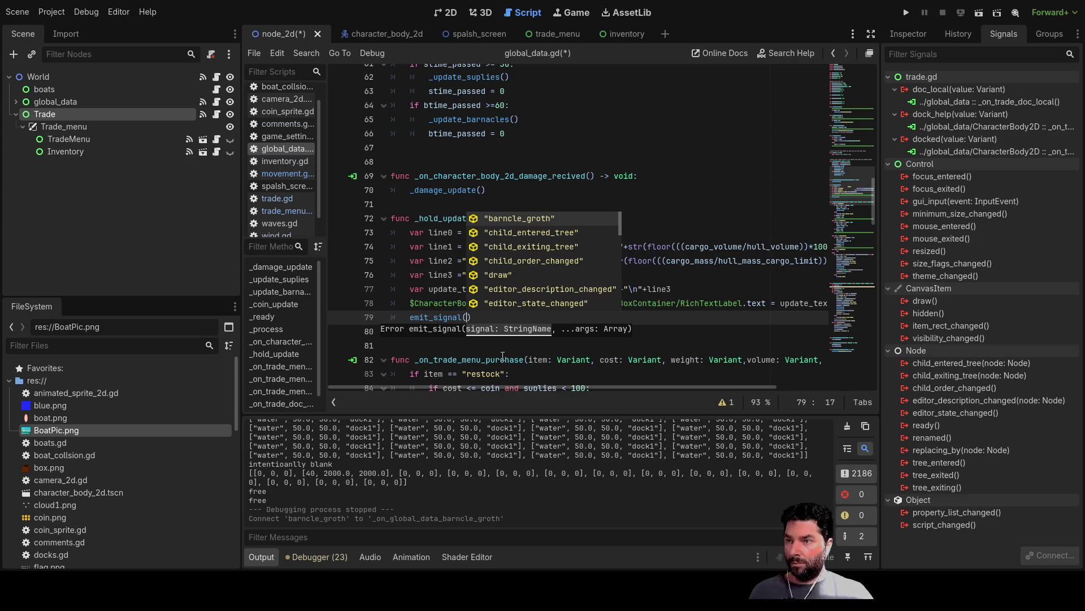
Insert a new signal declaration line after the existing signal declarations, near barncle_groth
scroll(456, 170, up, 20)
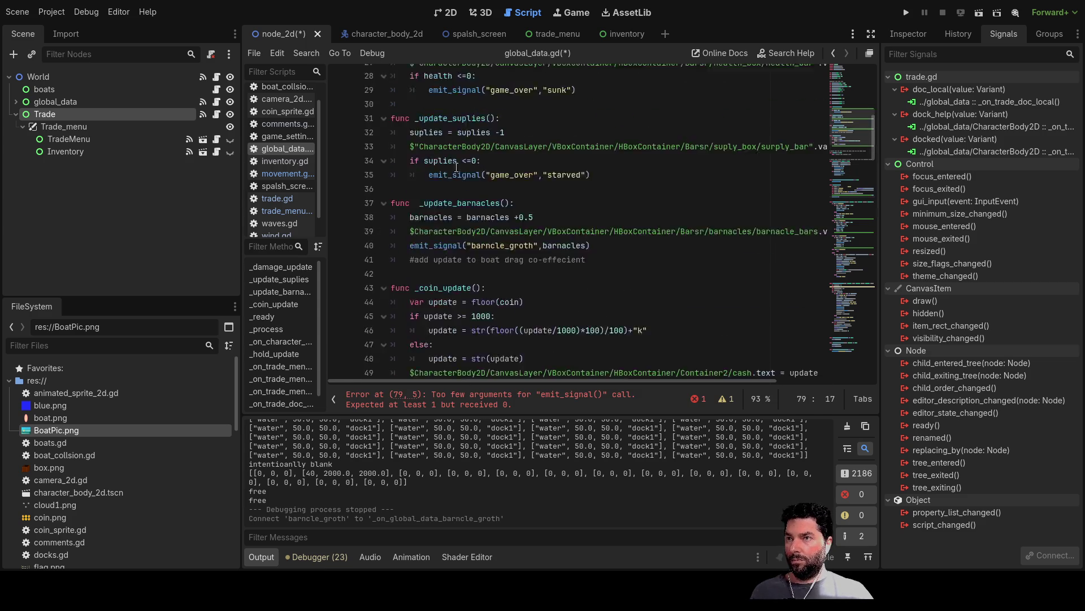
click(396, 129)
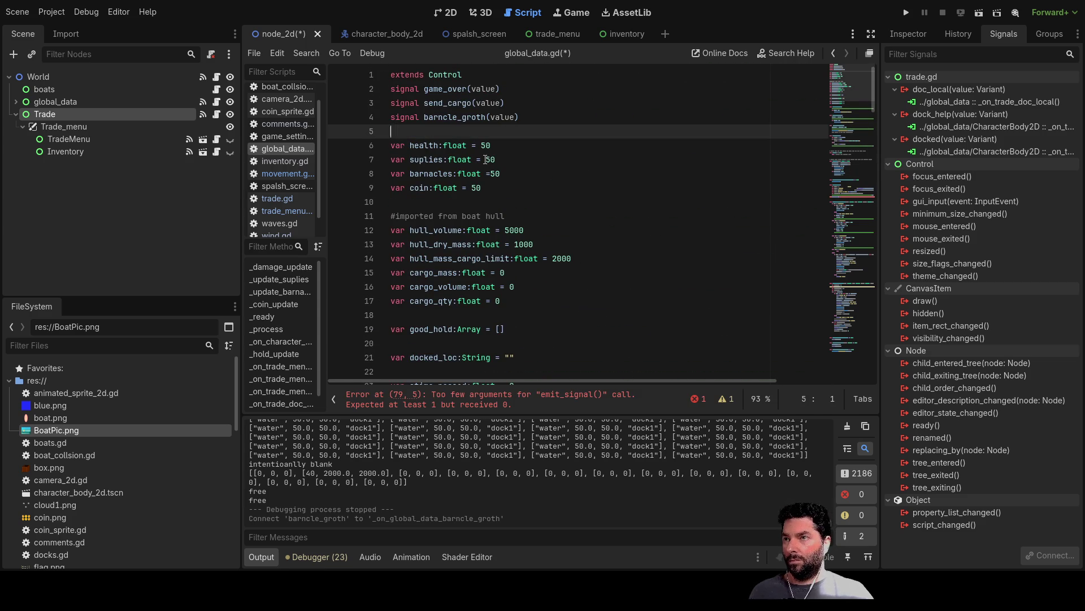
key(Return)
key(Up)
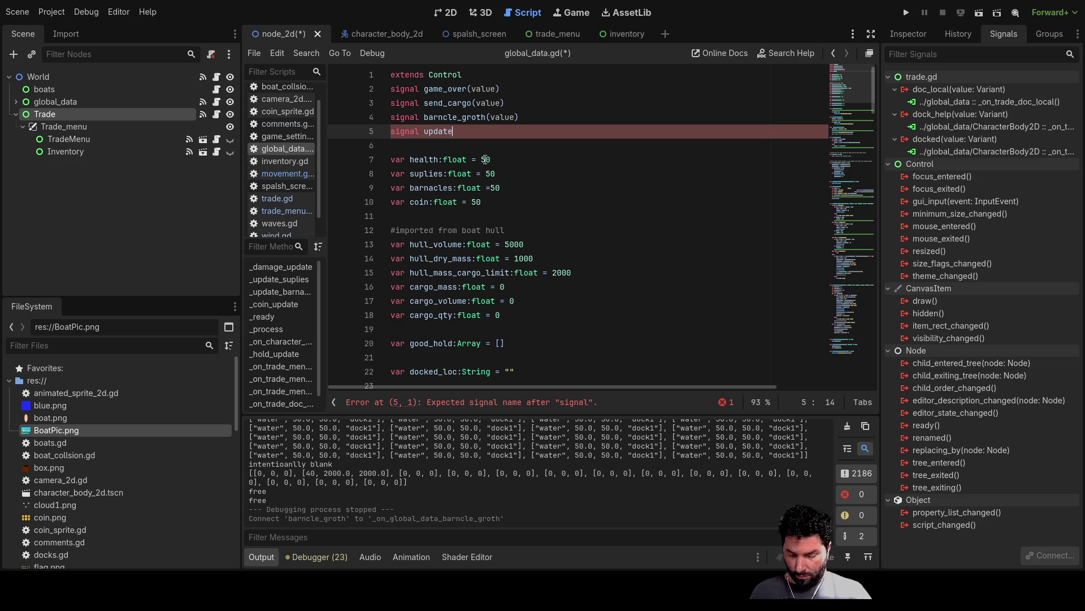
text(_boat_cargo_mass)
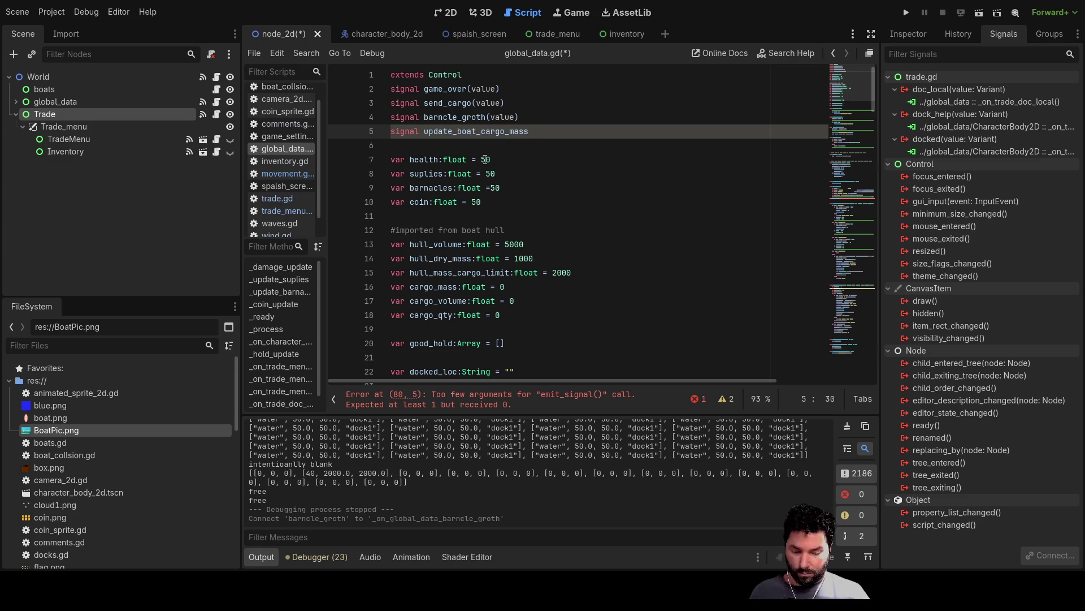
key(Up)
key(shift+Left)
key(shift+Left)
key(Down)
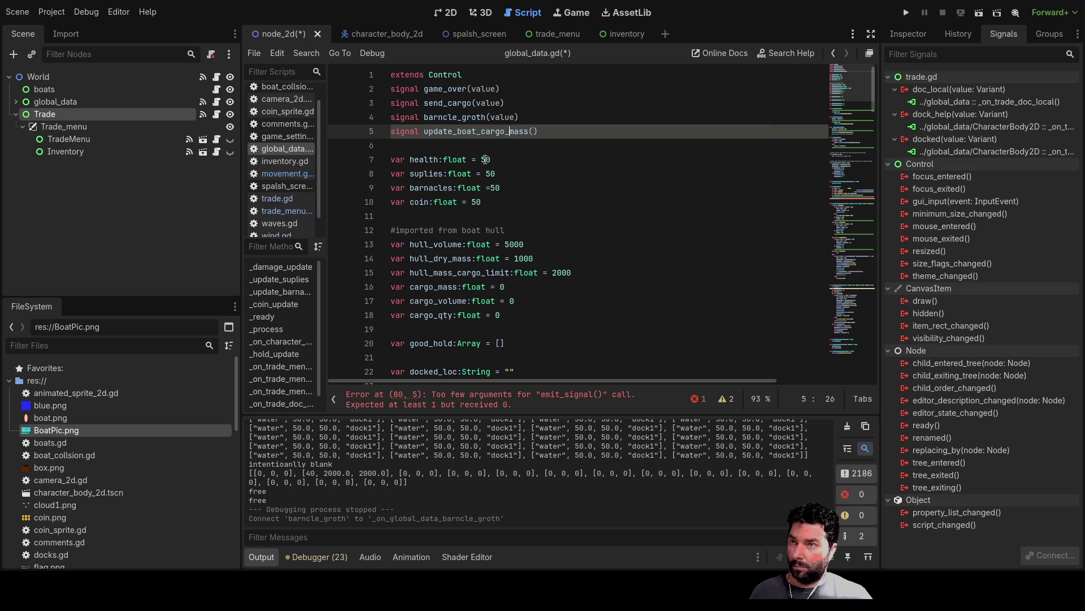
Complete line 80 as emit_signal("update_boat_cargo_mass", cargo_mass) using autocomplete
scroll(486, 159, down, 20)
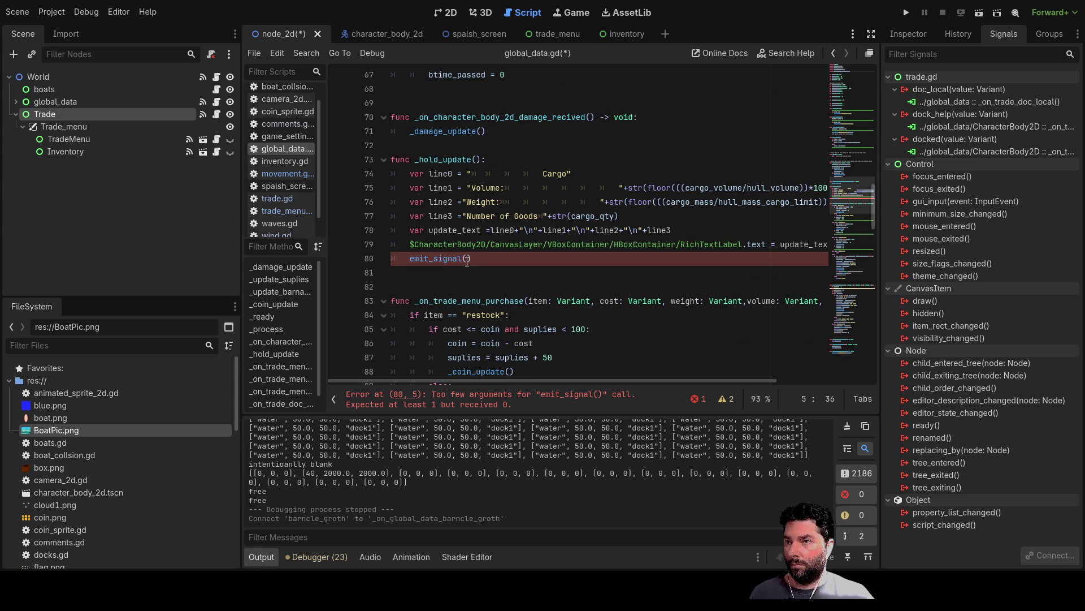
click(468, 259)
text(")
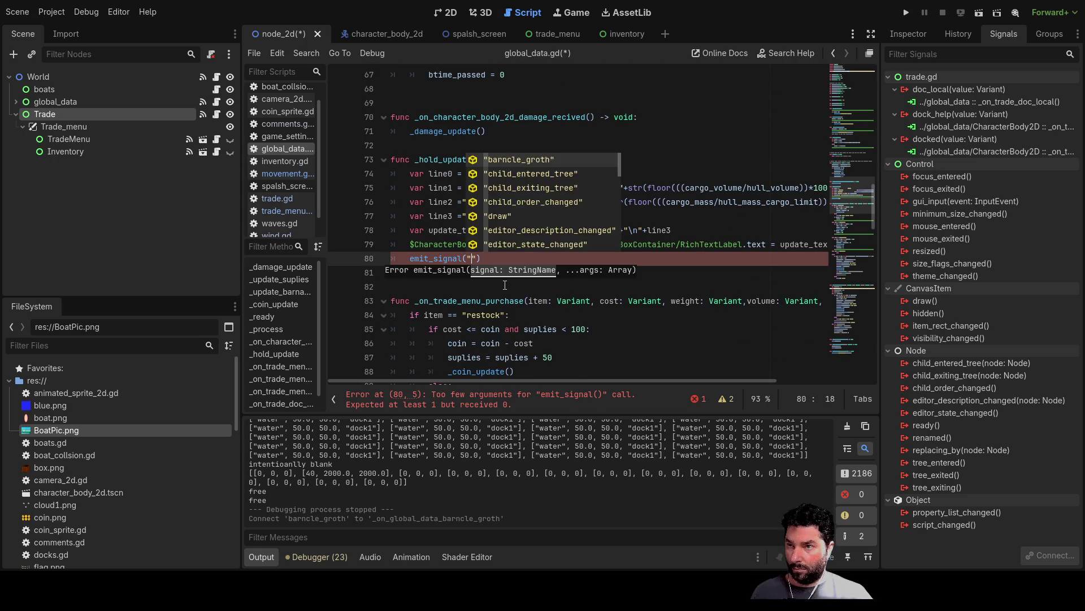
text(boat)
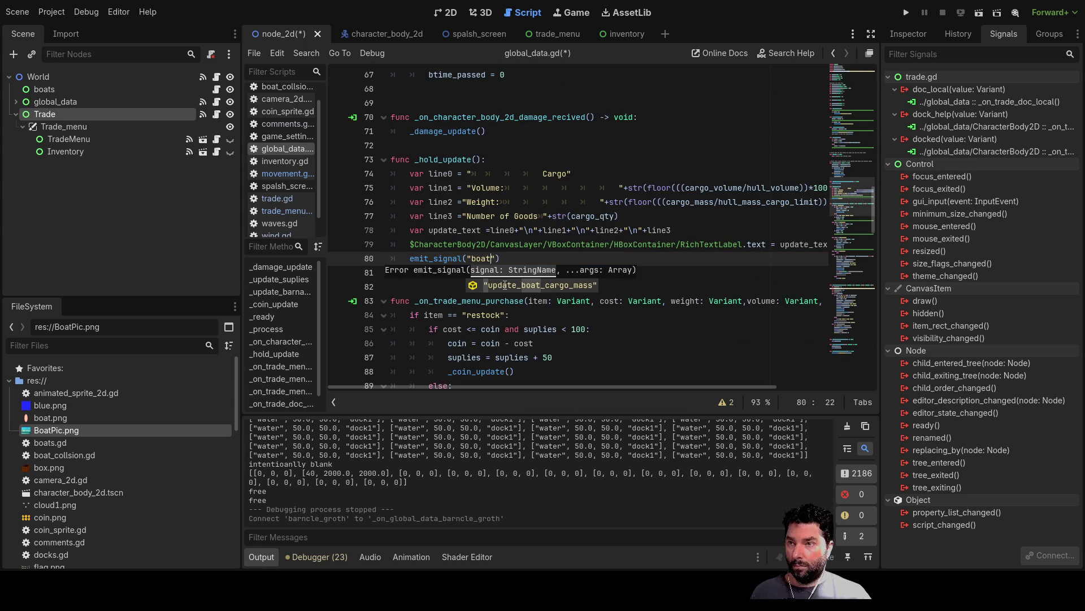
click(505, 286)
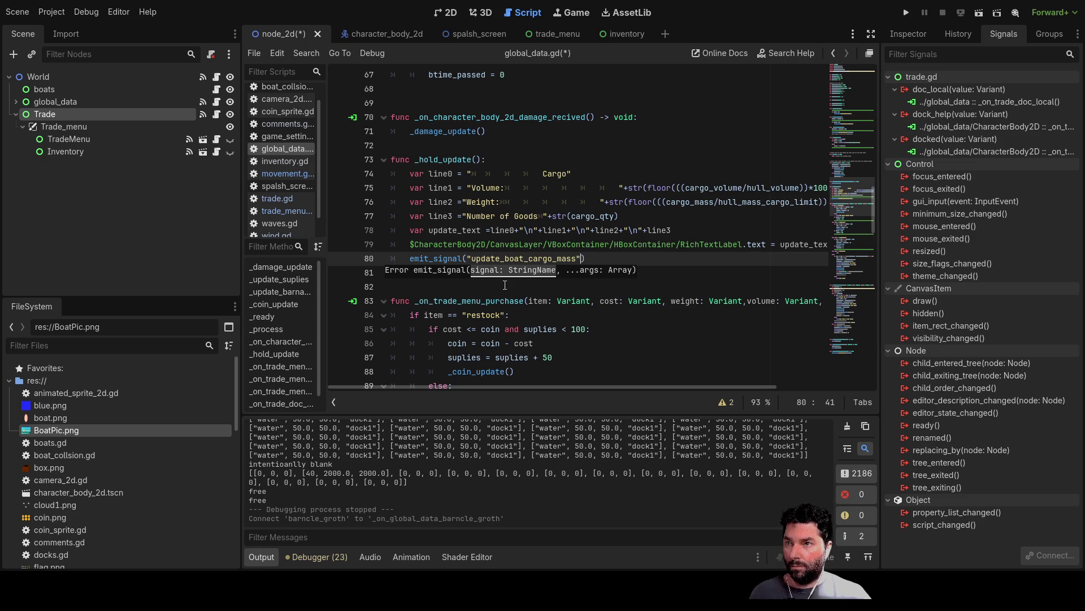
text(,carg)
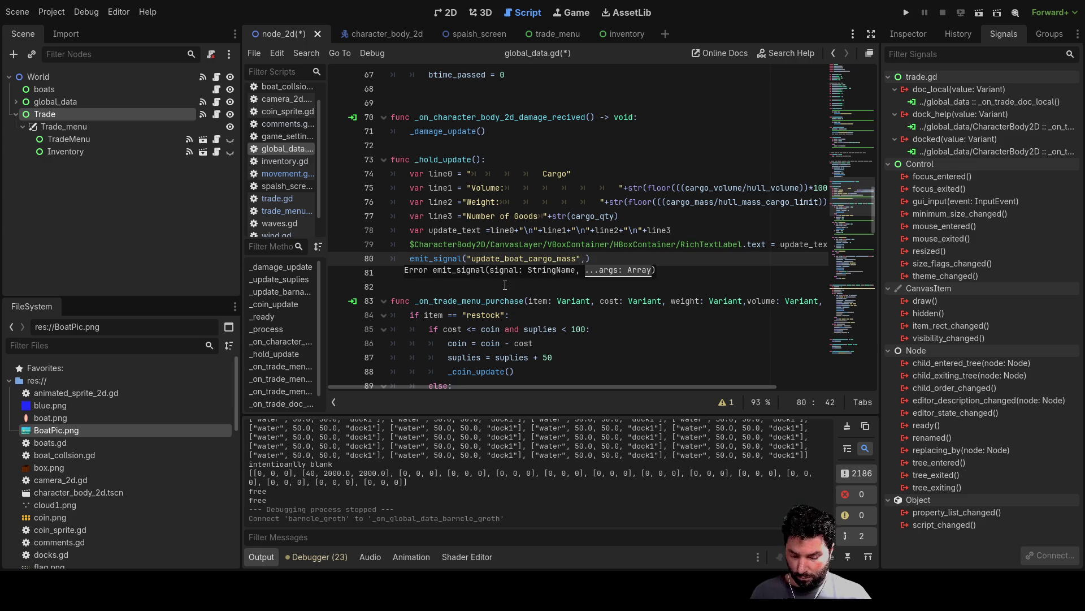
text(o)
key(Return)
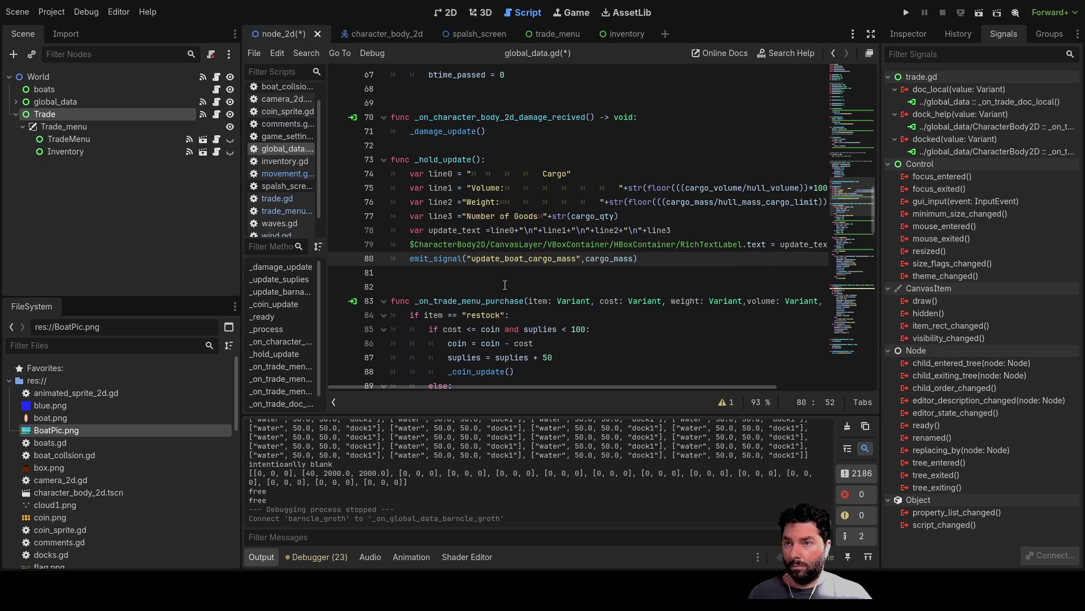
key(Up)
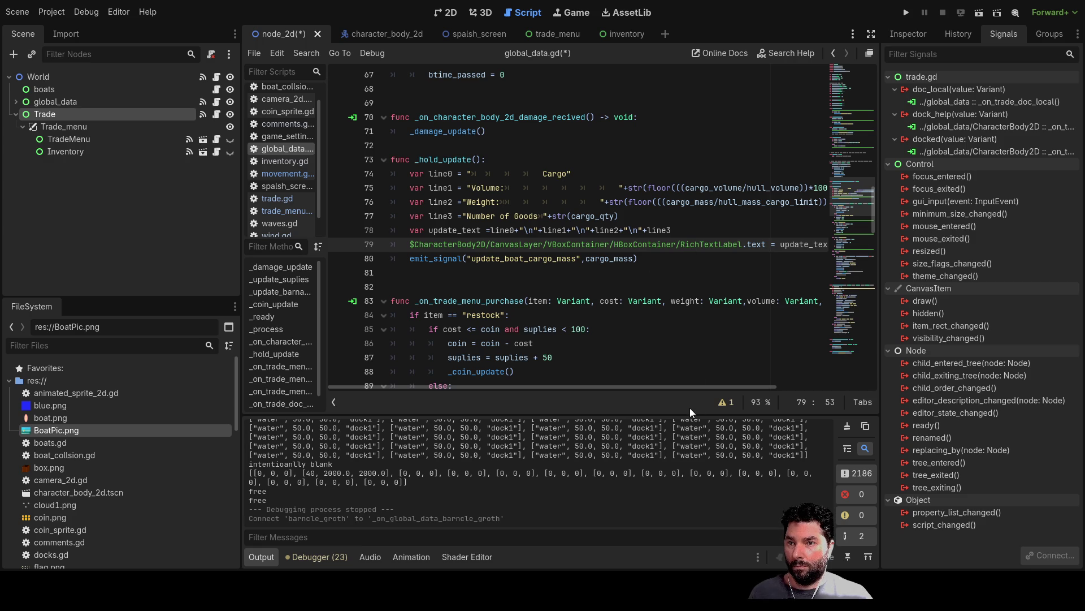
mouse_move(700, 389)
mouse_down()
mouse_move(817, 385)
mouse_move(601, 386)
mouse_up()
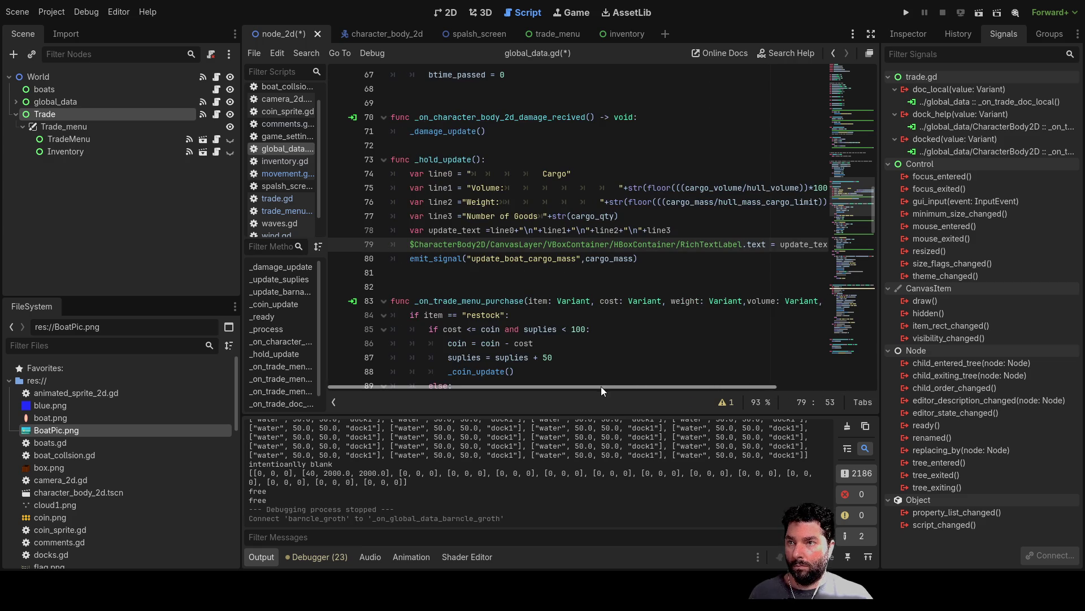
click(658, 260)
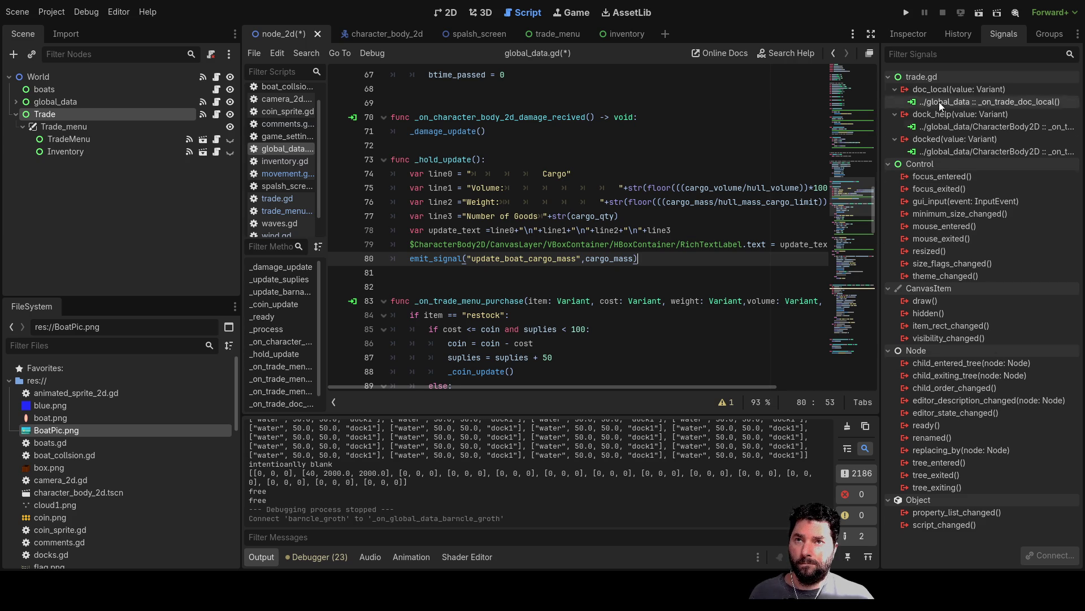
click(912, 38)
click(1007, 35)
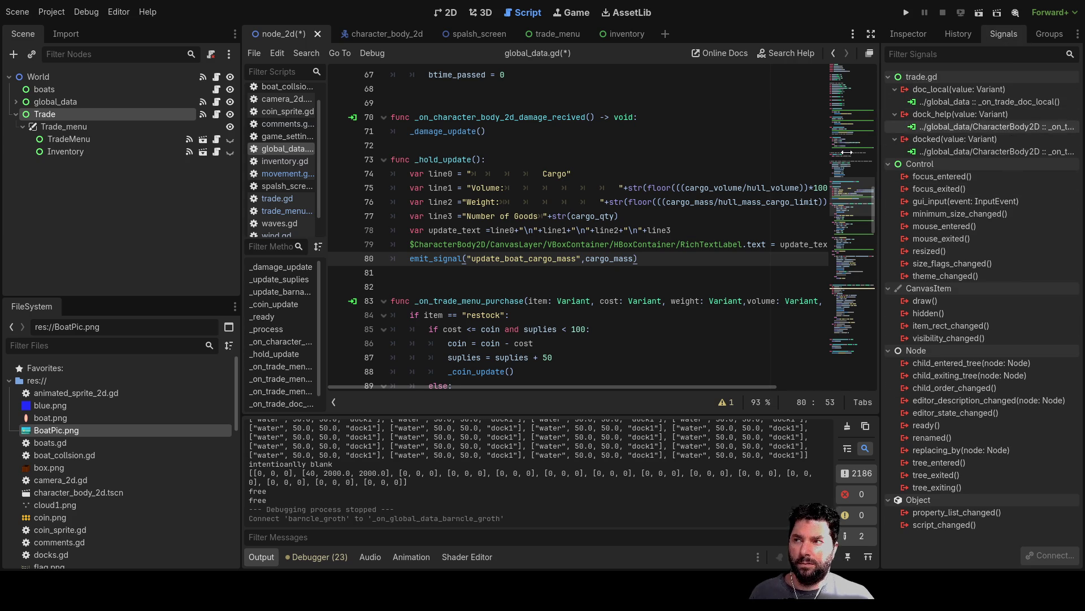
click(56, 127)
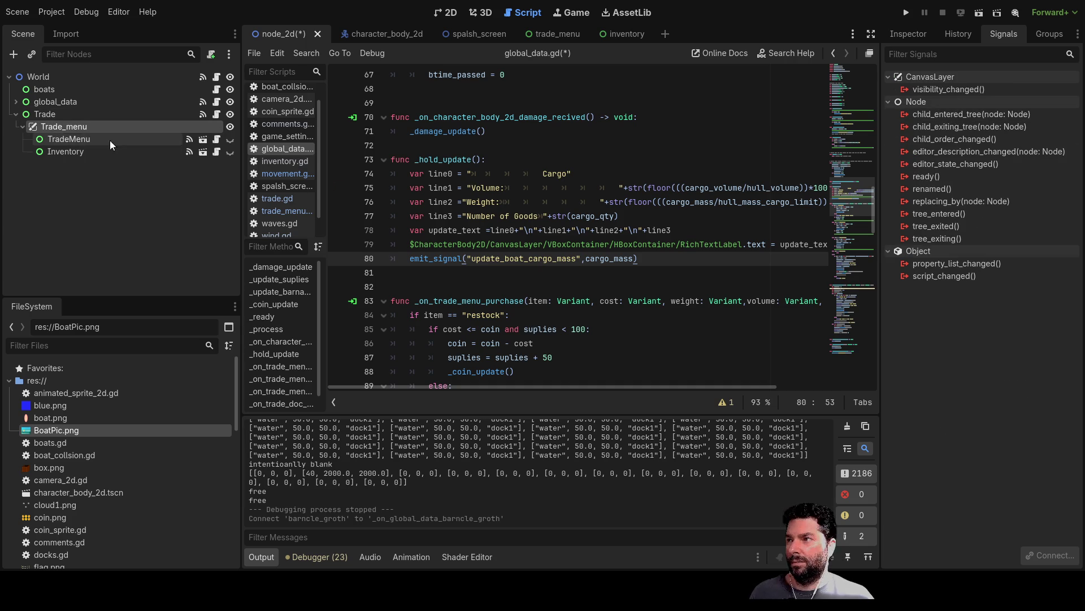
click(64, 139)
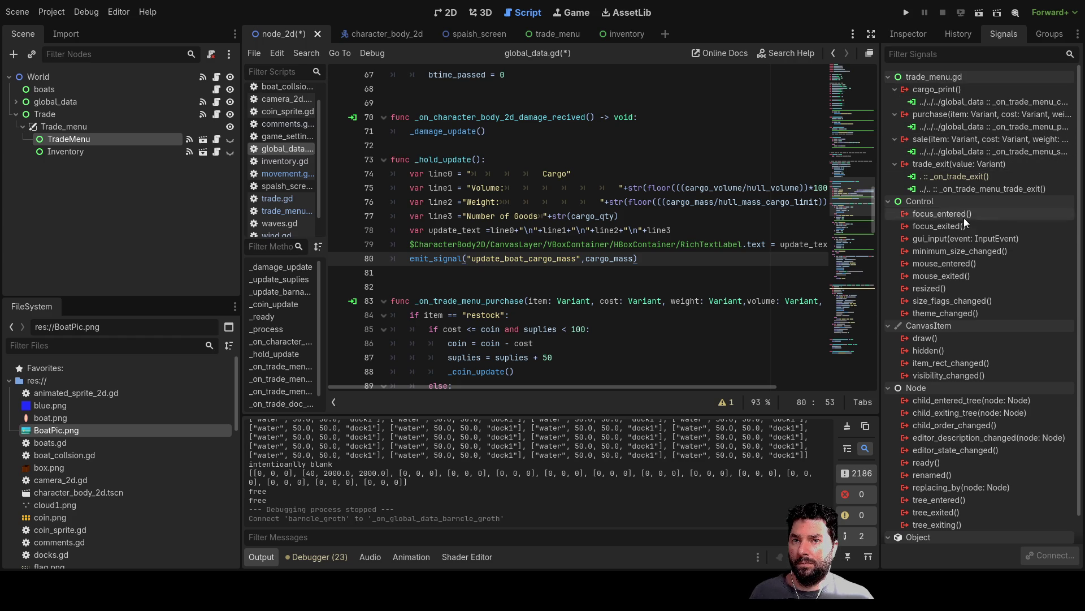
click(57, 152)
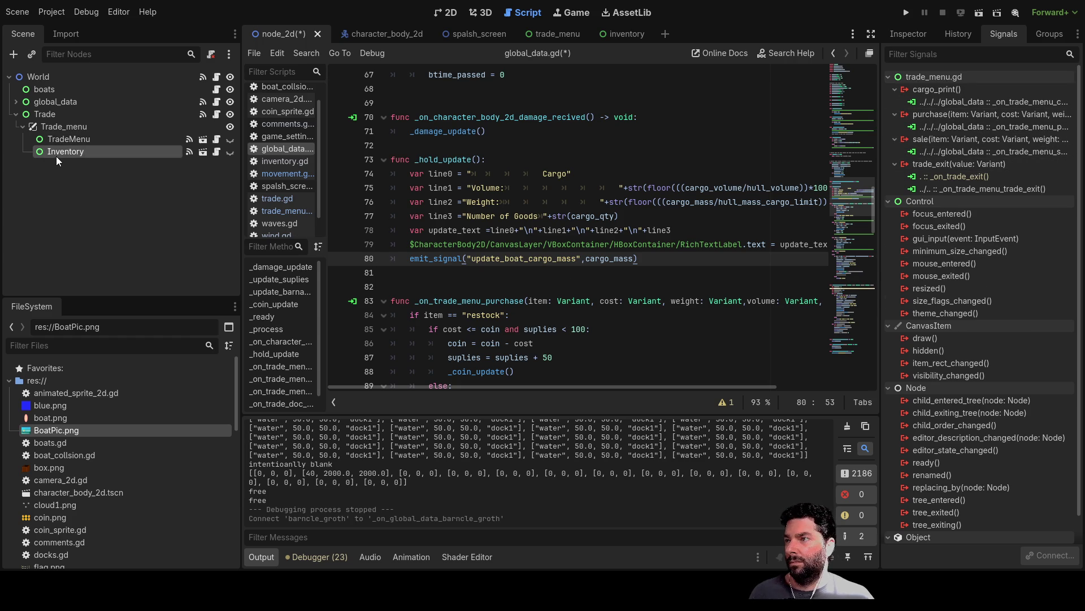
click(61, 126)
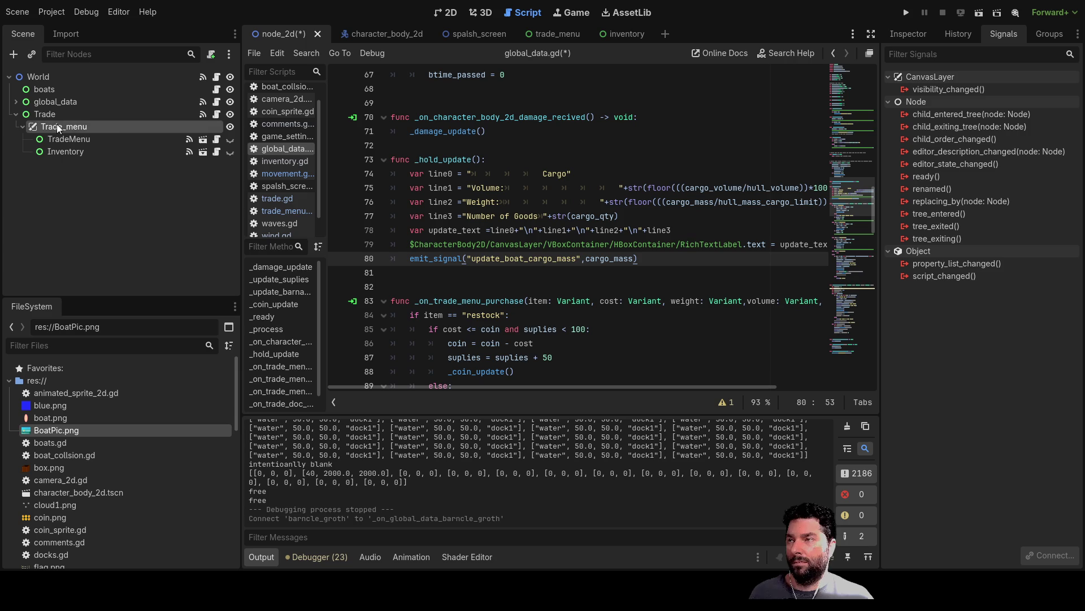
click(44, 113)
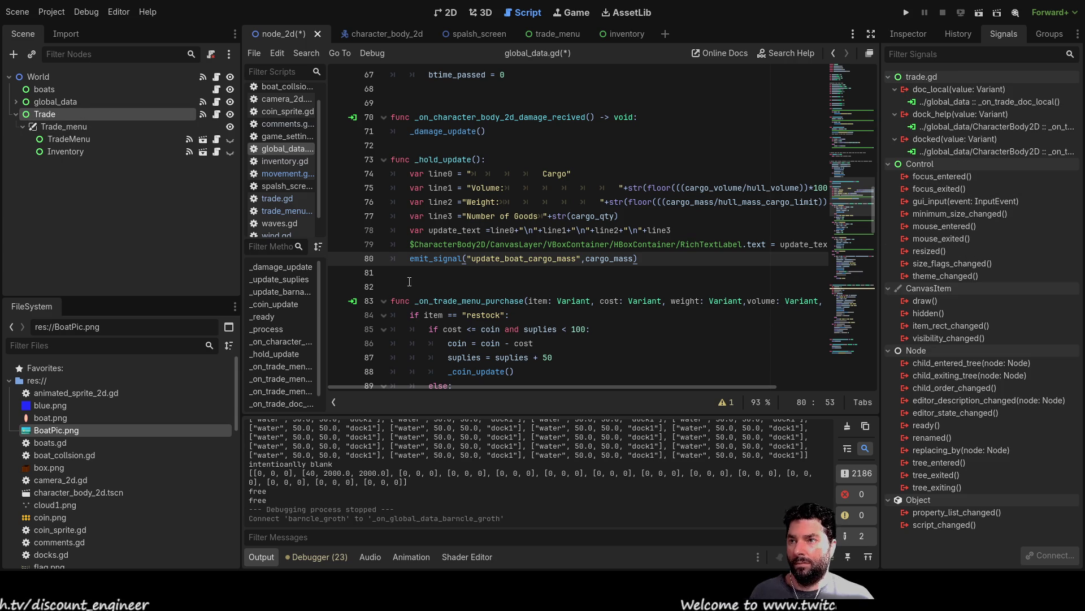
scroll(519, 250, up, 8)
scroll(518, 250, down, 9)
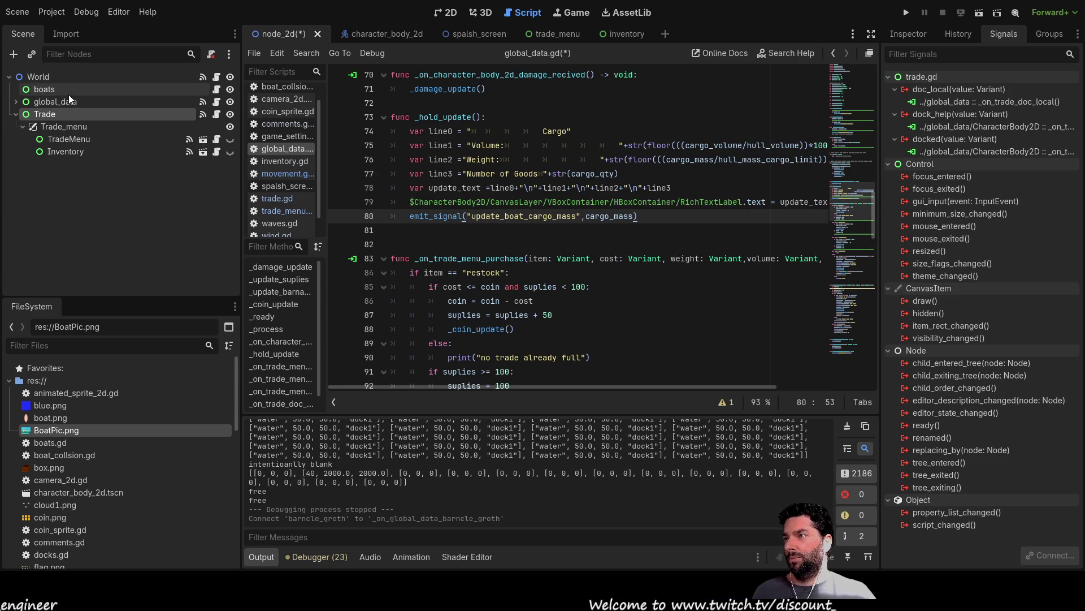
click(449, 13)
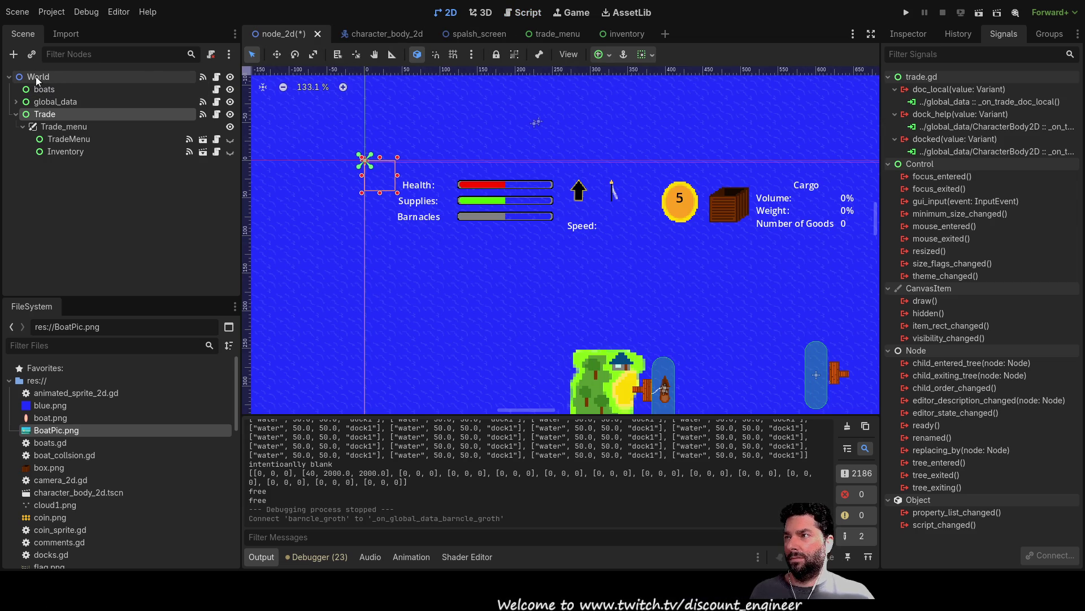
Select global_data and pick update_boat_cargo_mass in its Signals list to connect to CharacterBody2D
click(43, 103)
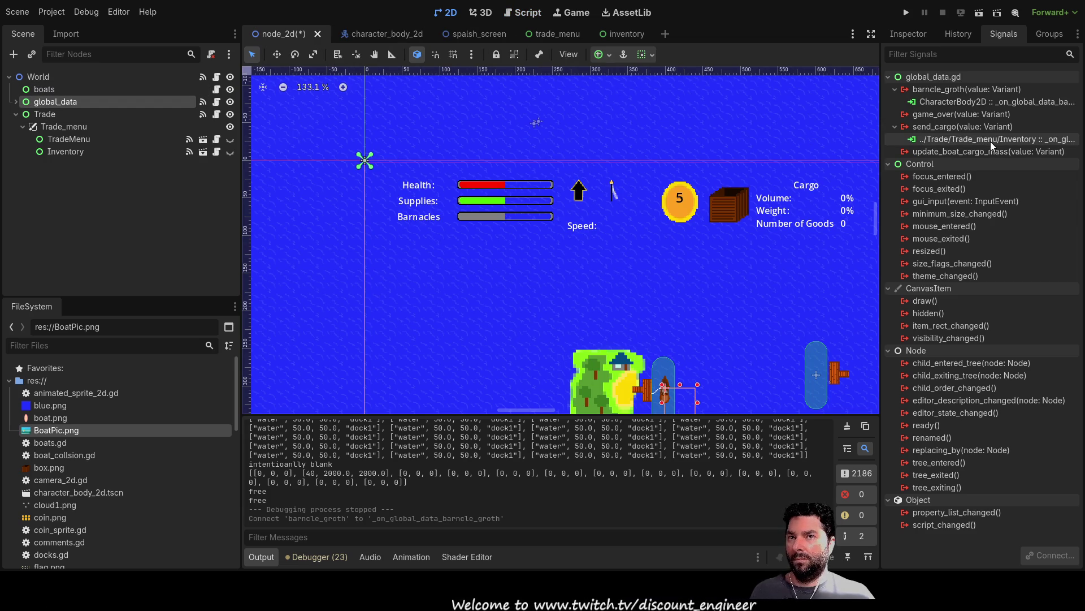
click(968, 126)
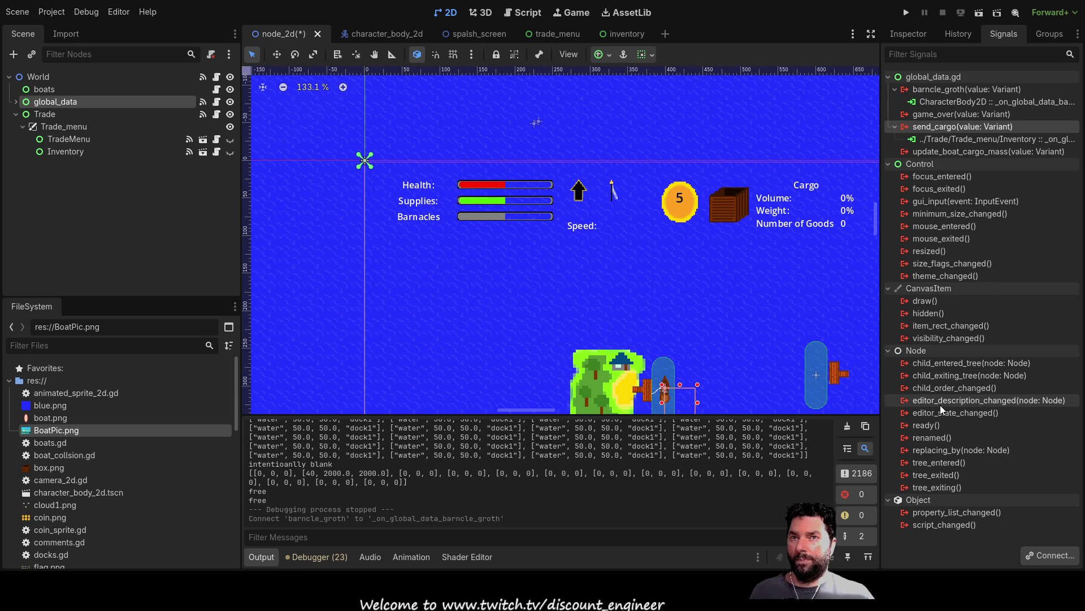
click(964, 153)
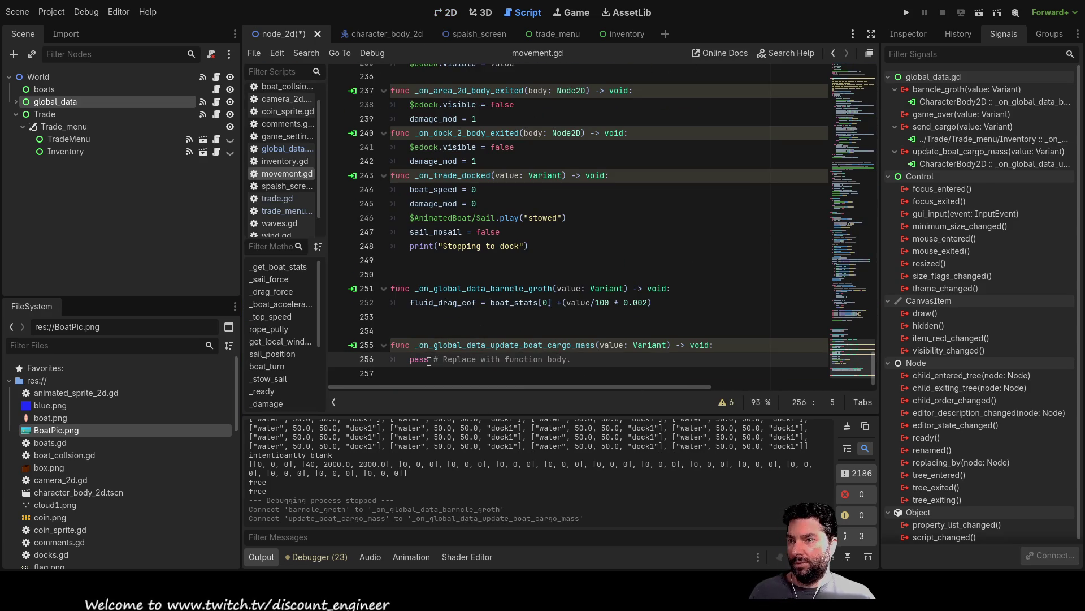
Locate the cargo_mass variable declared on line 14 of movement.gd
scroll(429, 361, up, 20)
scroll(495, 241, up, 20)
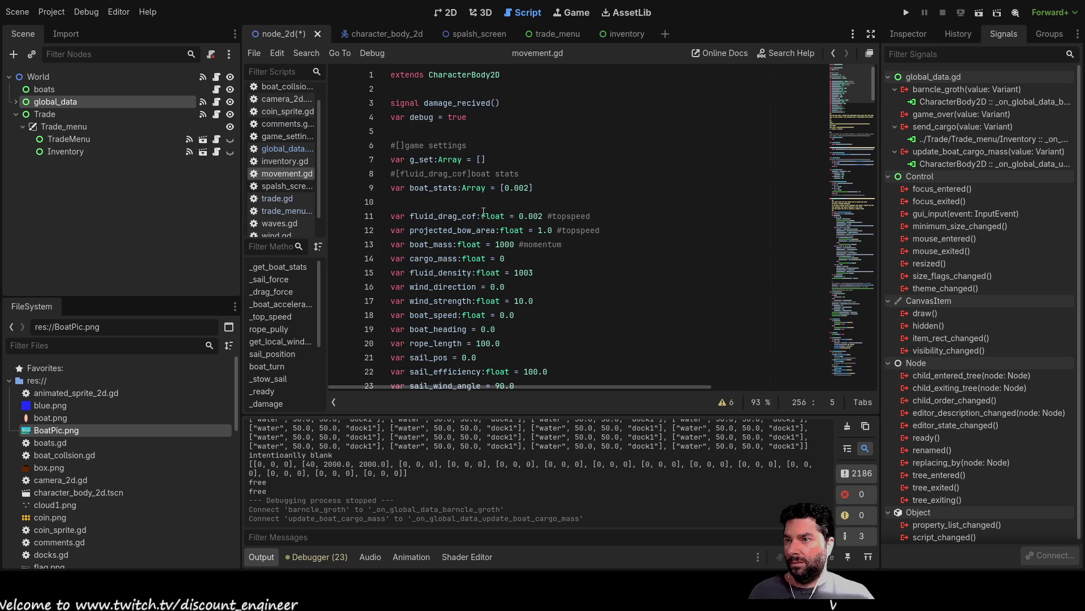
scroll(452, 238, down, 3)
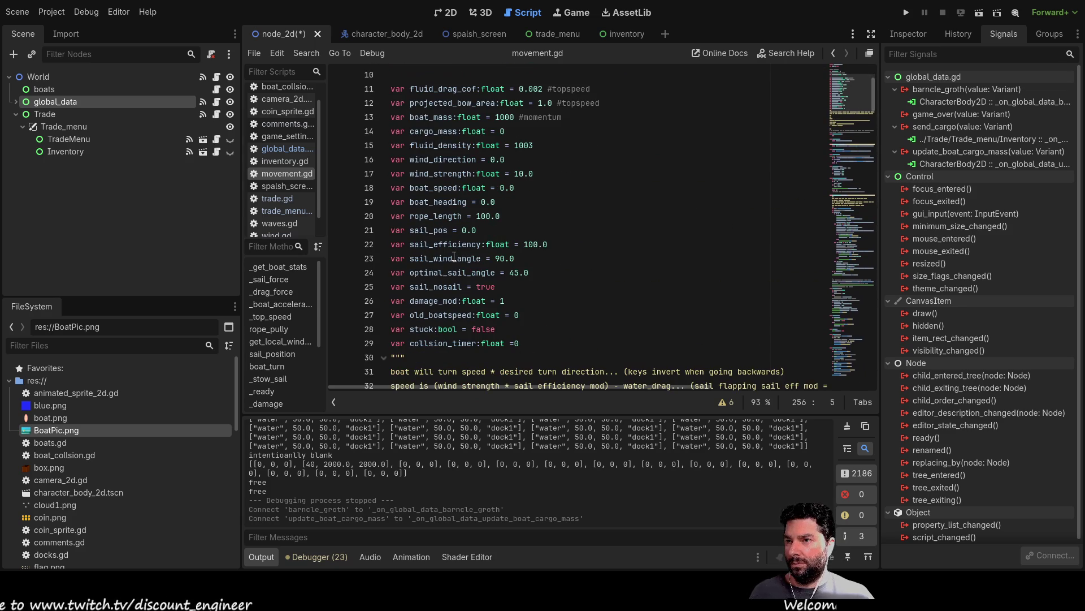
double_click(429, 133)
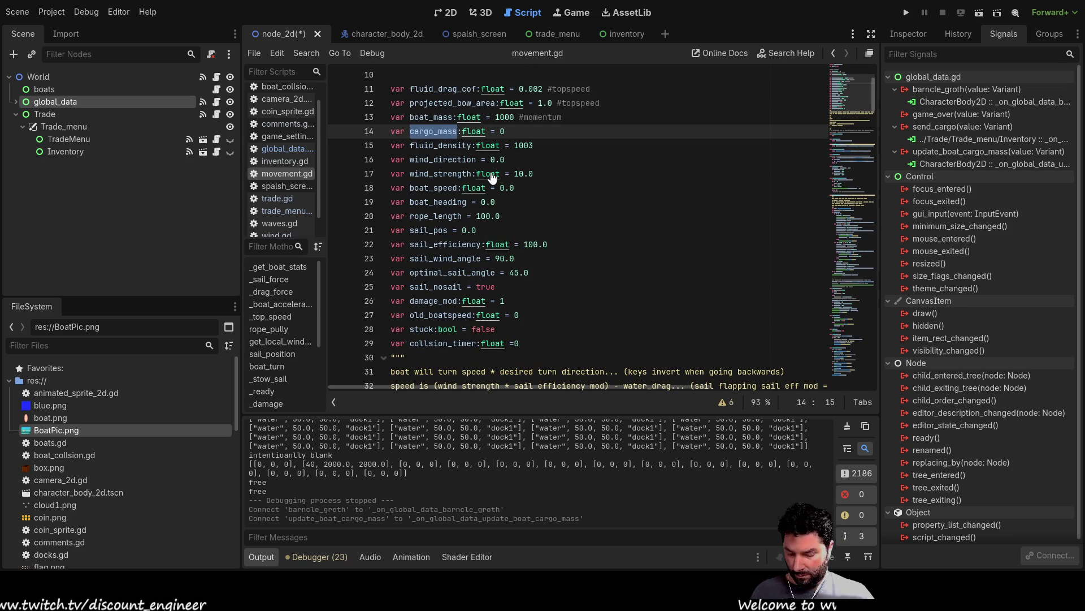
Replace the handler's pass with cargo_mass = value and delete blank line 253
scroll(496, 211, down, 8)
scroll(496, 211, down, 20)
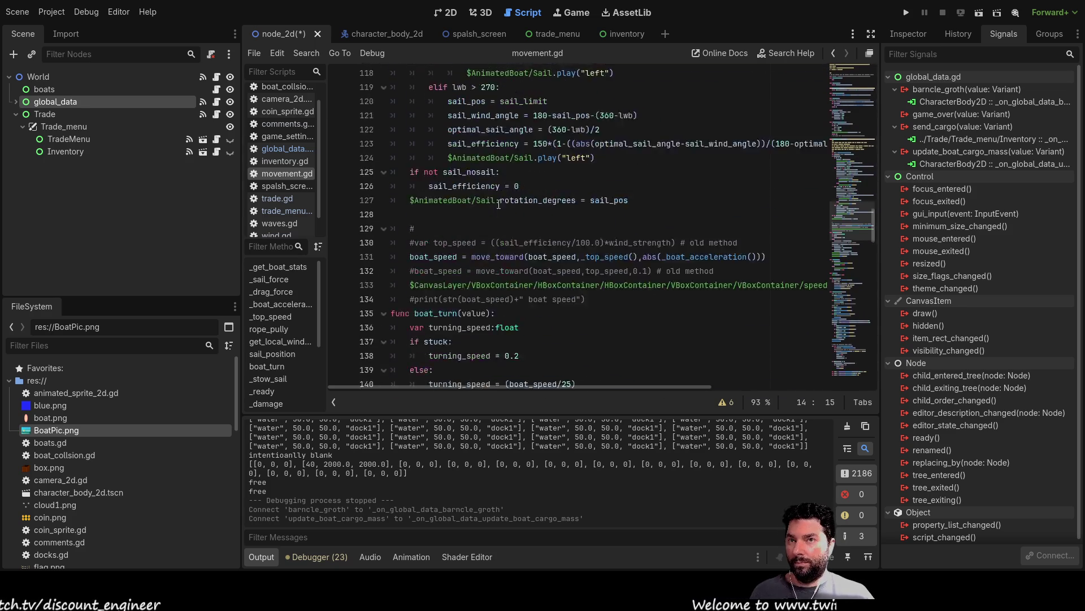
scroll(502, 213, down, 14)
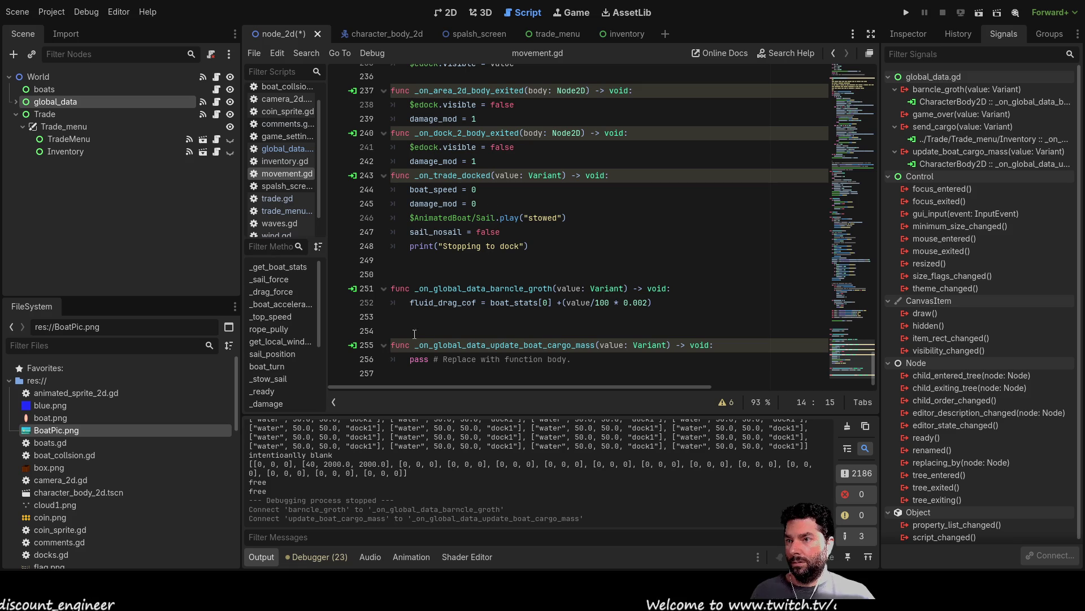
drag(411, 359, 584, 360)
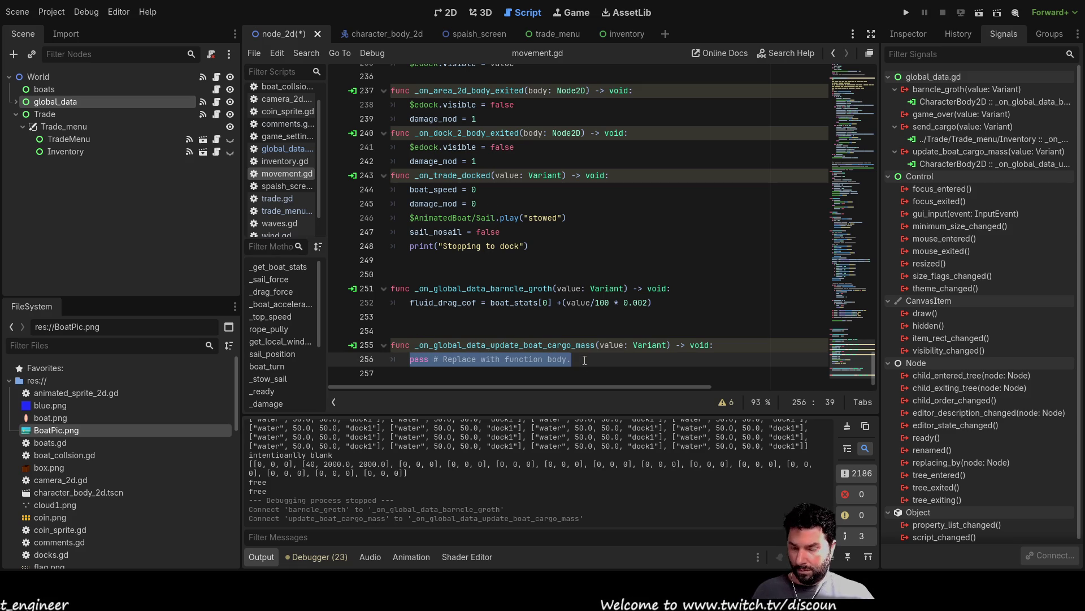
text(cargo_mass = va)
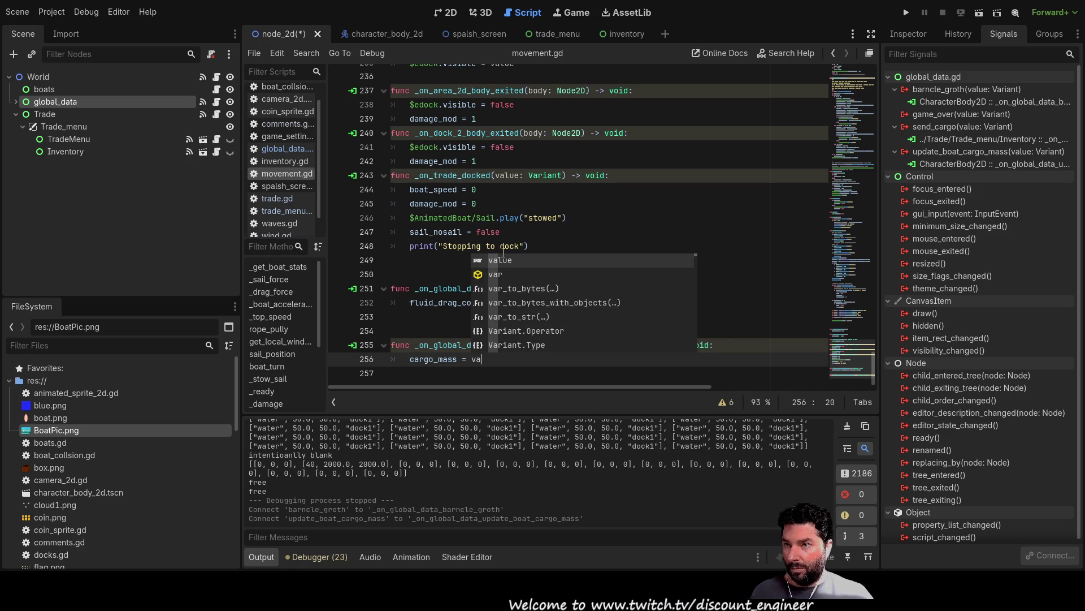
scroll(500, 263, up, 1)
key(Return)
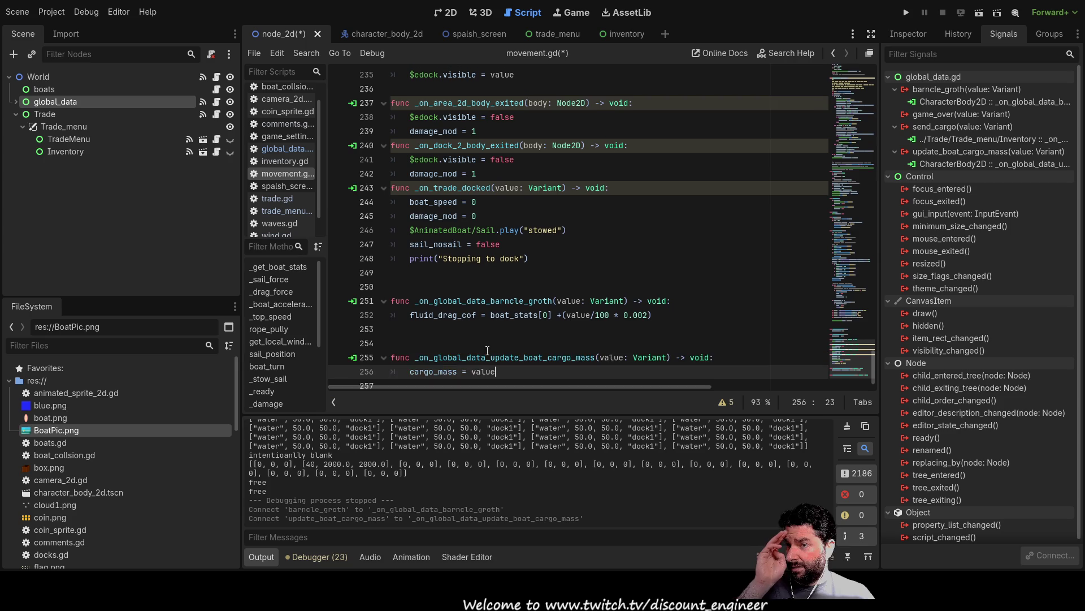
scroll(531, 330, down, 1)
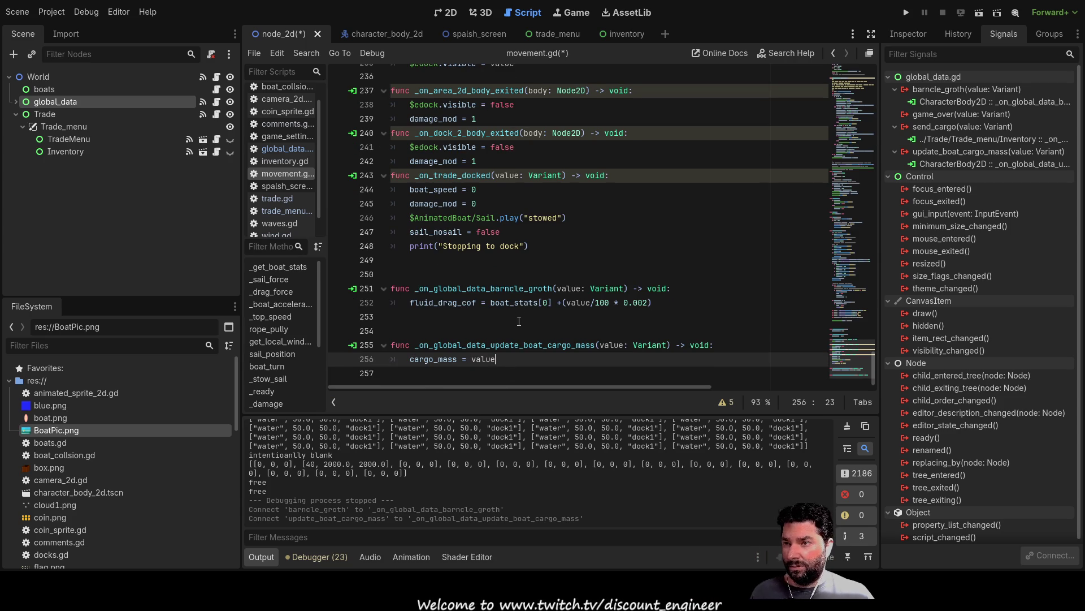
drag(495, 321, 444, 333)
key(BackSpace)
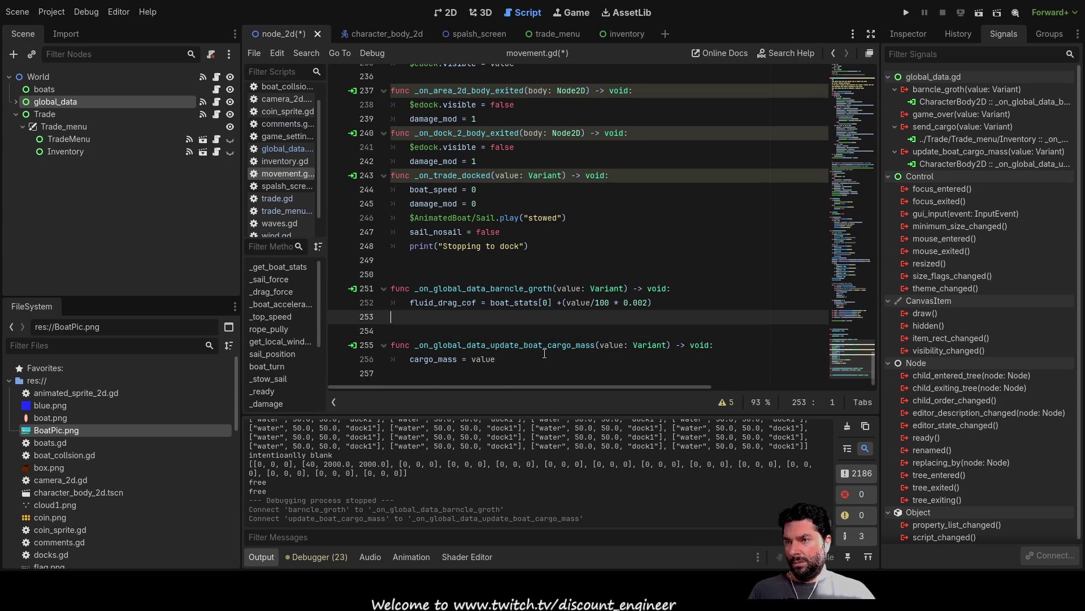
Run the game, start from the splash screen, and dock the boat at the island
click(900, 16)
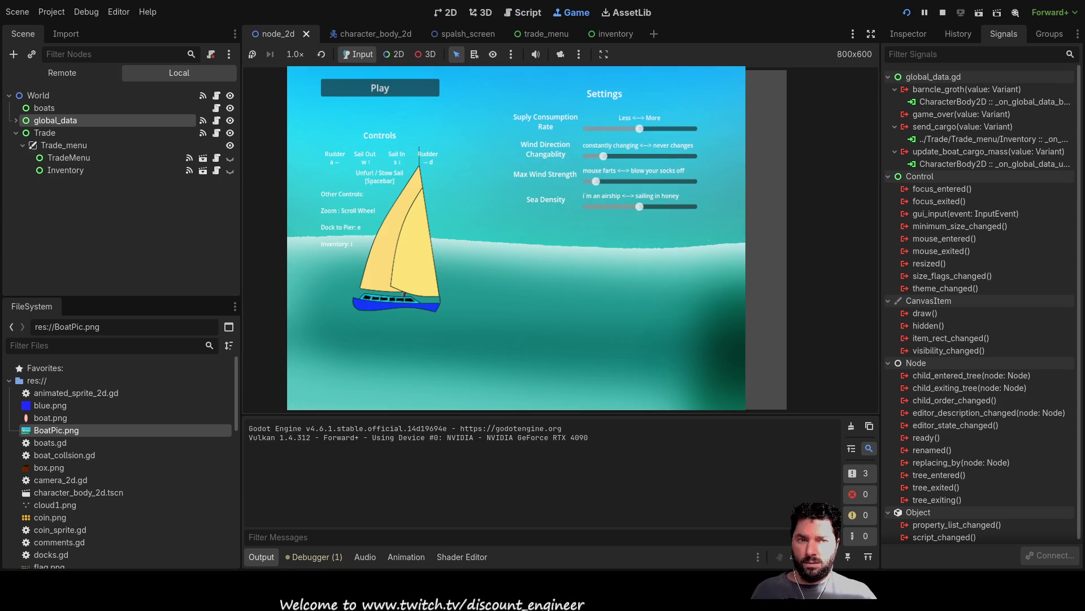
click(395, 85)
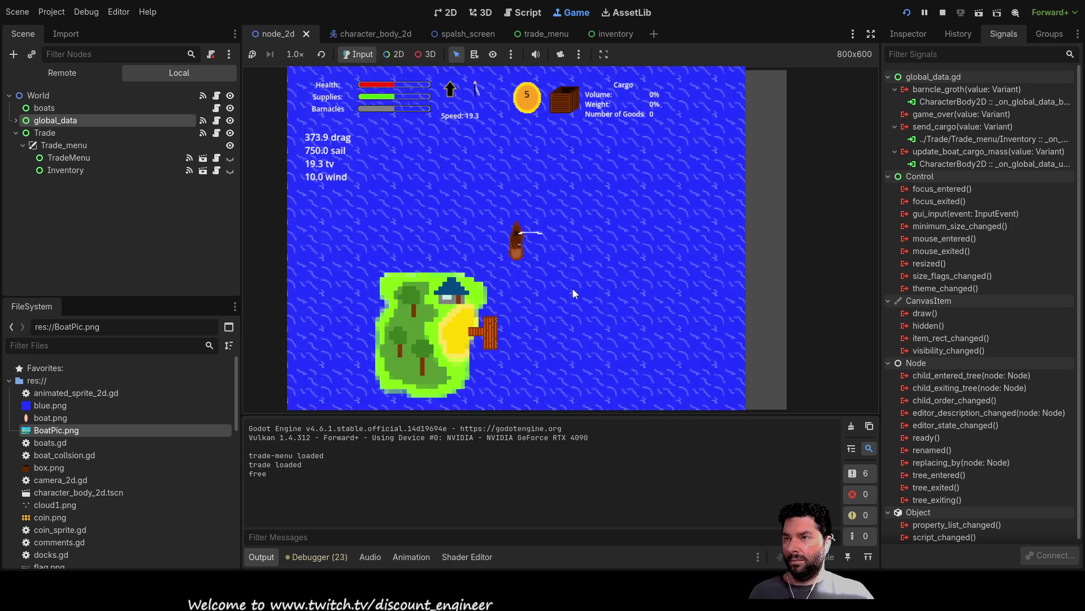
key(Left)
key(Left)
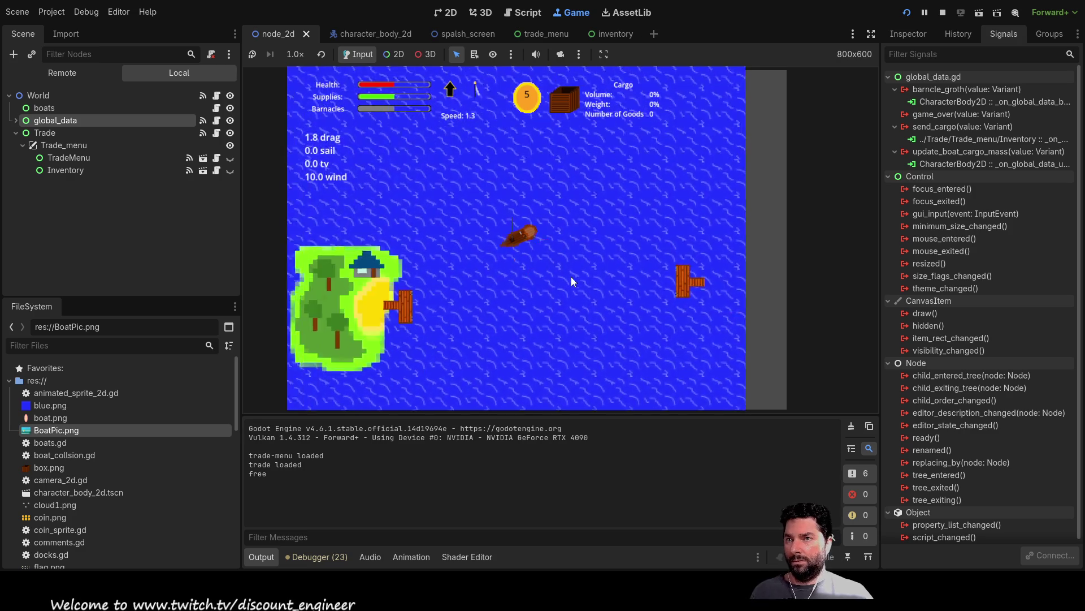
key(e)
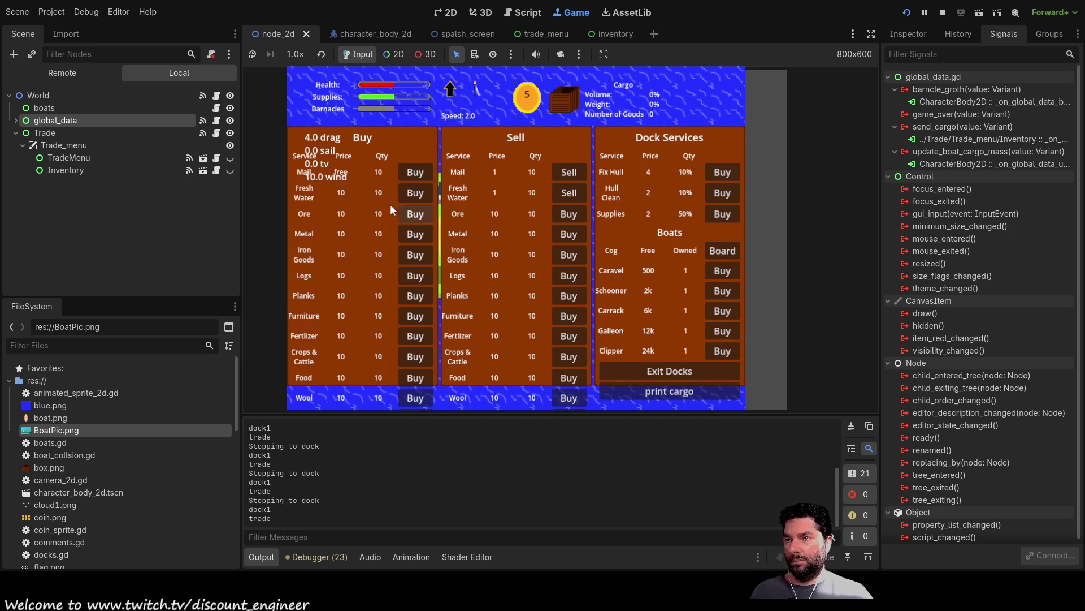
Buy Fresh Water repeatedly until cargo weight reaches 100%, then exit the docks
click(415, 194)
click(414, 193)
click(415, 193)
click(414, 194)
click(414, 194)
click(414, 194)
click(414, 194)
click(414, 194)
click(414, 194)
click(414, 194)
click(414, 194)
click(414, 193)
click(414, 194)
click(414, 193)
click(414, 194)
click(415, 193)
click(415, 193)
click(414, 194)
click(415, 194)
click(414, 193)
click(413, 194)
click(413, 194)
click(412, 194)
click(411, 194)
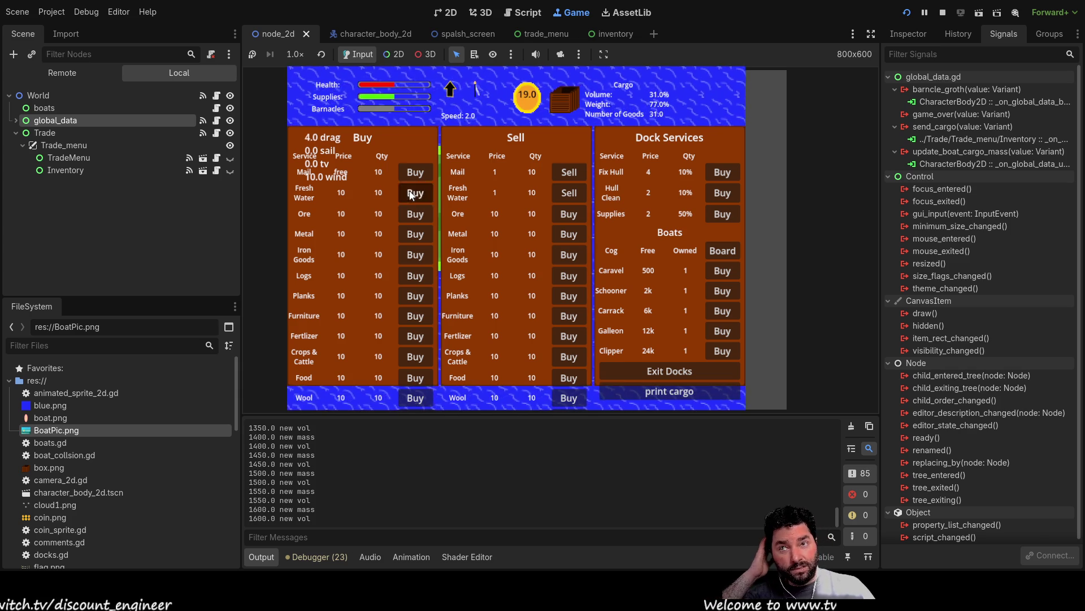
click(410, 193)
click(410, 193)
click(410, 193)
click(410, 193)
click(409, 193)
click(410, 193)
click(409, 192)
click(410, 192)
click(410, 193)
click(686, 371)
Sail the loaded boat away from the island, raising sail and steering, then slow down
key(s)
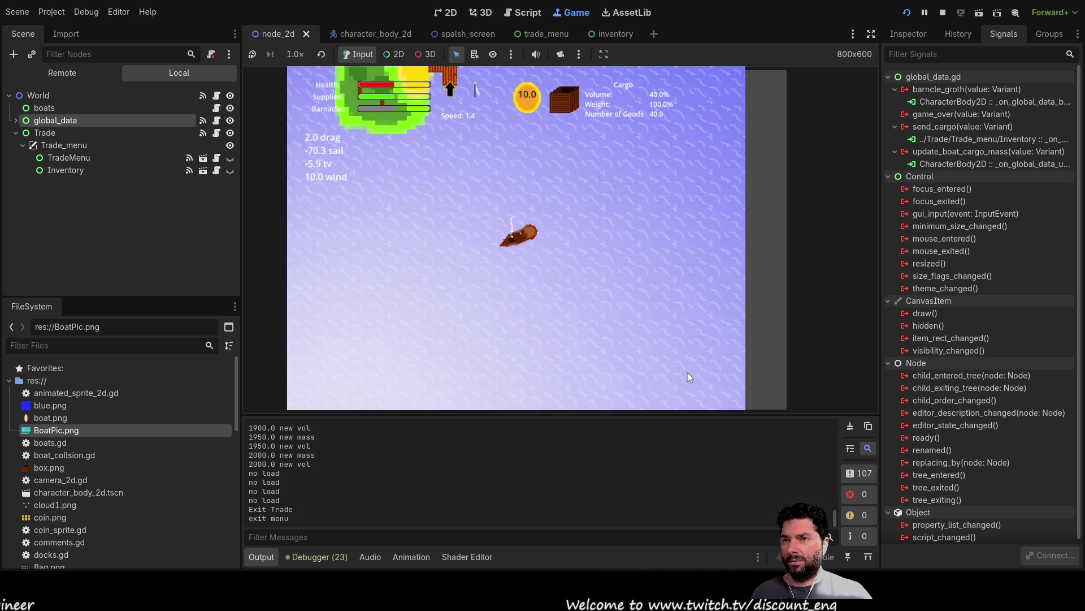
key(w)
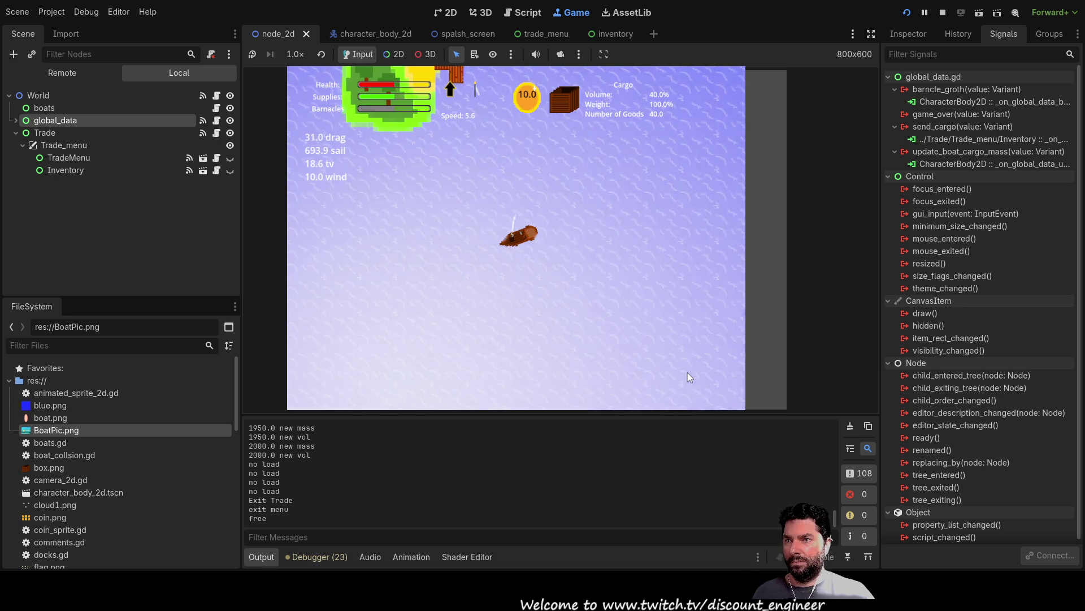
scroll(609, 251, down, 3)
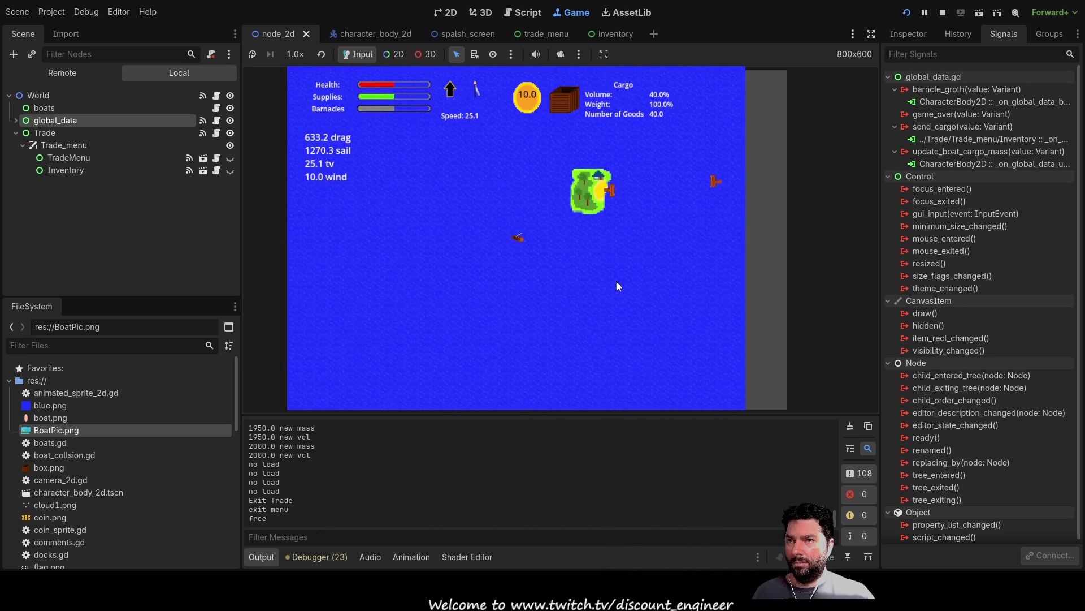
scroll(583, 277, up, 2)
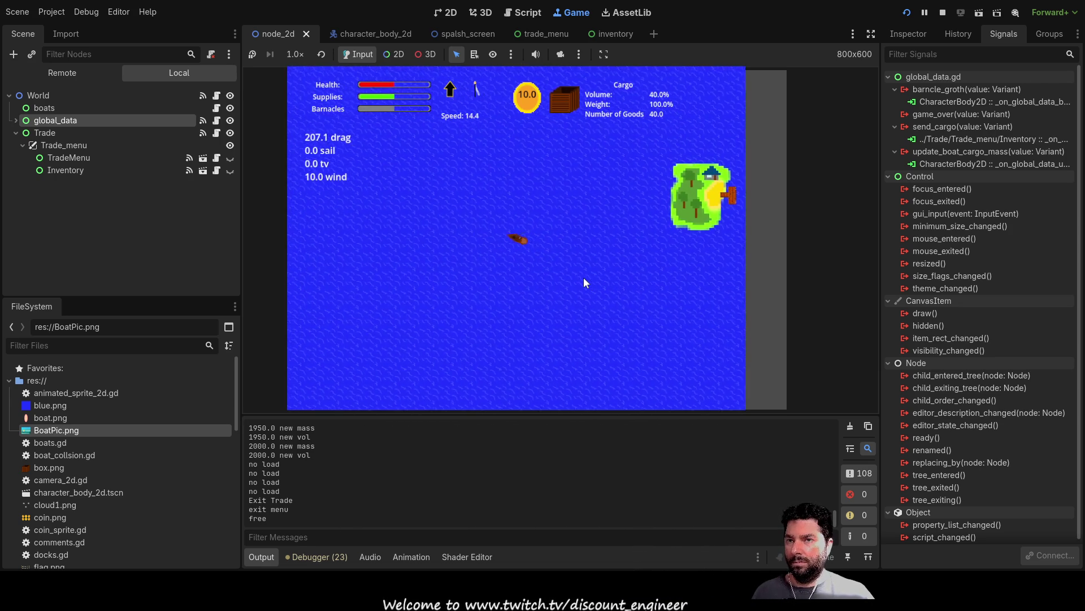
key(Up)
key(Right)
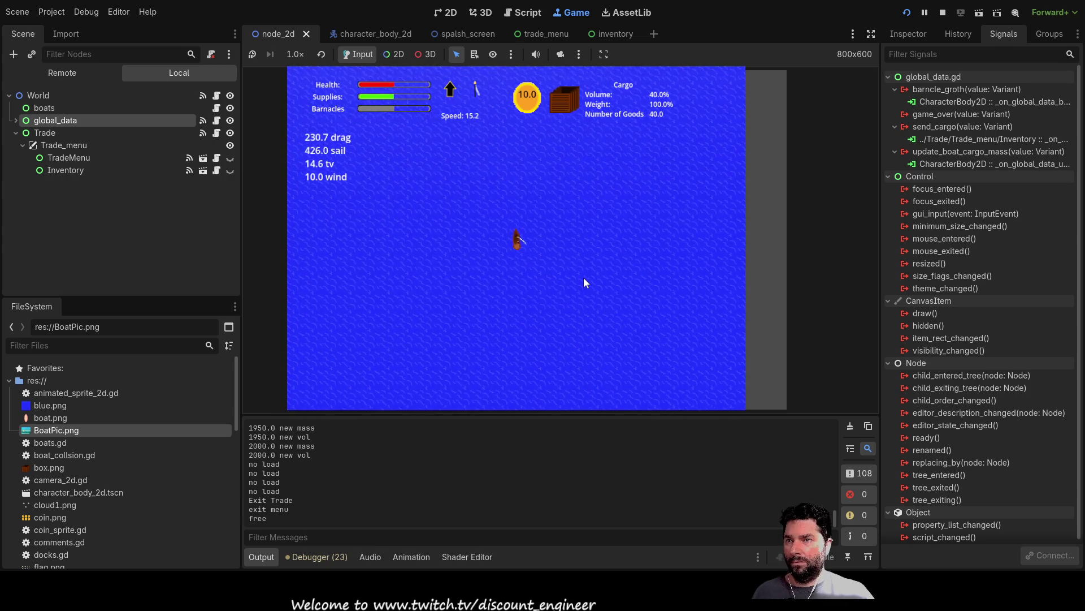
key(Left)
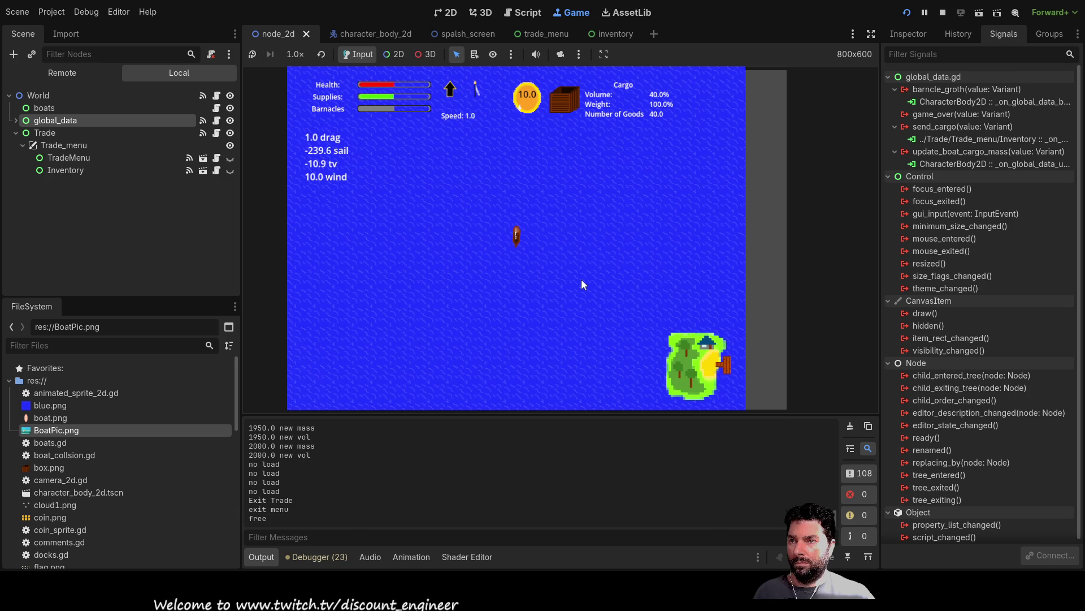
key(Left)
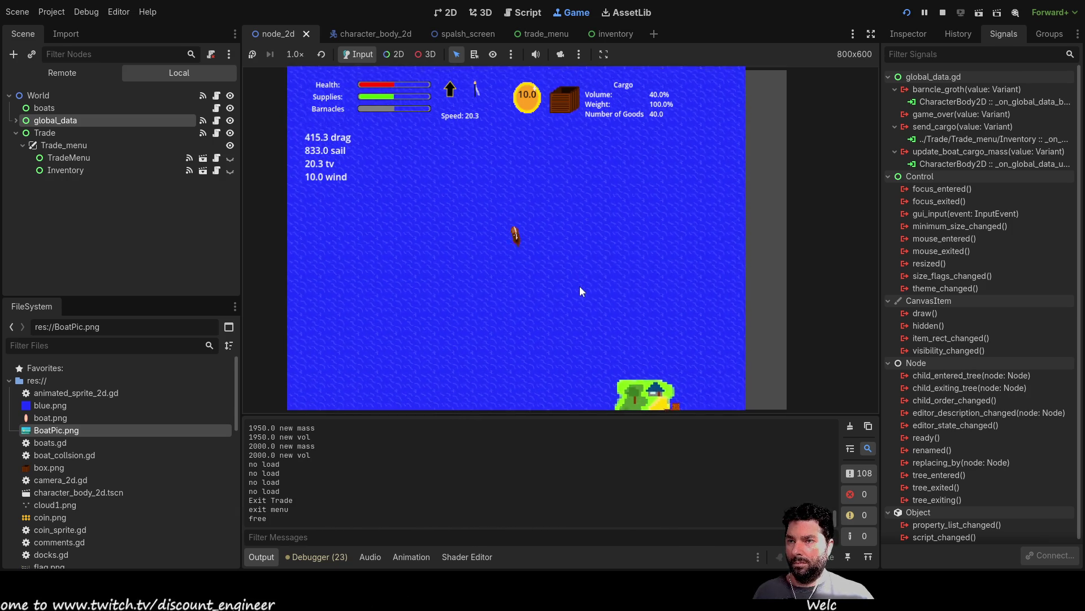
scroll(580, 285, up, 3)
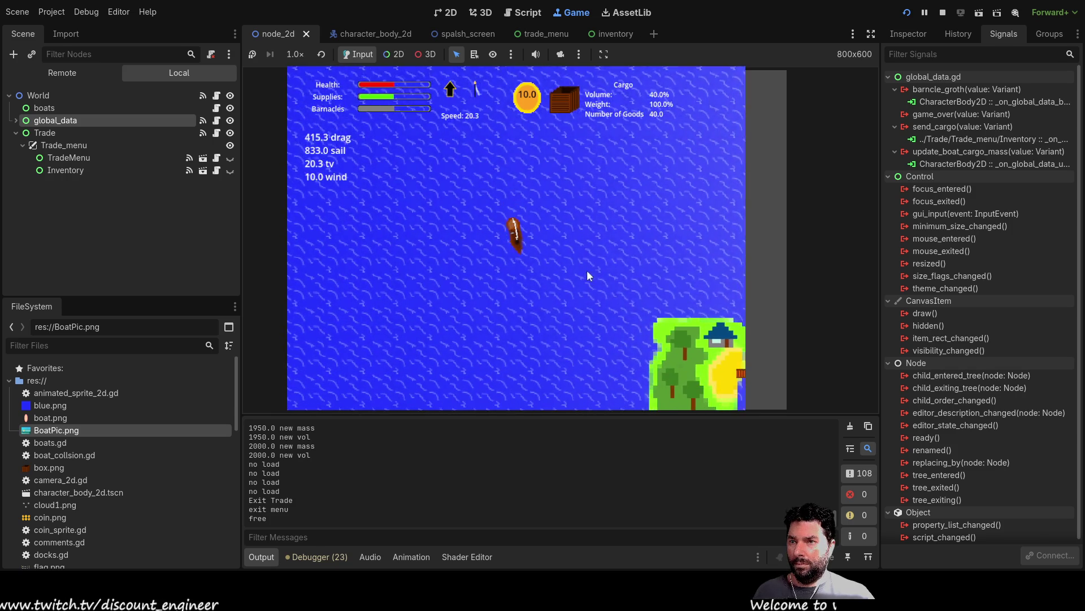
key(s)
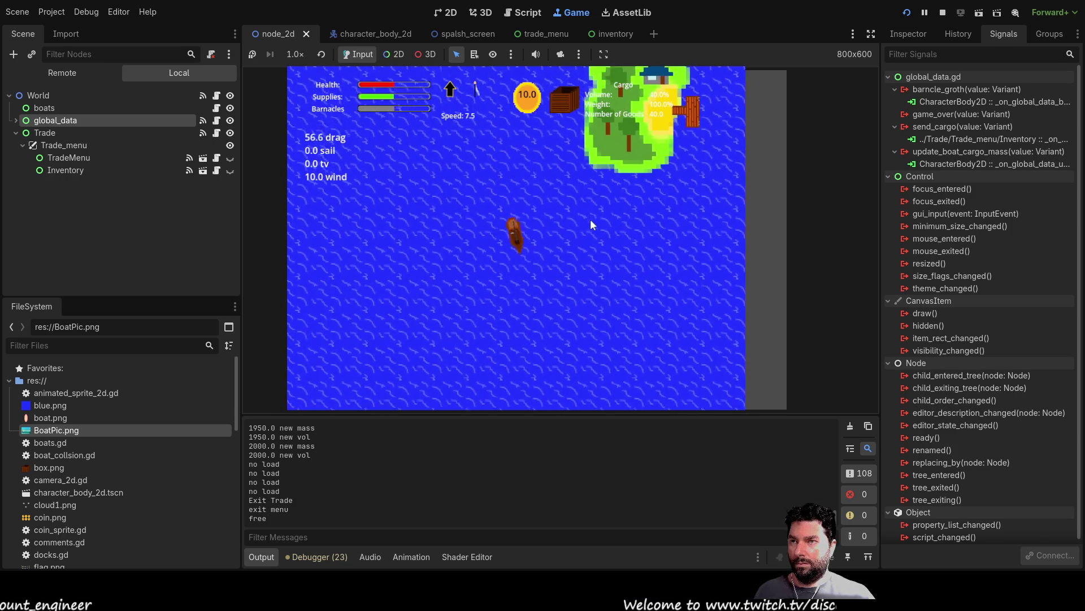
Turn the boat left toward the island at the top and dock there
scroll(590, 219, down, 2)
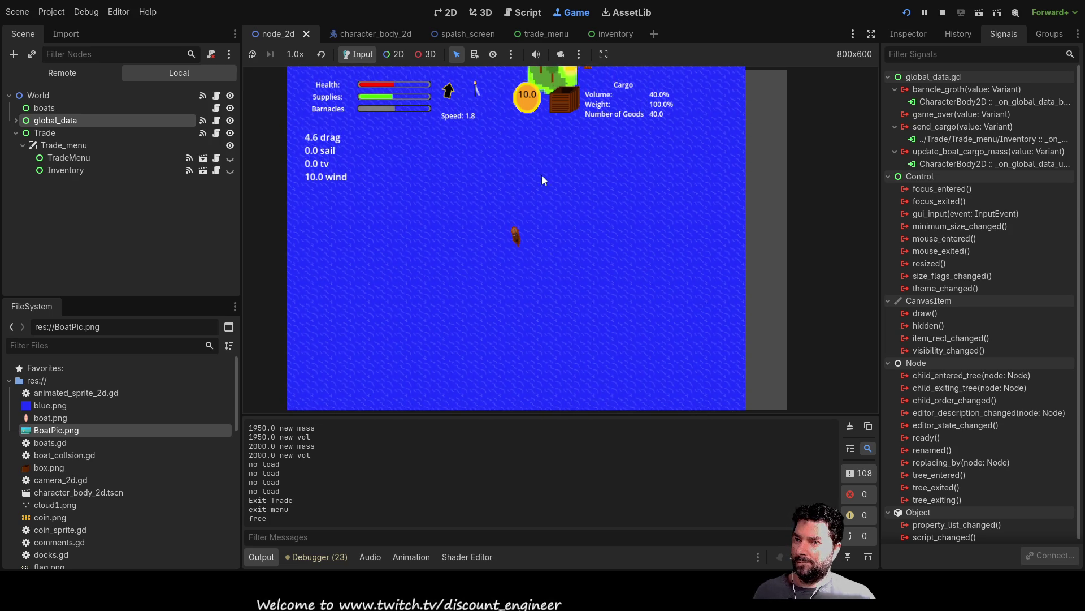
scroll(554, 211, up, 2)
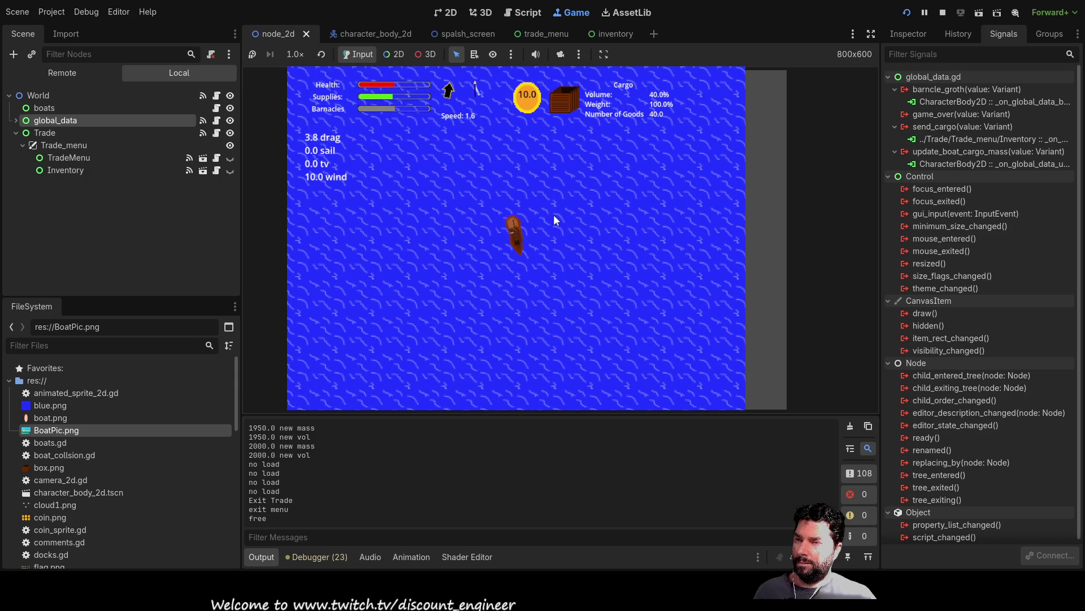
scroll(554, 213, down, 2)
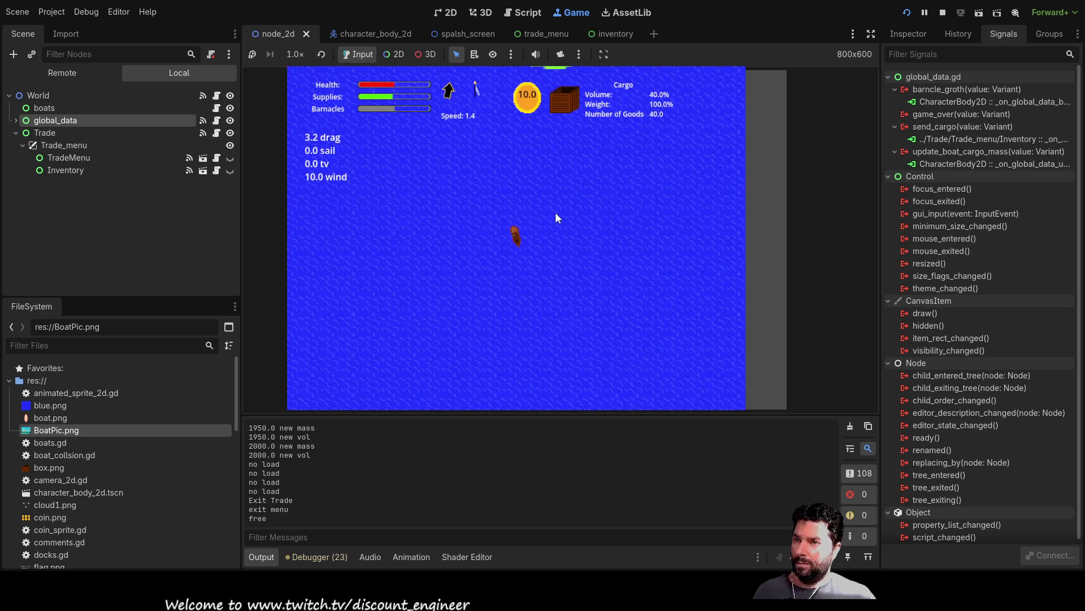
key(Left)
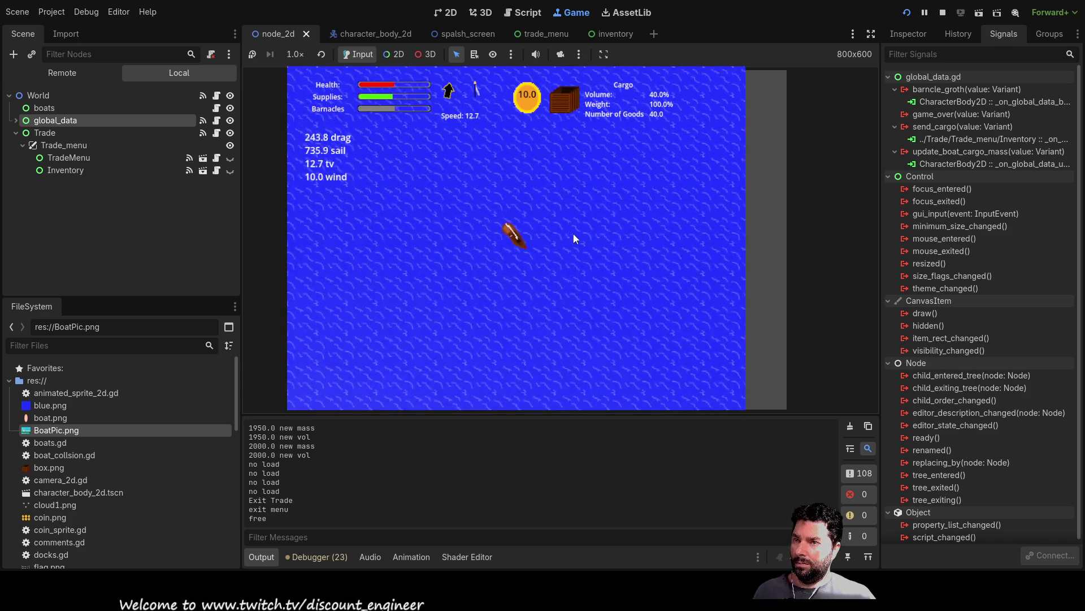
key(Left)
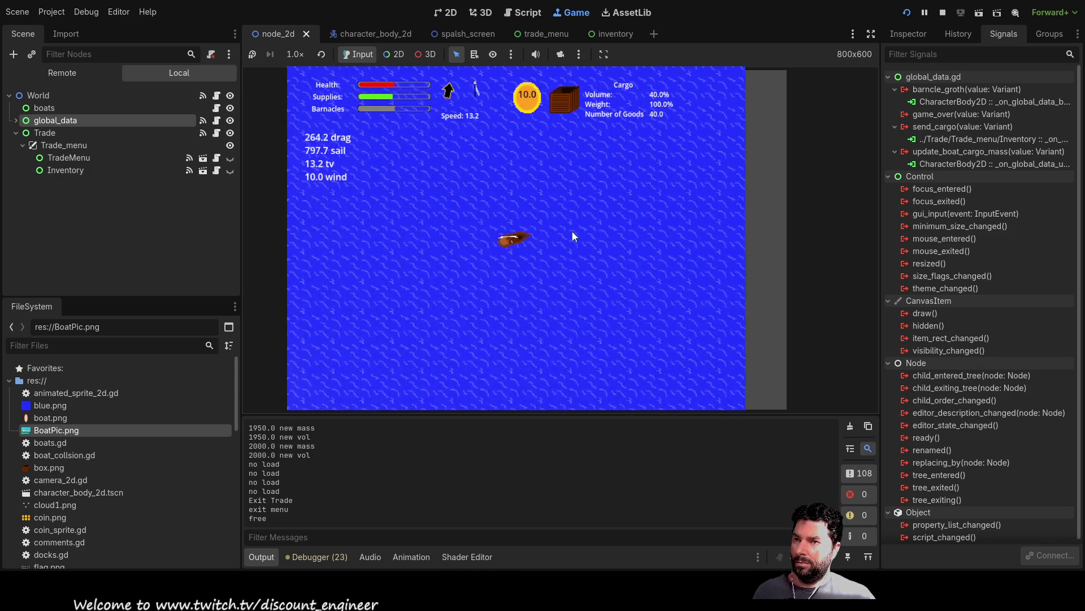
key(Left)
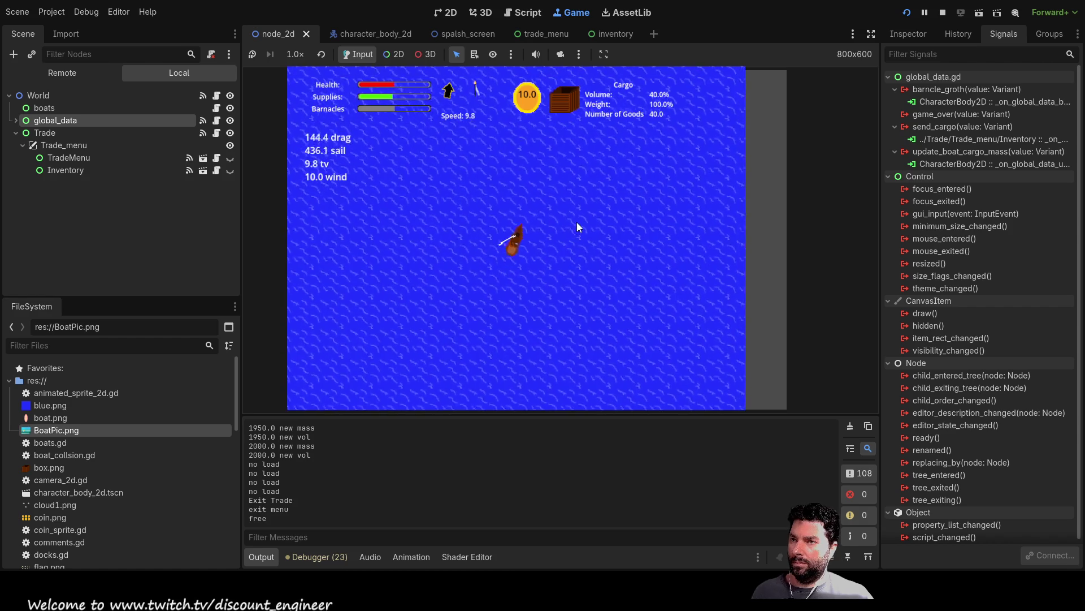
key(Left)
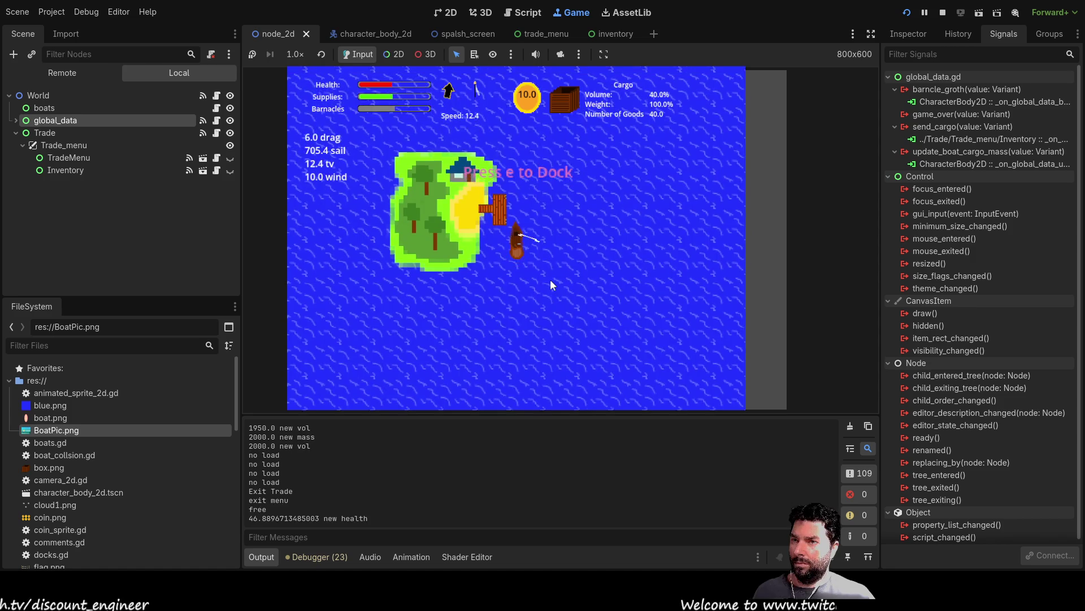
key(space)
Sell Fresh Water, exit the docks, re-dock and exit twice, then switch back to 2D
click(414, 315)
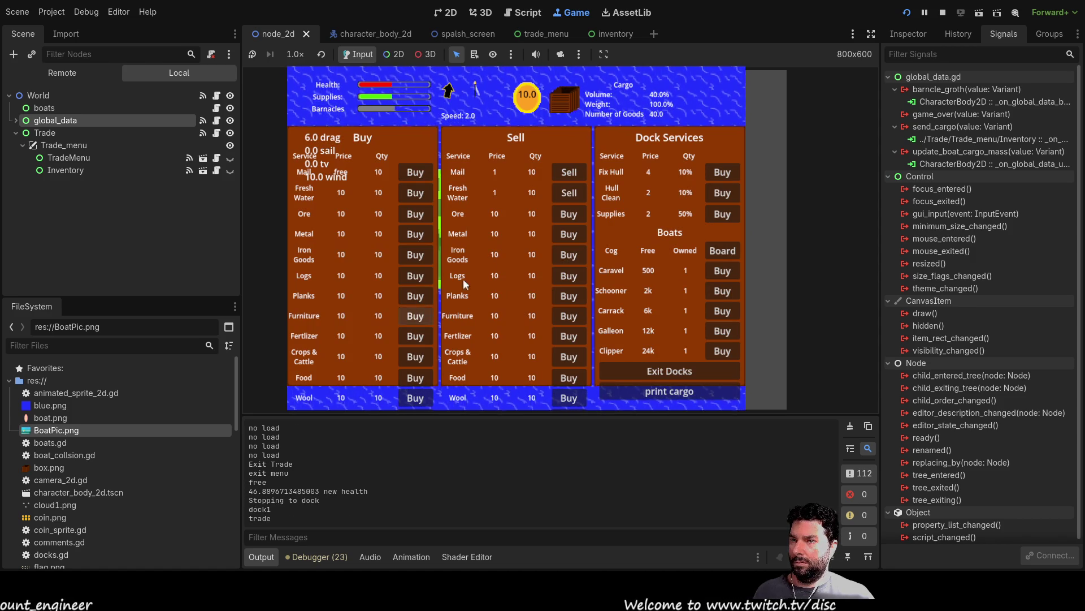
click(568, 193)
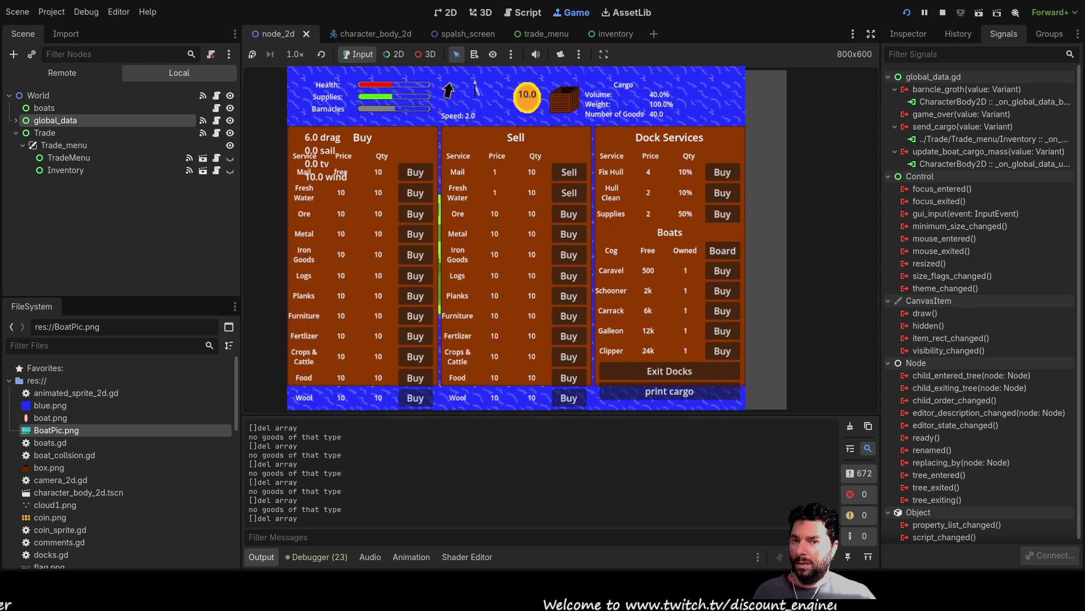
click(636, 369)
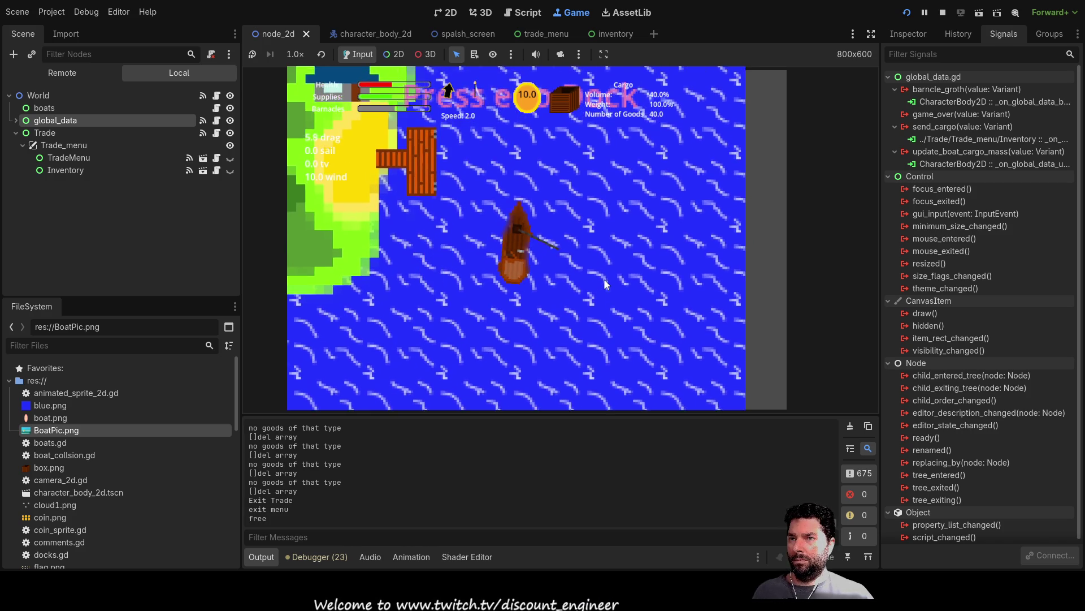
key(e)
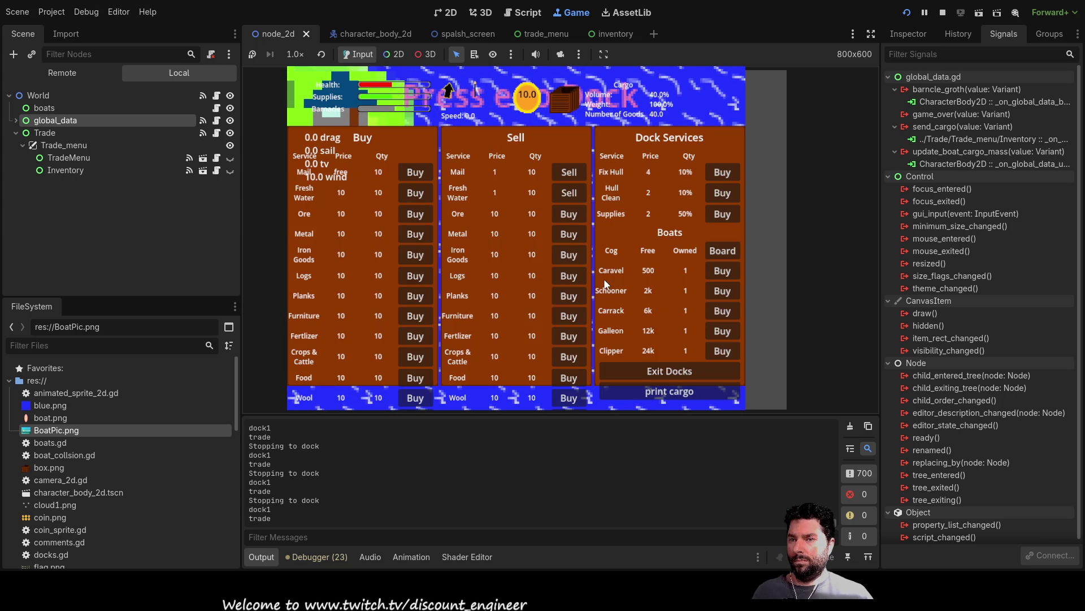
click(652, 371)
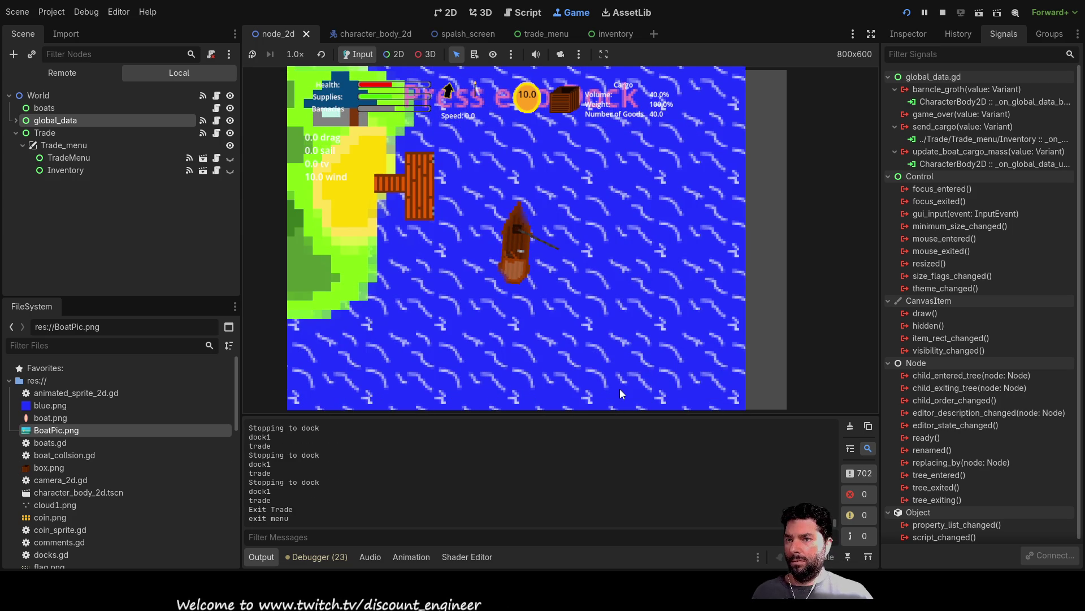
key(e)
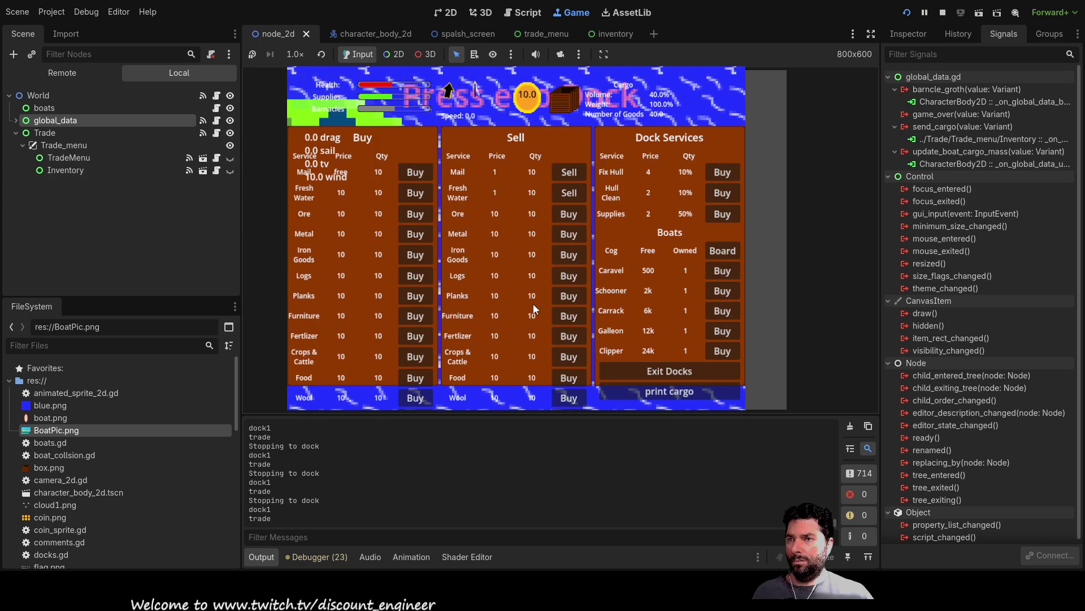
click(679, 373)
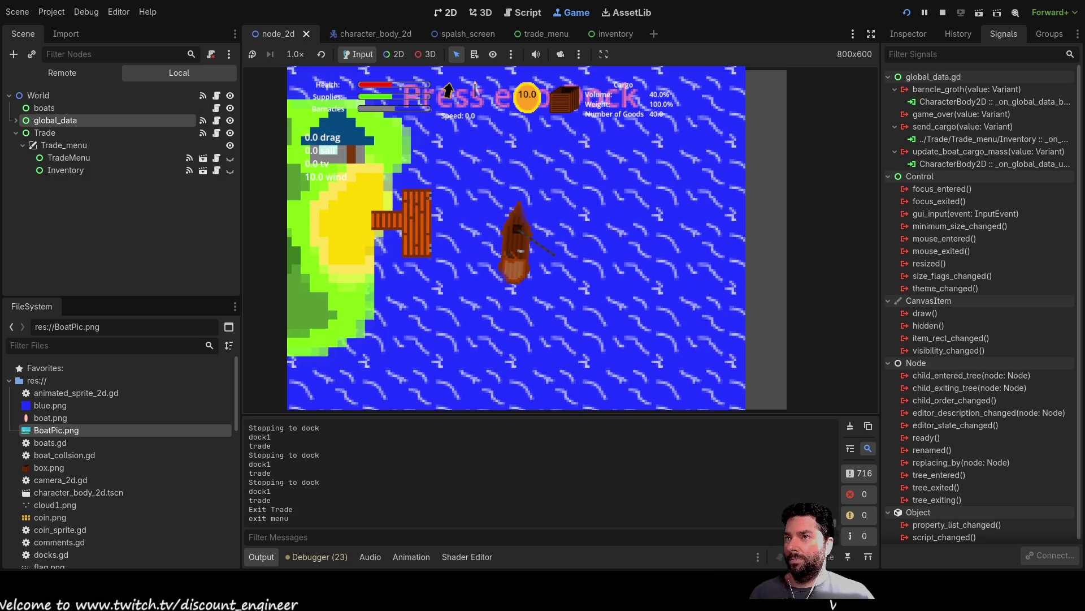
click(451, 12)
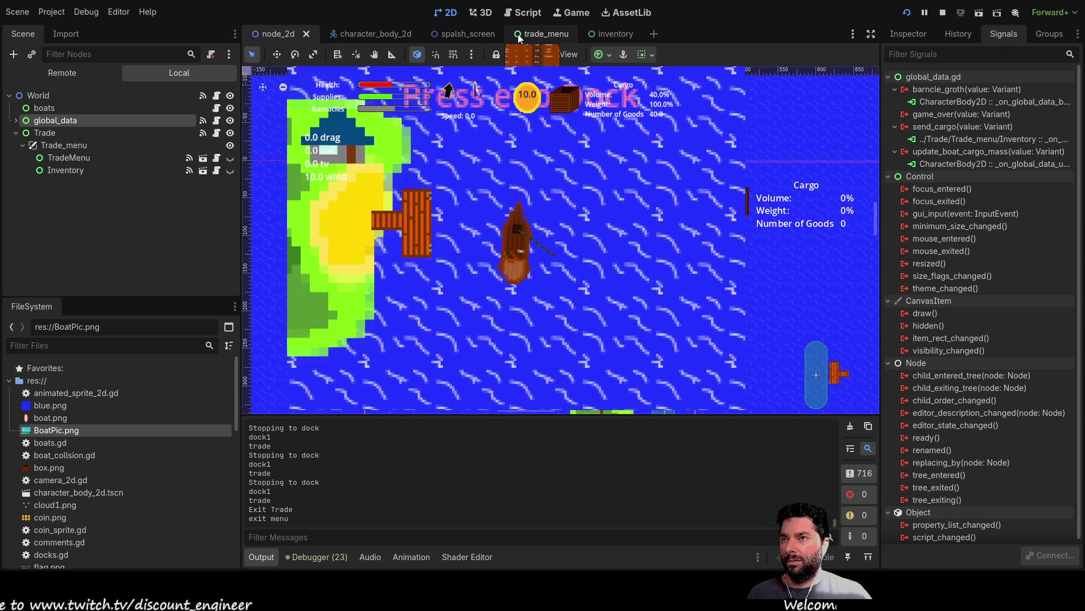
Open the boat scene, show its collision shape, and select boat_collsion in the Inspector
click(372, 37)
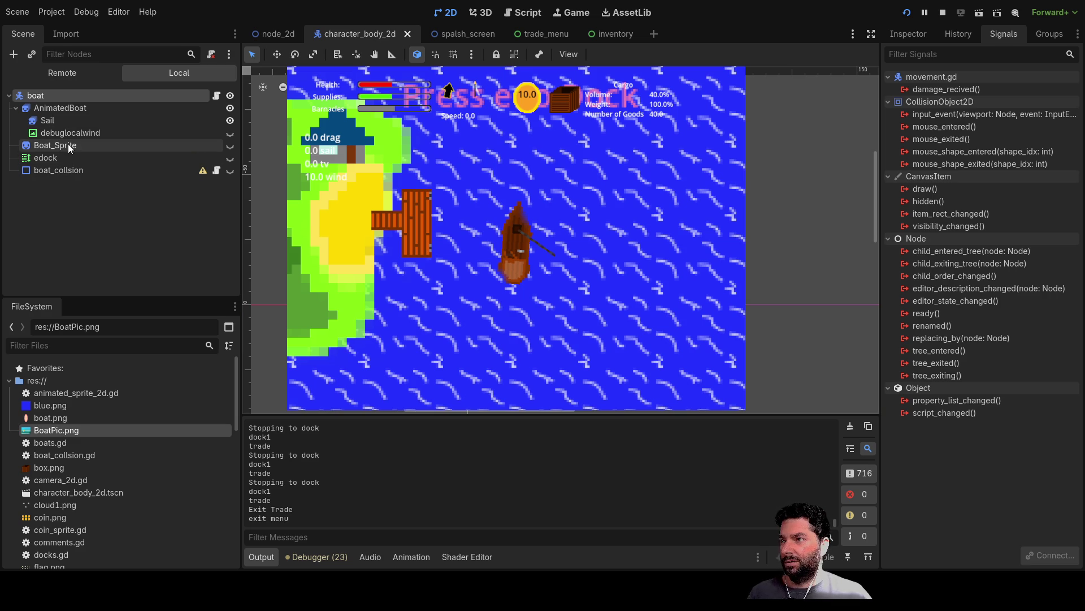
click(230, 171)
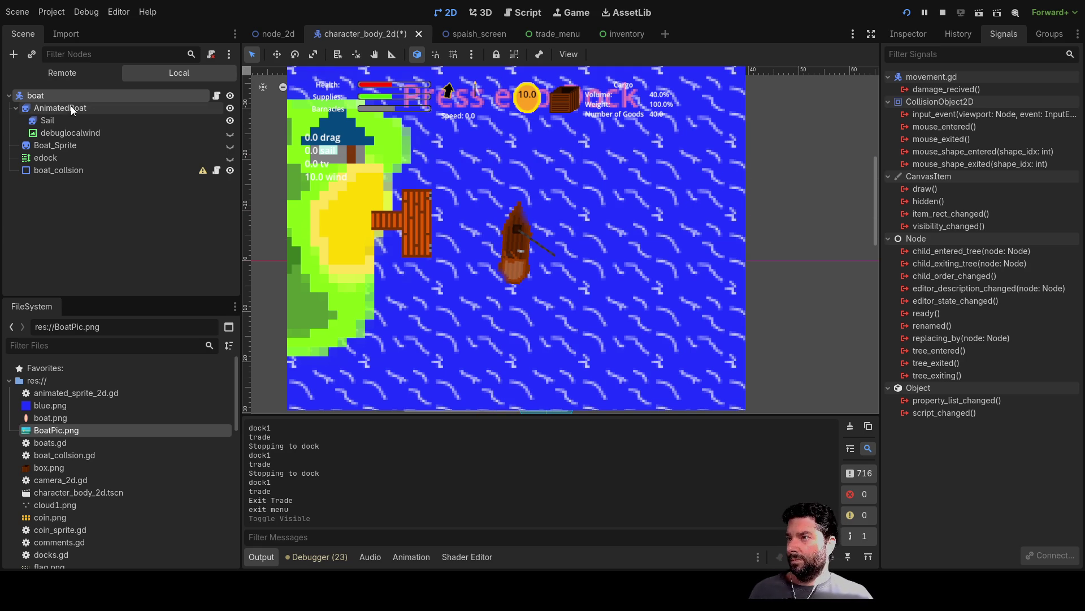
click(57, 170)
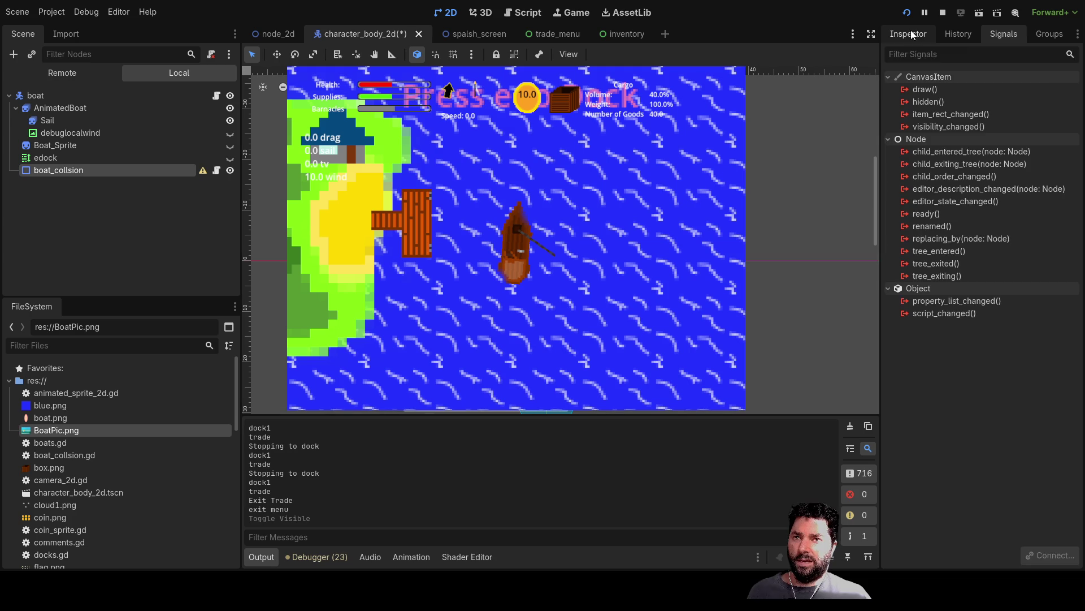
click(909, 34)
Browse boat_collsion's Inspector properties, expanding and collapsing the Process and Ordering sections
scroll(982, 214, down, 10)
scroll(964, 290, up, 3)
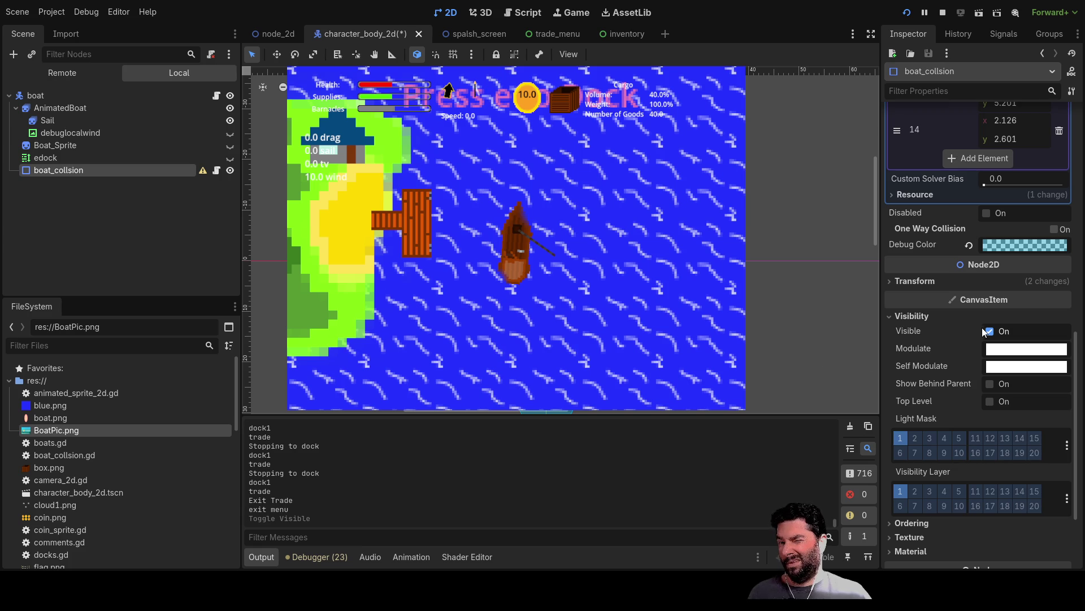
scroll(913, 266, up, 5)
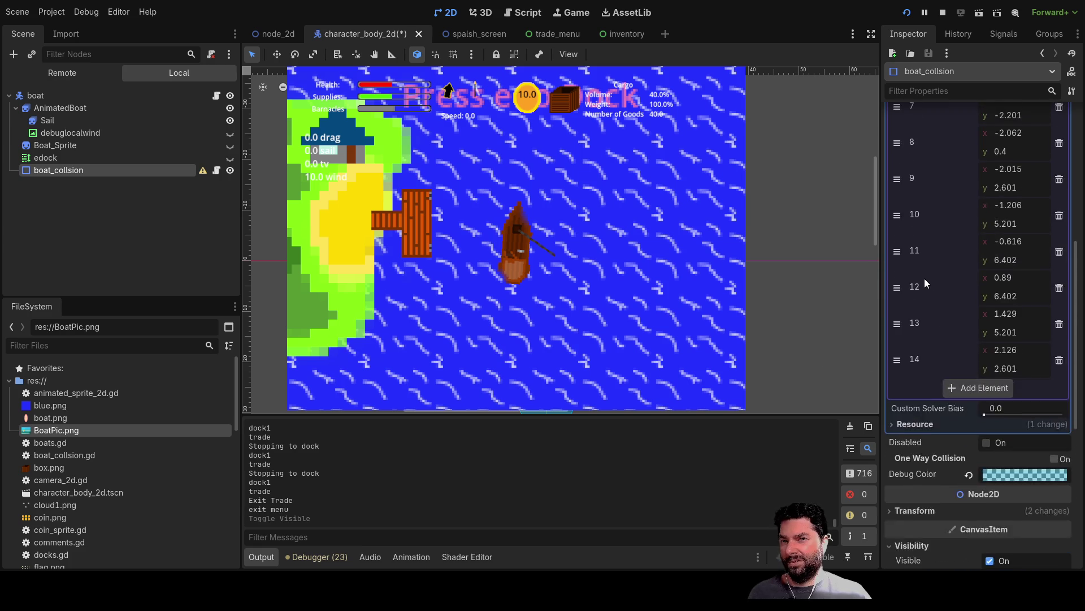
scroll(927, 283, down, 10)
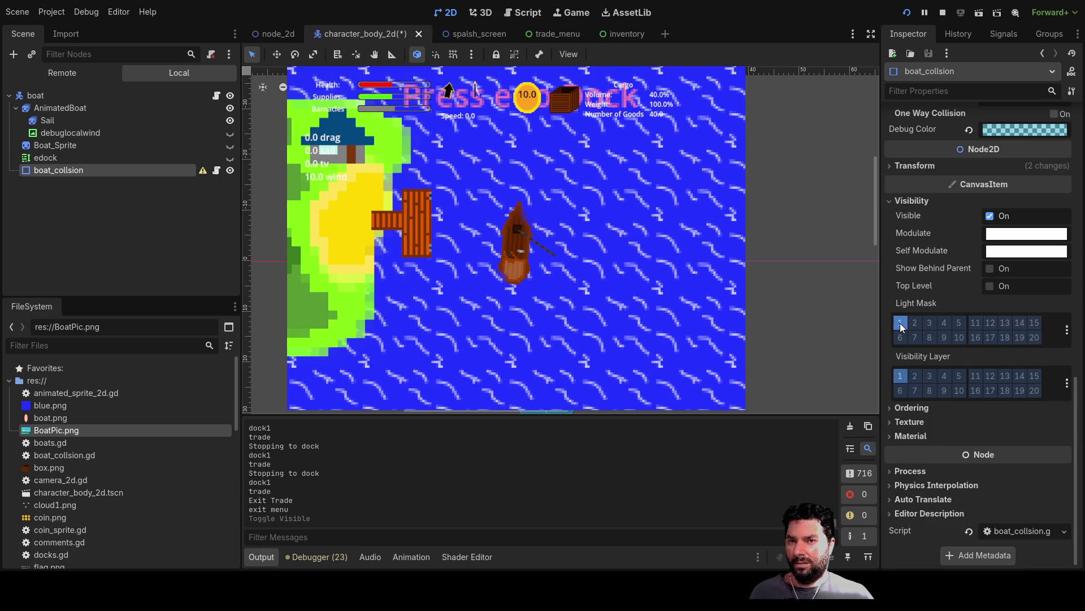
click(896, 472)
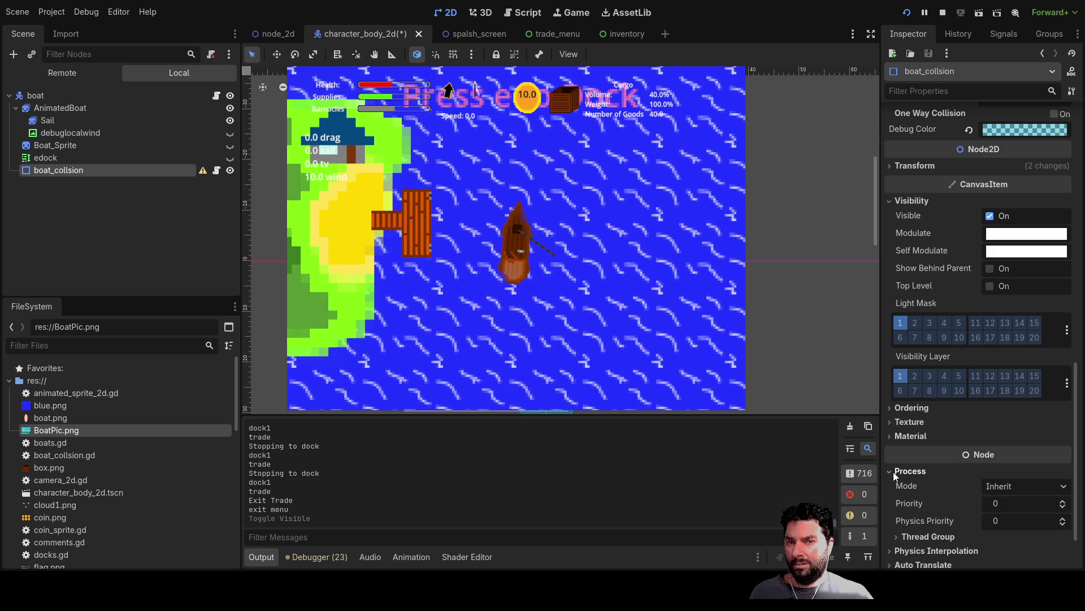
click(895, 473)
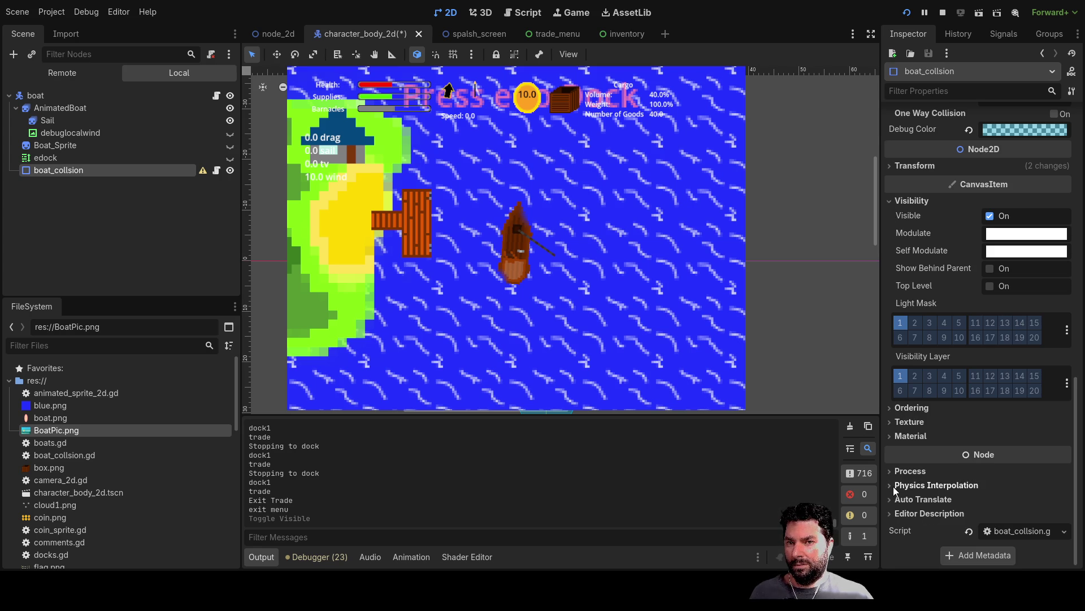
click(892, 409)
click(893, 409)
click(893, 410)
click(893, 409)
scroll(891, 354, up, 3)
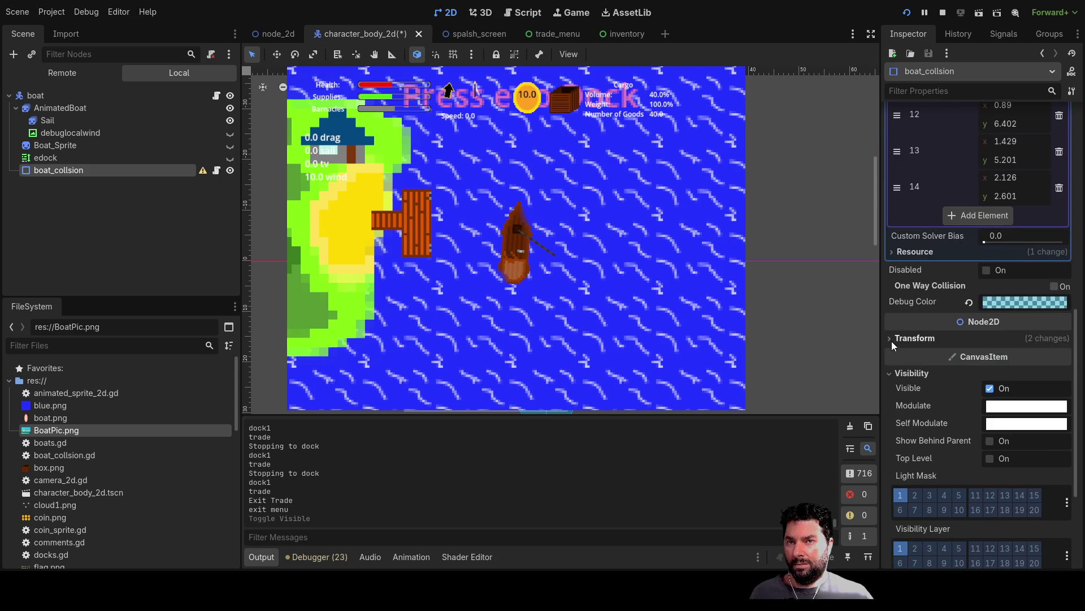
scroll(936, 351, up, 8)
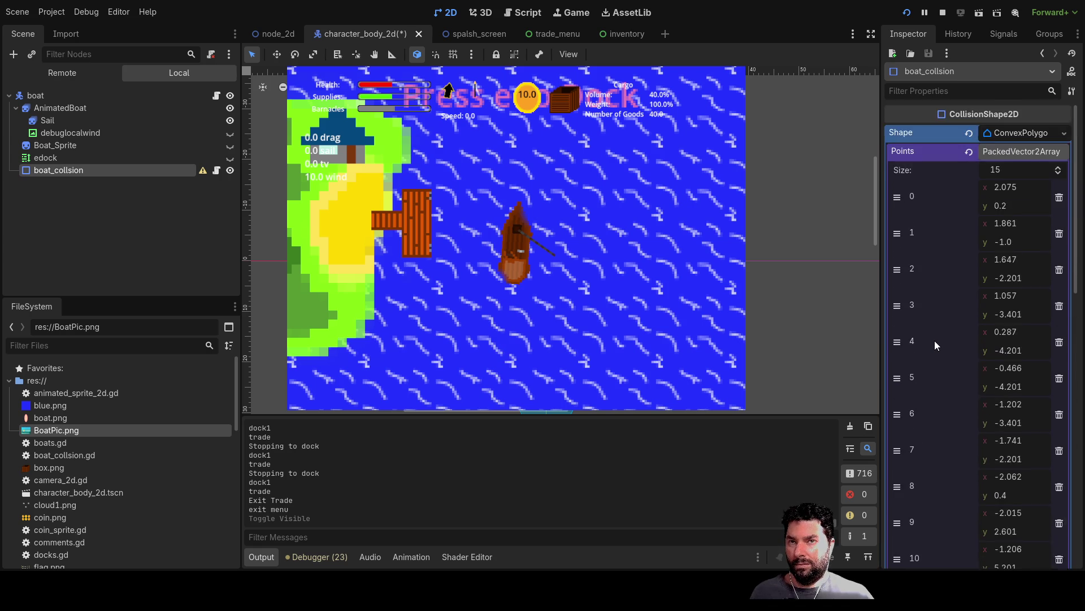
scroll(934, 341, down, 7)
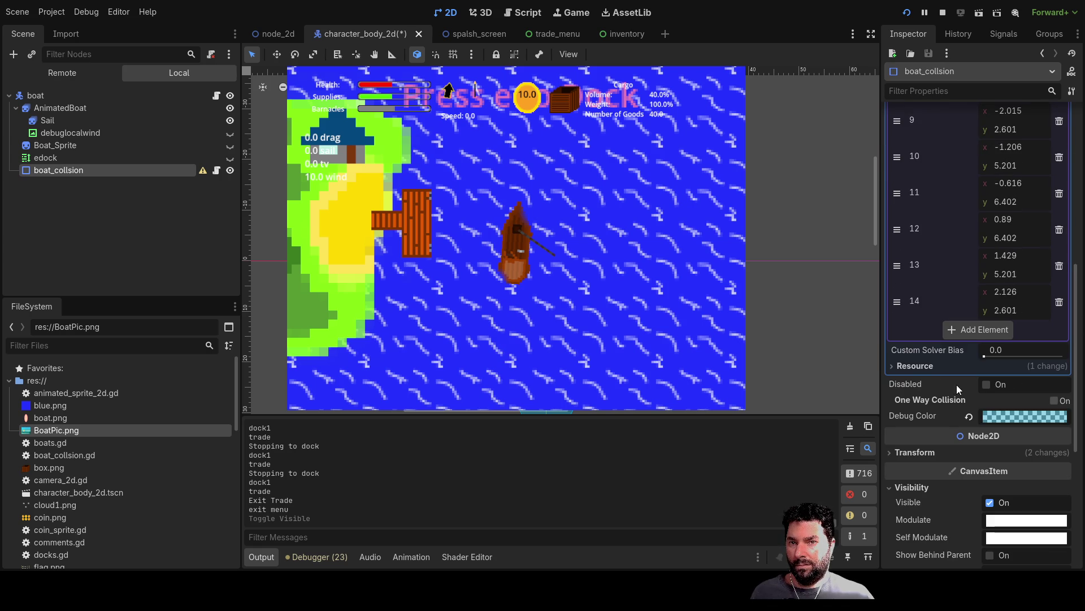
Toggle boat_collsion's Disabled checkbox several times during play, then stop the game
click(987, 385)
click(987, 385)
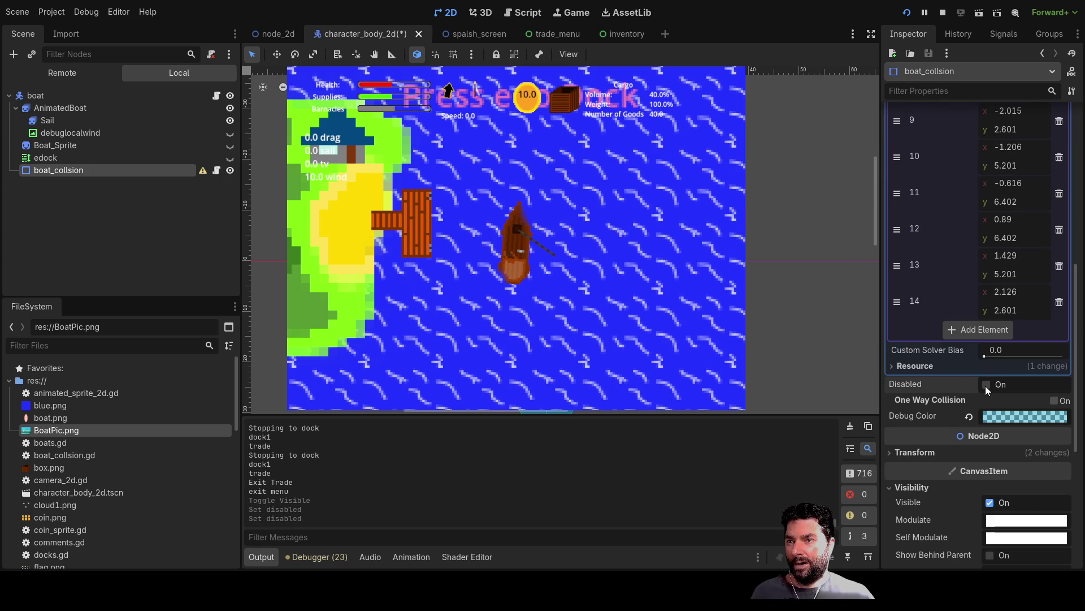
click(987, 385)
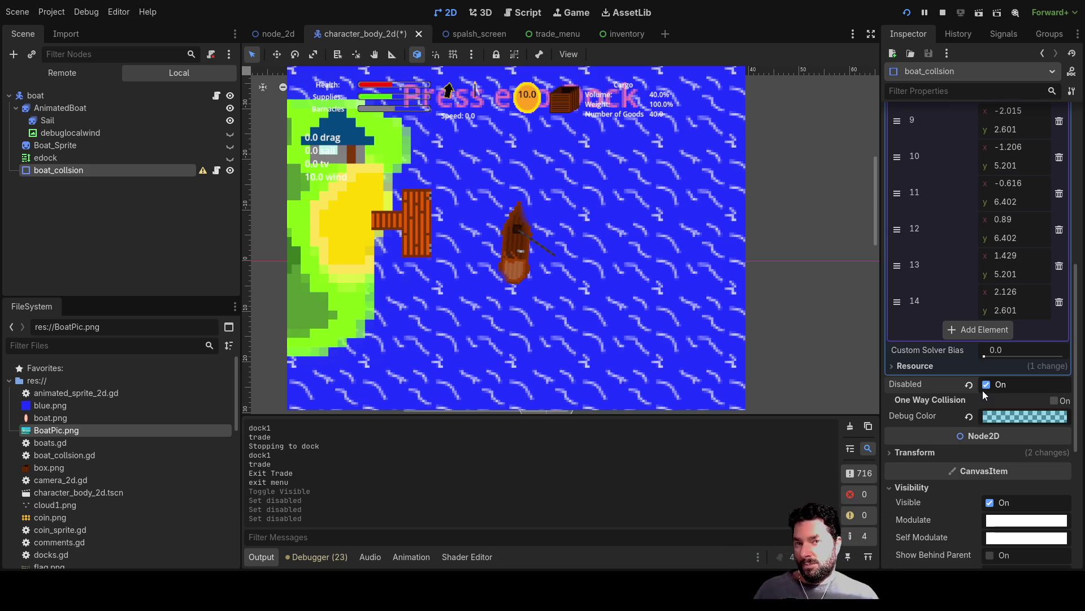
click(986, 385)
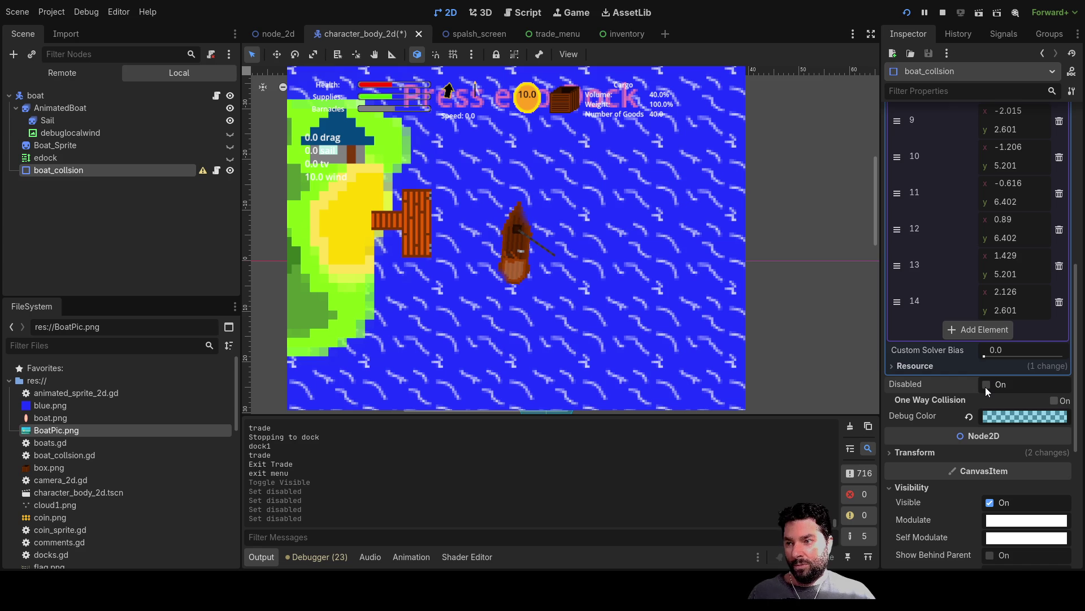
click(987, 385)
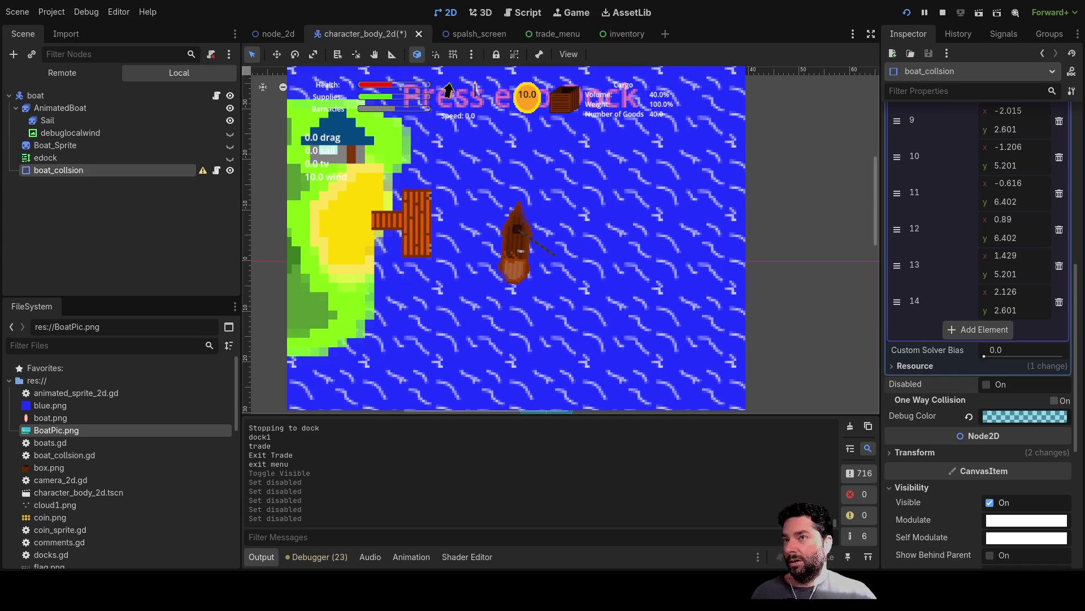
click(942, 13)
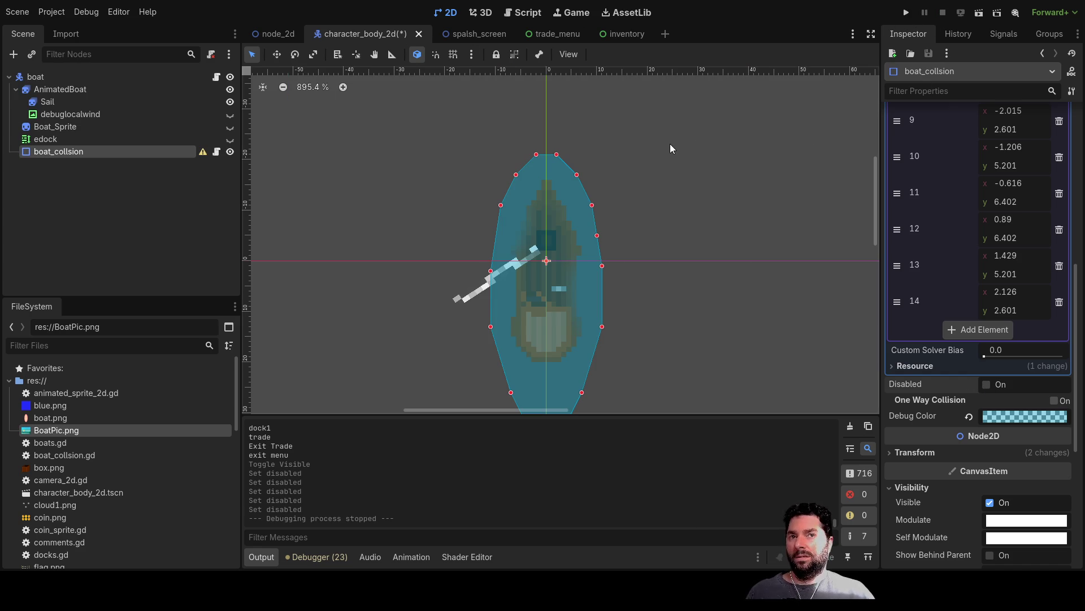
Toggle the boat collision off and on, then open the trade_menu scene and its script
click(988, 386)
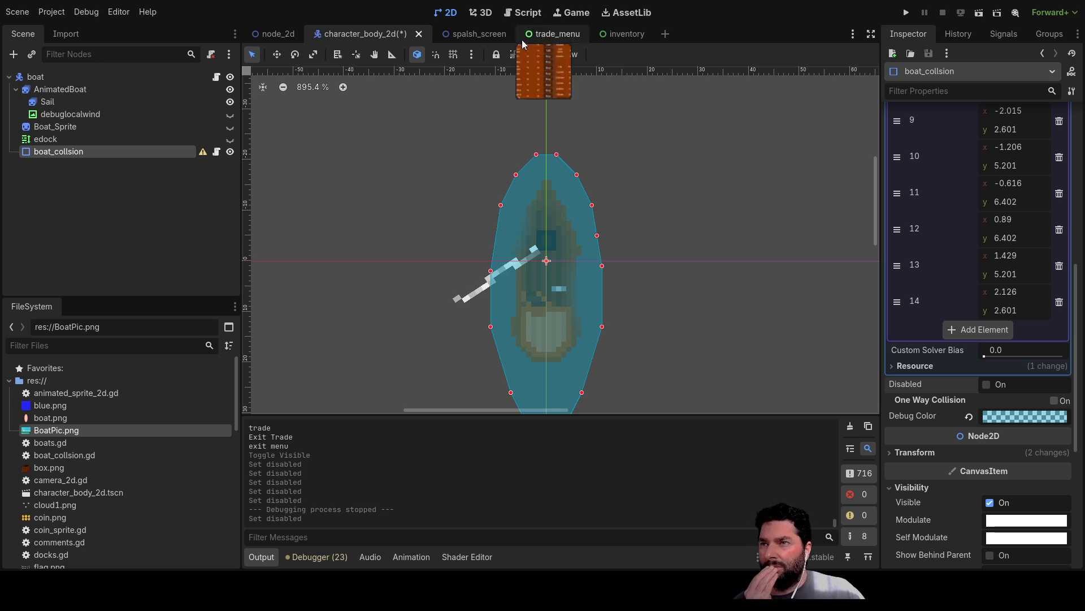
mouse_move(481, 42)
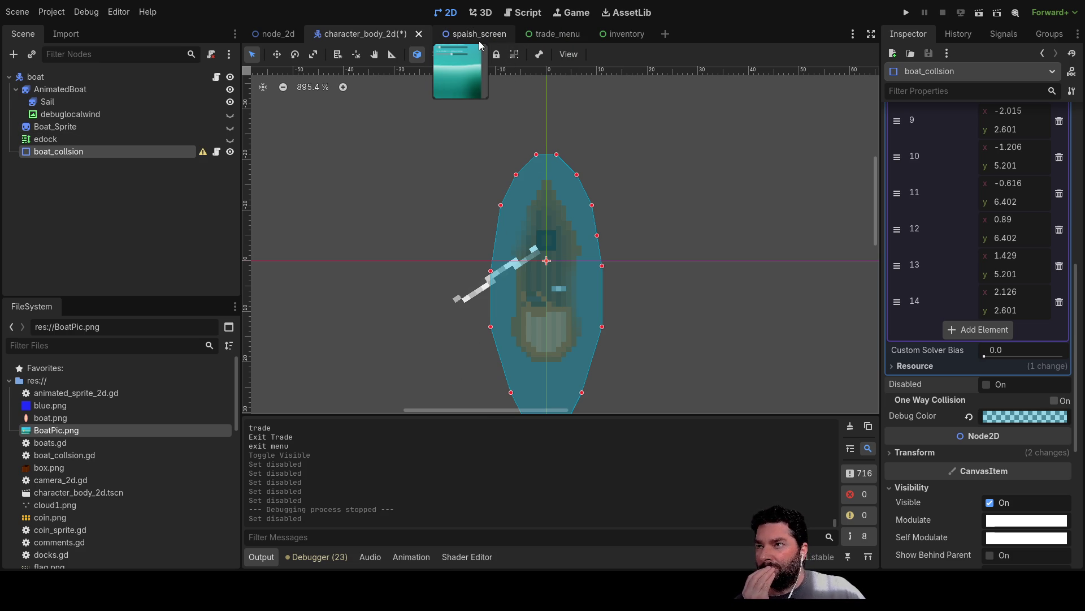
click(562, 33)
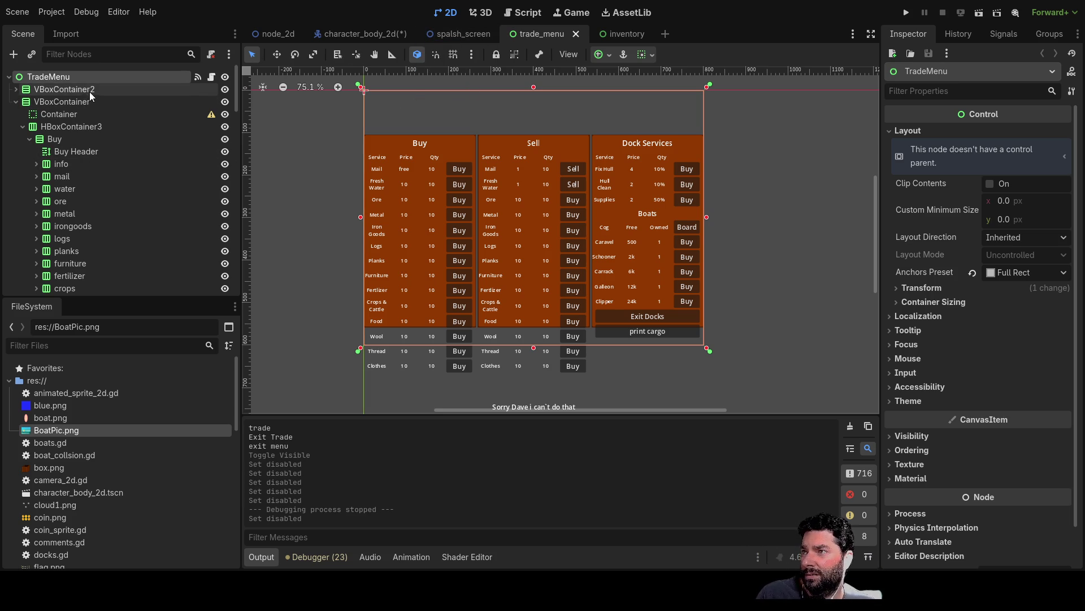
click(471, 33)
click(373, 37)
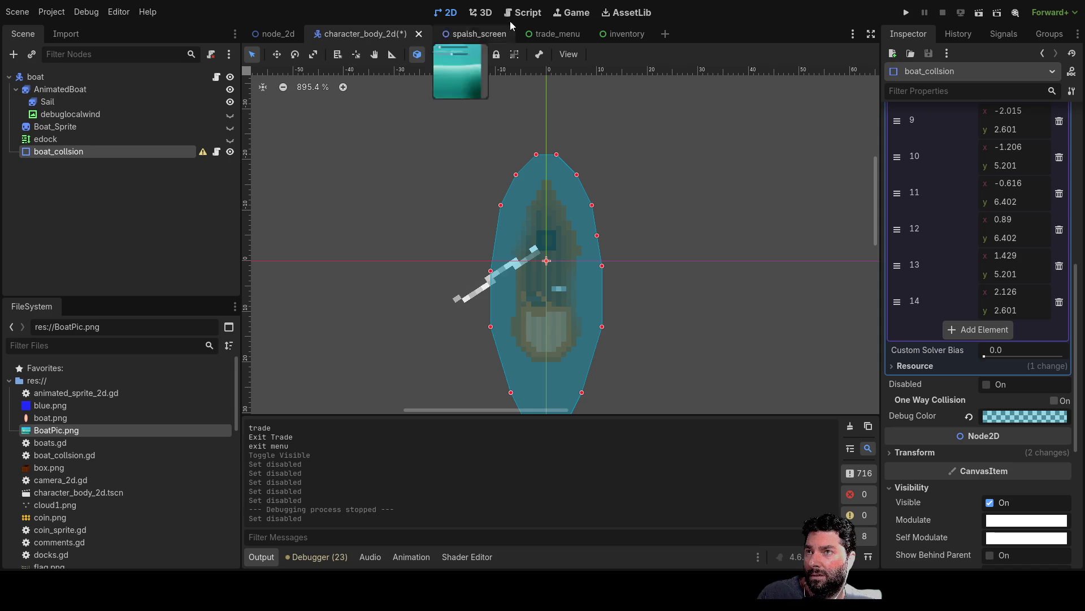
click(564, 38)
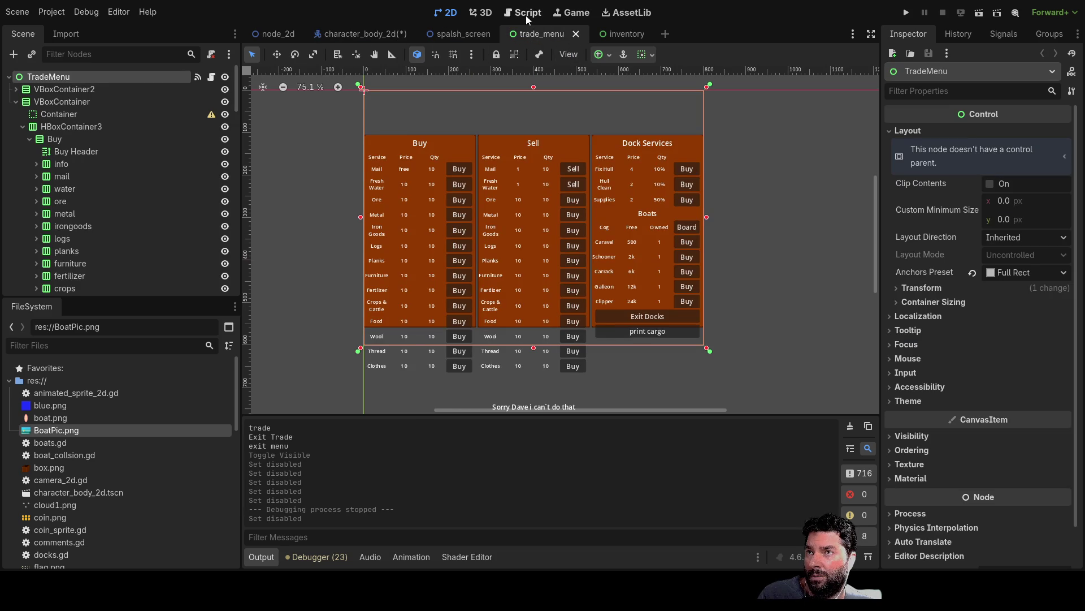
click(522, 13)
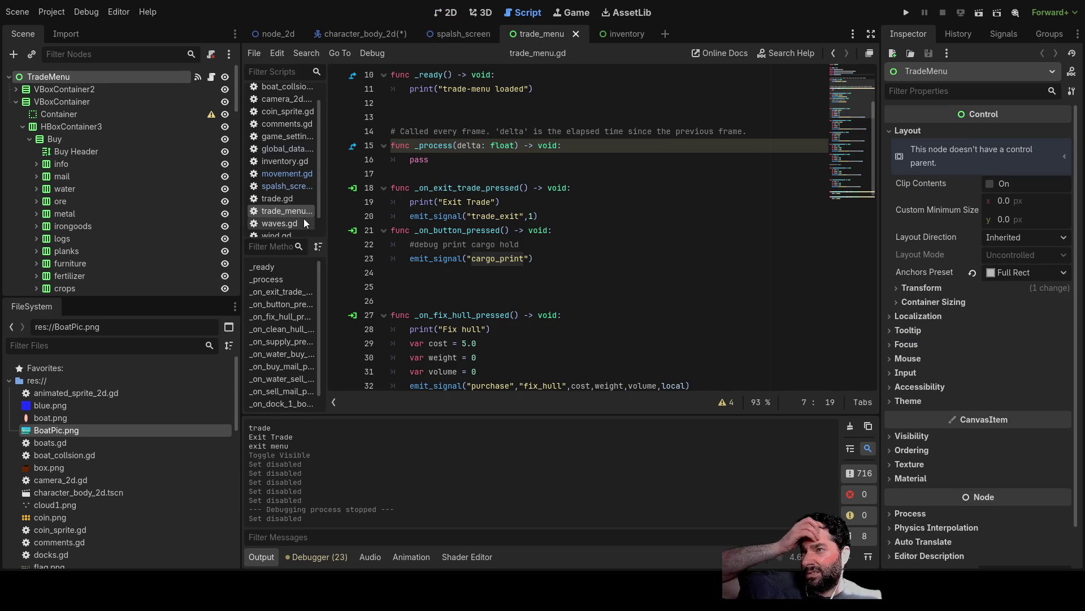
Open trade.gd and global_data.gd, and select '!= docked_loc:' on line 137
click(285, 199)
scroll(501, 237, down, 20)
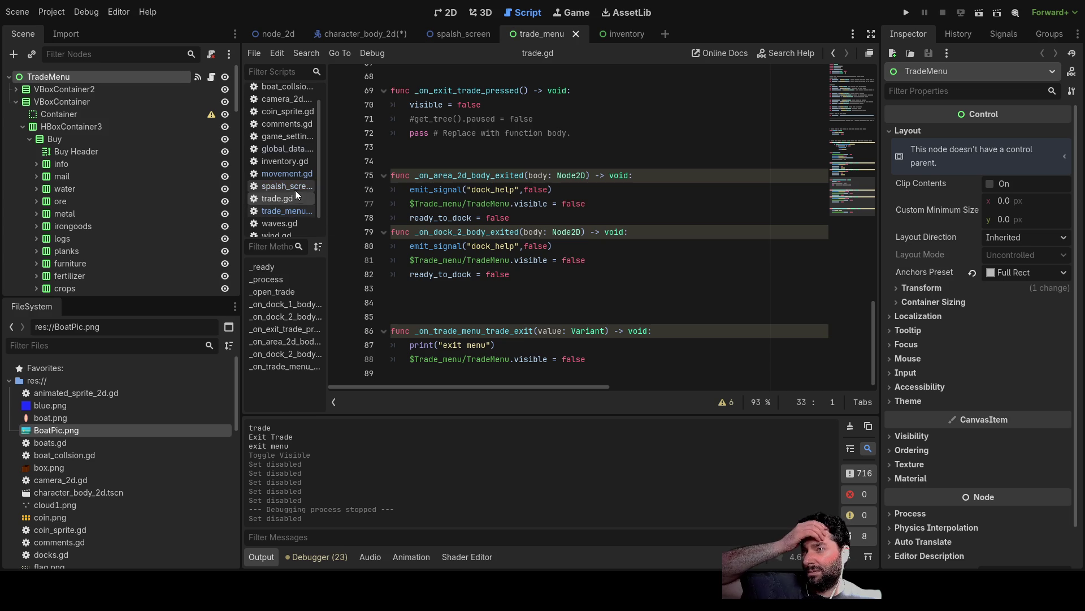
click(289, 147)
scroll(569, 265, down, 20)
scroll(568, 266, down, 7)
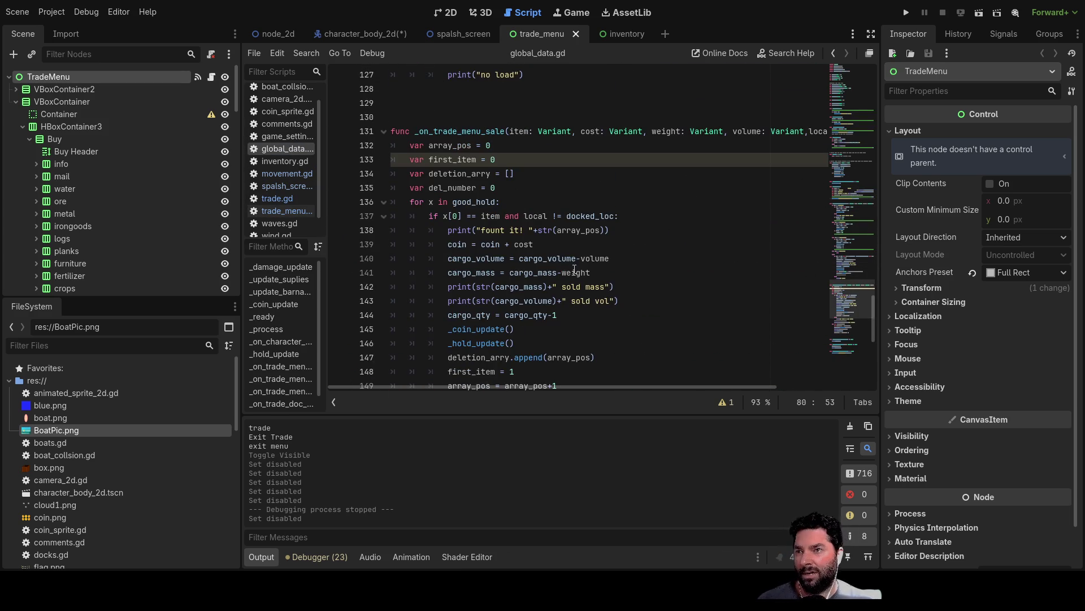
scroll(515, 225, up, 4)
scroll(515, 231, up, 2)
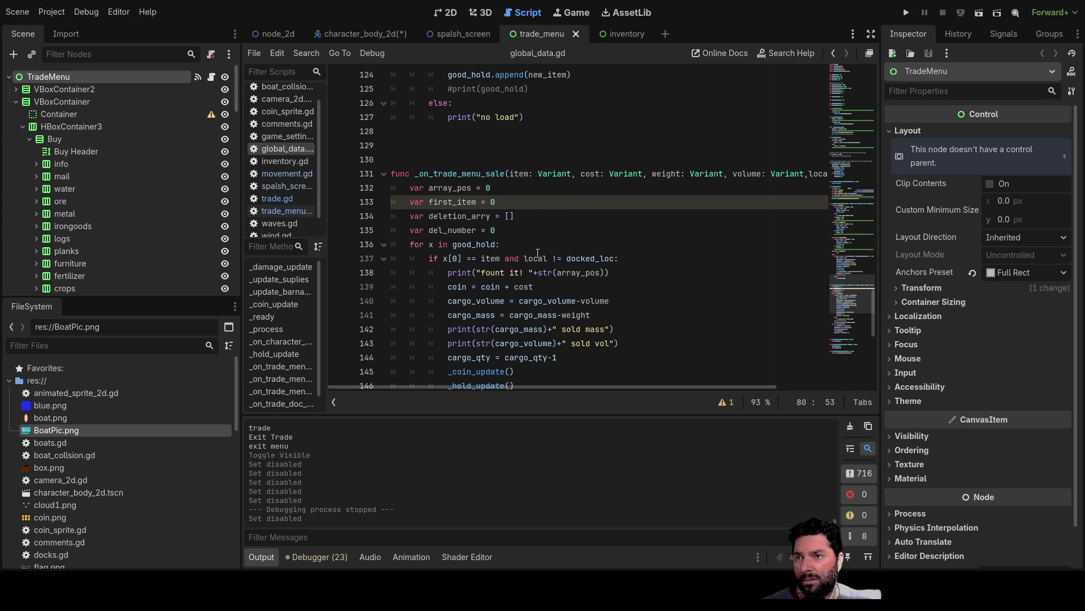
mouse_move(621, 258)
mouse_down()
mouse_move(544, 259)
mouse_move(553, 260)
mouse_up()
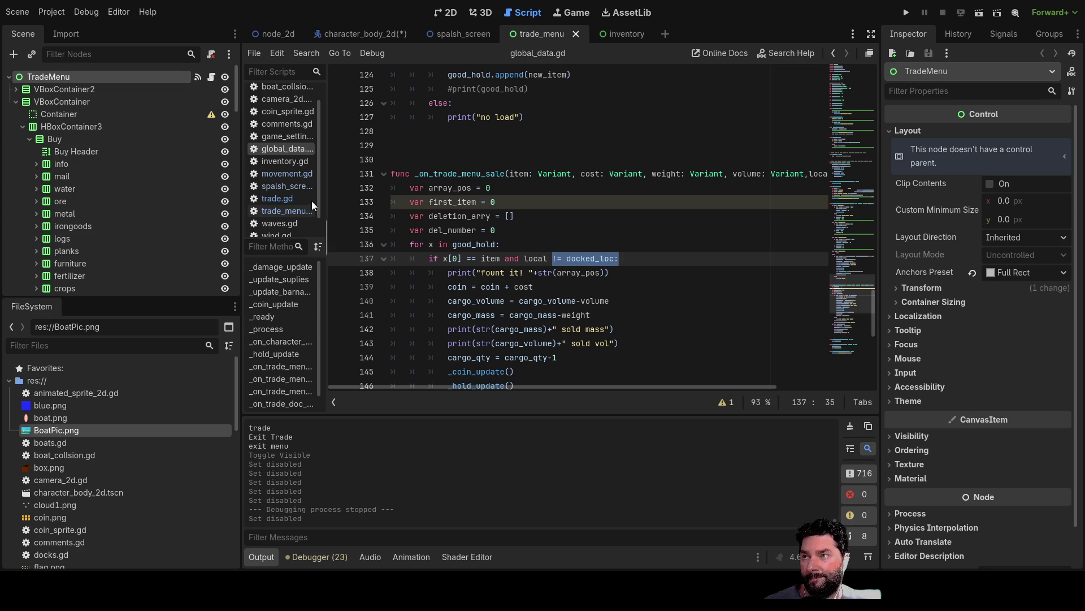
Return to the 2D node_2d world scene and select dock2's collision shape
click(449, 13)
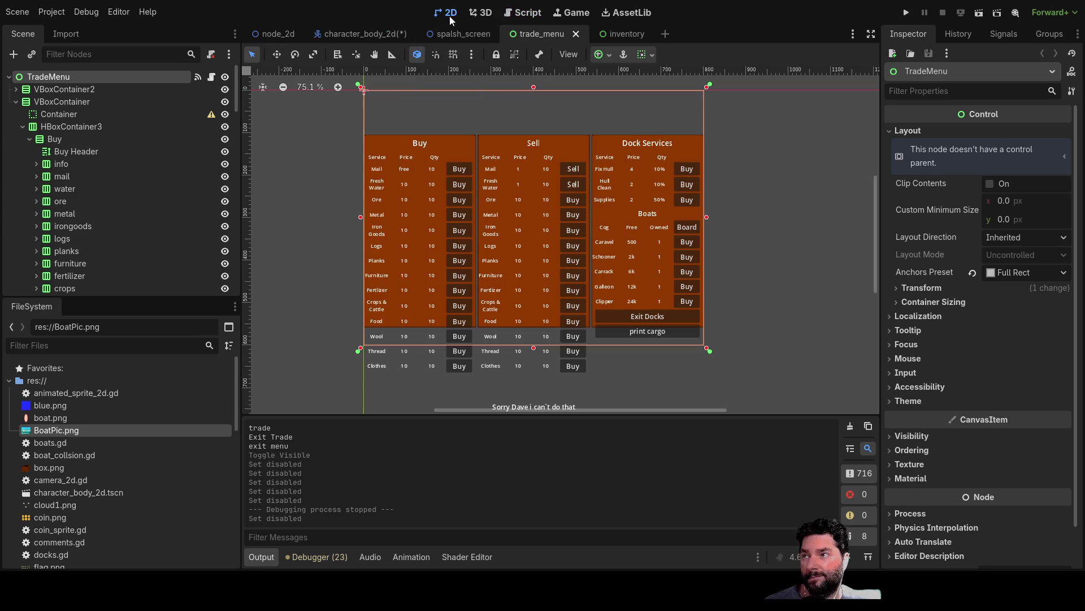
click(273, 34)
click(731, 361)
click(770, 363)
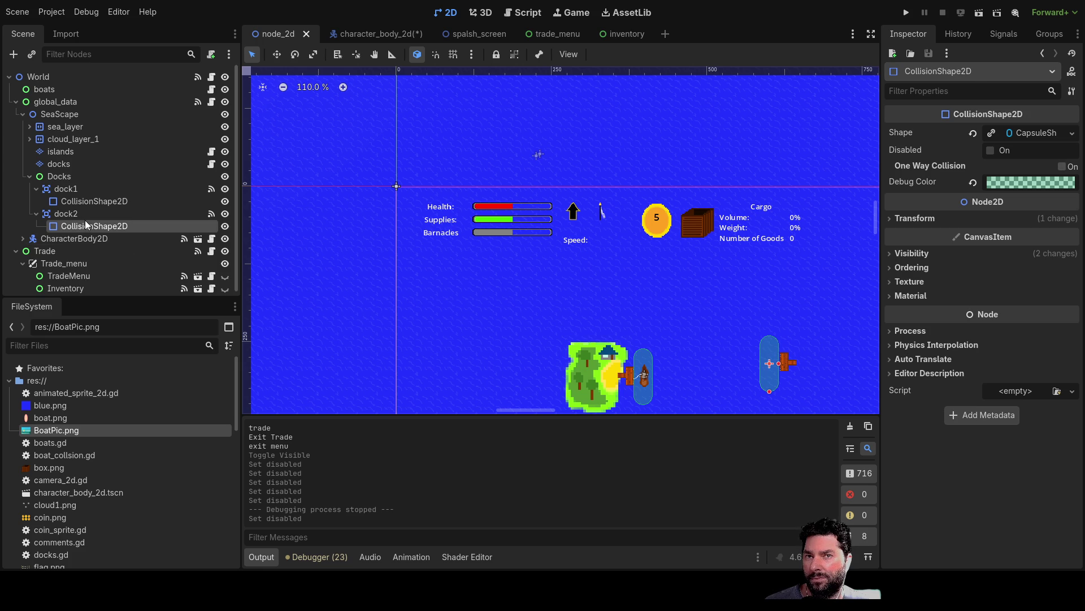
click(643, 373)
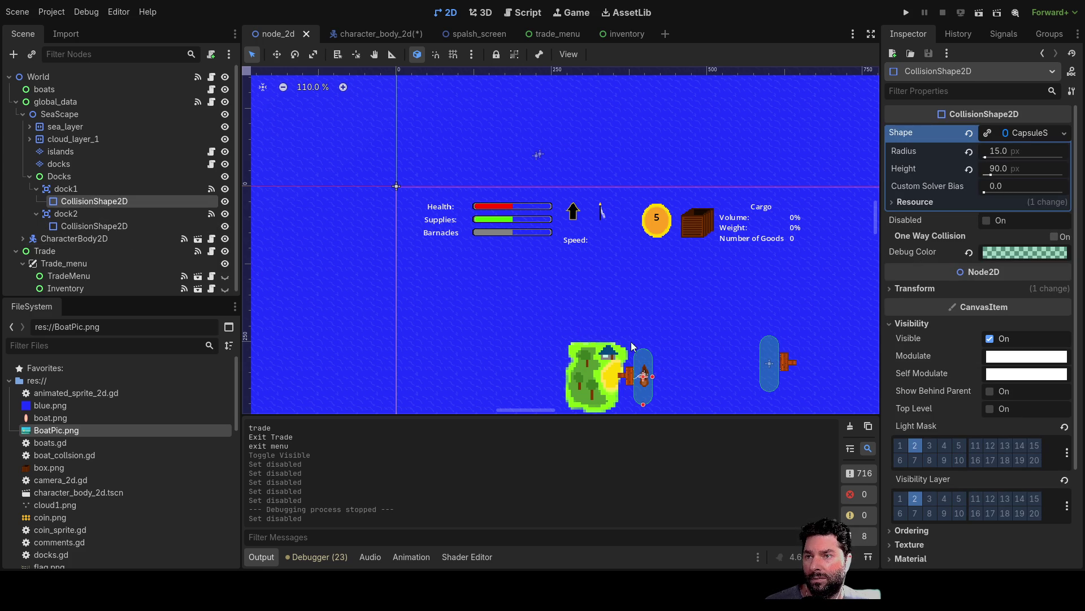
scroll(684, 308, up, 3)
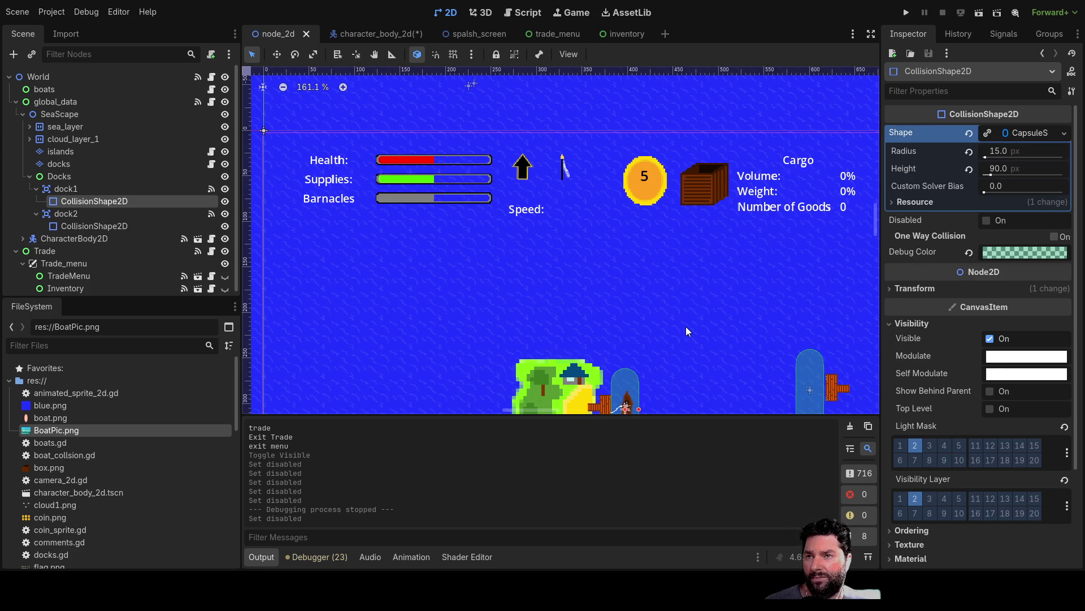
scroll(660, 290, down, 5)
scroll(661, 289, right, 4)
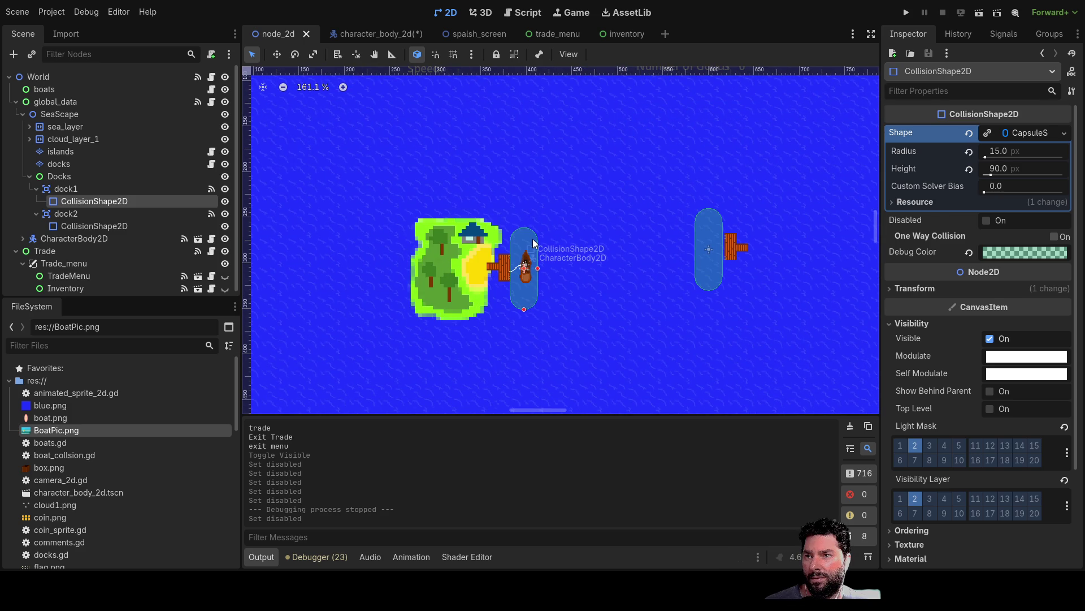
click(532, 242)
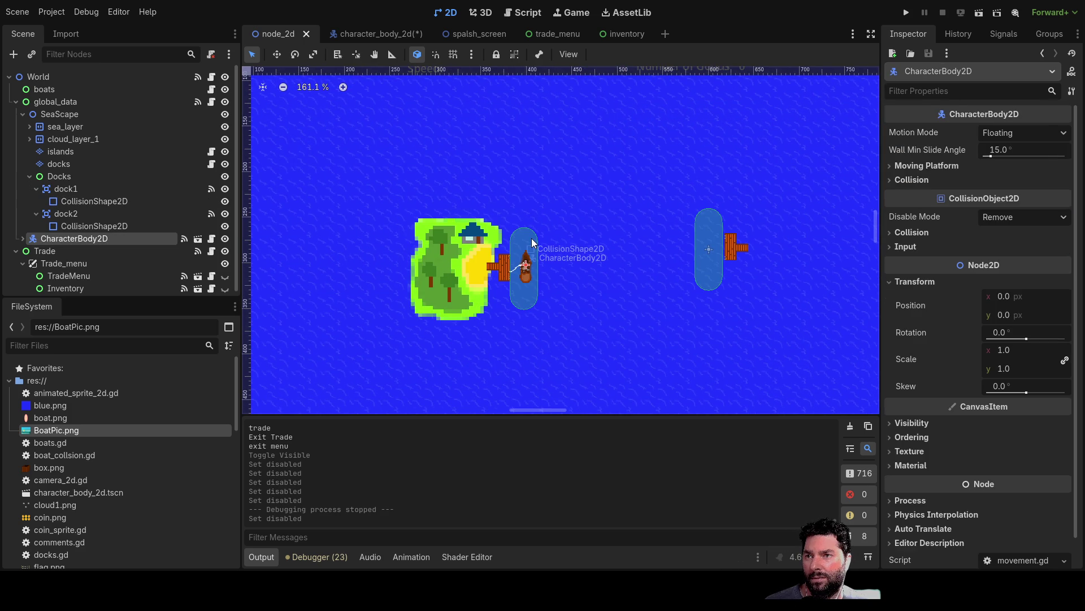
click(108, 228)
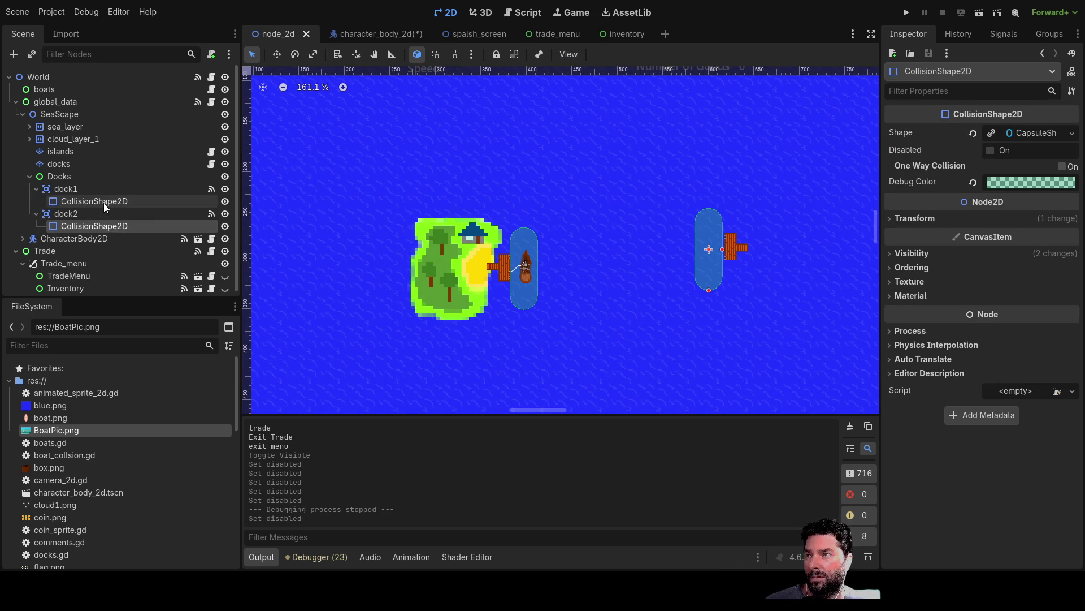
click(103, 203)
click(74, 213)
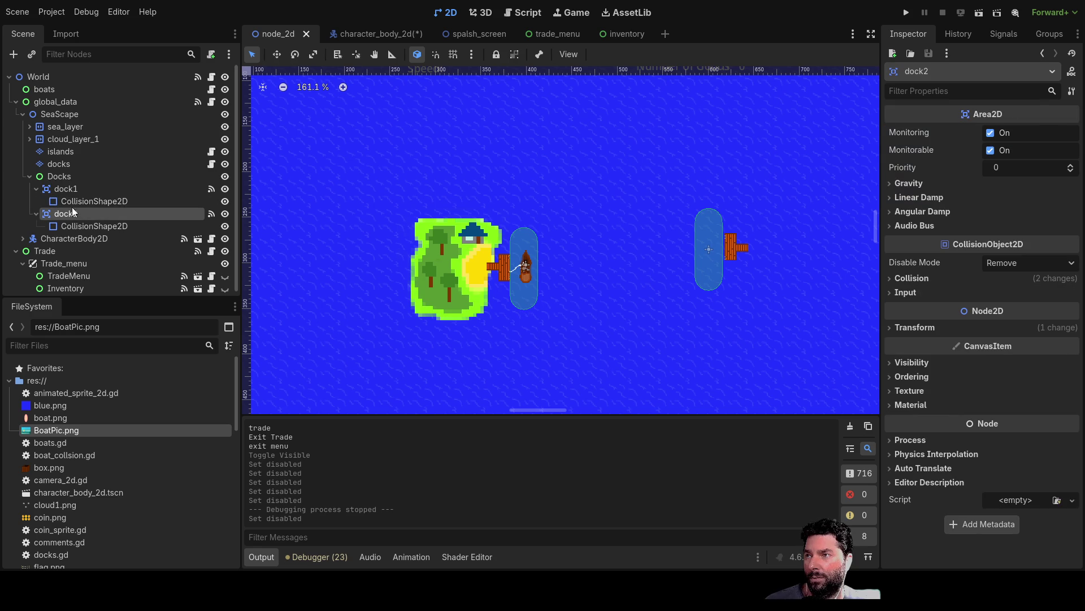
click(73, 192)
click(78, 215)
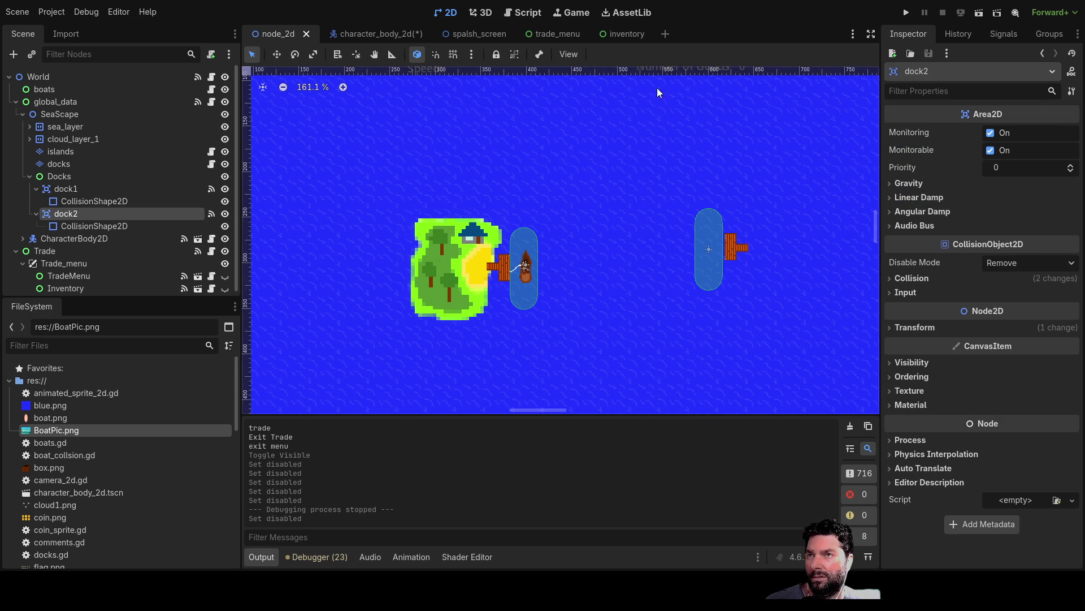
Launch the game, dock at dock1, buy Fresh Water, print the cargo, then exit the docks
click(906, 12)
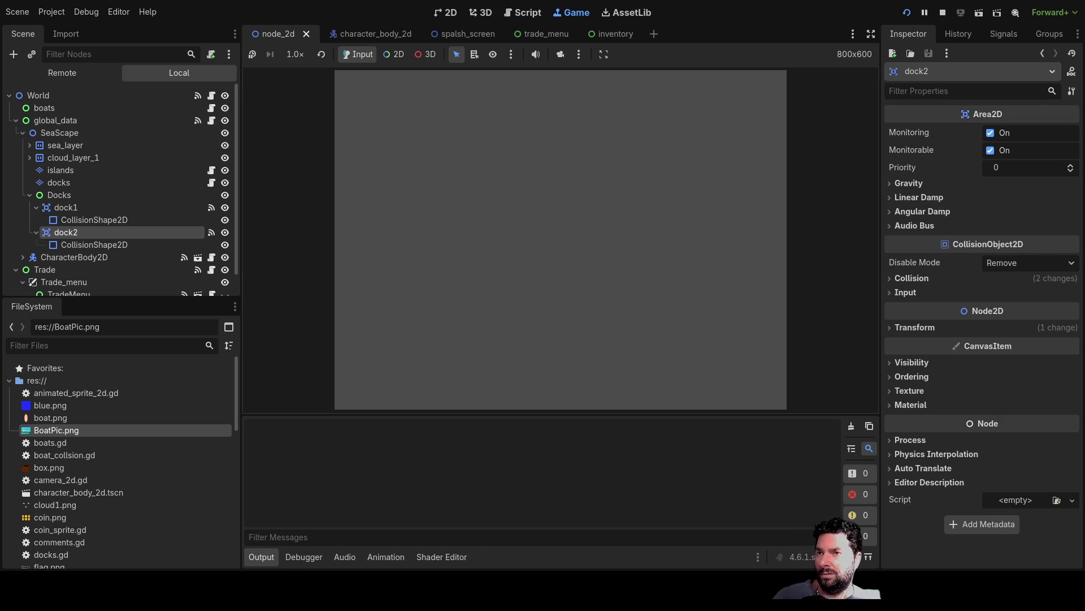
click(394, 87)
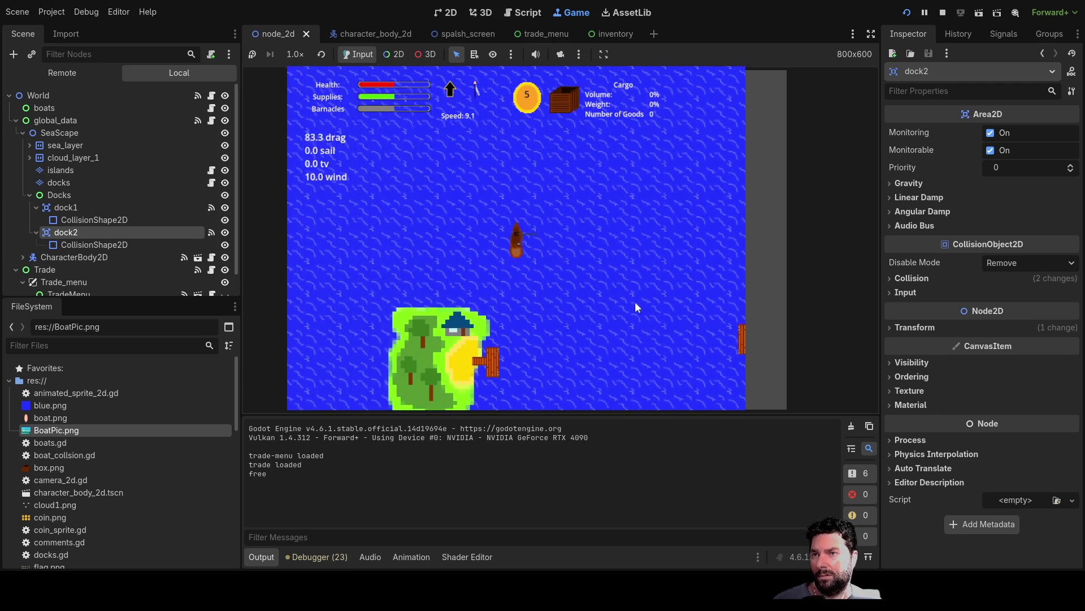
key(e)
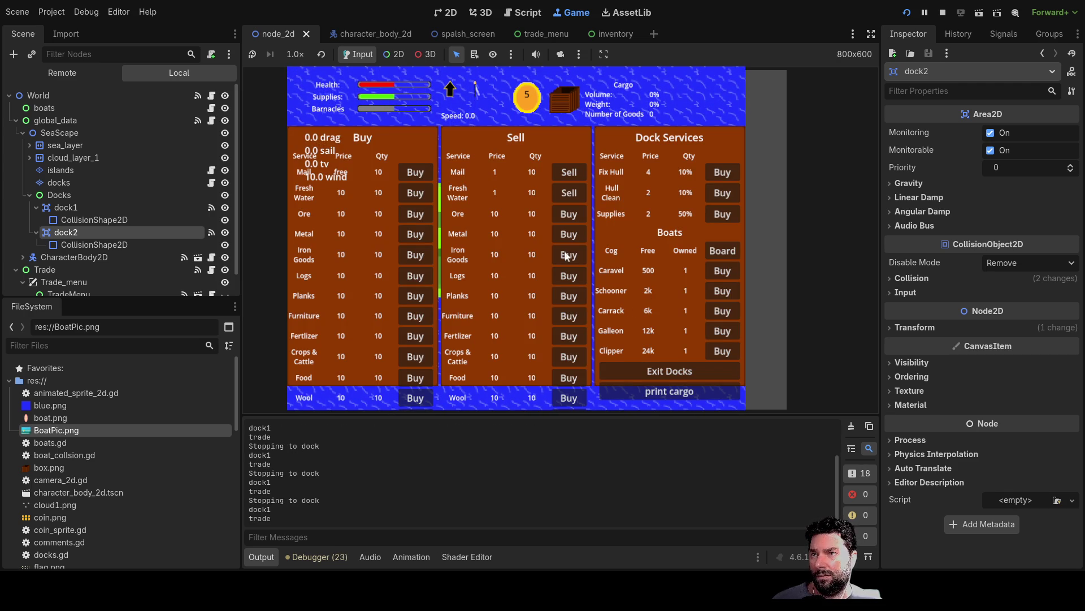
click(414, 194)
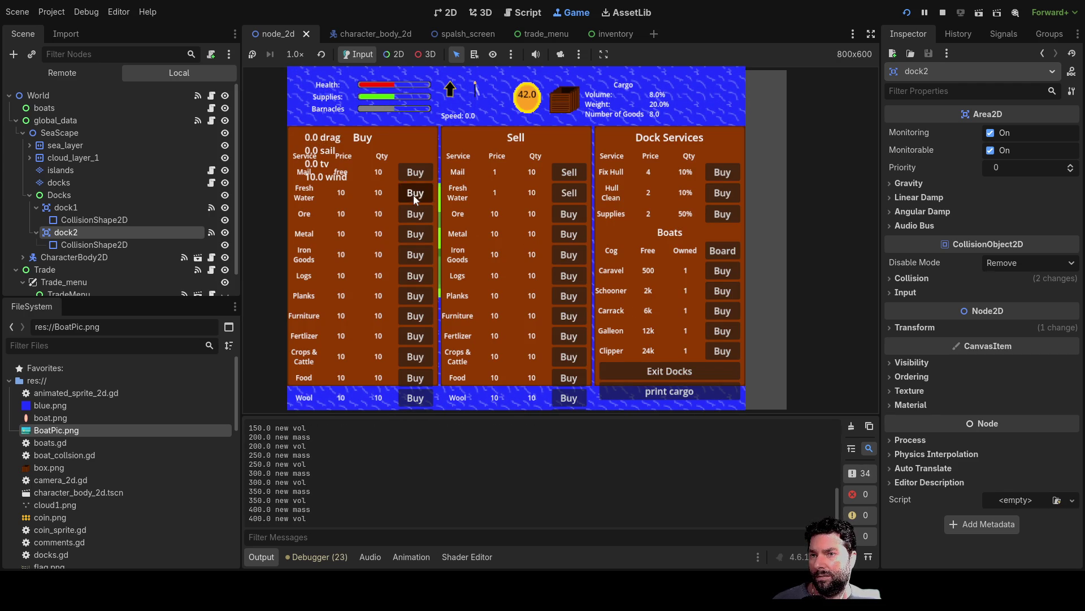
click(622, 396)
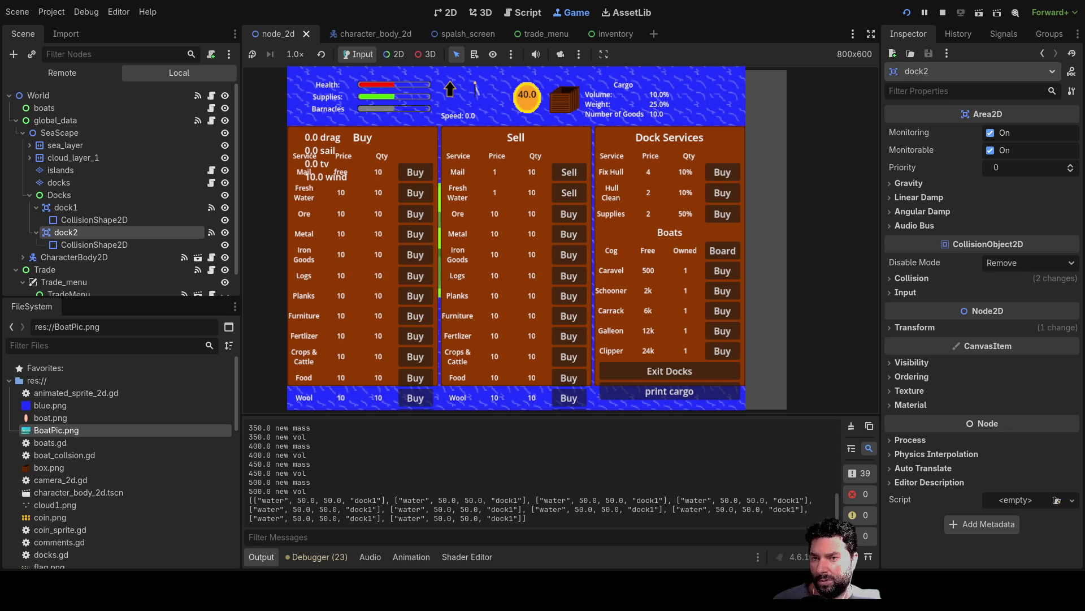
click(679, 373)
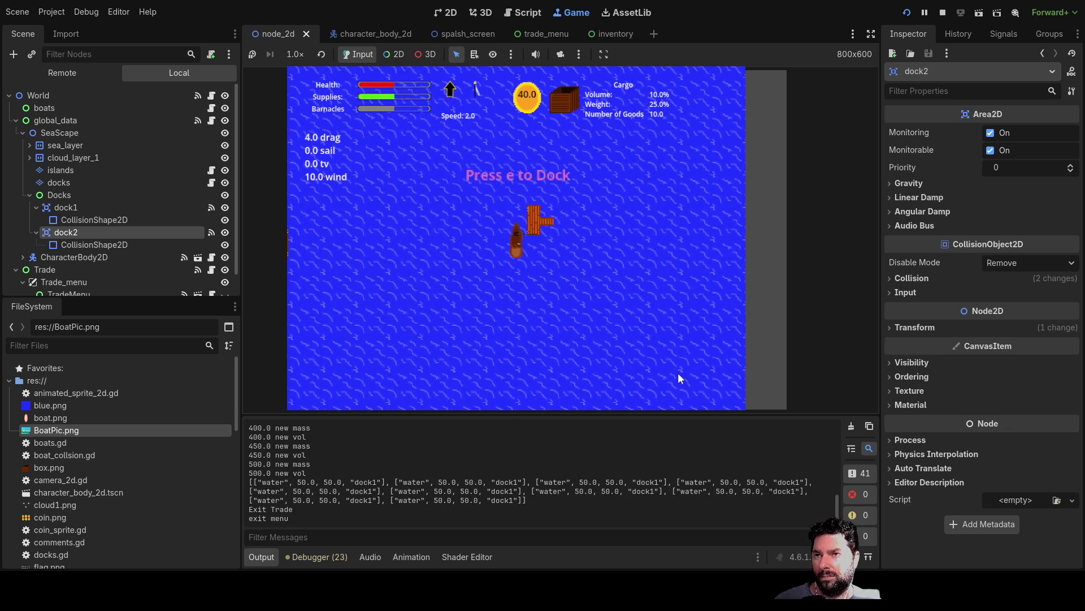
Dock at the second dock and try selling Fresh Water and Mail, printing the cargo after each
key(e)
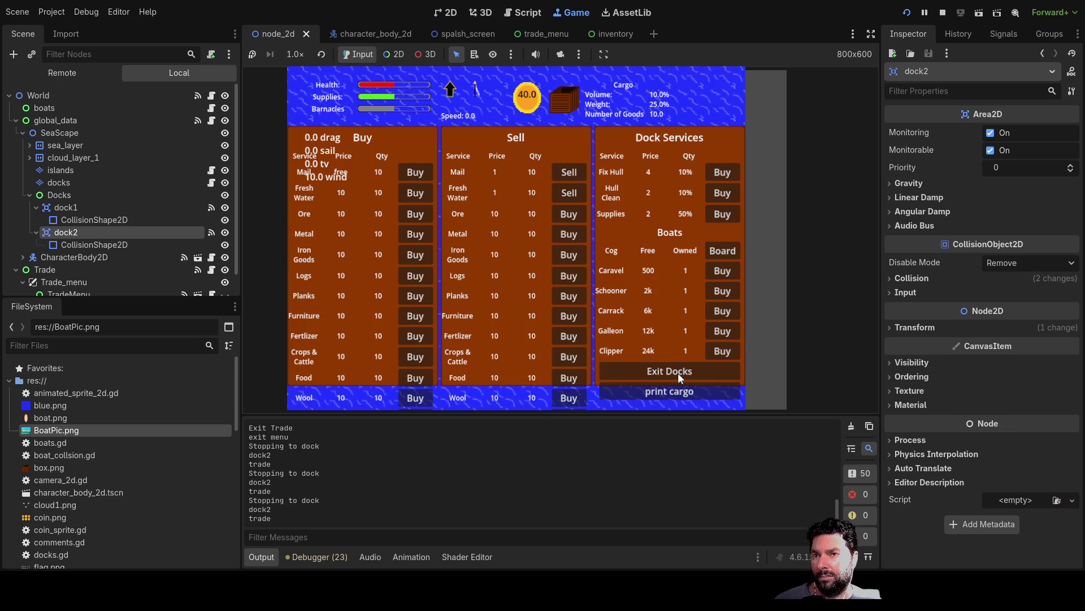
click(574, 196)
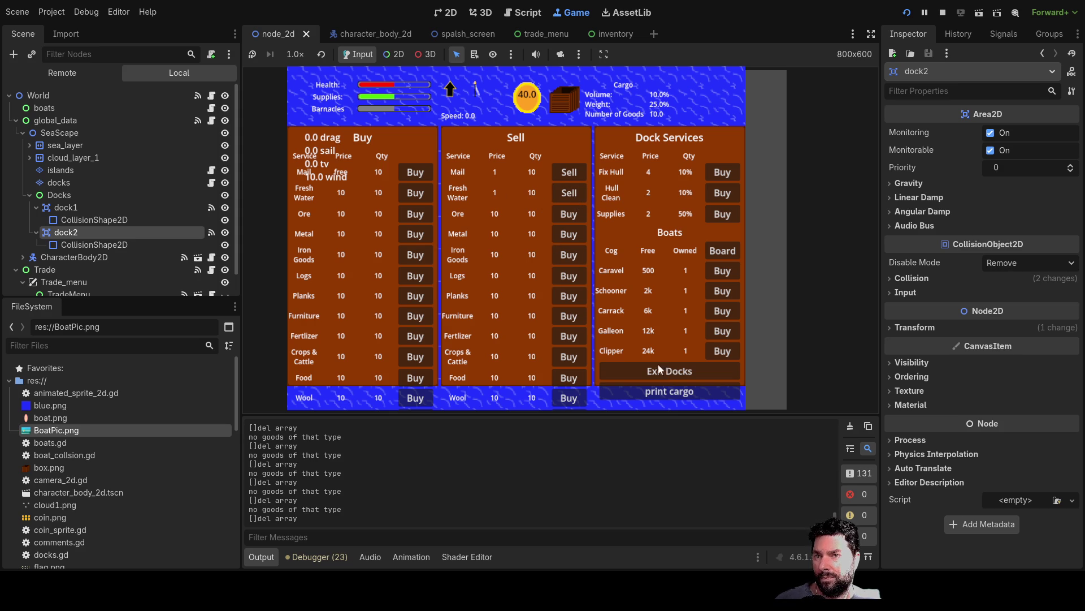
click(660, 392)
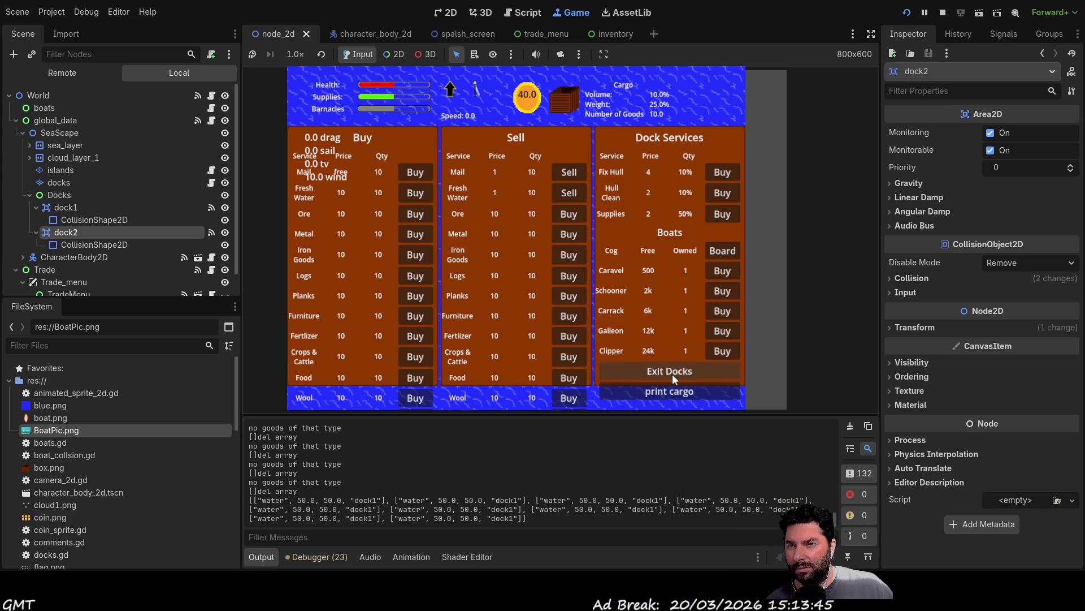
click(558, 176)
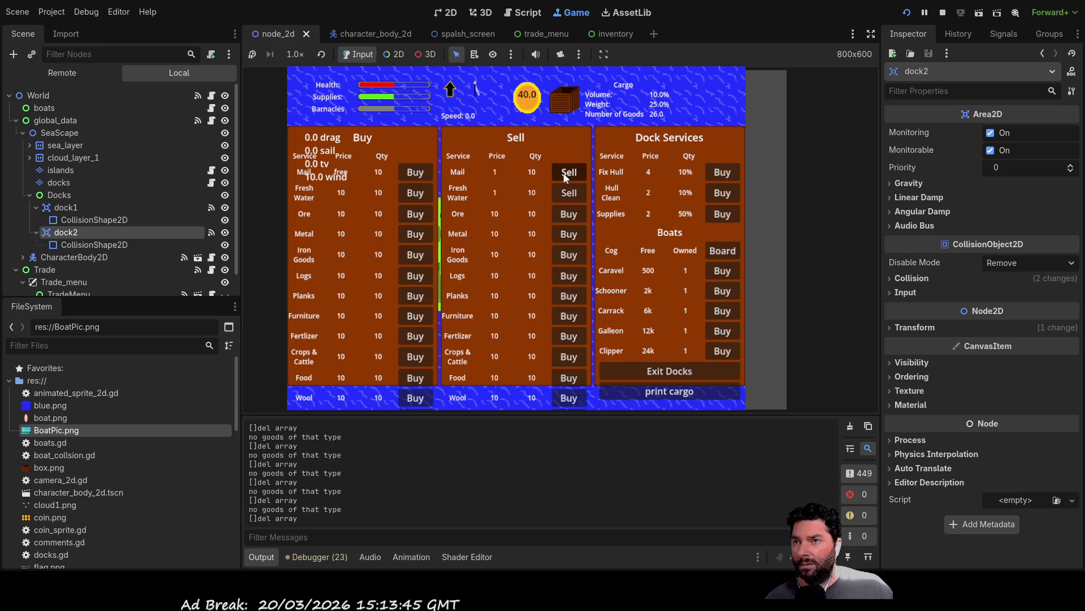
click(688, 393)
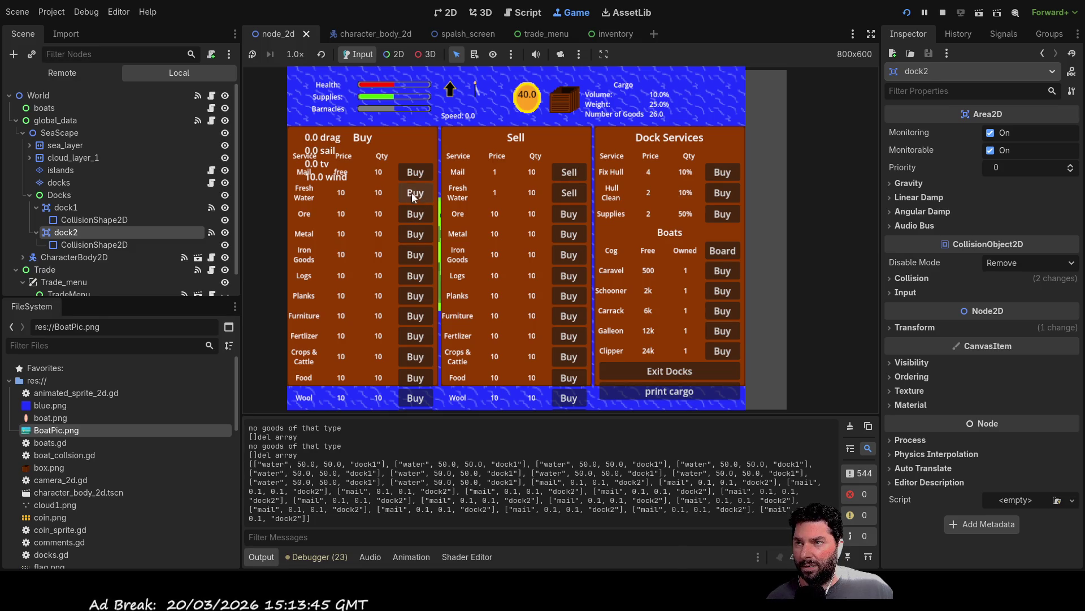
Buy Mail four times until the hold reaches 43 goods, print the cargo, and leave the dock
click(415, 174)
click(416, 177)
click(415, 177)
click(416, 177)
click(415, 177)
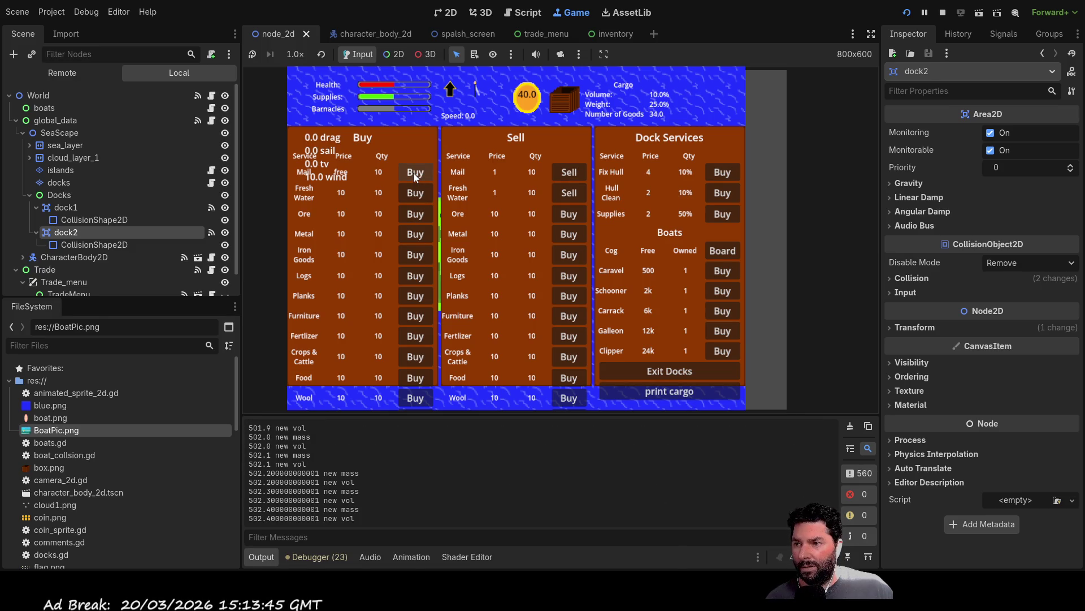
click(415, 177)
click(415, 177)
click(415, 177)
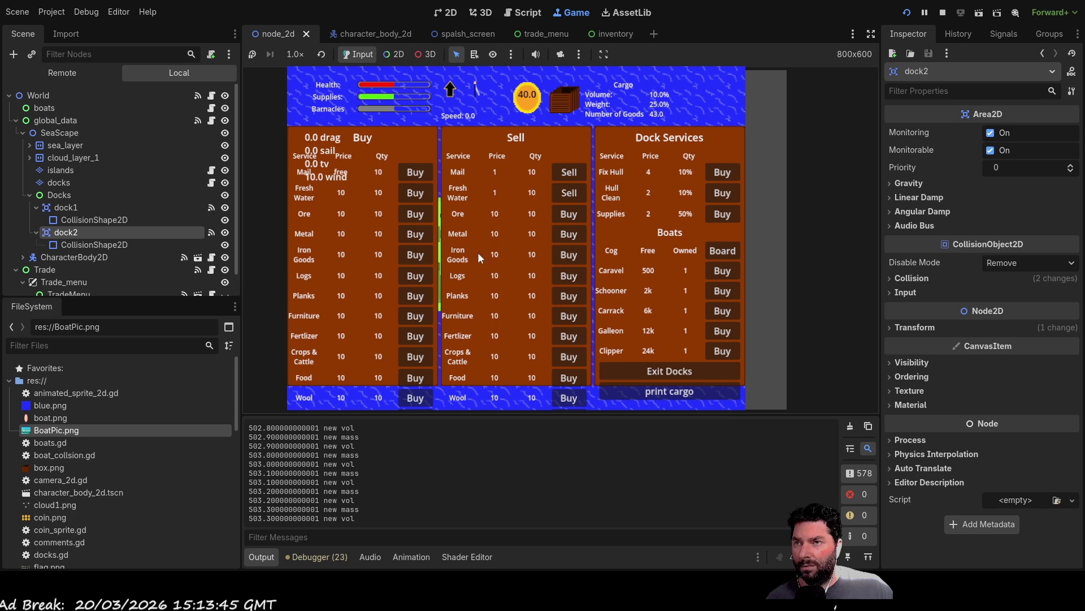
click(650, 392)
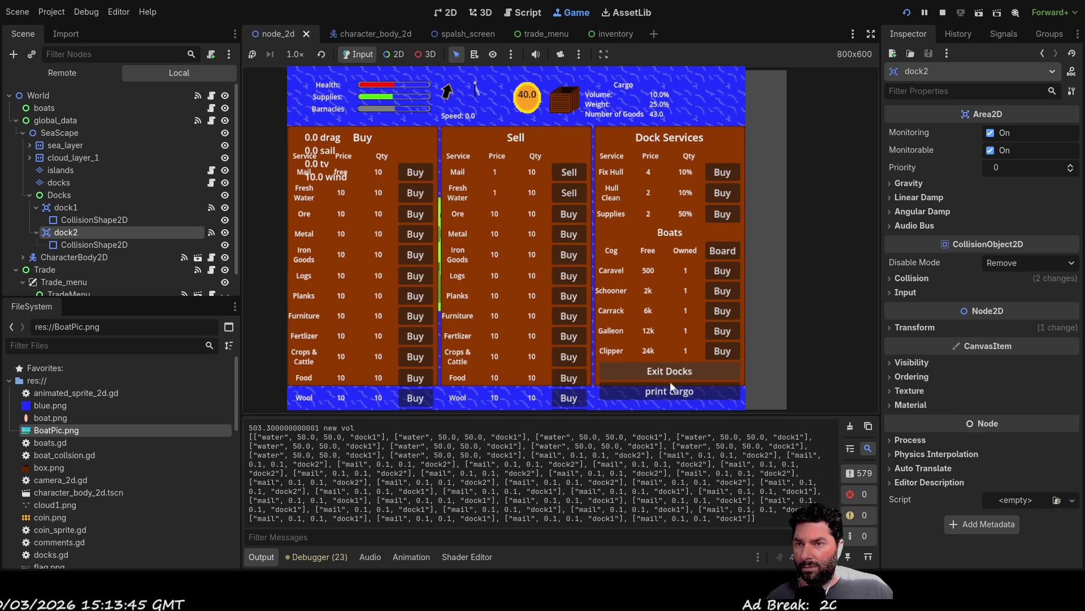
click(667, 371)
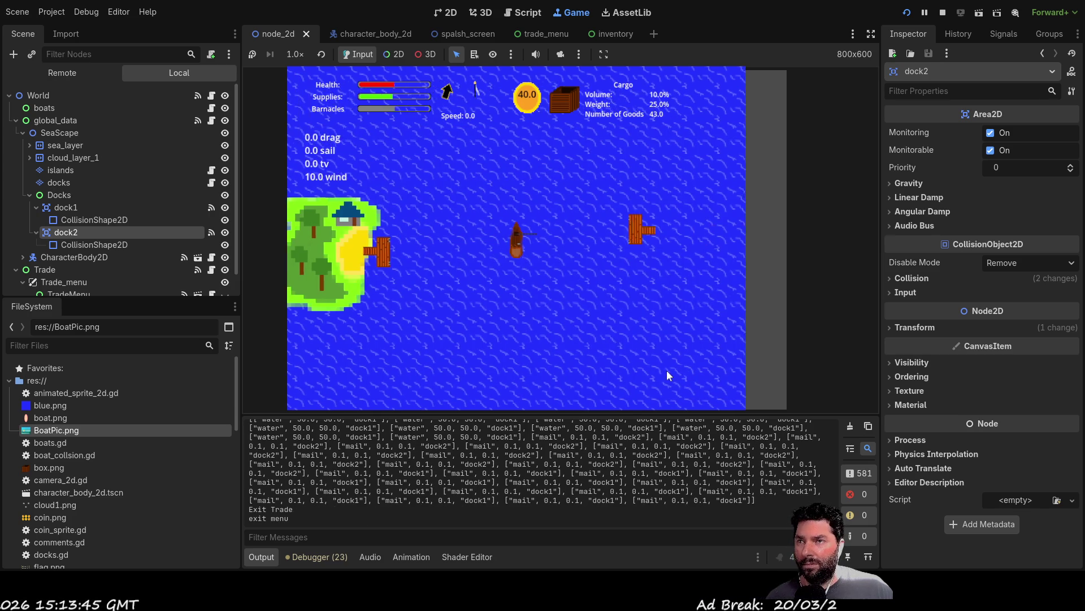
Dock again at the second dock, retry selling Fresh Water, print the cargo, and exit
key(e)
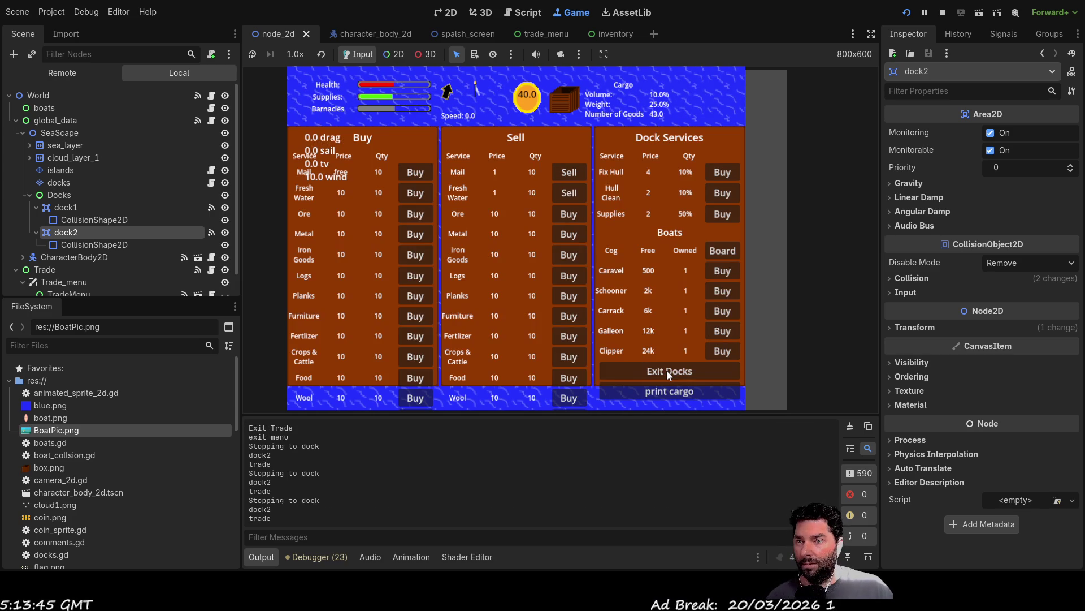
click(575, 176)
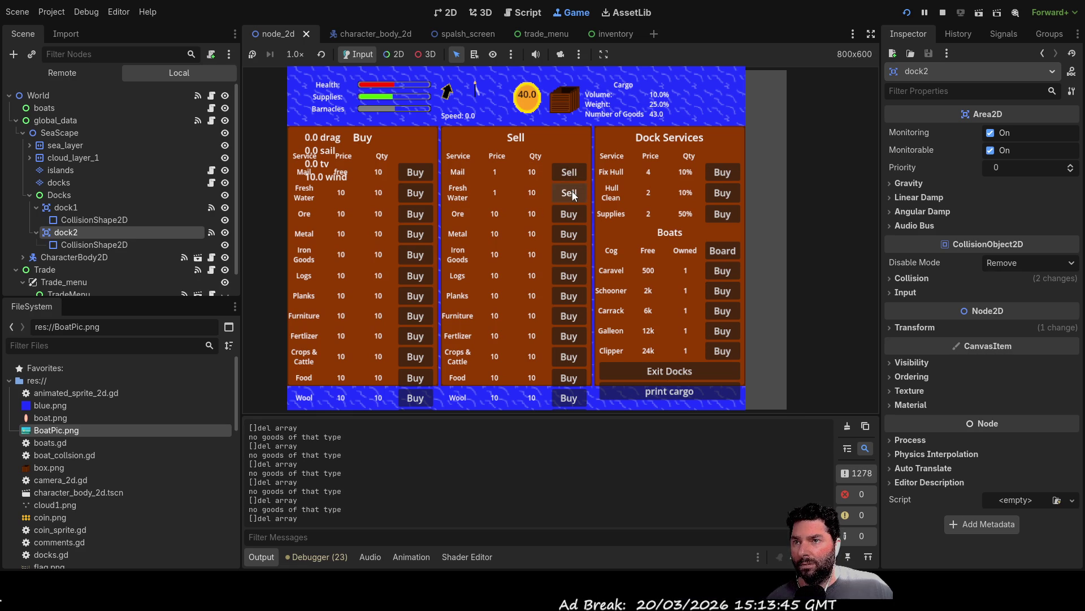
click(668, 392)
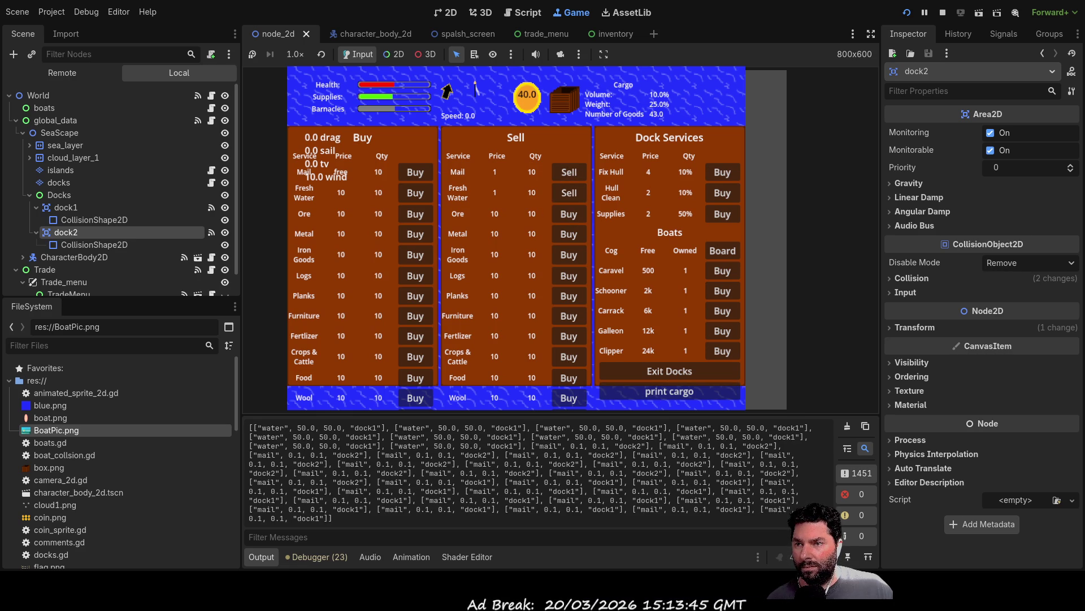
click(666, 373)
Check the cargo hold showing 33 mail plus 10 Fresh Water at 500 mass, then stop the game
key(i)
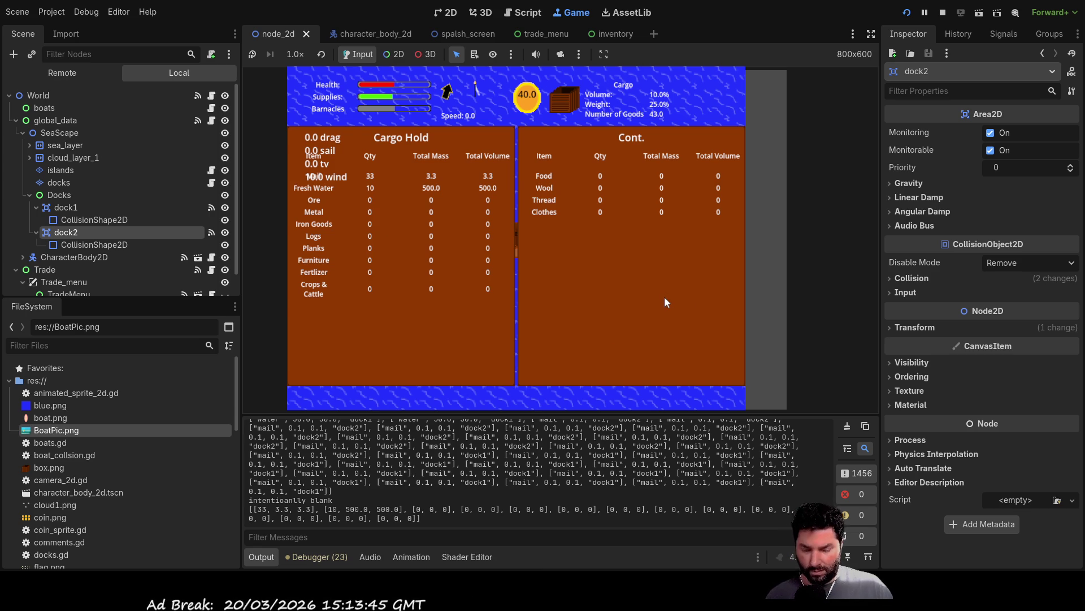
key(e)
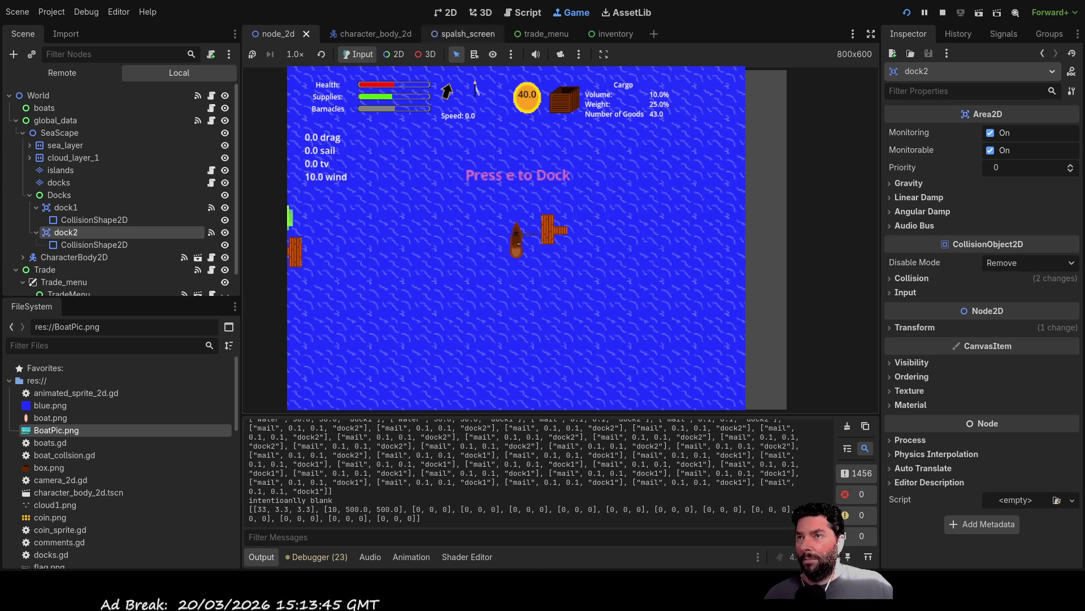
key(F8)
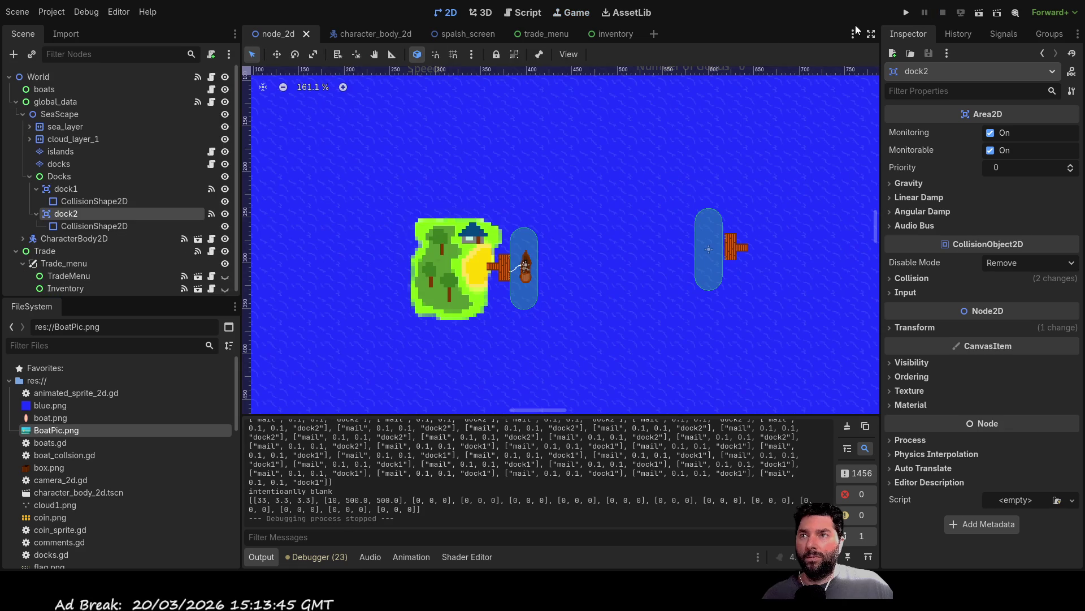
In the script editor, open global_data.gd and select the _on_trade_menu_sale function
click(524, 12)
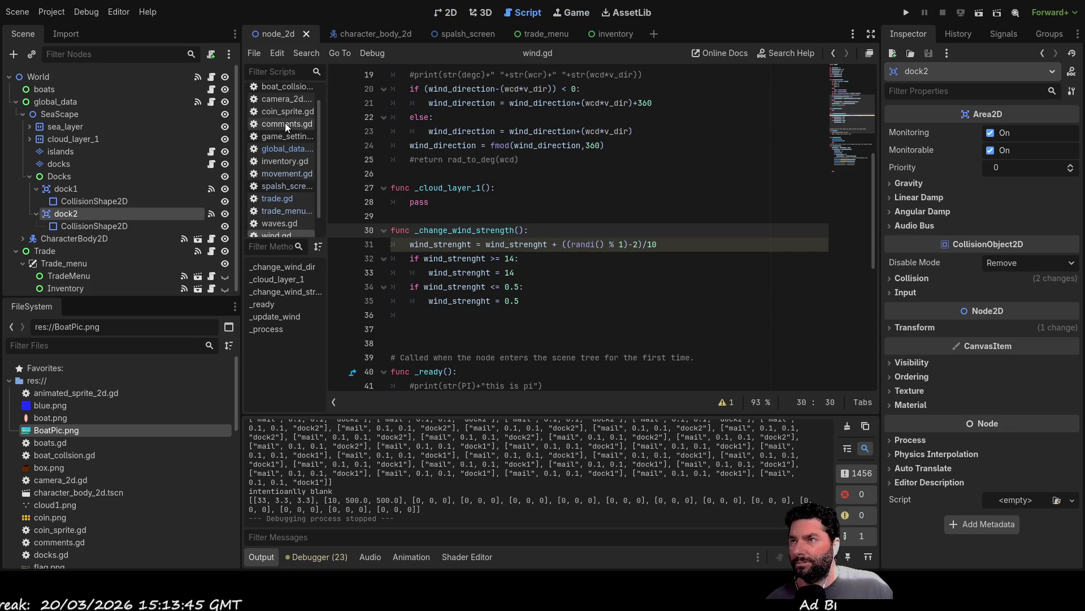
click(287, 145)
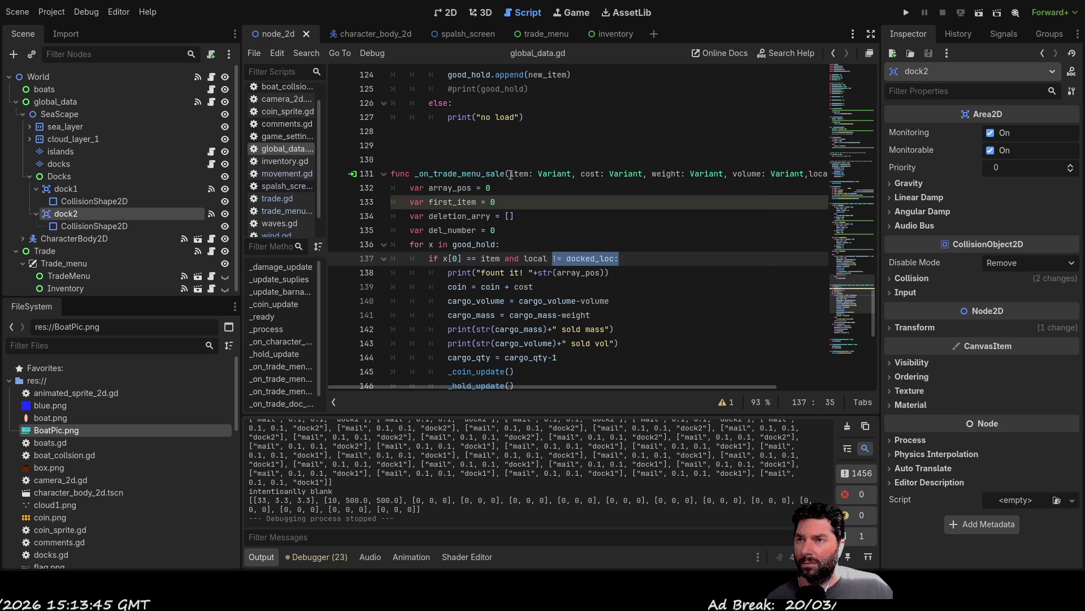
double_click(467, 173)
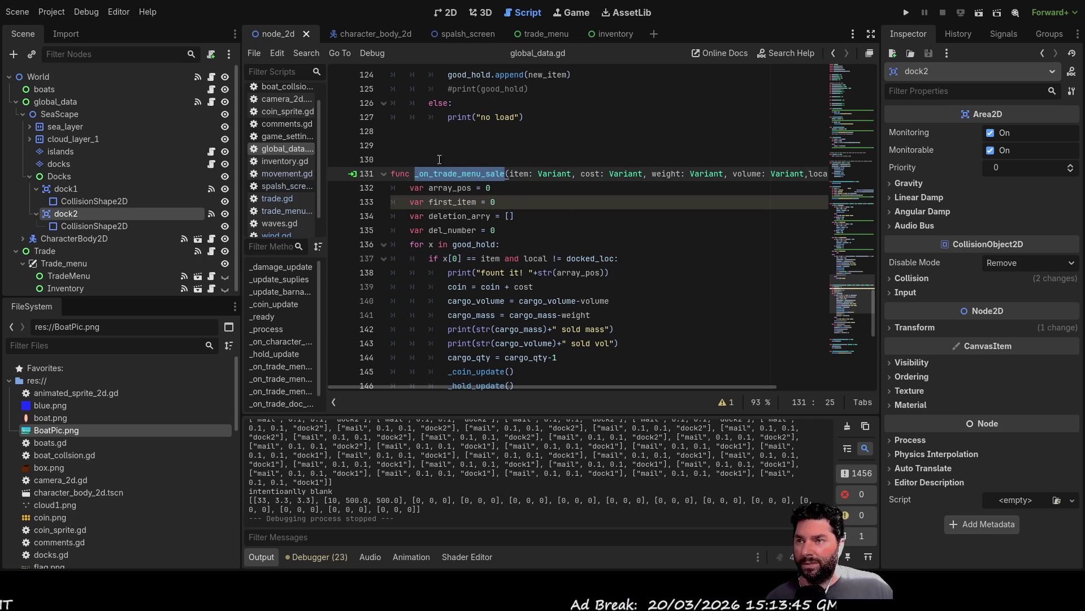
Open trade.gd and scroll through its code
click(294, 198)
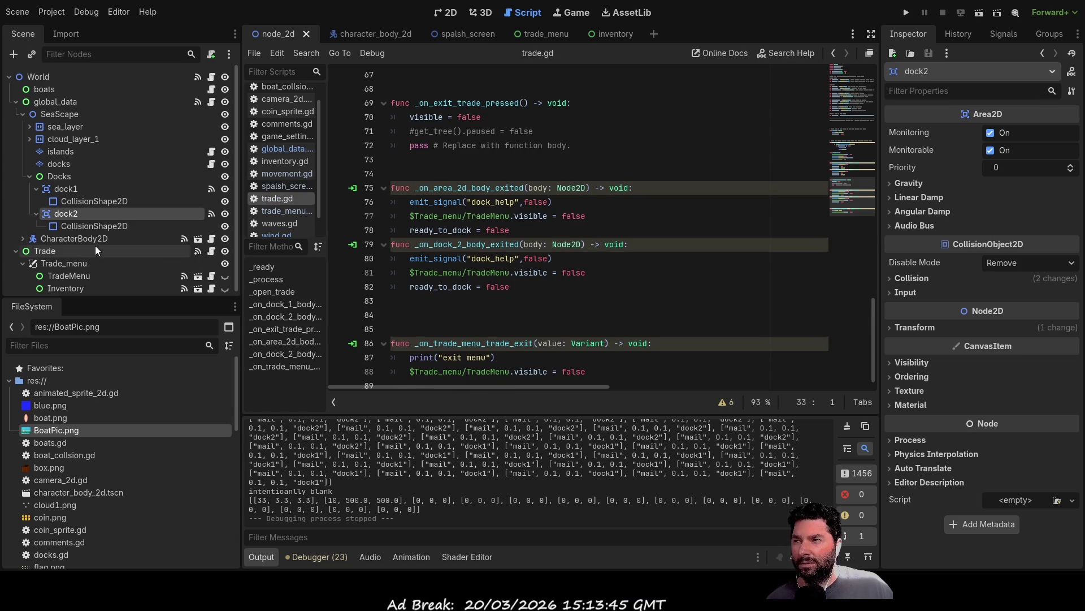
scroll(479, 326, down, 1)
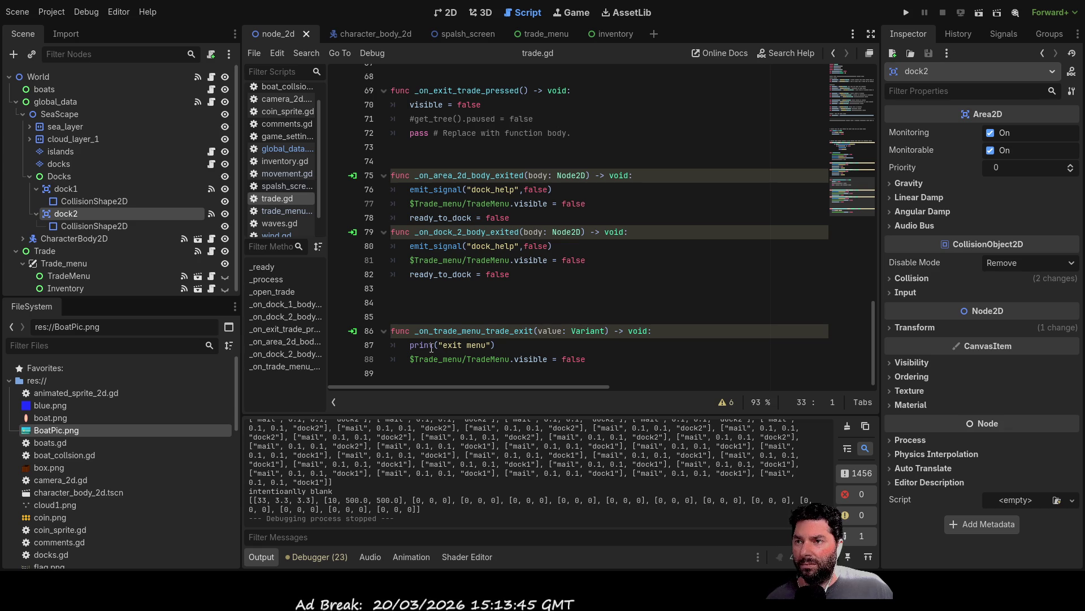
scroll(524, 273, up, 3)
scroll(525, 273, up, 4)
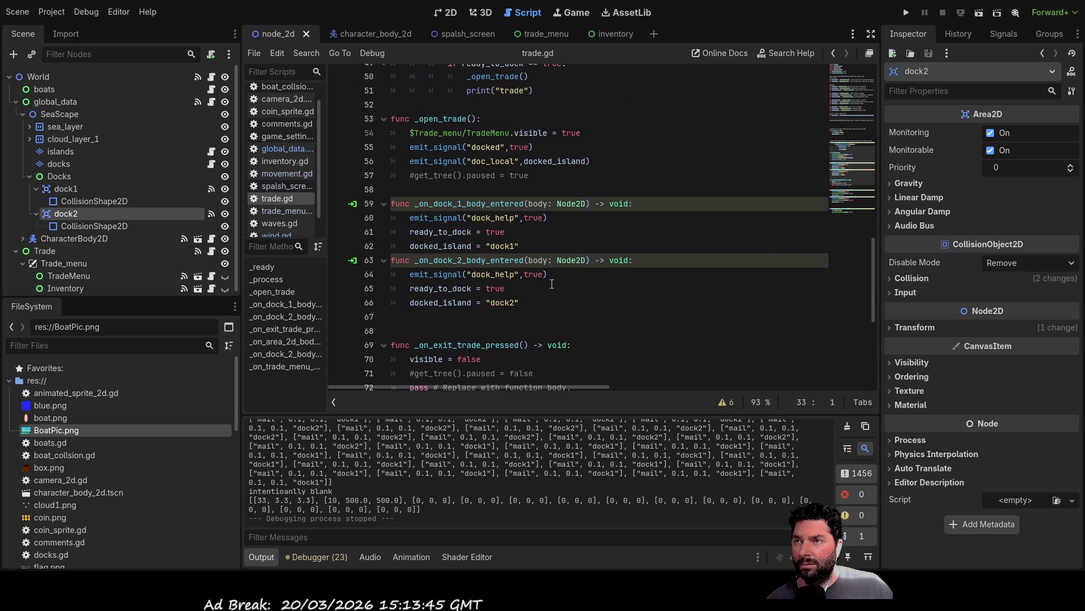
scroll(552, 284, up, 1)
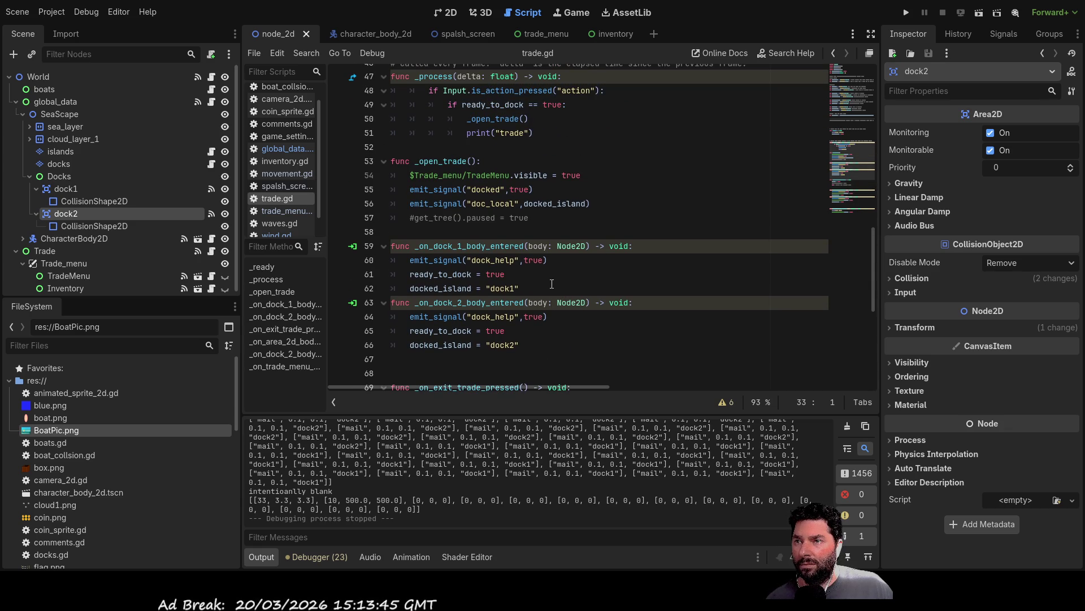
scroll(552, 283, up, 9)
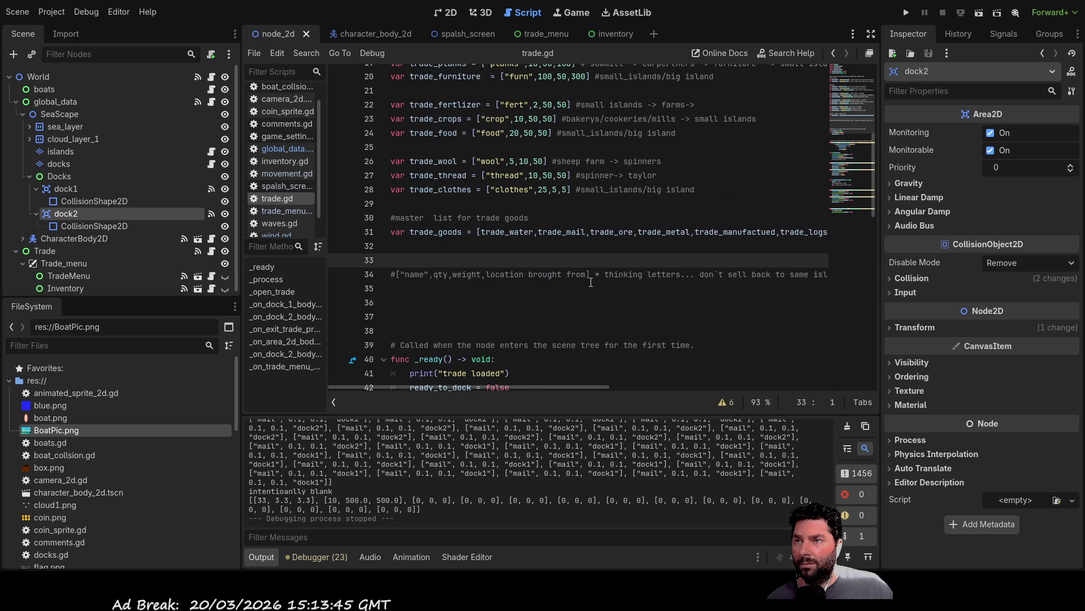
Open trade_menu.gd and scroll to the water (cost 2) and mail (cost 1) selling handlers
click(300, 212)
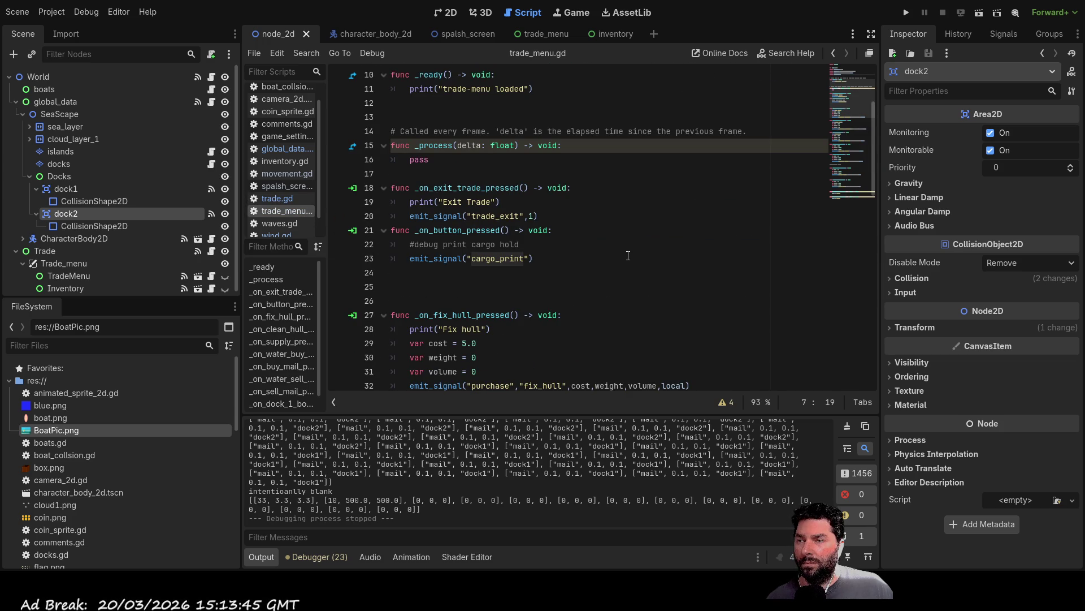
scroll(628, 255, down, 2)
scroll(627, 255, down, 3)
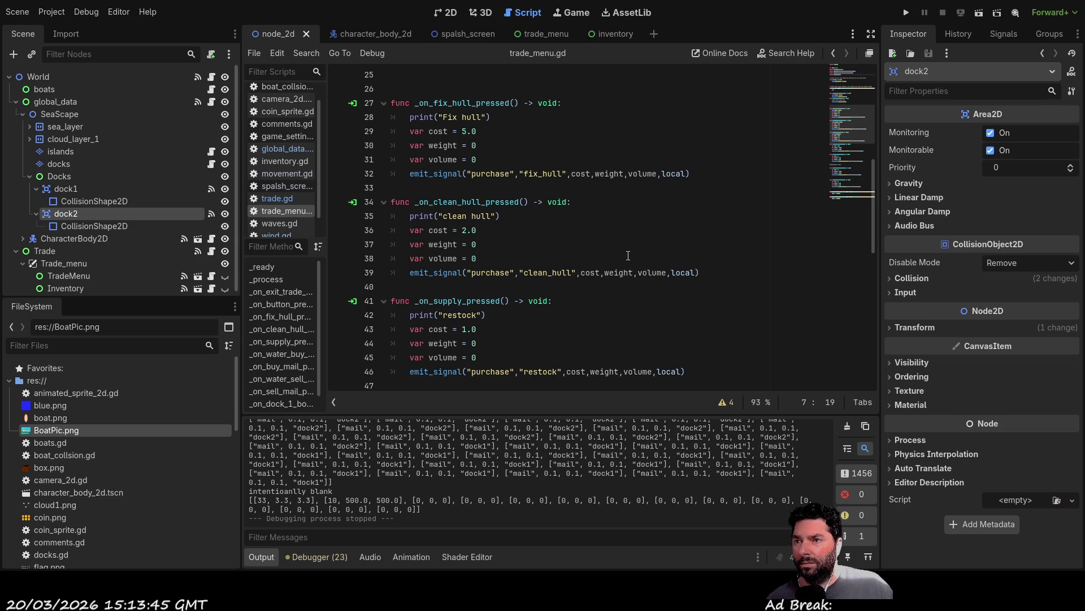
scroll(628, 256, down, 8)
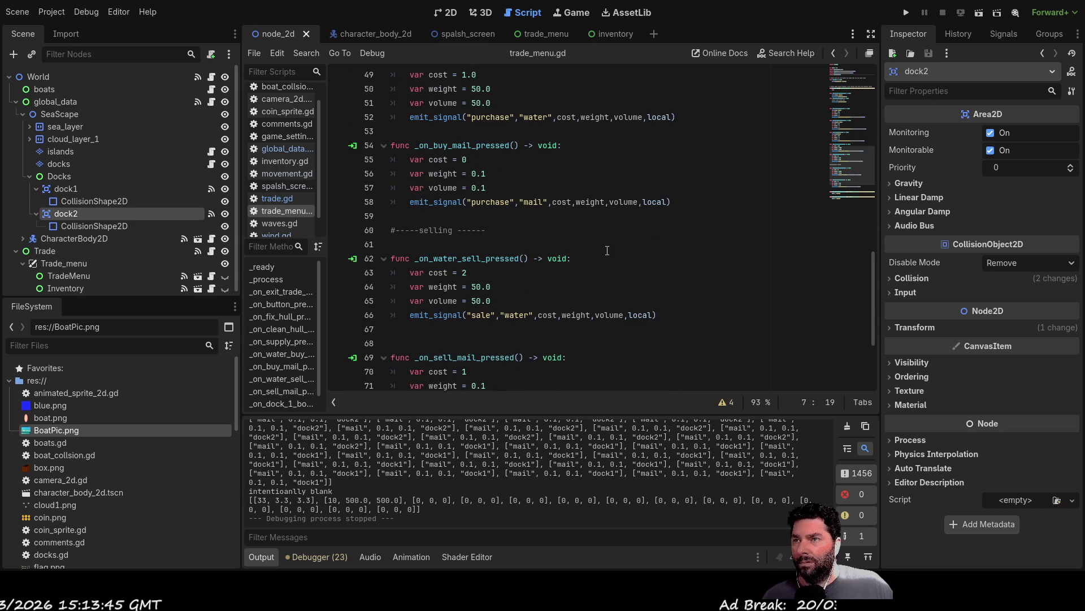
scroll(558, 196, down, 2)
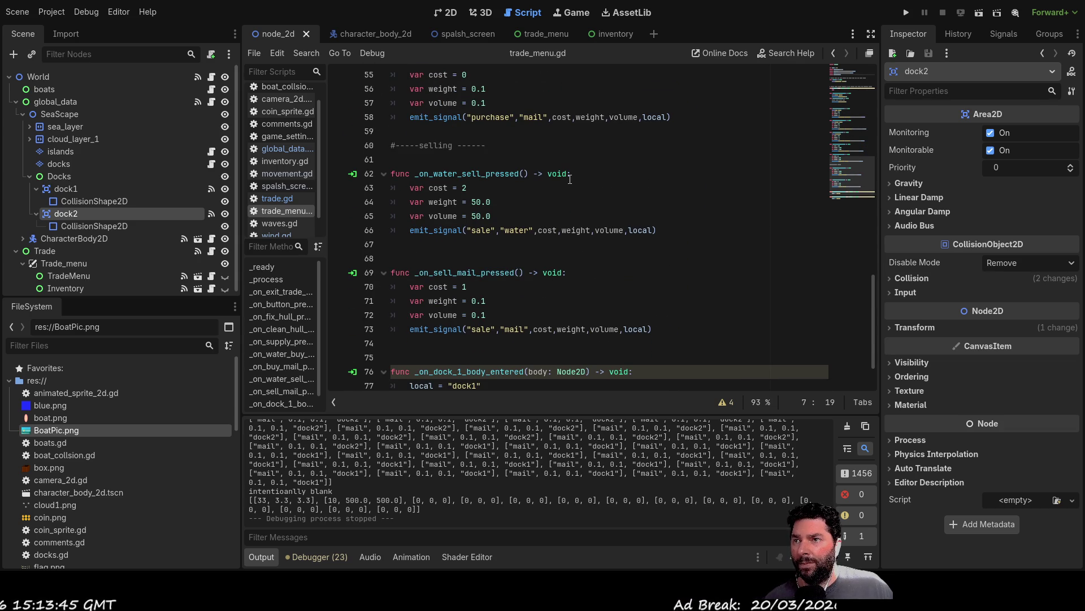
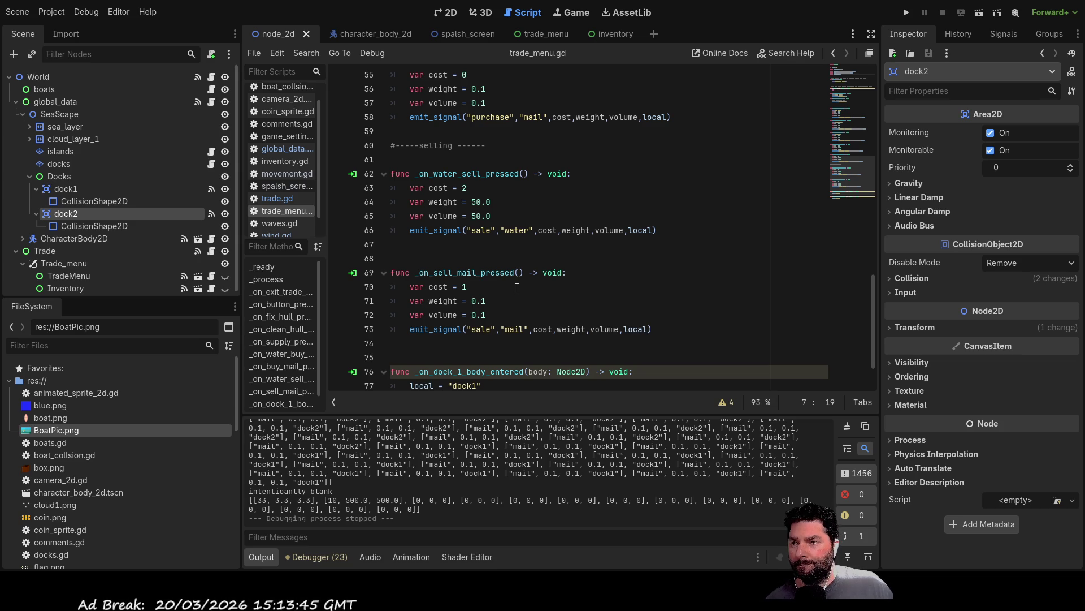
From the mail sale handler in trade_menu.gd, view dock2's body_entered and body_exited signal connections
scroll(517, 287, down, 2)
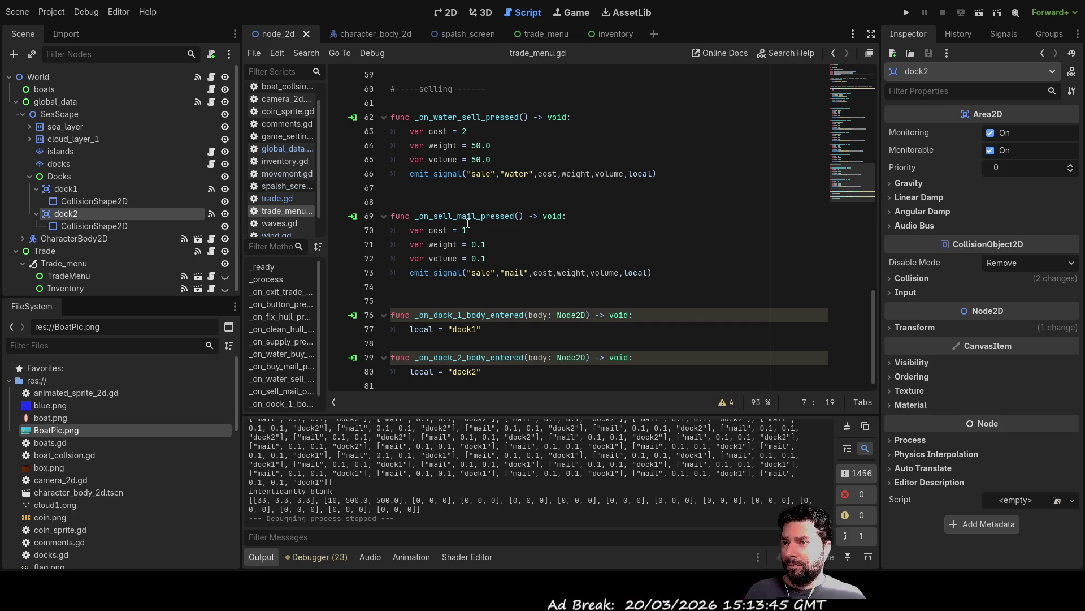
click(443, 269)
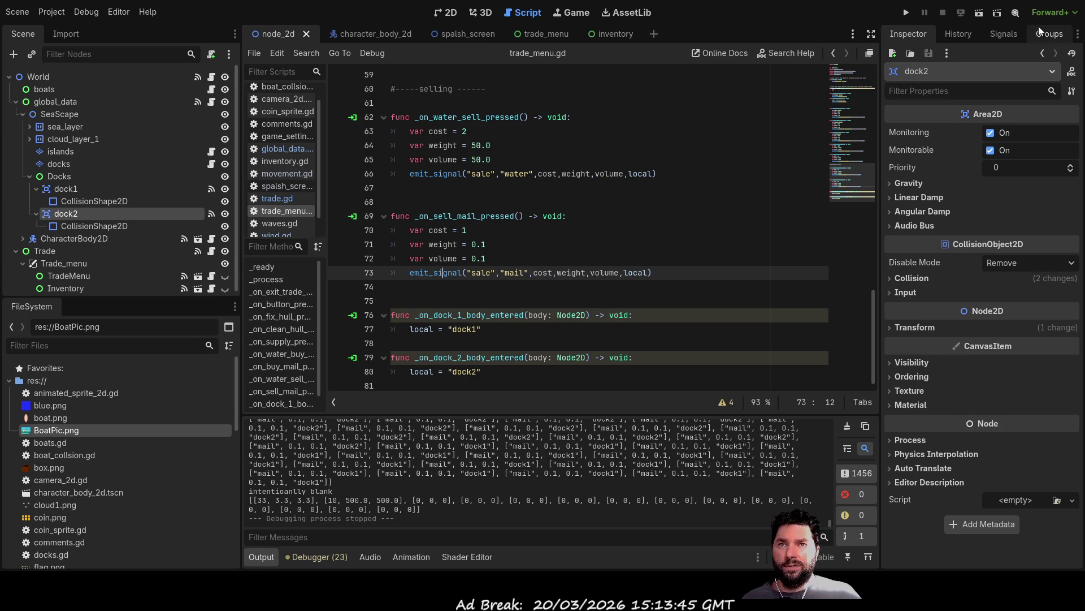
click(1005, 33)
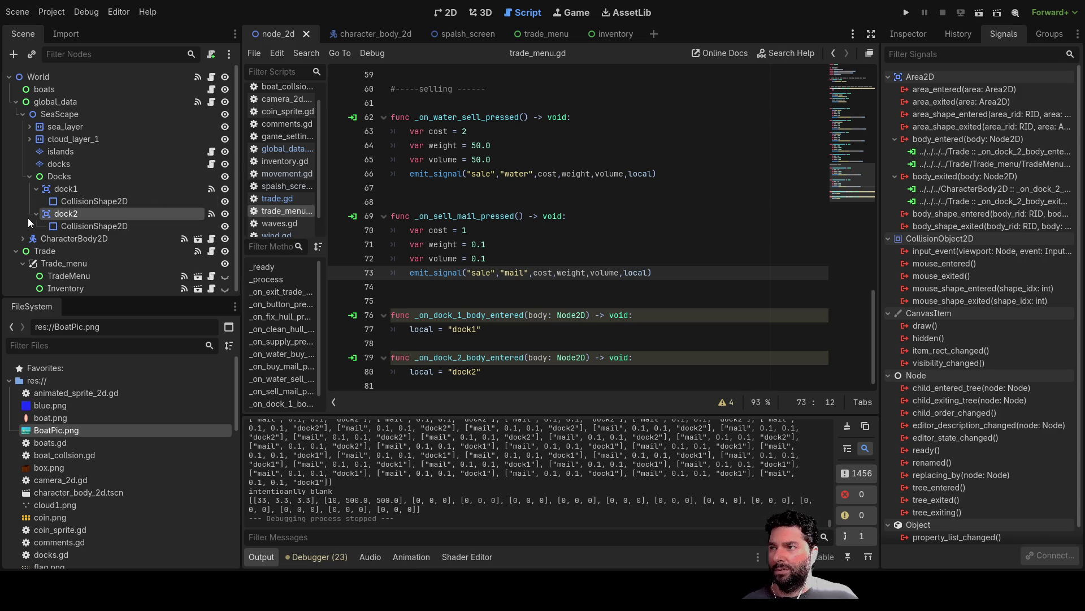
Select TradeMenu and follow its sale signal's global_data connection to _on_trade_menu_sale in global_data.gd
click(75, 262)
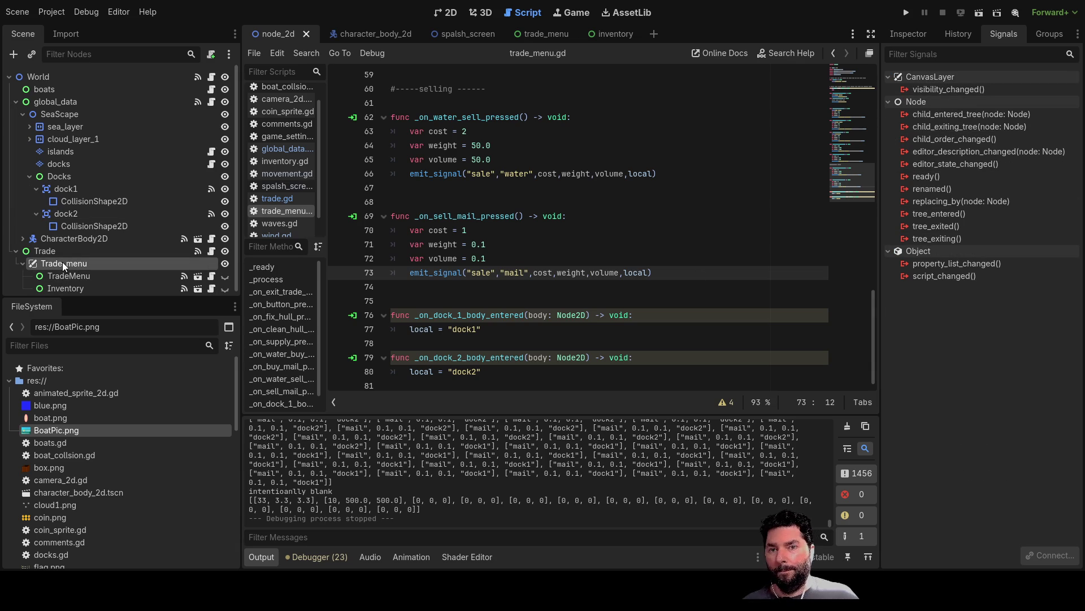
click(917, 33)
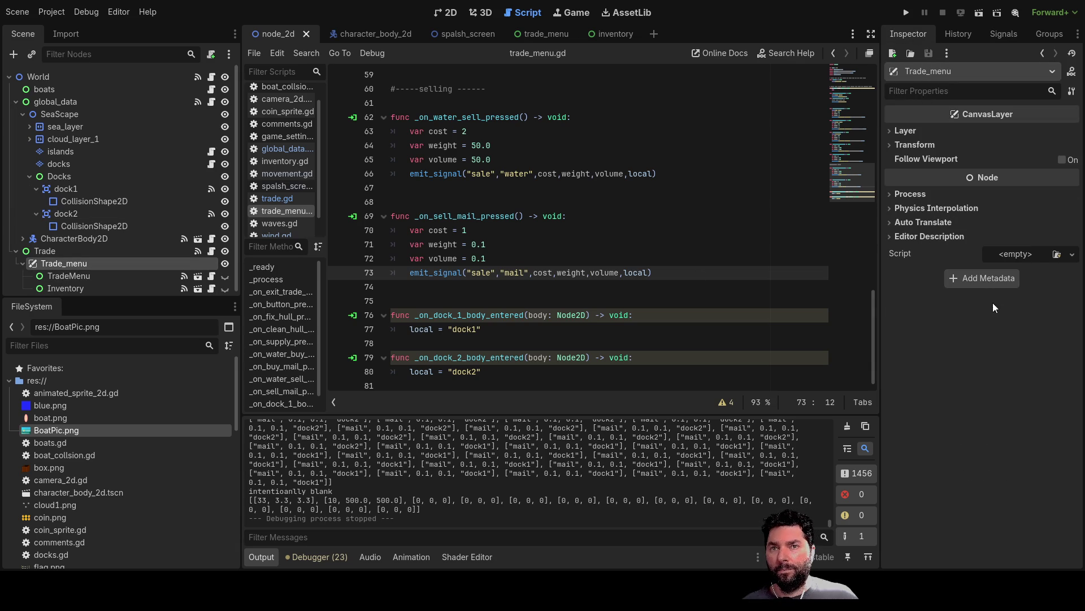
click(69, 276)
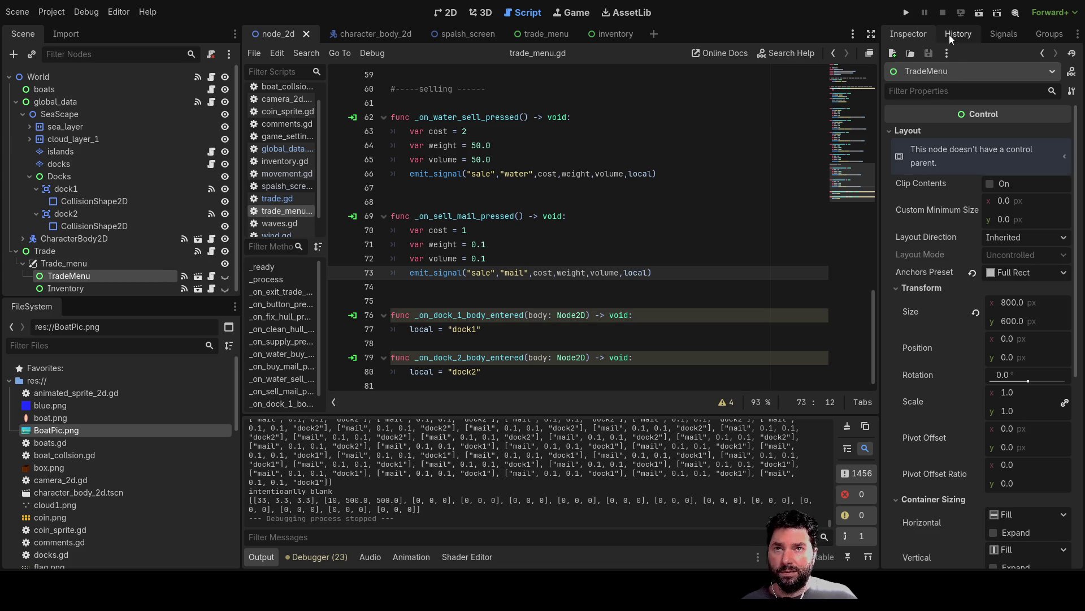
scroll(992, 300, down, 5)
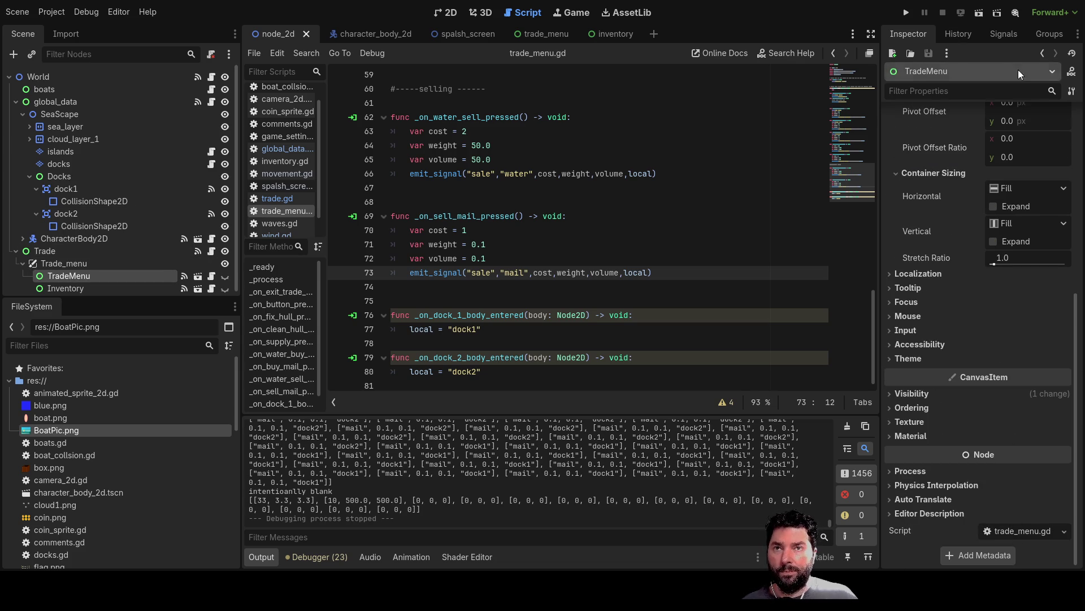
click(993, 34)
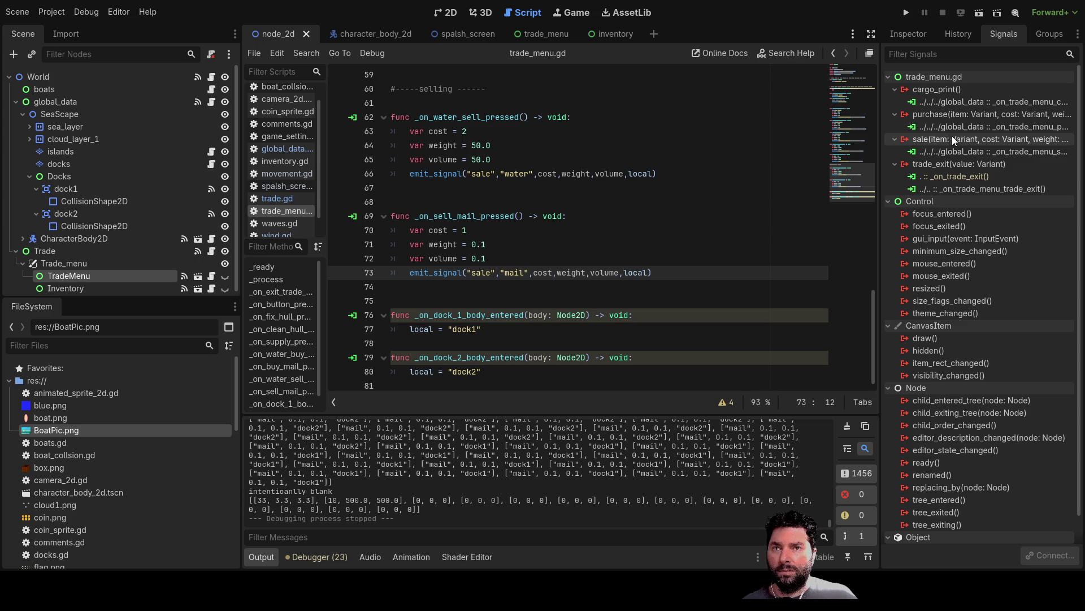
click(959, 151)
double_click(958, 152)
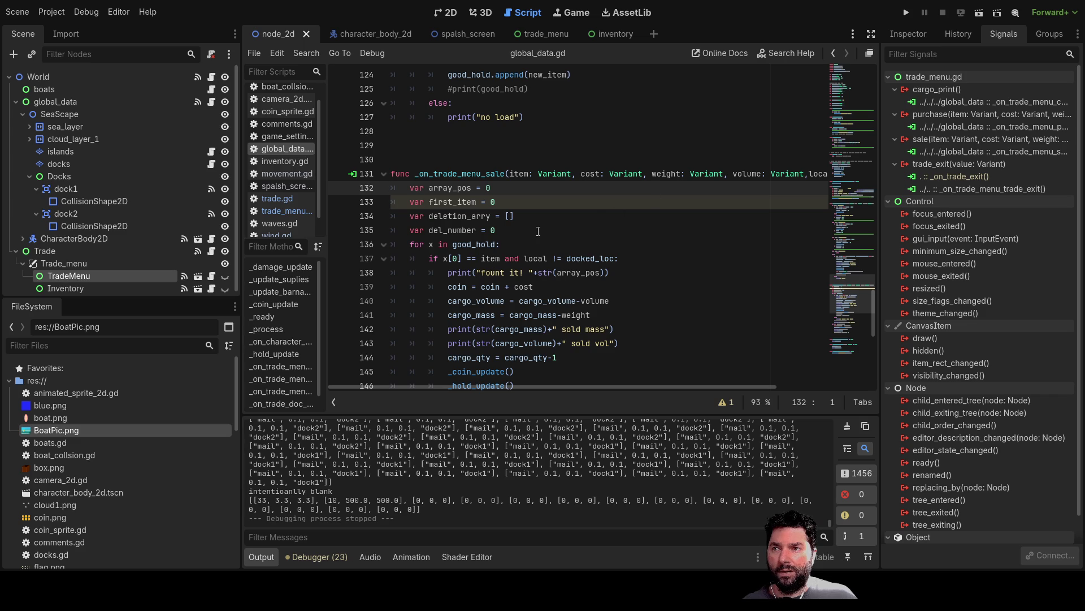
scroll(526, 235, down, 6)
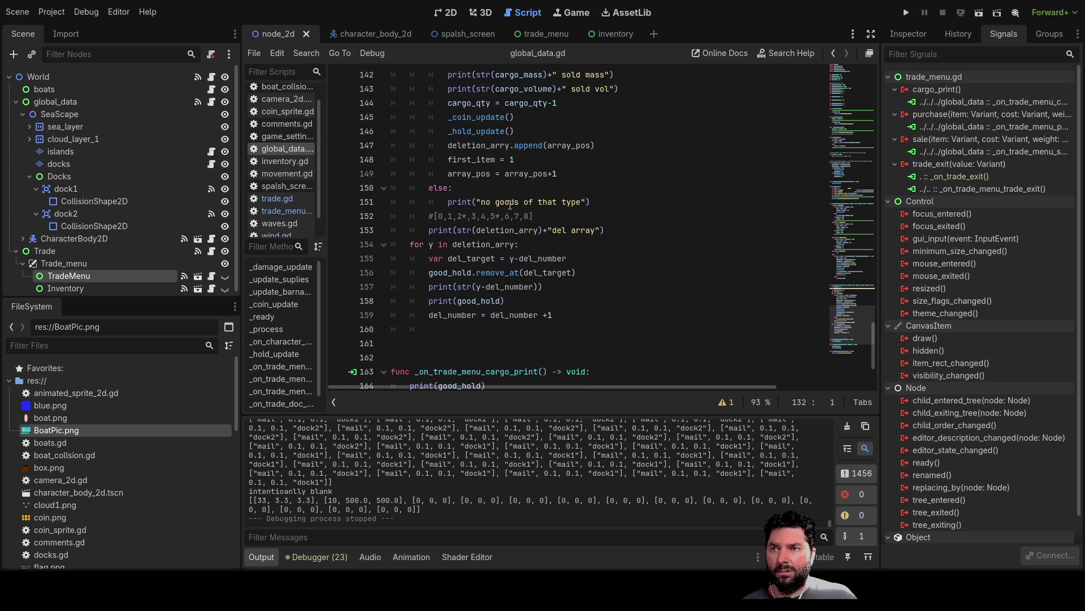
scroll(543, 243, up, 3)
scroll(562, 290, up, 3)
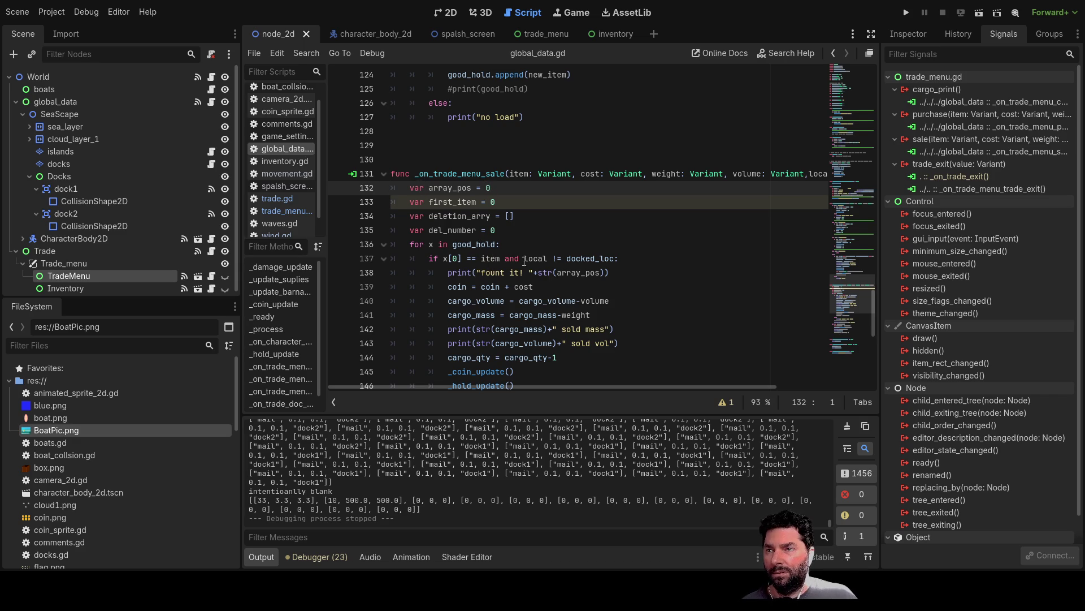
double_click(589, 259)
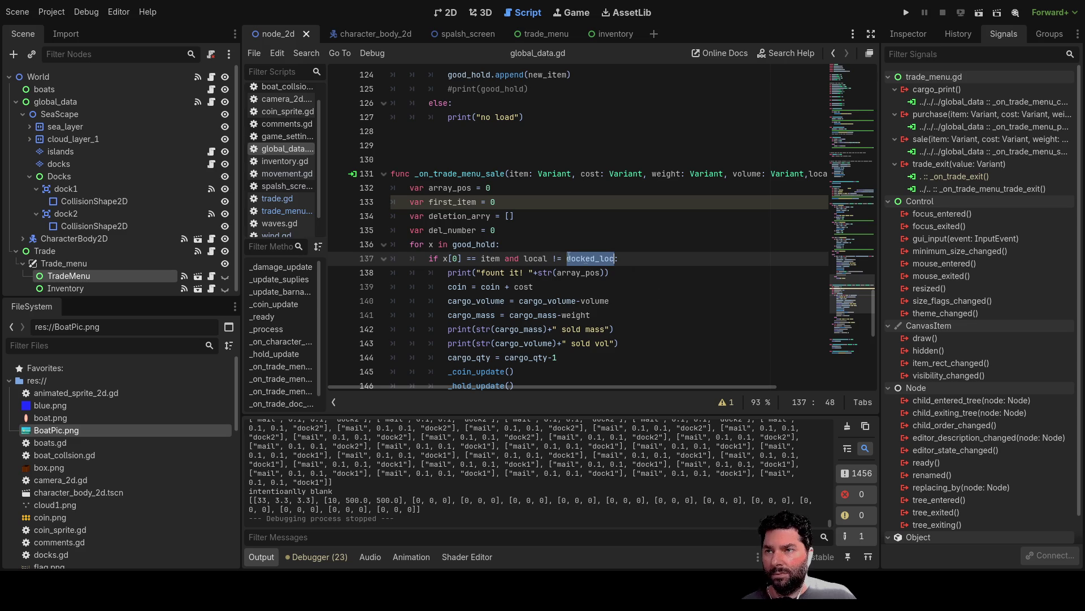
click(411, 244)
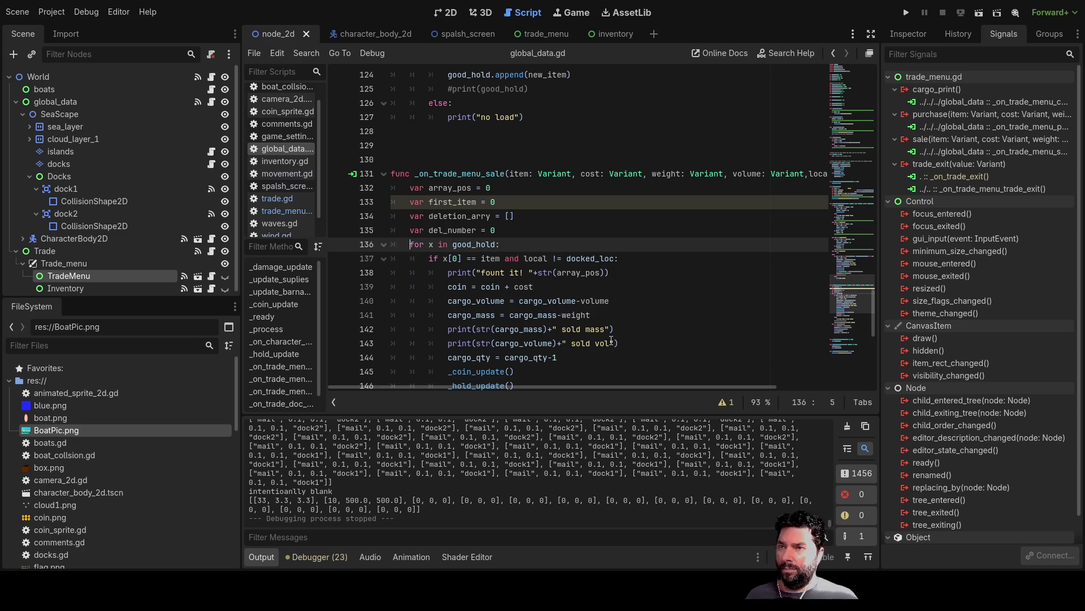
Add print("selling at "+docked_loc) on a new line above the good_hold loop
key(Return)
key(Up)
text(print)
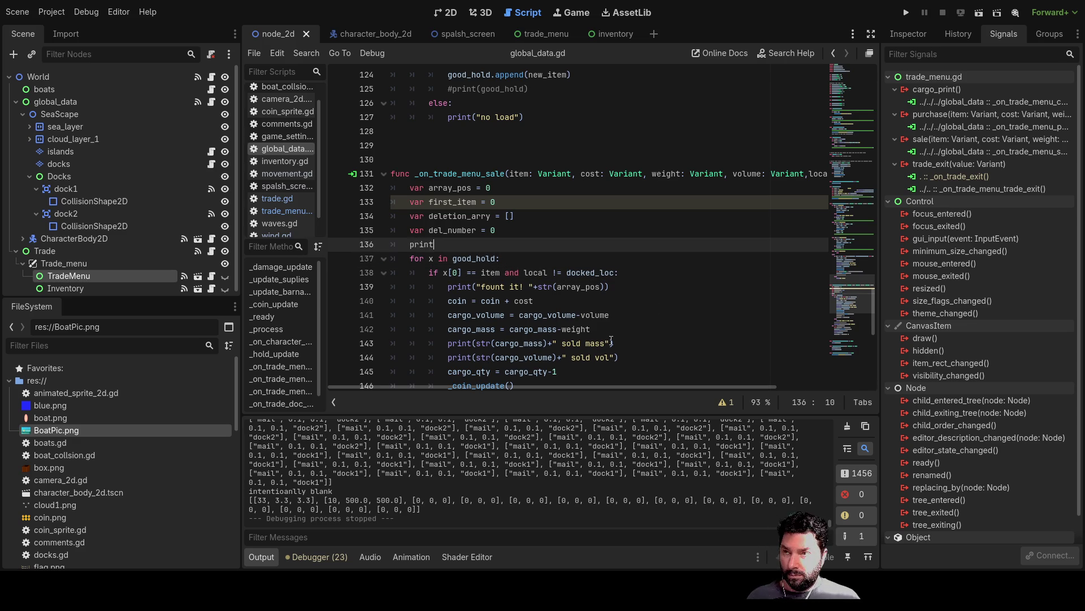
text(())
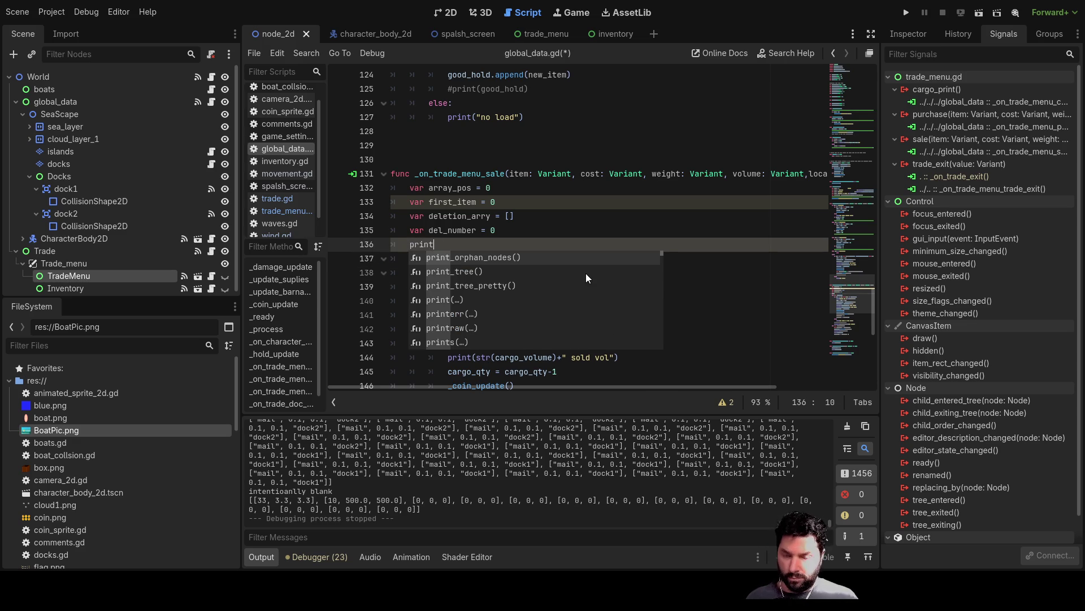
double_click(585, 273)
key(ctrl+c)
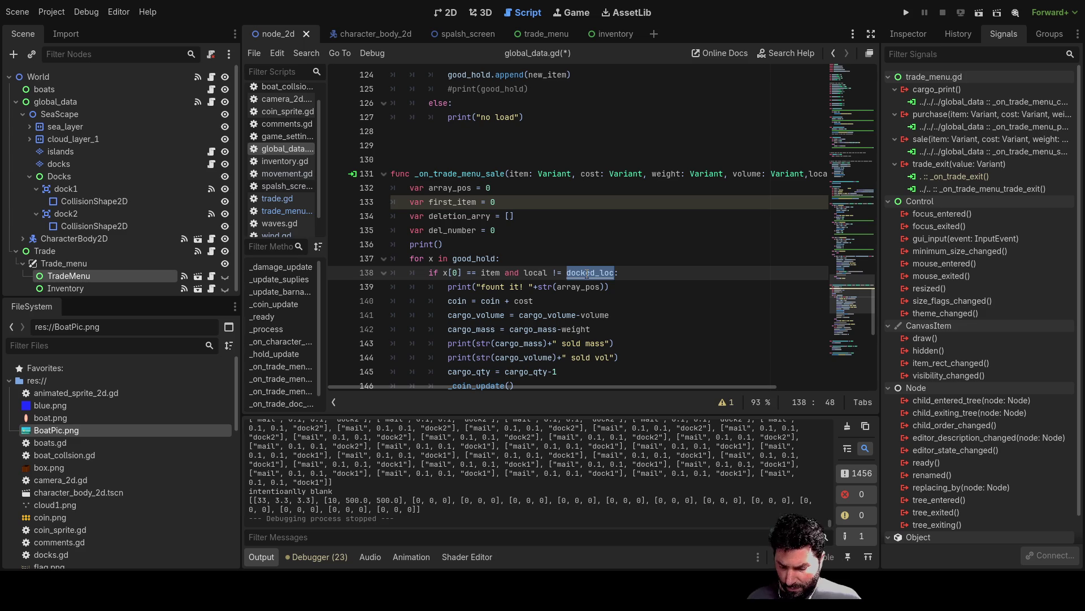
click(440, 245)
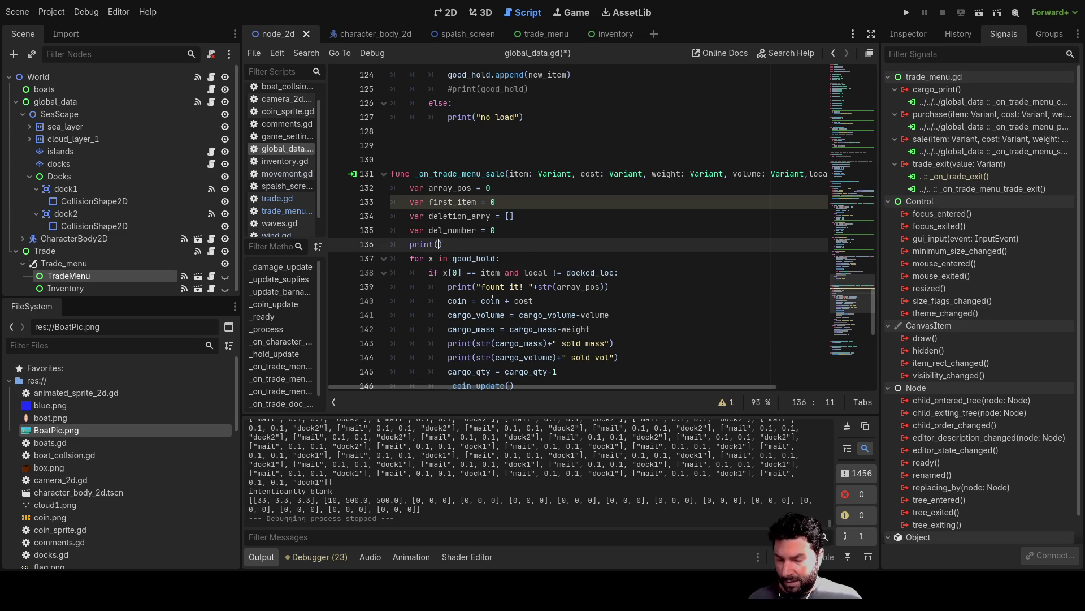
key(ctrl+v)
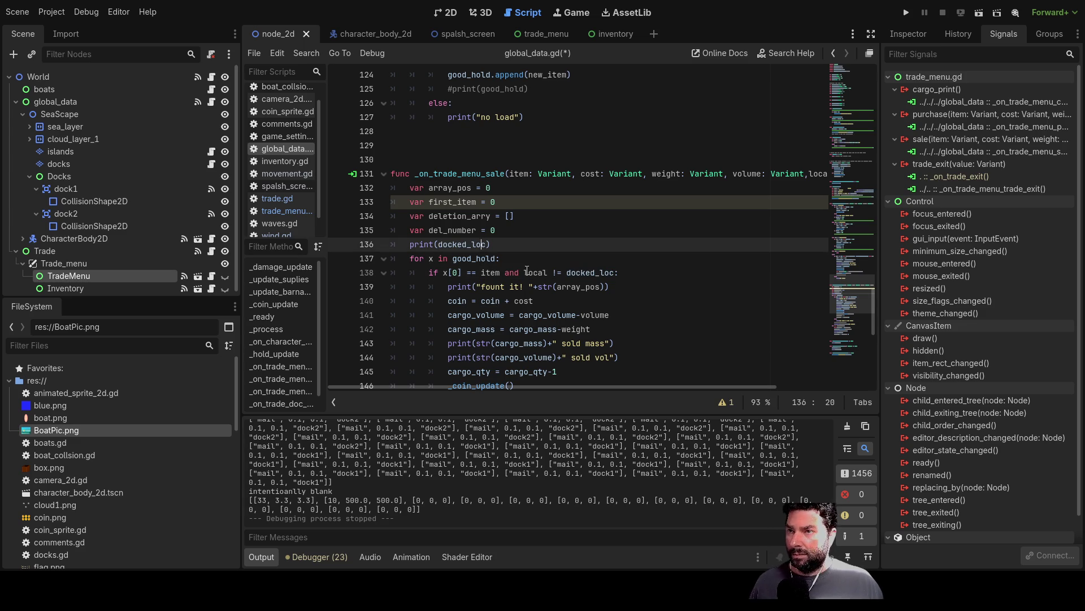
text(selling at)
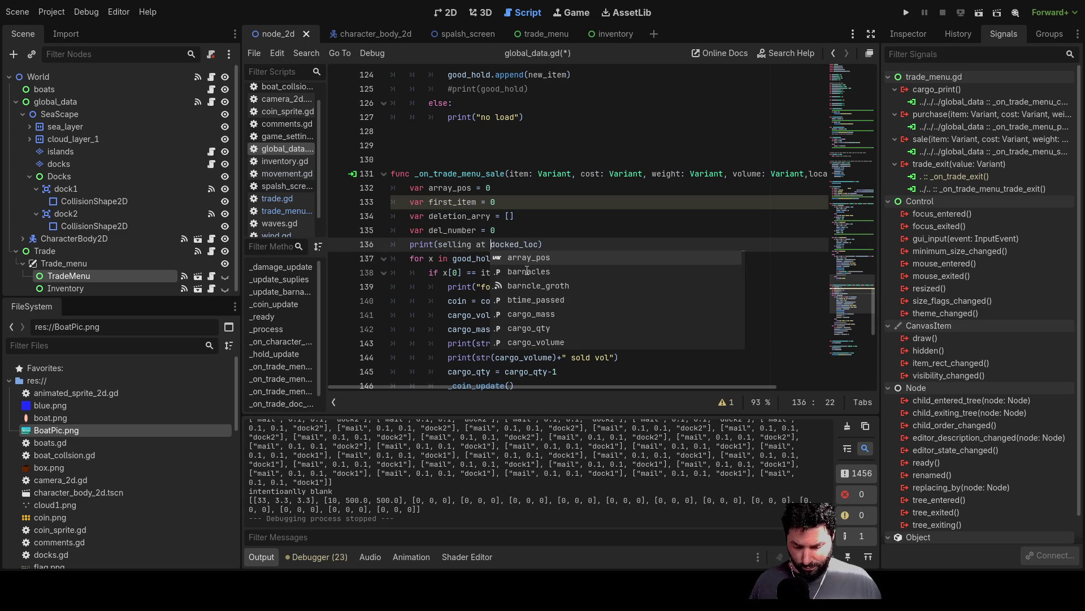
text( +)
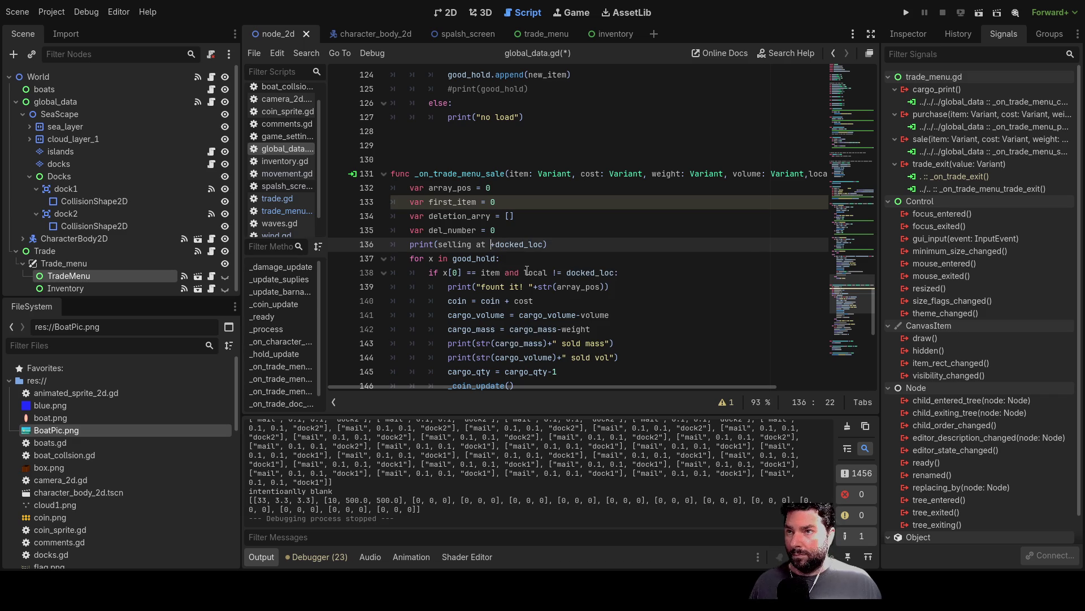
text(")
key(Left)
key(Left)
key(Left)
text(")
key(Right)
key(Right)
key(Right)
key(Delete)
key(Right)
key(Right)
key(Right)
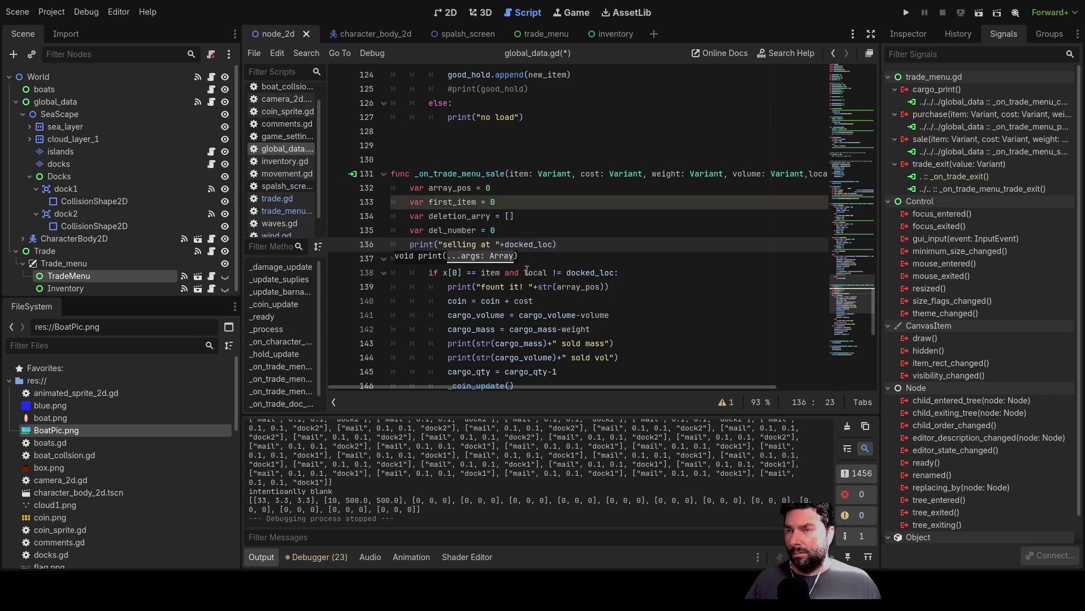
click(581, 259)
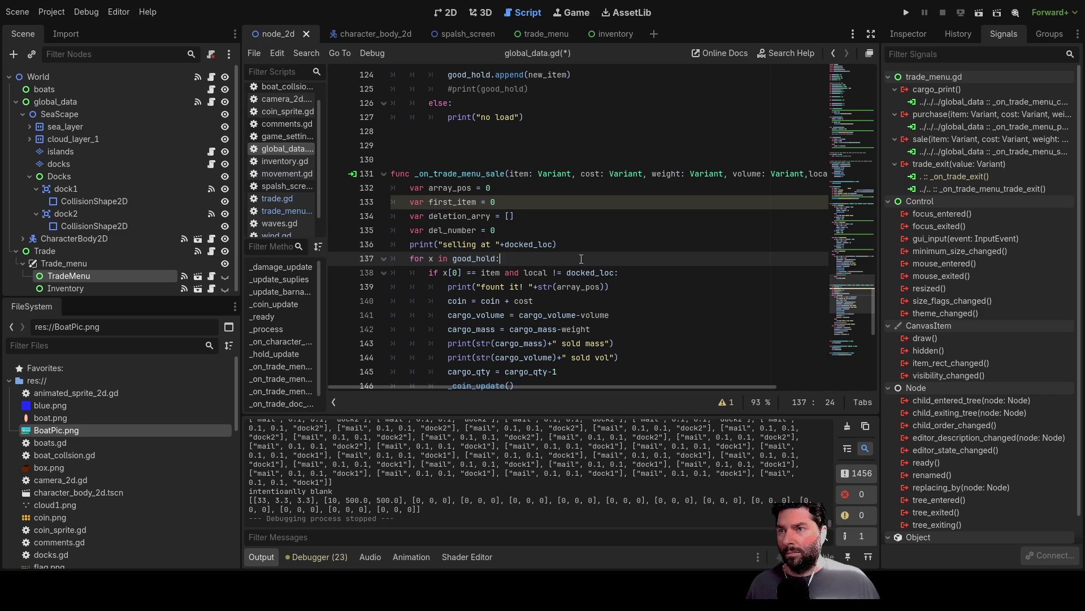
Run the game, dock and buy Fresh Water and Mail, print the cargo, then leave the docks
click(906, 13)
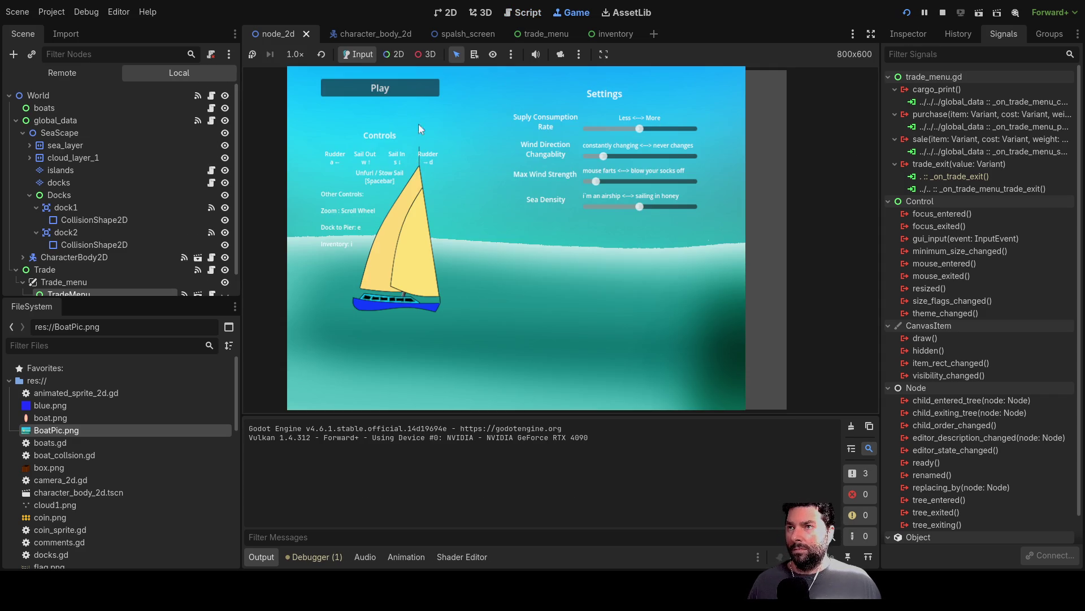
click(395, 91)
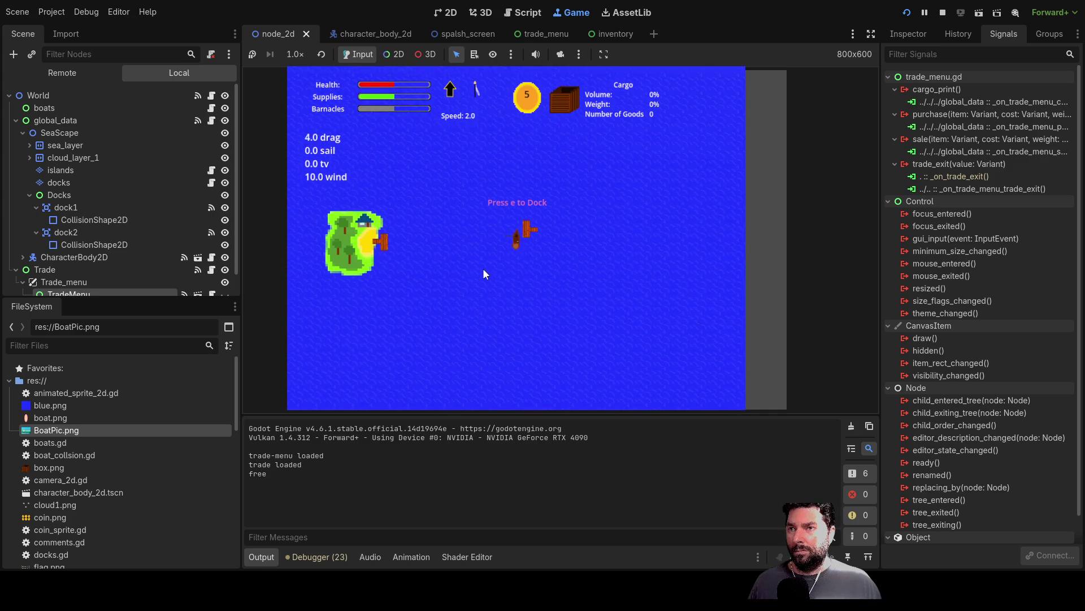
key(e)
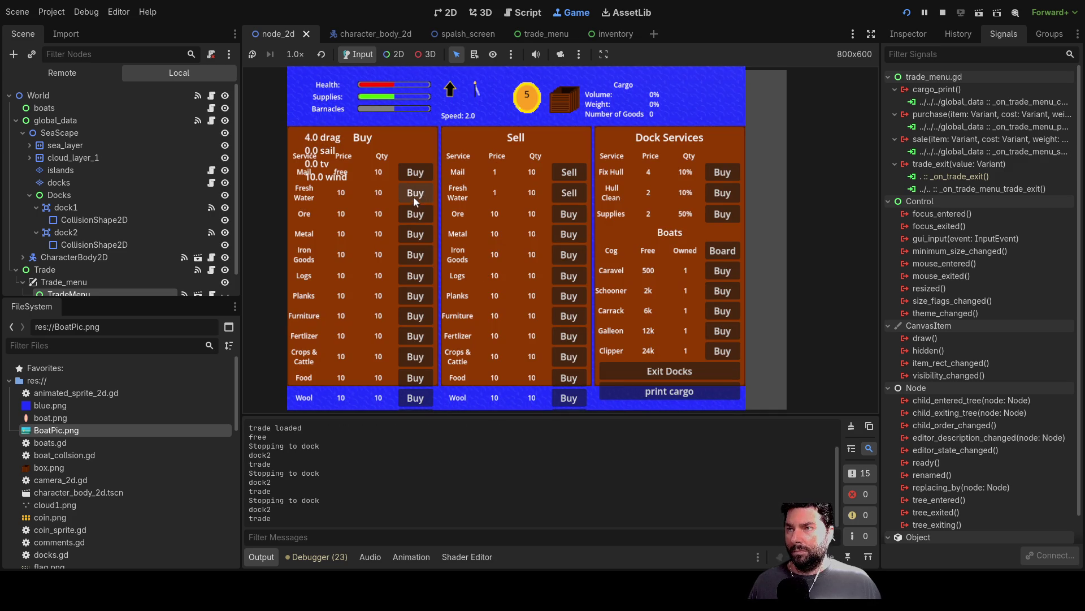
click(416, 194)
click(415, 194)
click(416, 193)
click(416, 193)
click(415, 172)
click(415, 173)
click(415, 173)
click(416, 172)
click(416, 173)
click(416, 173)
click(659, 393)
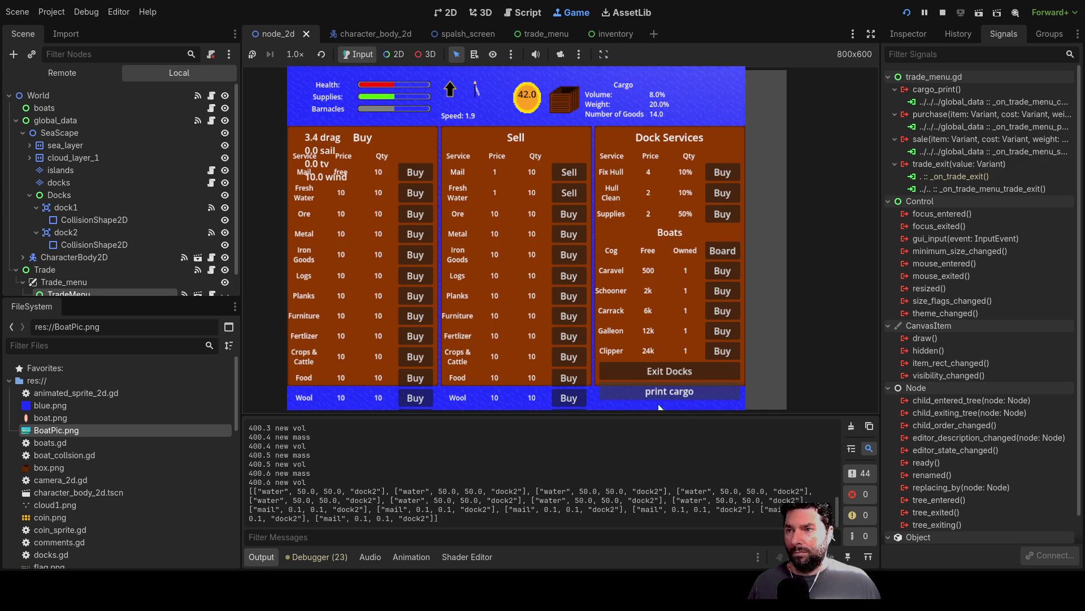
click(667, 371)
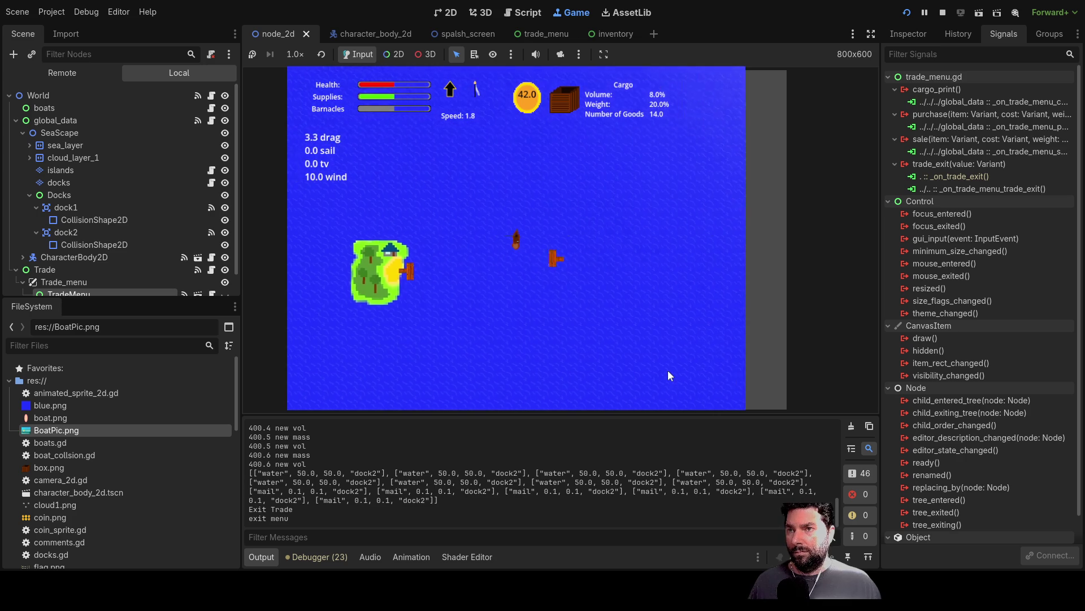
Redock and try selling Fresh Water several times, then stop the game
key(e)
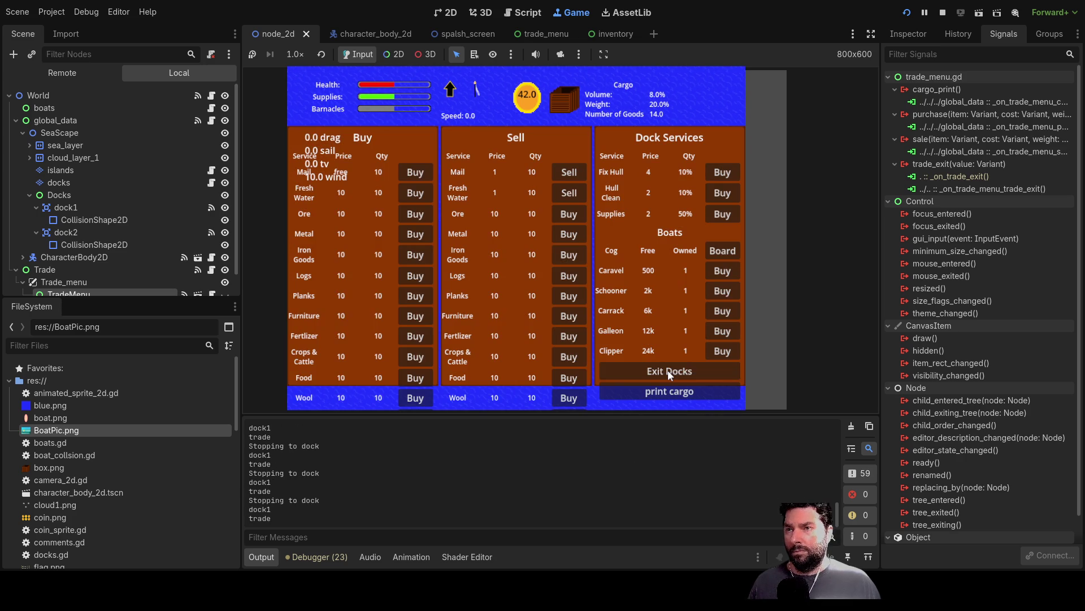
click(570, 194)
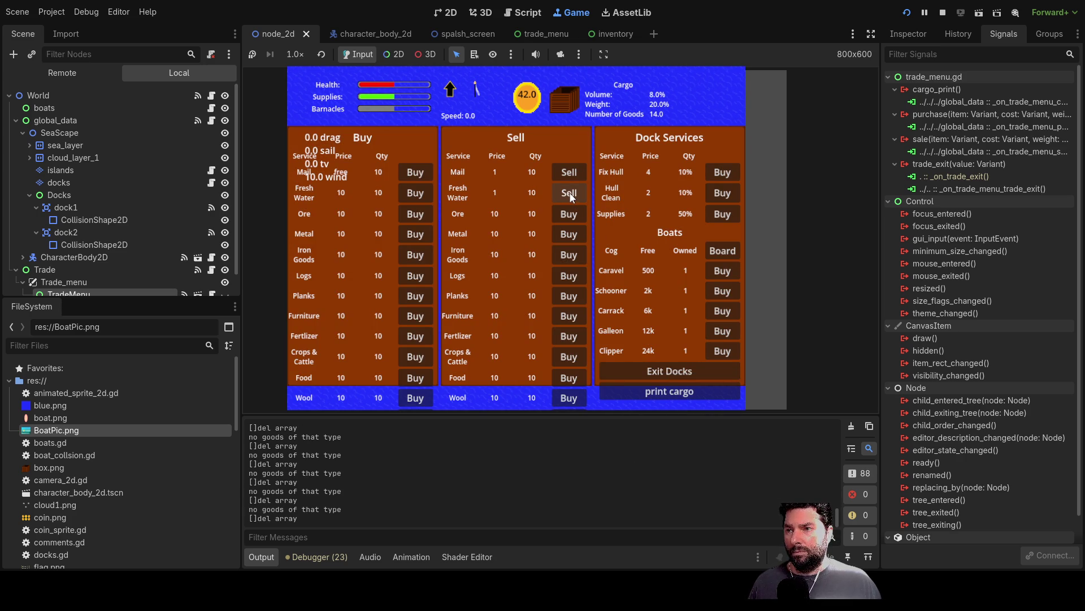
scroll(396, 475, up, 5)
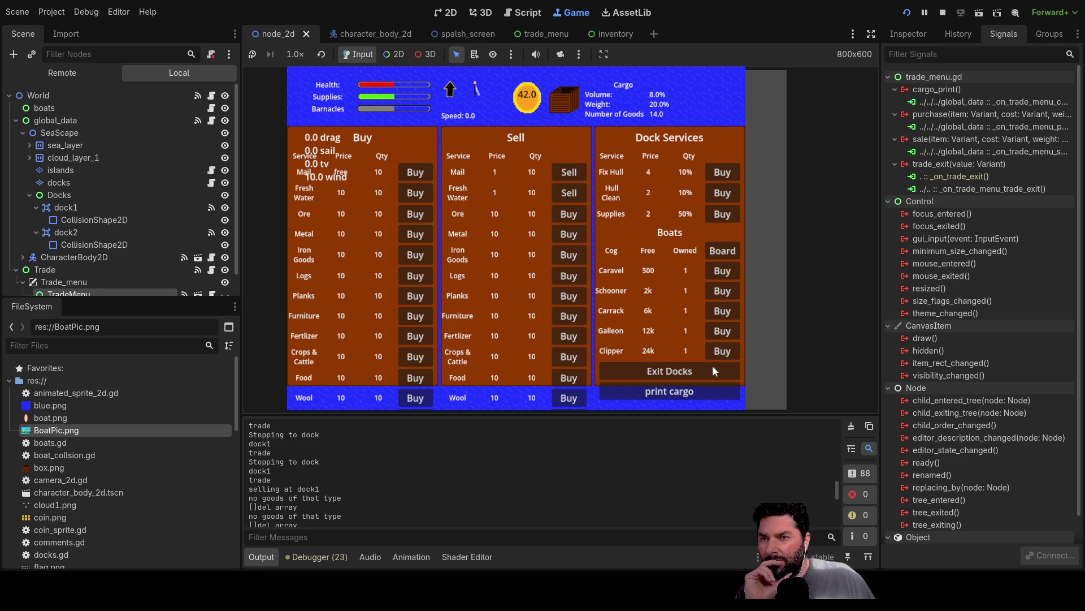
click(694, 369)
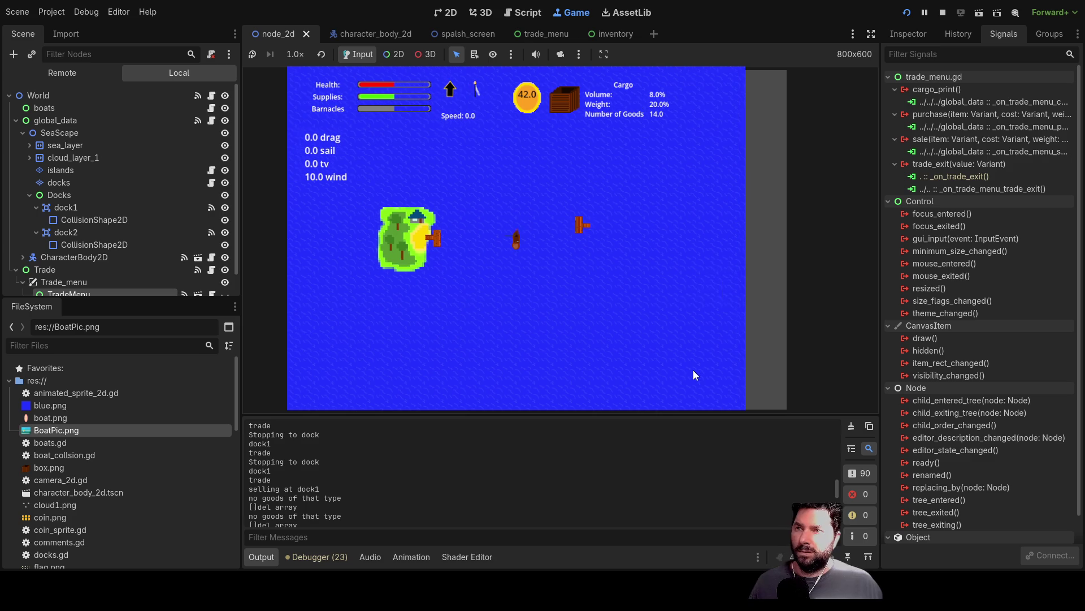
key(e)
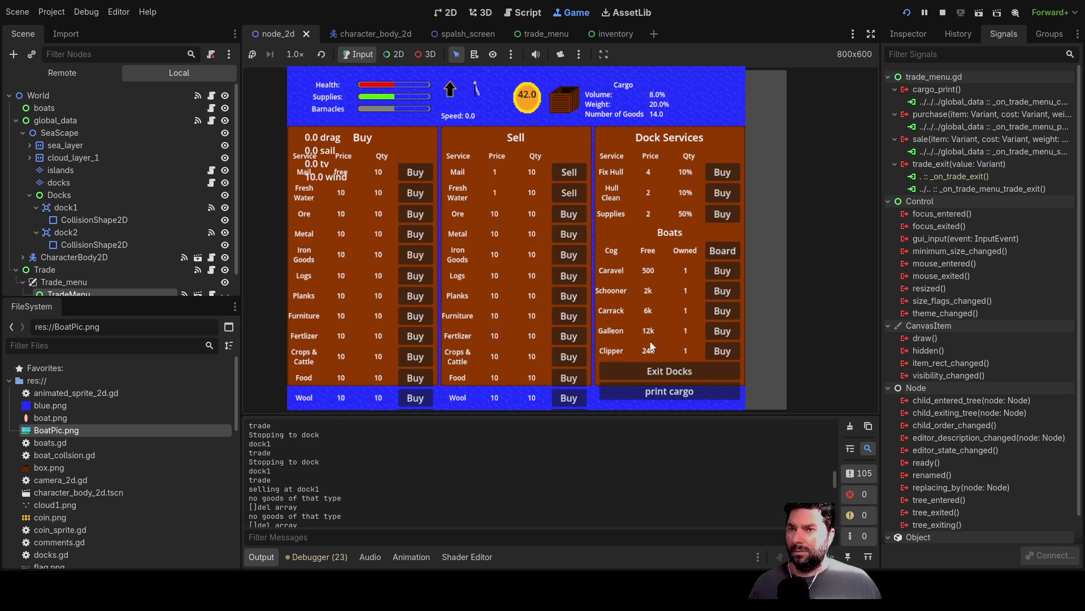
click(575, 194)
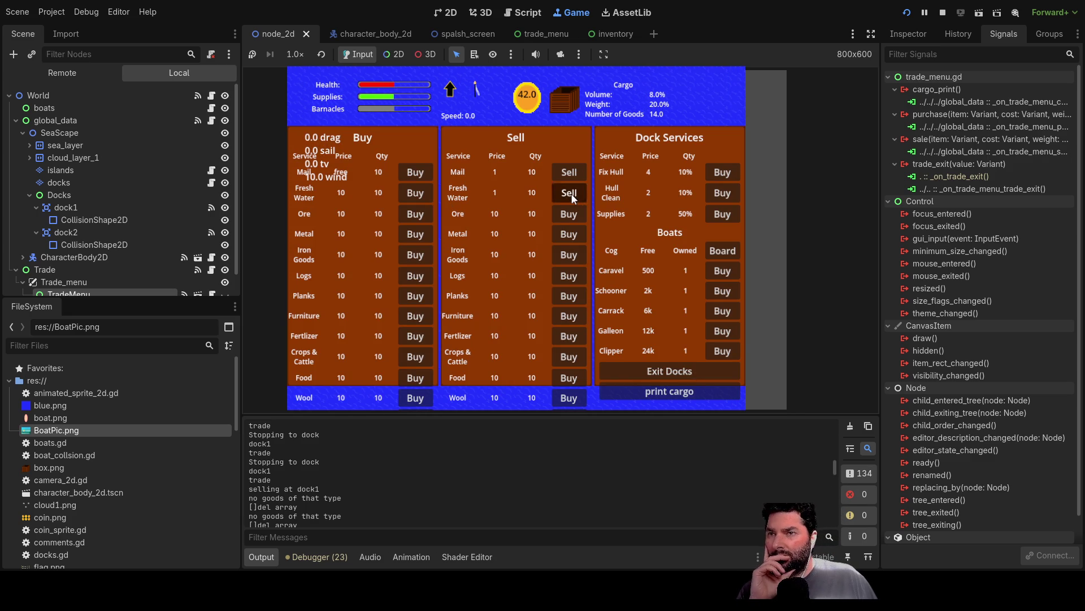
click(575, 193)
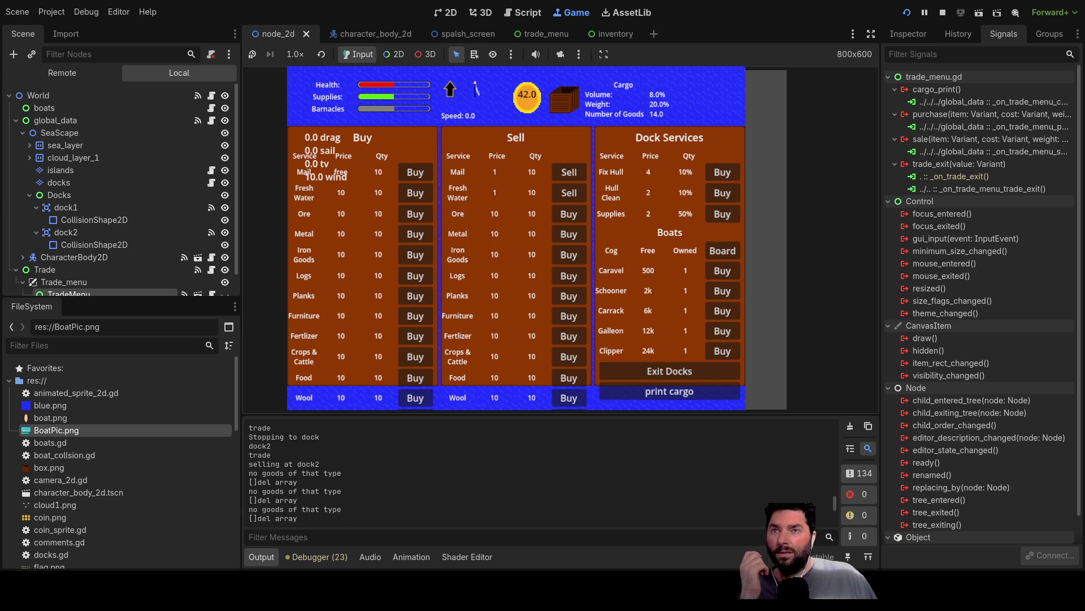
click(942, 13)
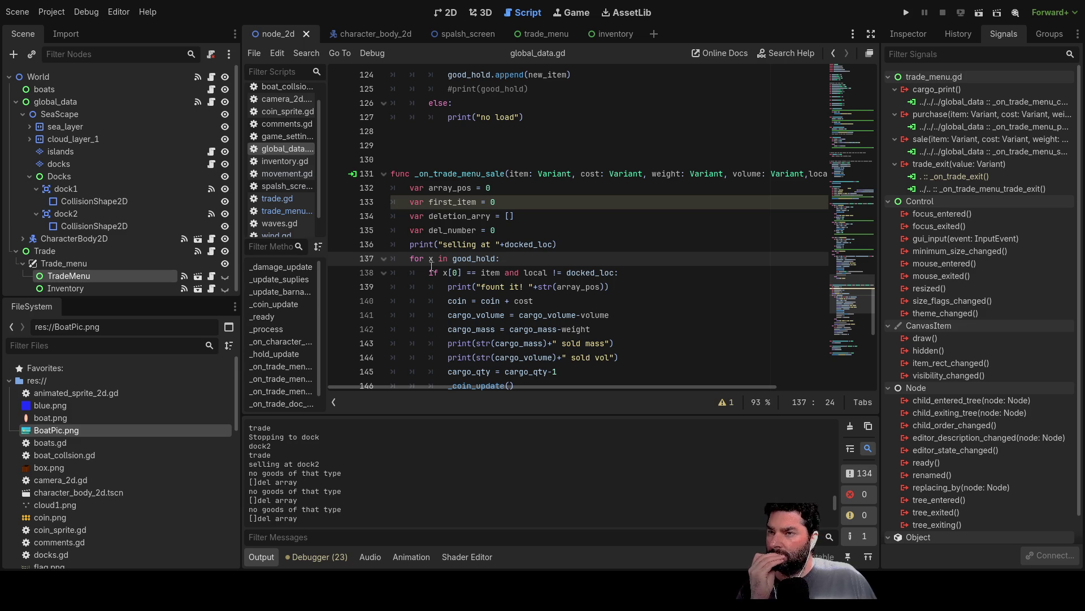
click(454, 274)
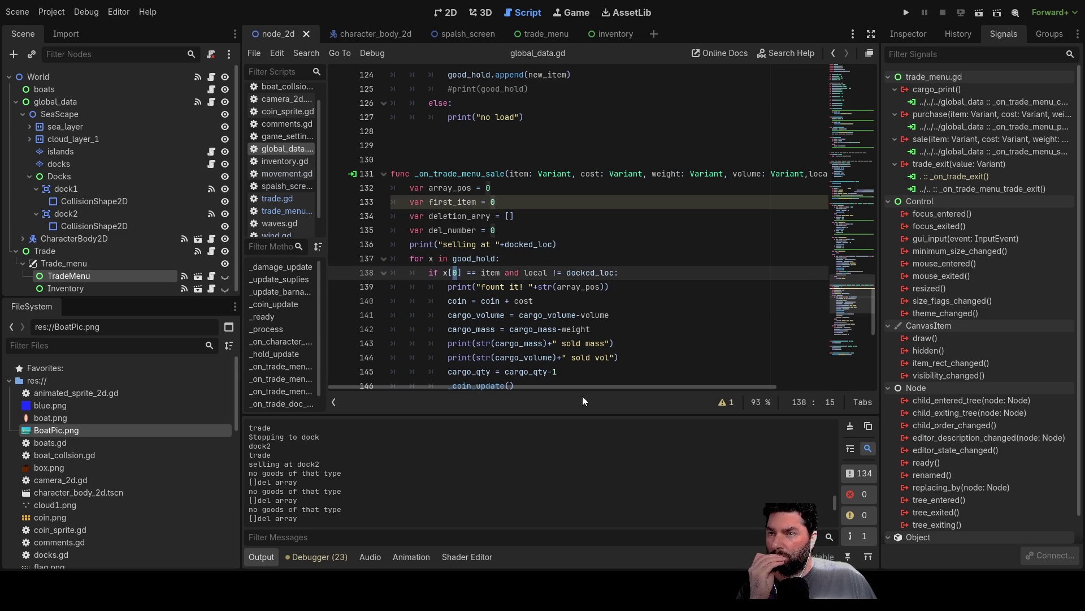
double_click(488, 273)
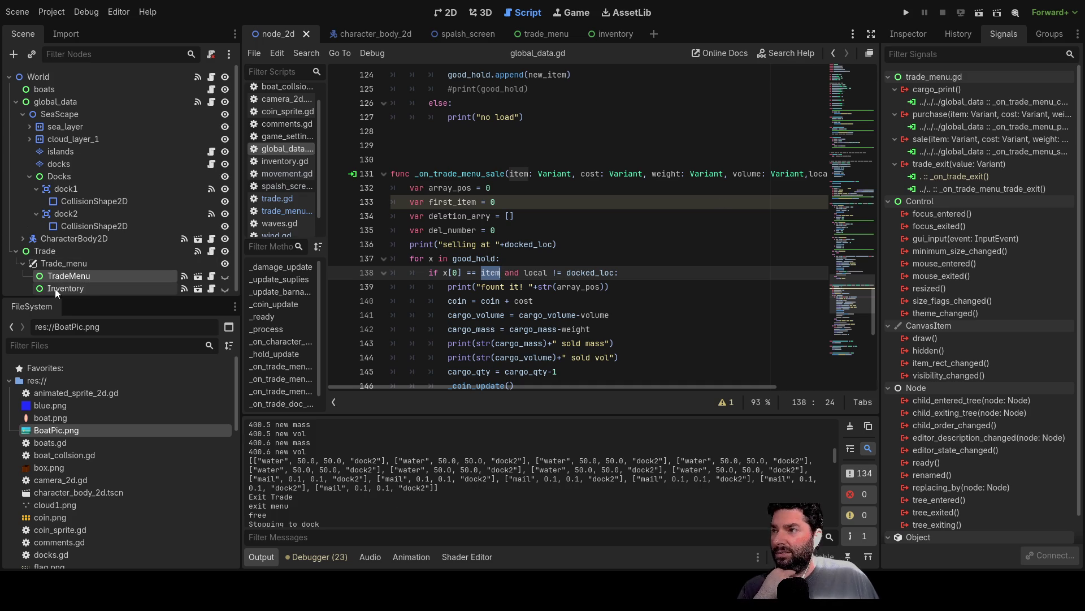
click(283, 209)
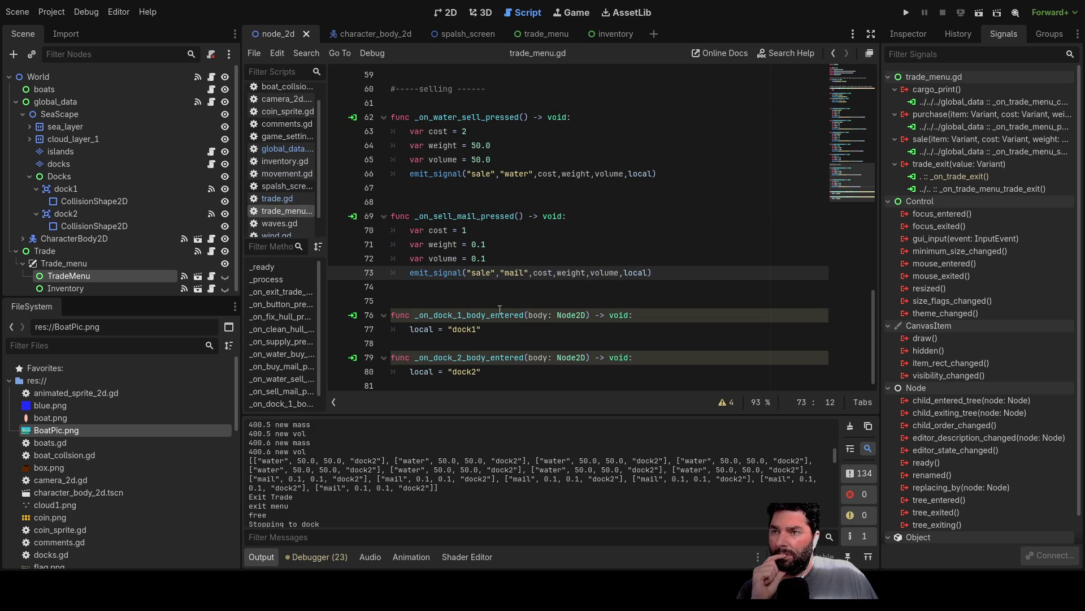
double_click(511, 174)
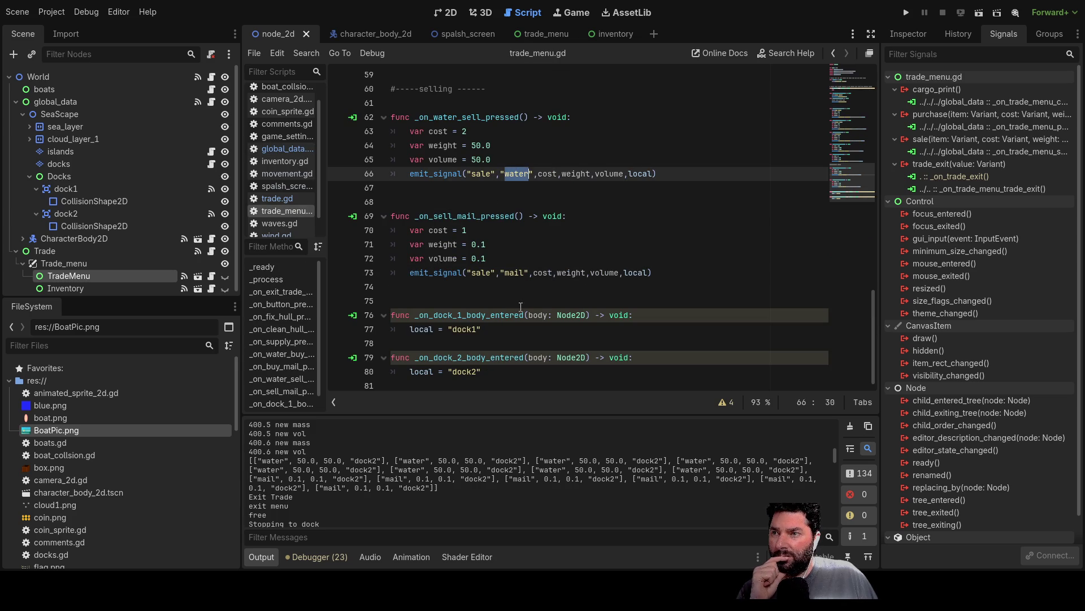
double_click(519, 274)
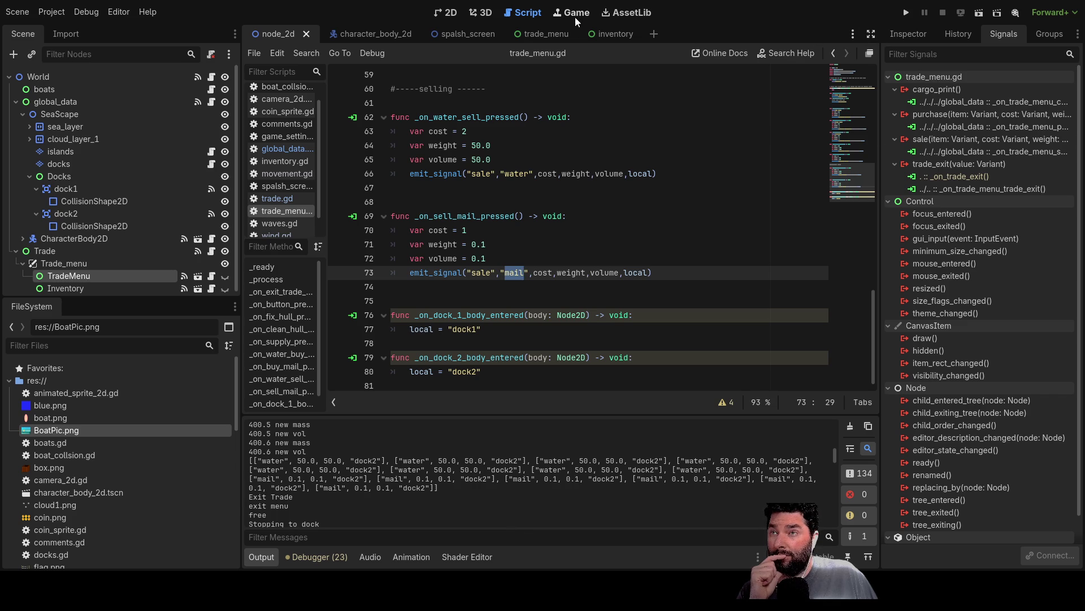
click(276, 198)
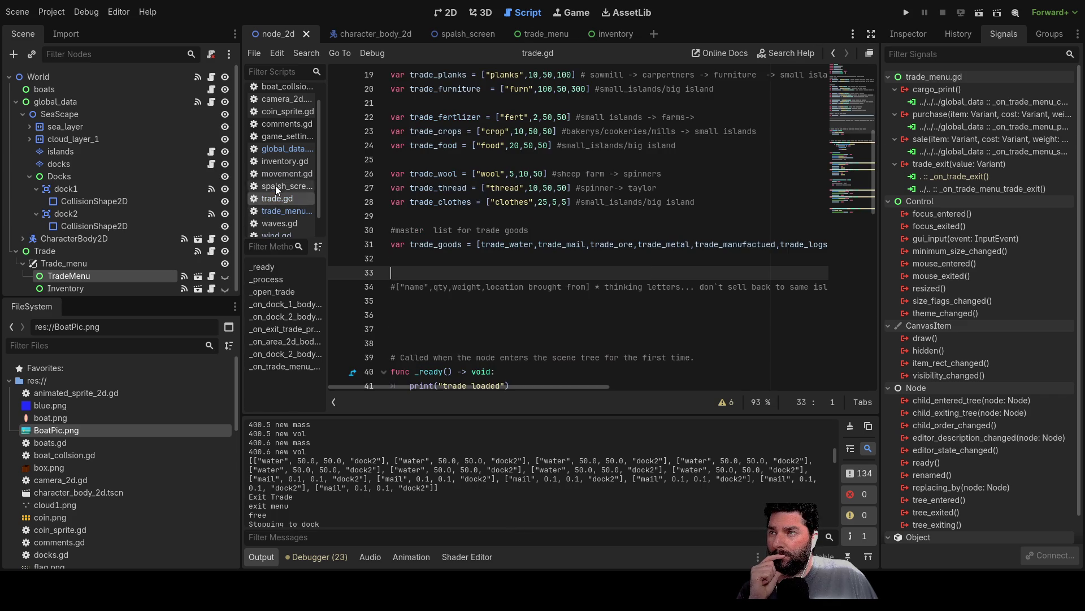
click(282, 150)
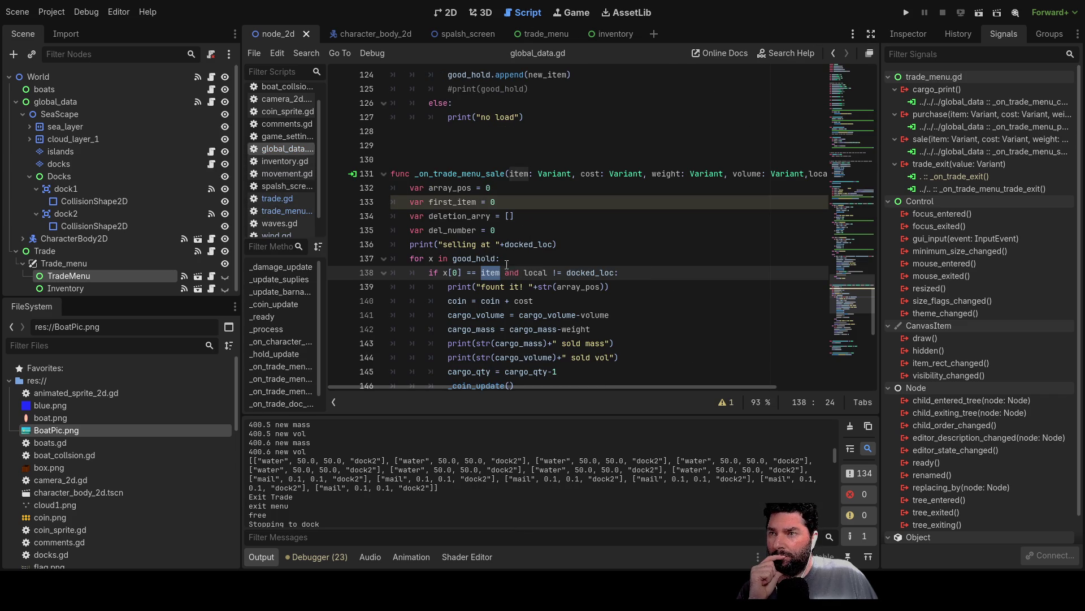
click(411, 258)
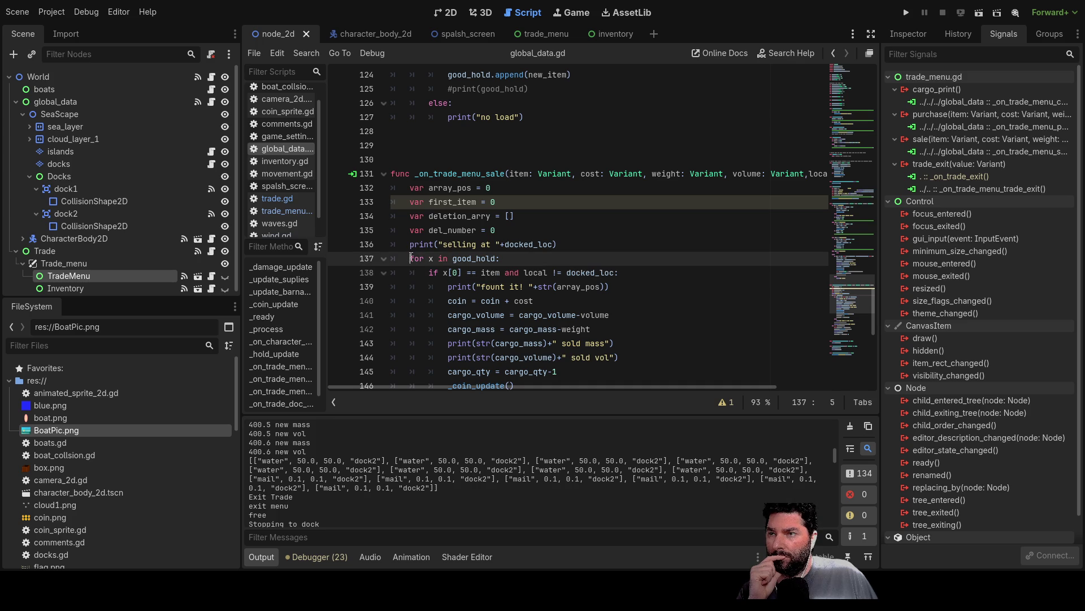
scroll(563, 275, down, 3)
scroll(563, 275, down, 3)
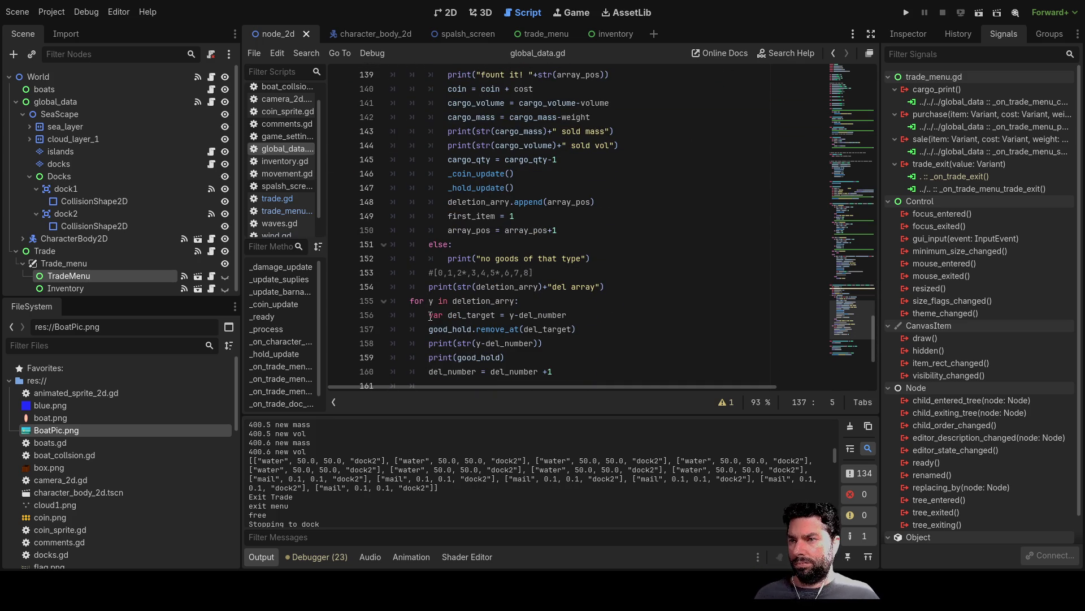
scroll(432, 317, down, 1)
scroll(435, 317, down, 1)
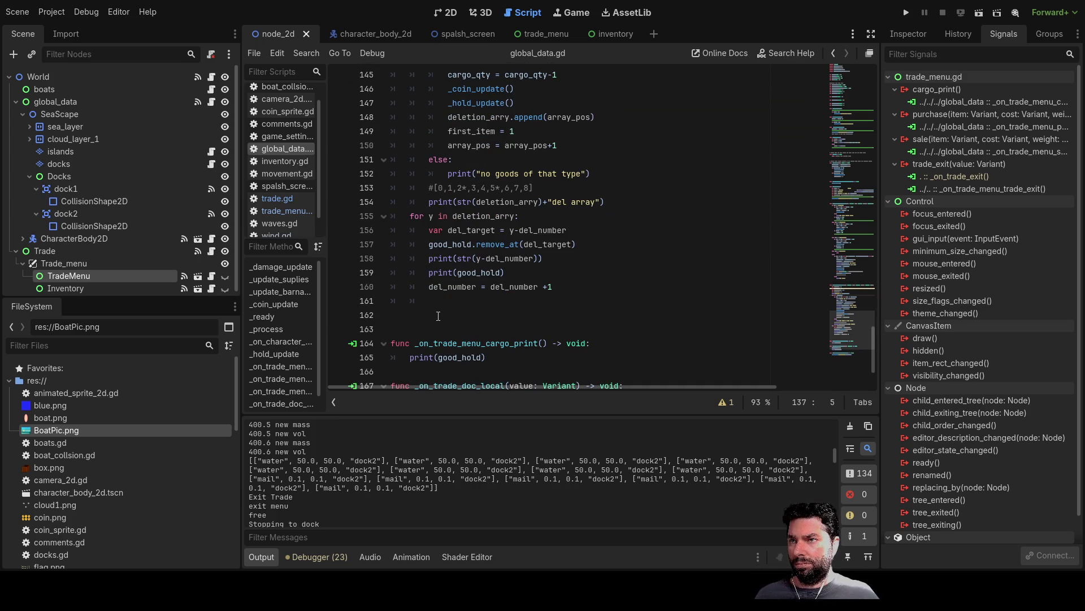
scroll(438, 316, up, 1)
scroll(324, 497, down, 2)
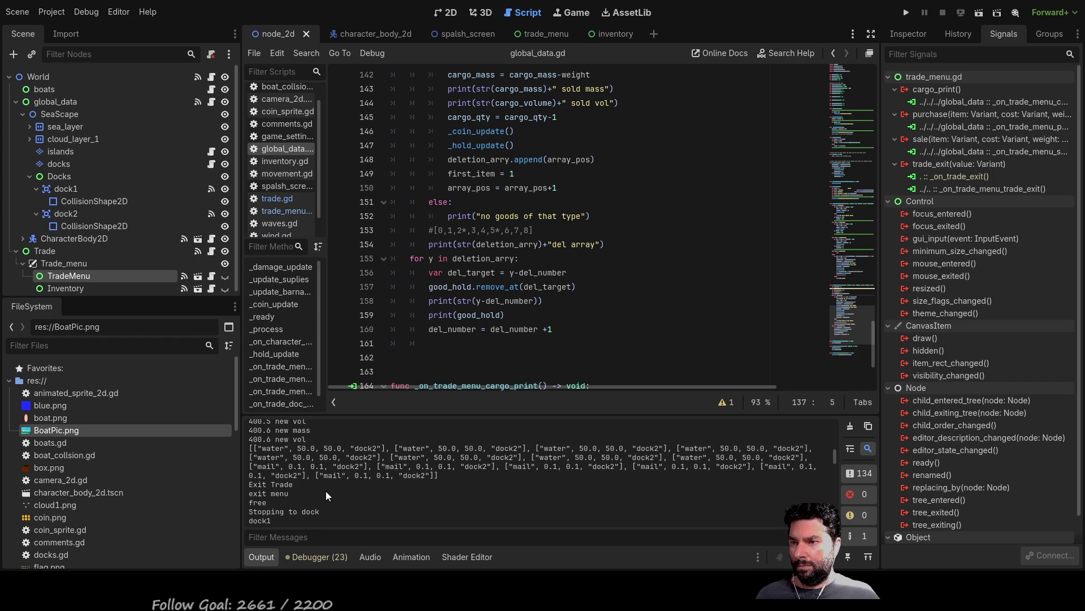
scroll(327, 486, down, 5)
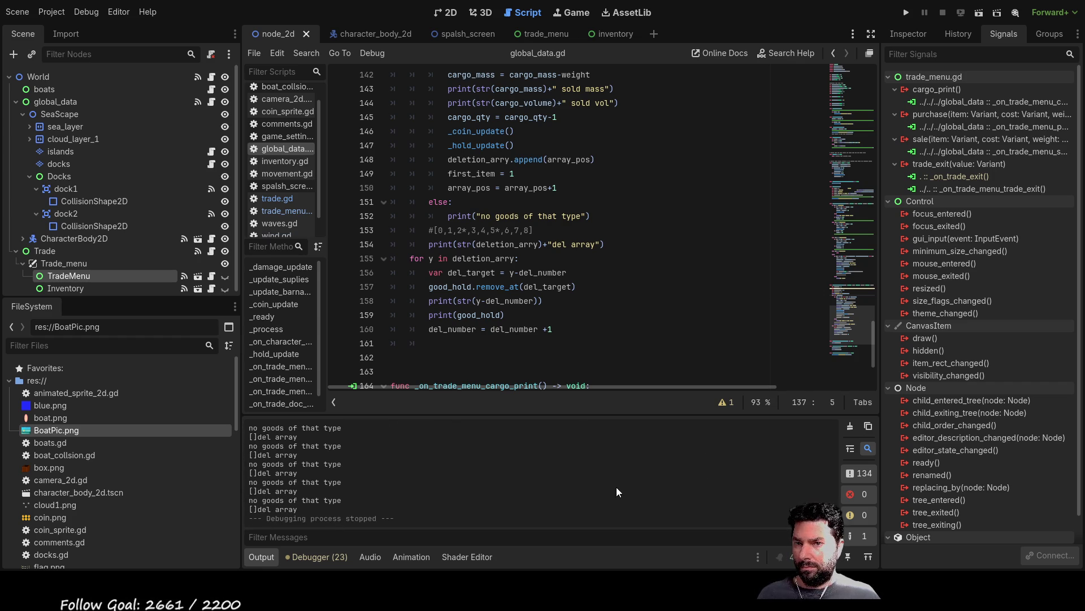
click(907, 11)
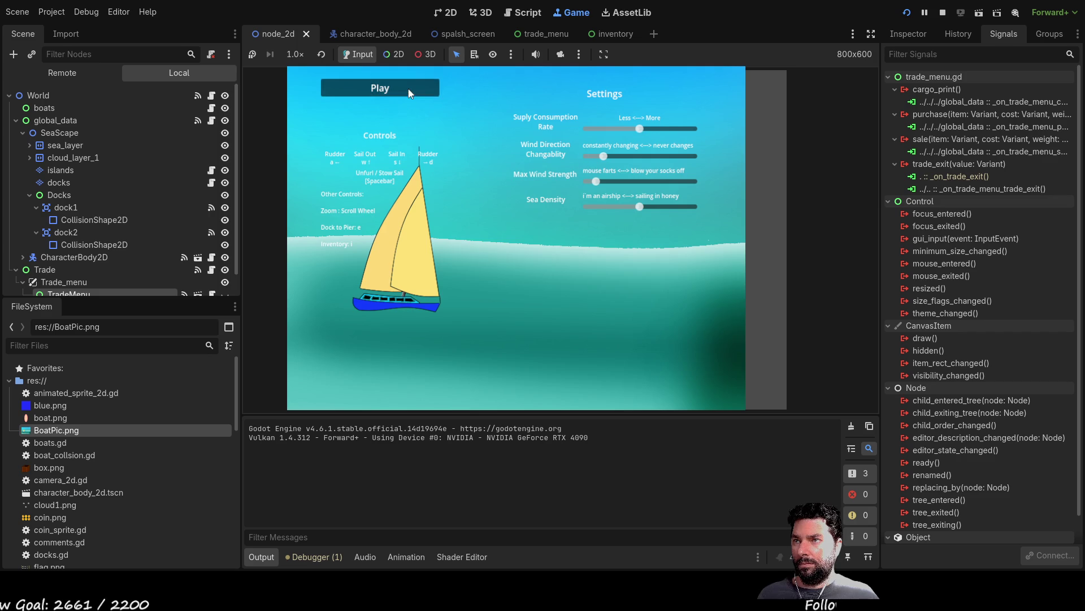
Start the game, dock at dock2, buy Fresh Water and Mail, and exit the docks
click(356, 87)
key(Up)
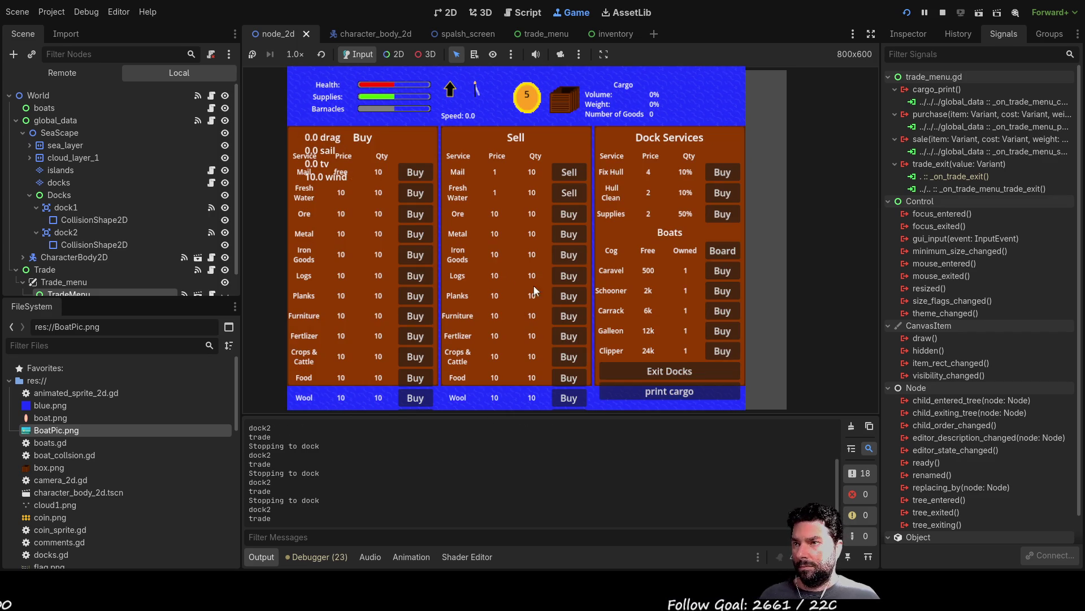
click(415, 195)
click(416, 175)
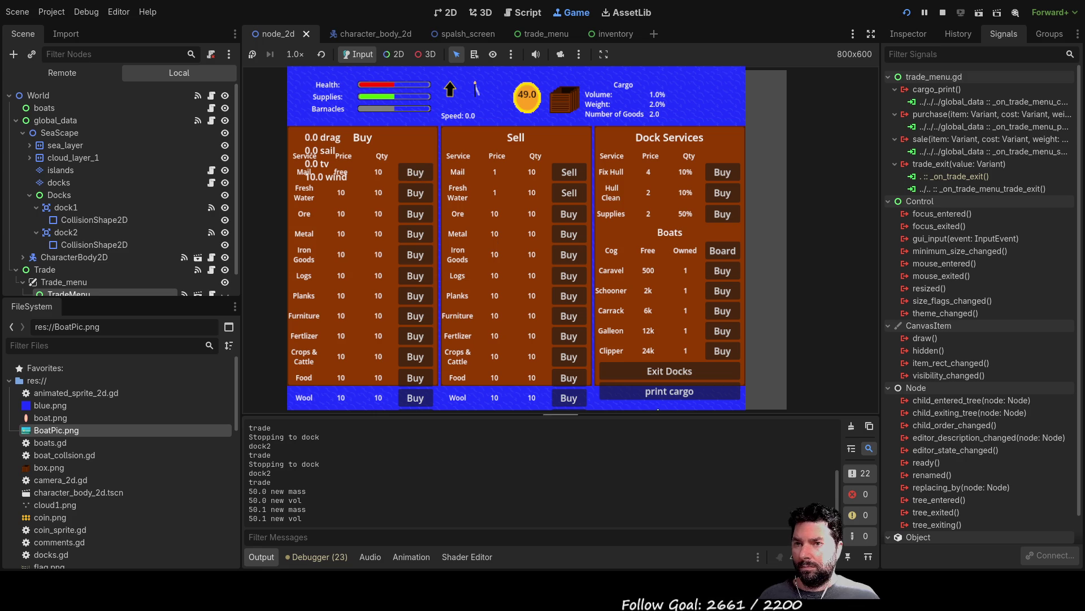
click(686, 369)
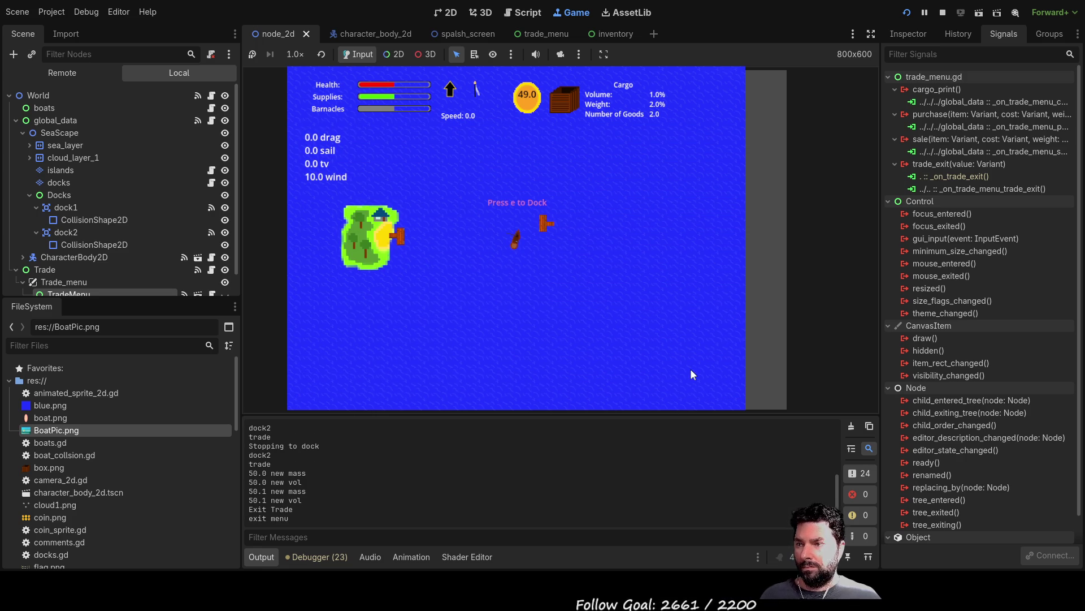
At dock1, try selling Mail and Fresh Water, print the cargo, exit, and stop the game
key(e)
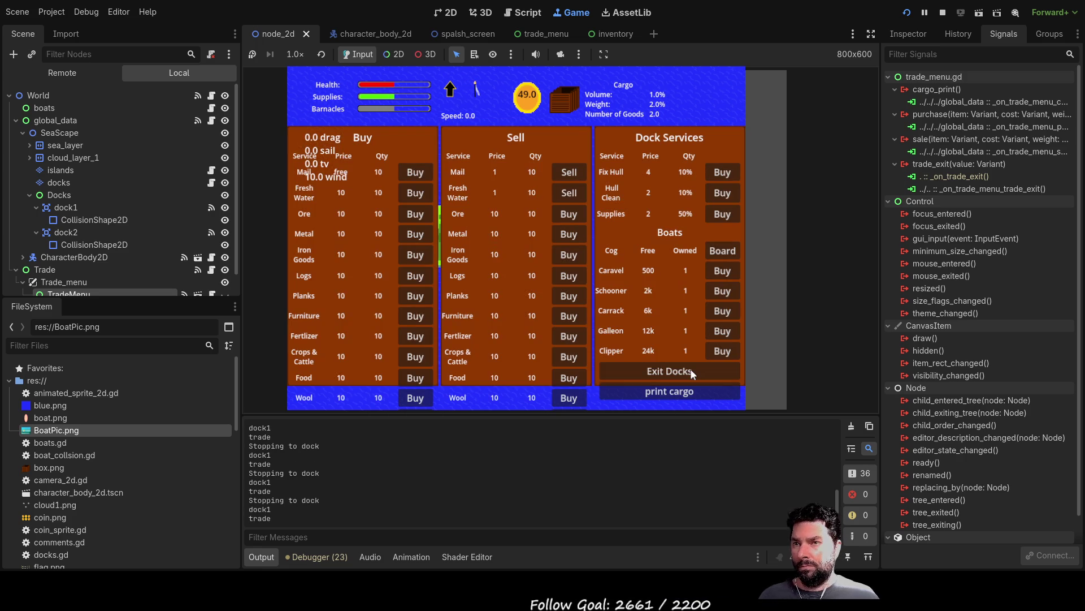
click(574, 173)
click(571, 195)
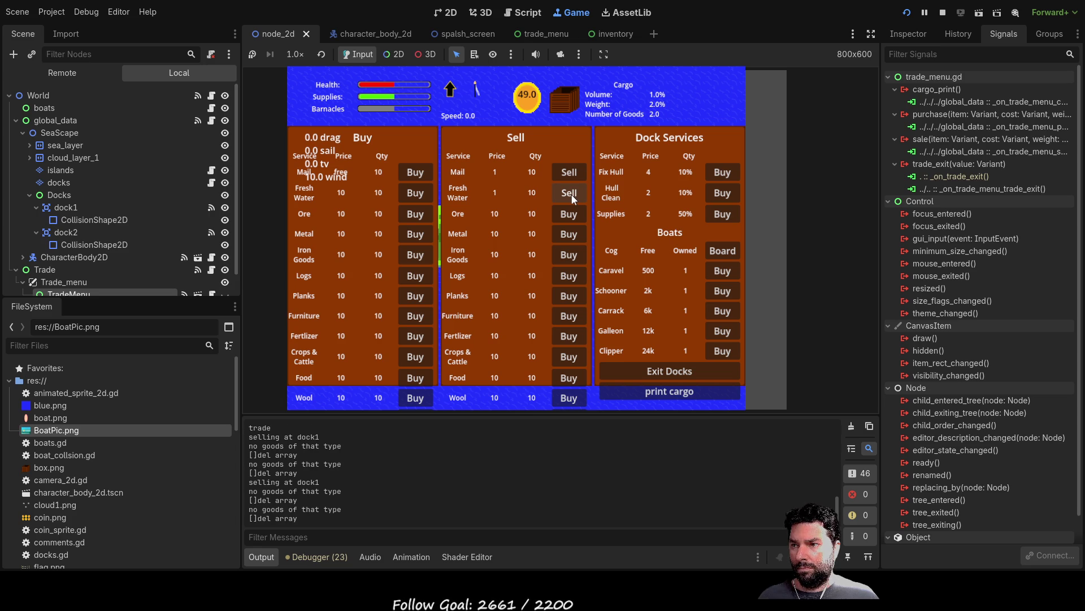
click(673, 394)
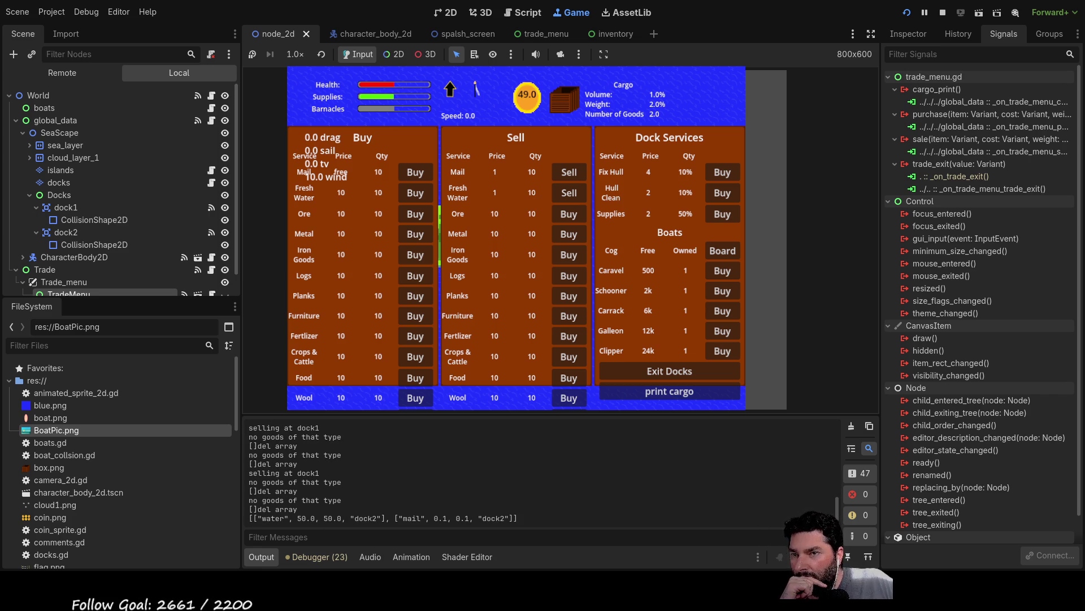
click(681, 374)
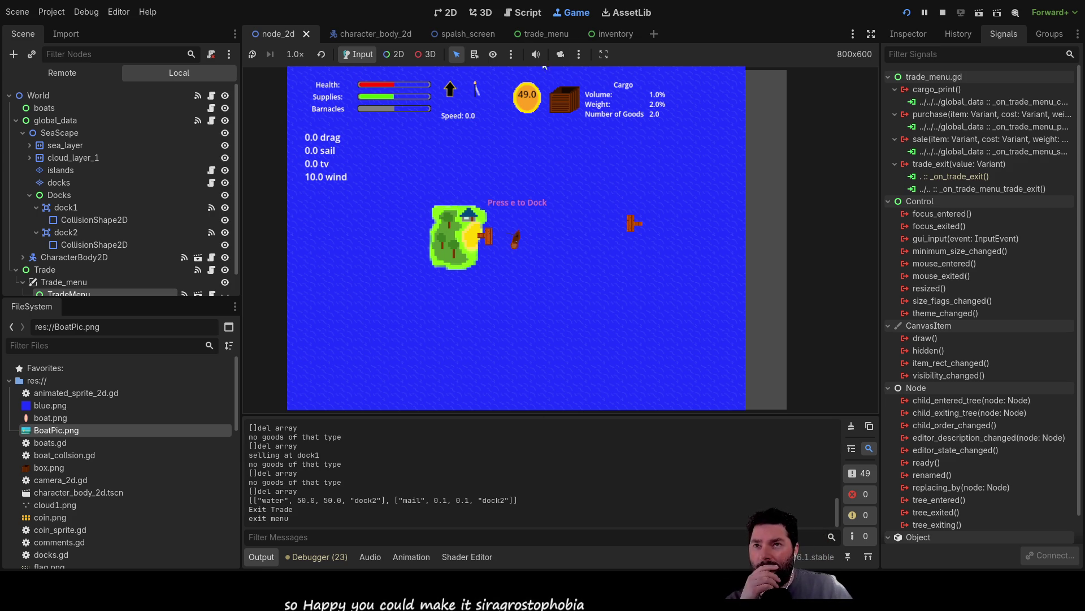
key(F8)
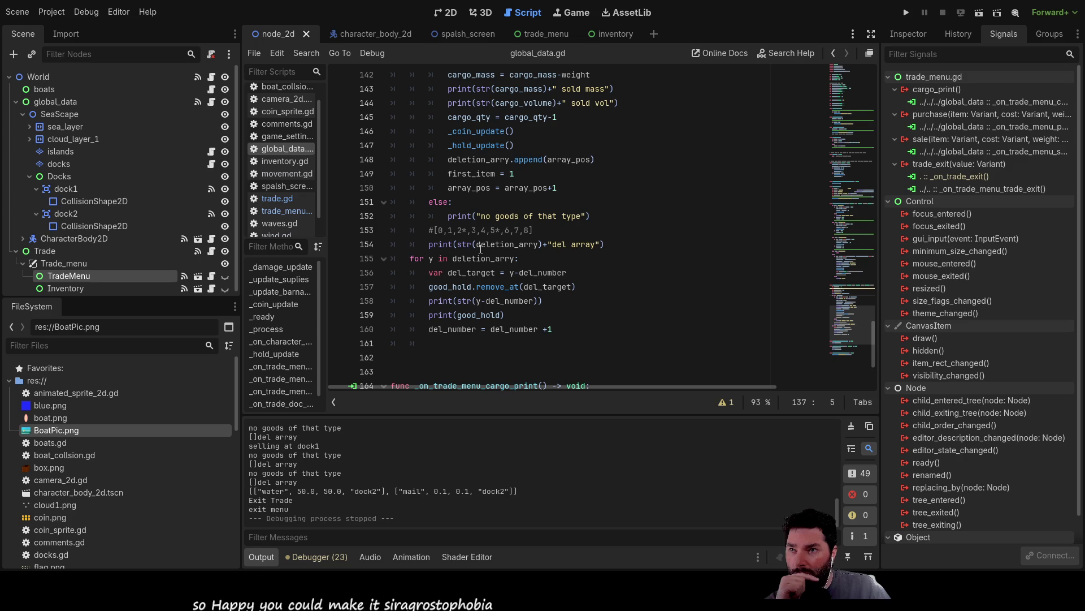
scroll(498, 240, up, 3)
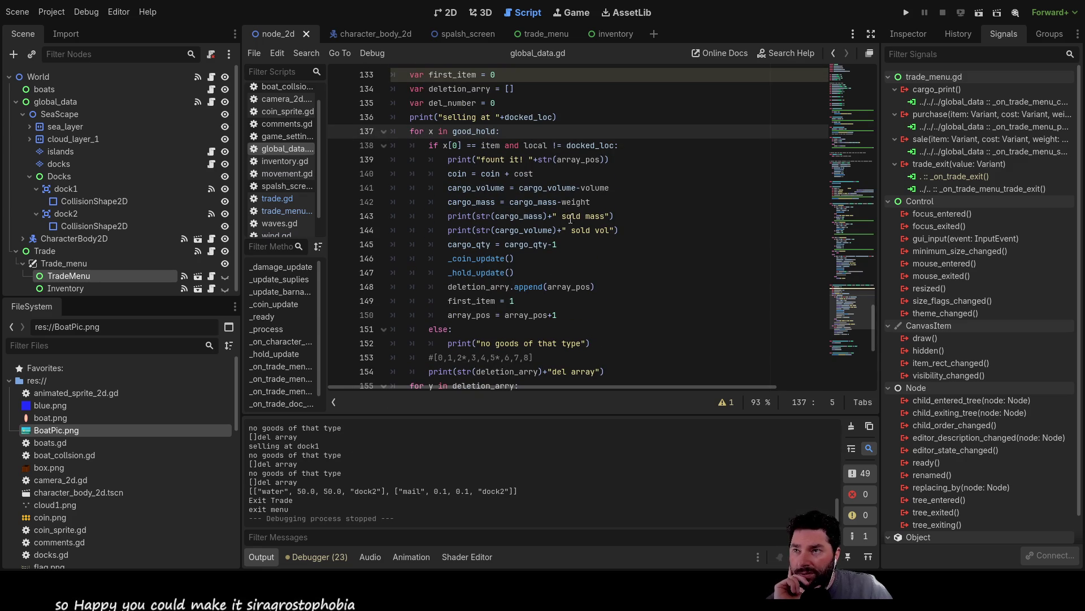
scroll(310, 480, up, 5)
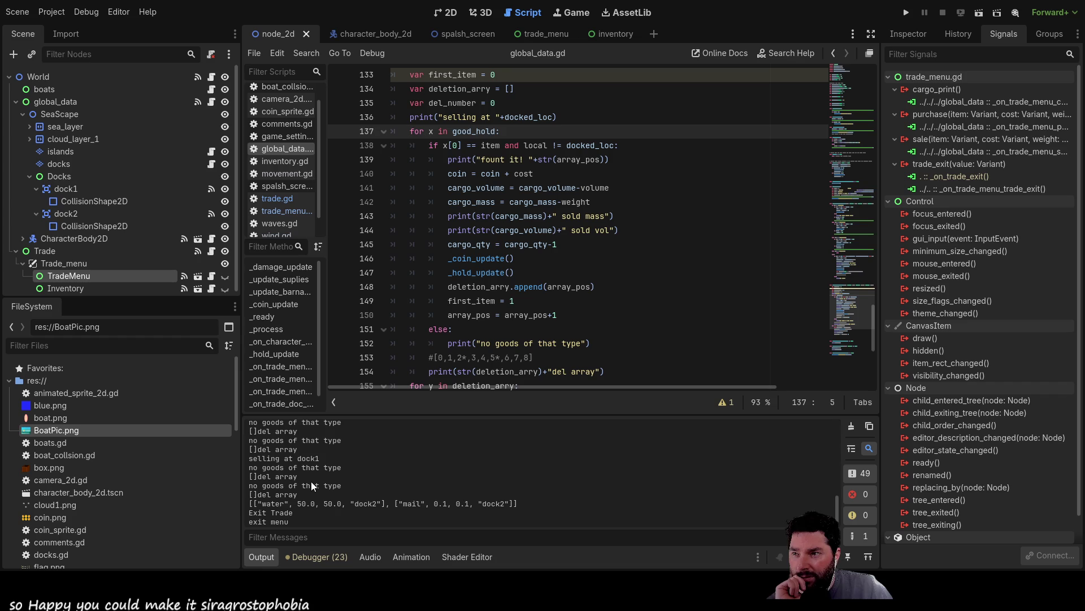
click(454, 145)
scroll(322, 465, up, 1)
scroll(330, 502, up, 10)
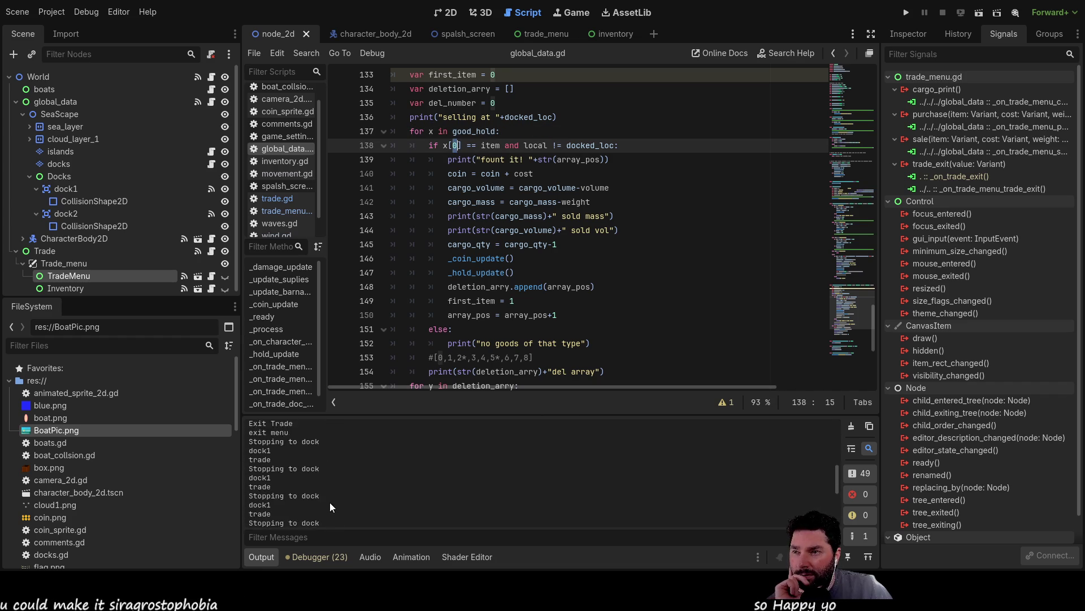
scroll(347, 497, down, 15)
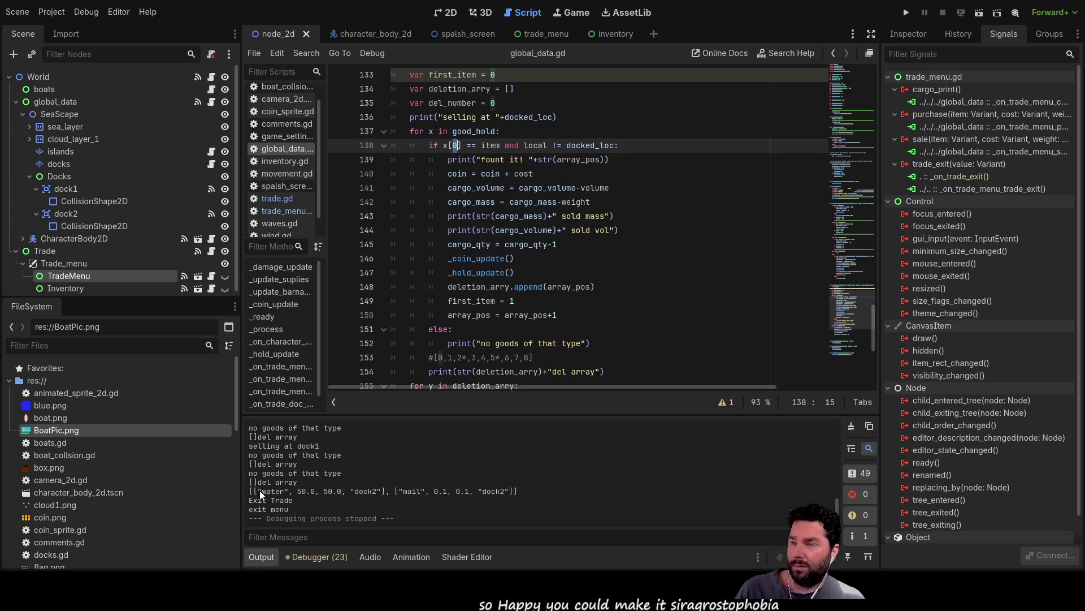
scroll(260, 490, up, 2)
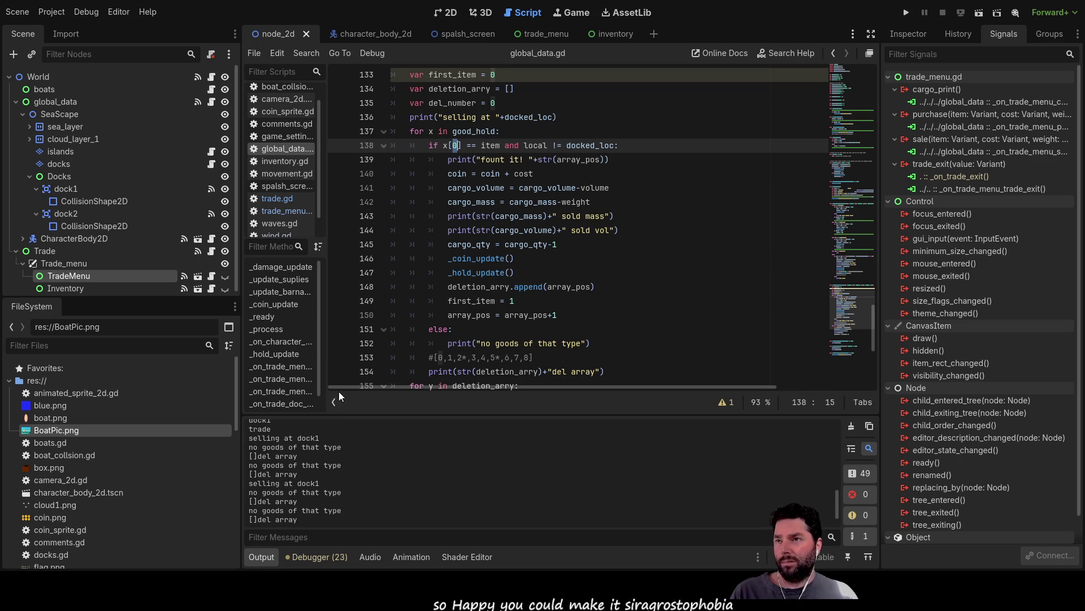
scroll(496, 315, up, 3)
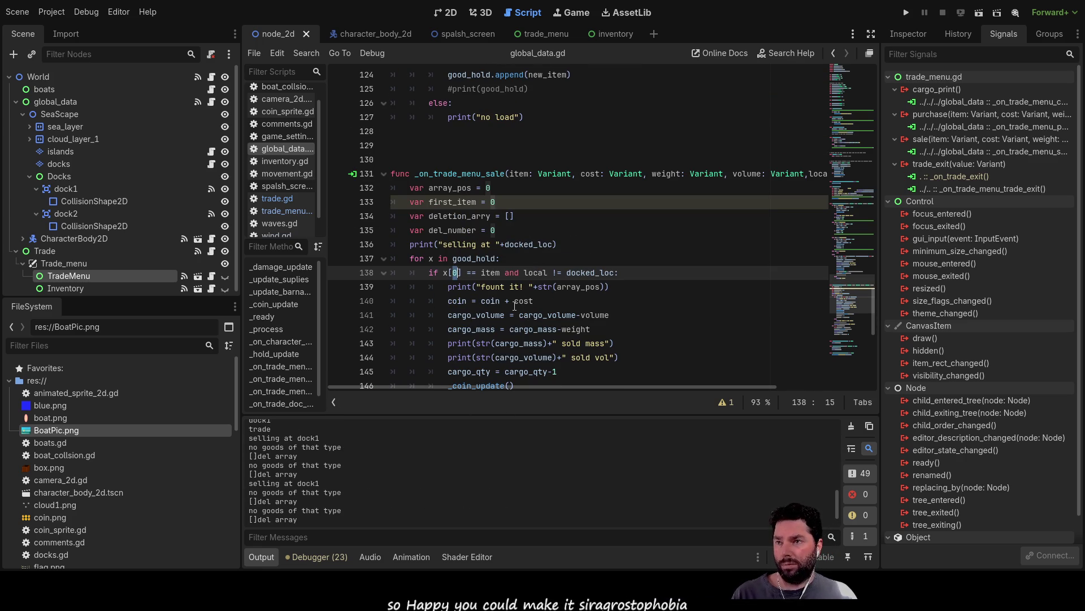
key(Up)
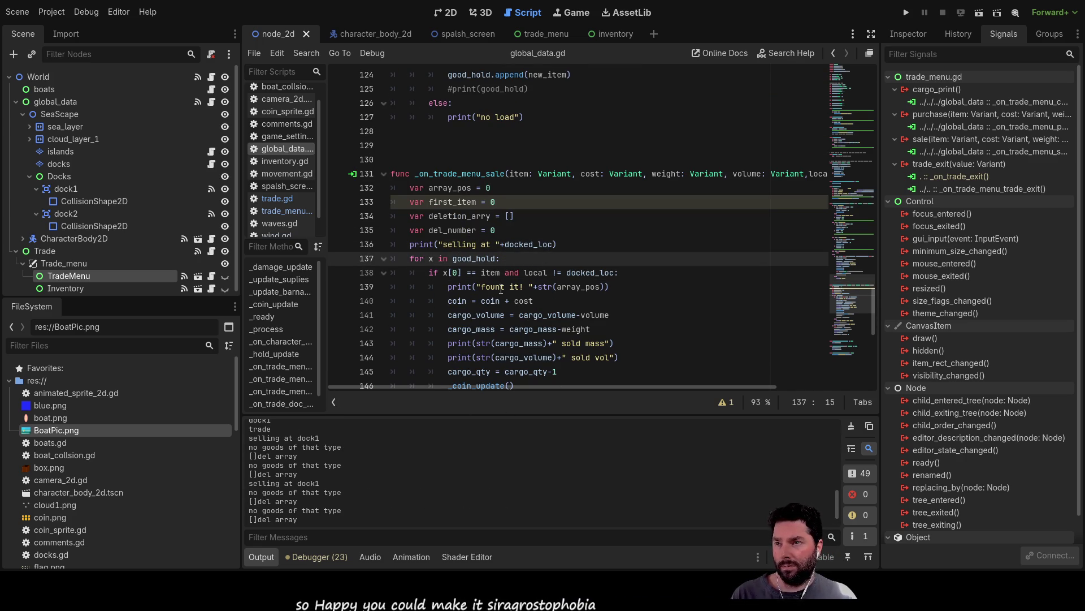
scroll(506, 283, down, 3)
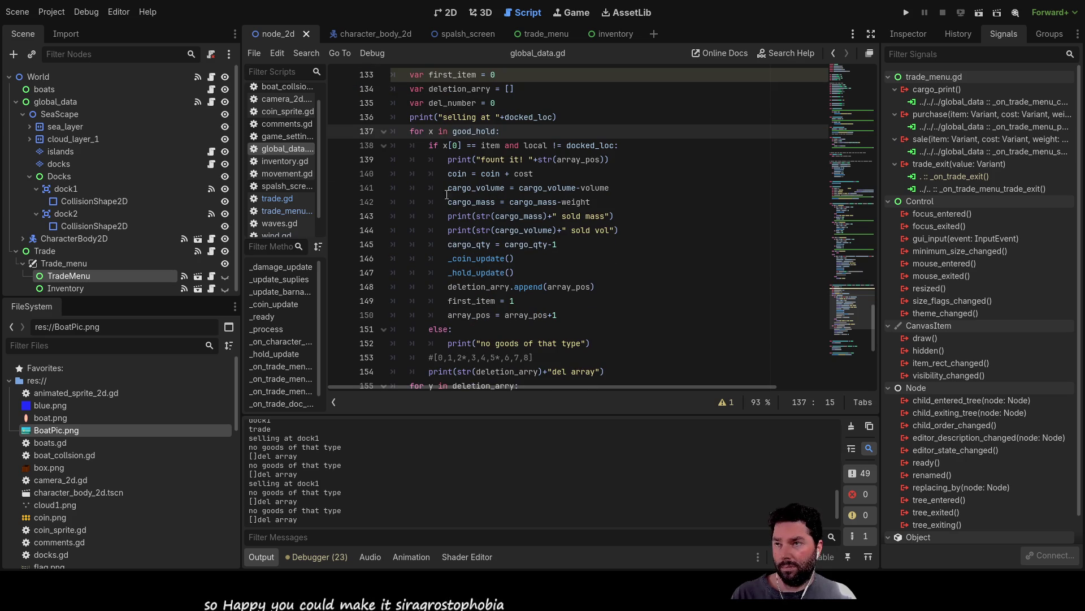
scroll(498, 204, up, 4)
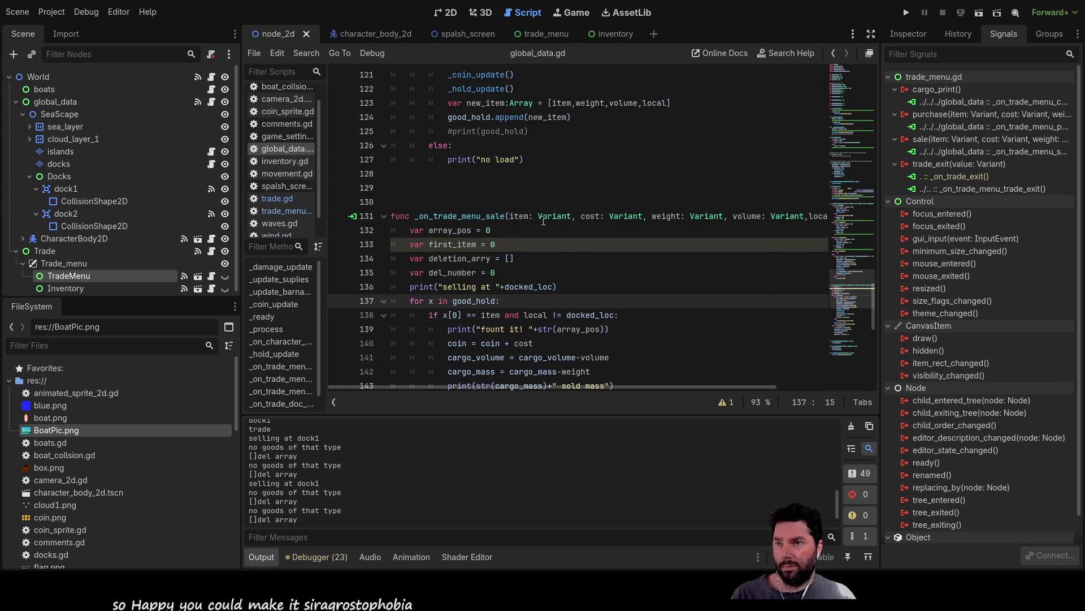
double_click(520, 216)
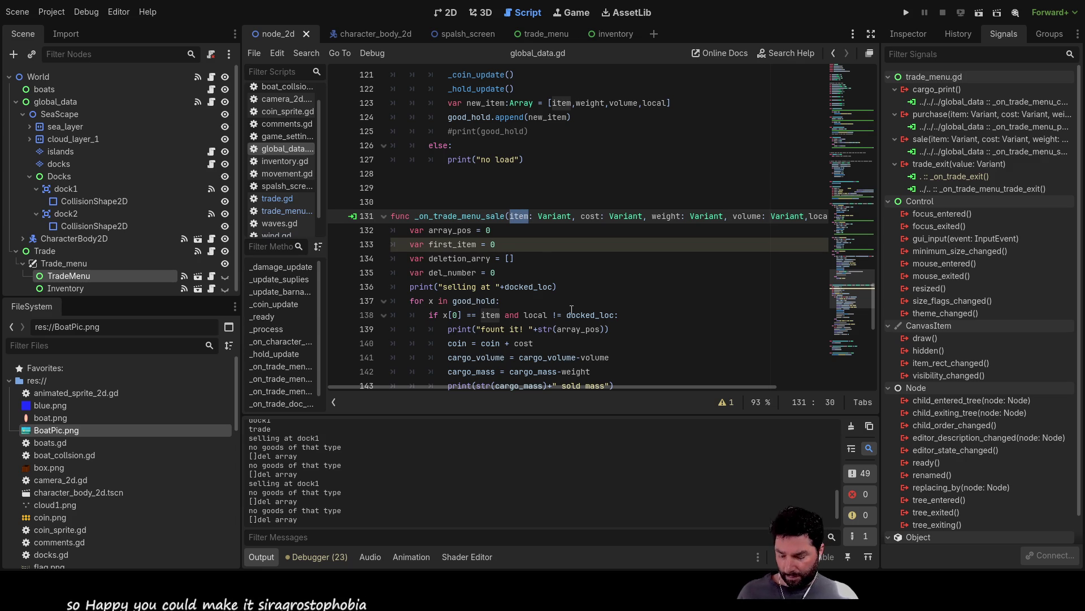
click(411, 287)
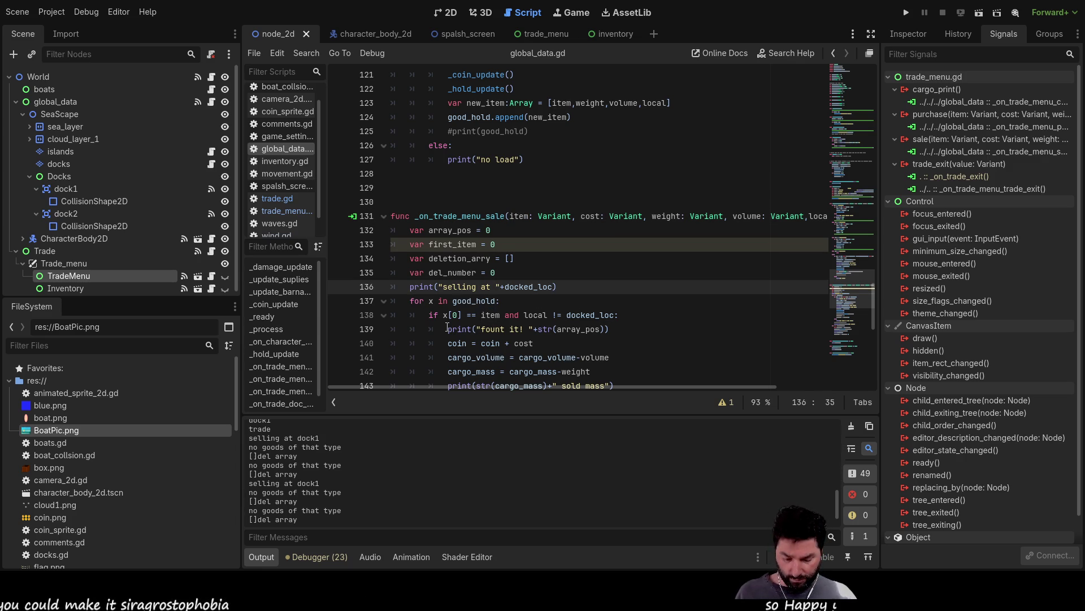
text(,)
Extend the selling print with +"looking for "+item after docked_loc and launch the game
key(BackSpace)
text(+)
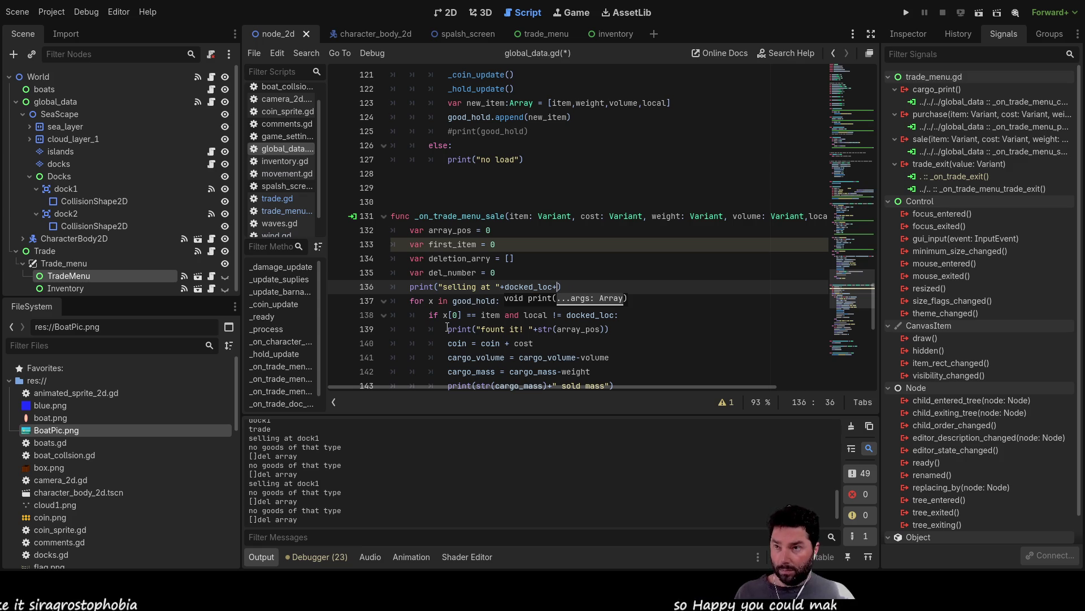
text(")
text(looking )
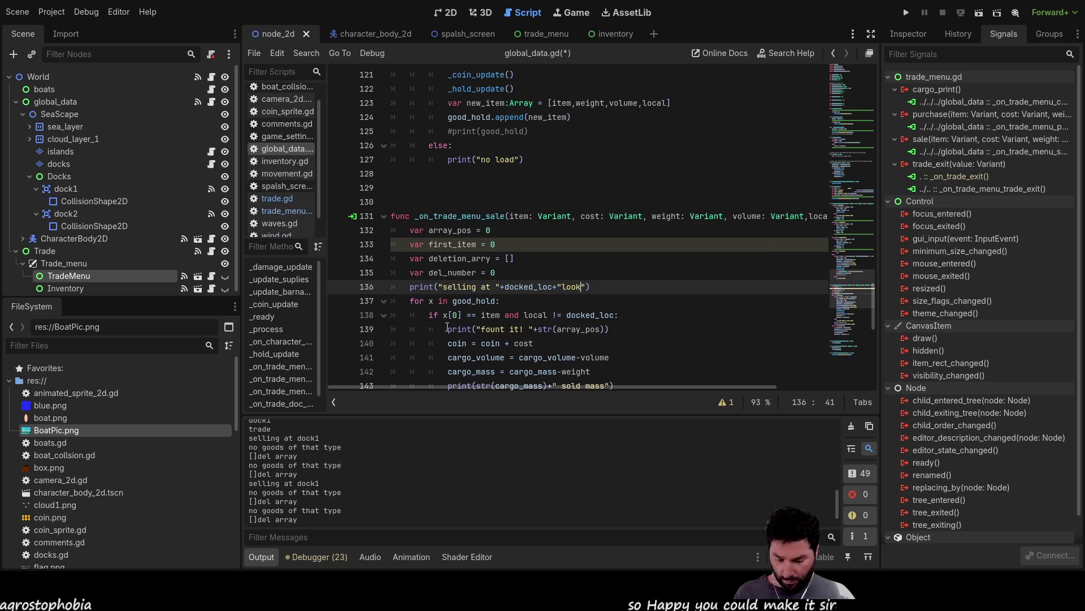
text(for ")
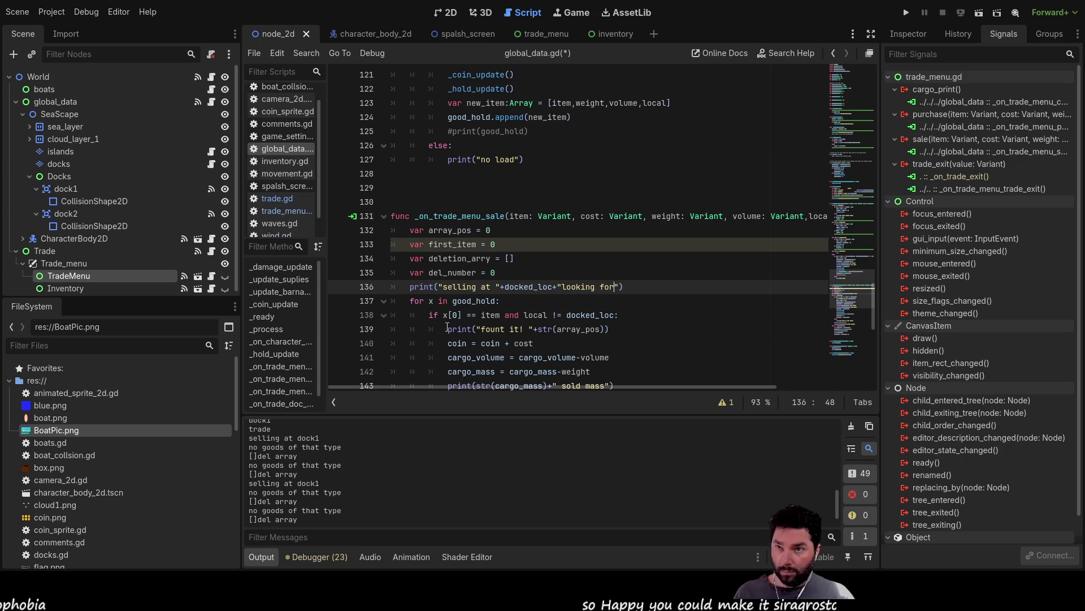
text(+item)
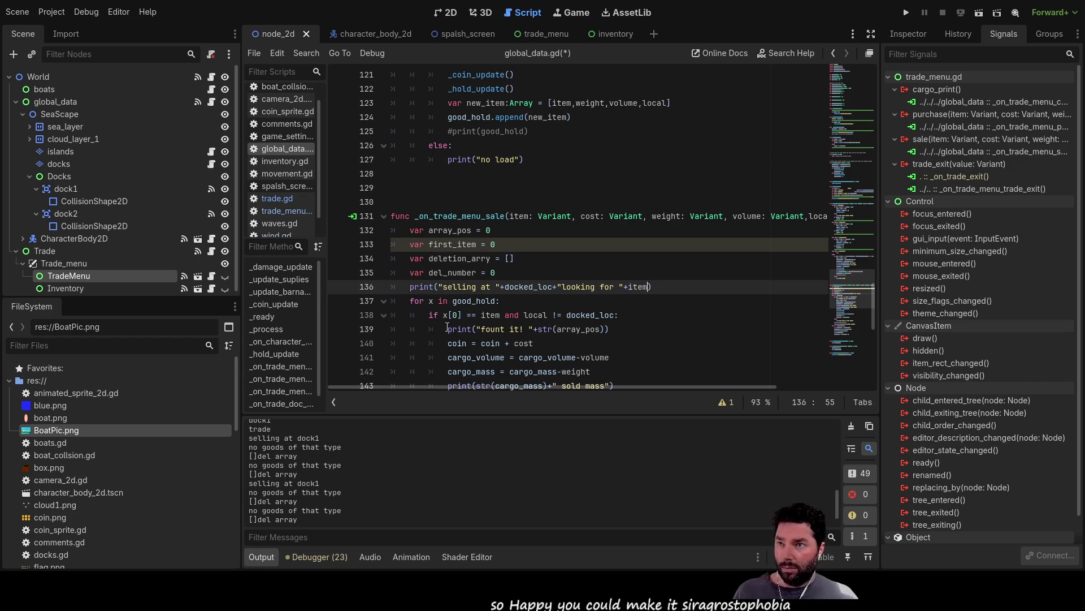
click(904, 13)
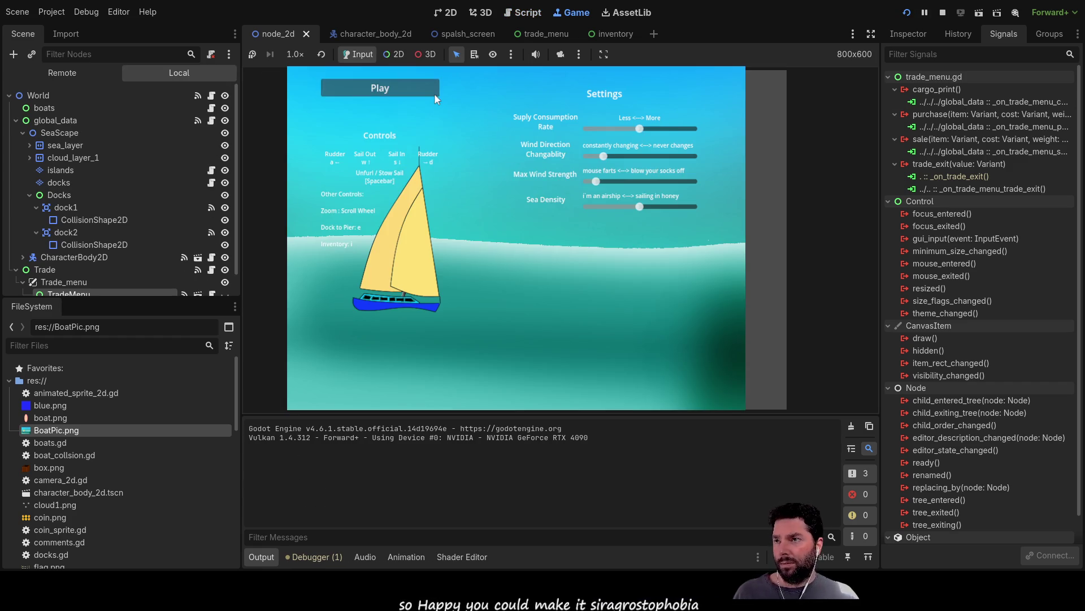
Start the game, dock, buy four Fresh Water and some Mail, then leave the docks
click(434, 93)
key(s)
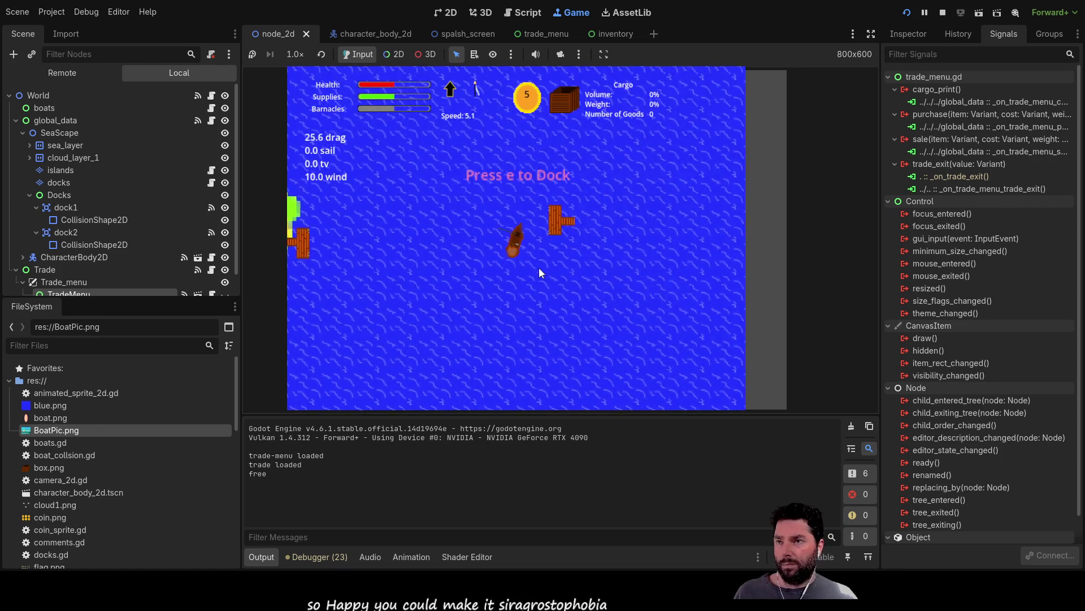
key(e)
click(416, 195)
click(416, 195)
click(416, 195)
click(416, 195)
click(416, 195)
click(416, 172)
click(416, 172)
click(416, 172)
click(416, 172)
click(668, 372)
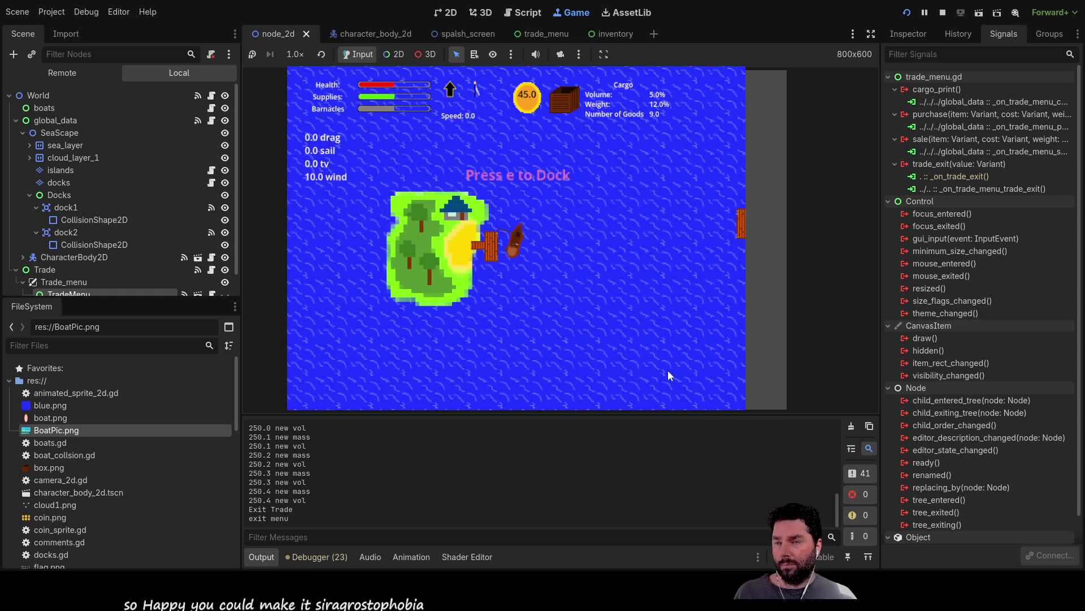
Redock, try selling Fresh Water, print the cargo to the log, and stop the game
key(e)
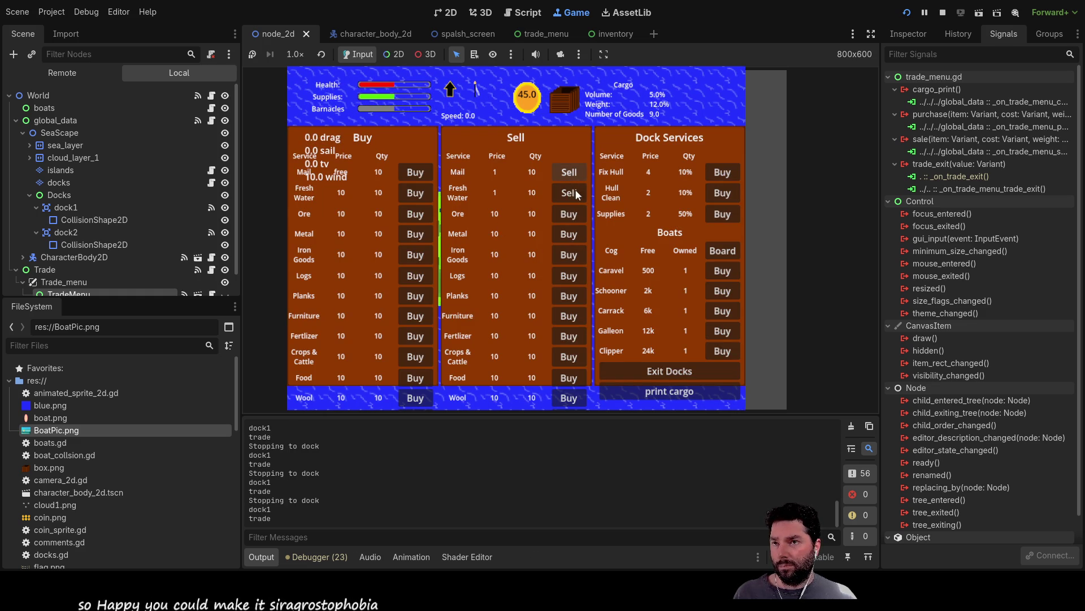
click(572, 195)
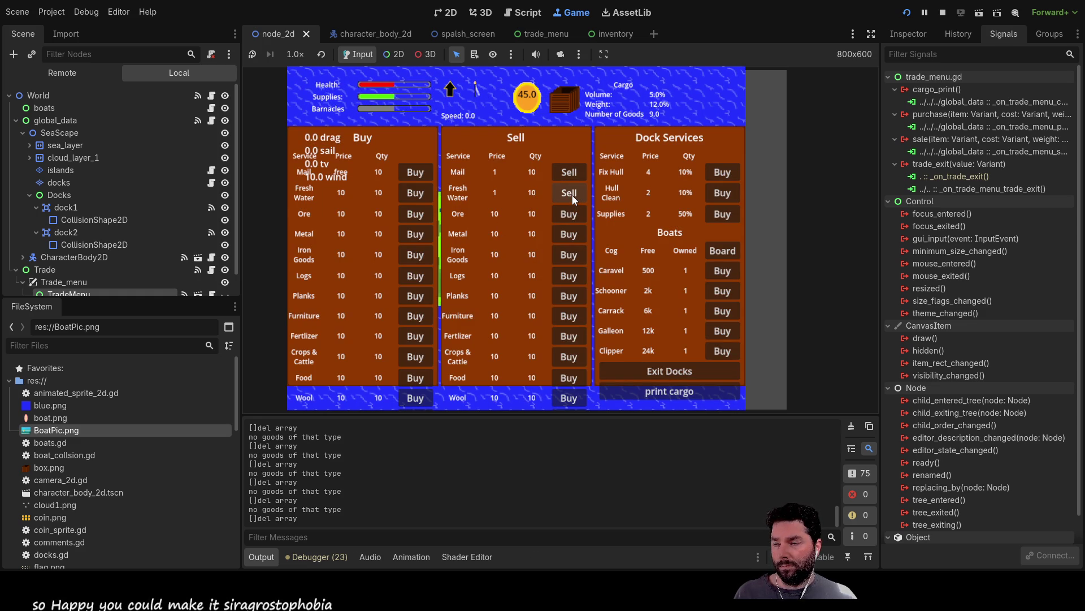
scroll(310, 453, up, 5)
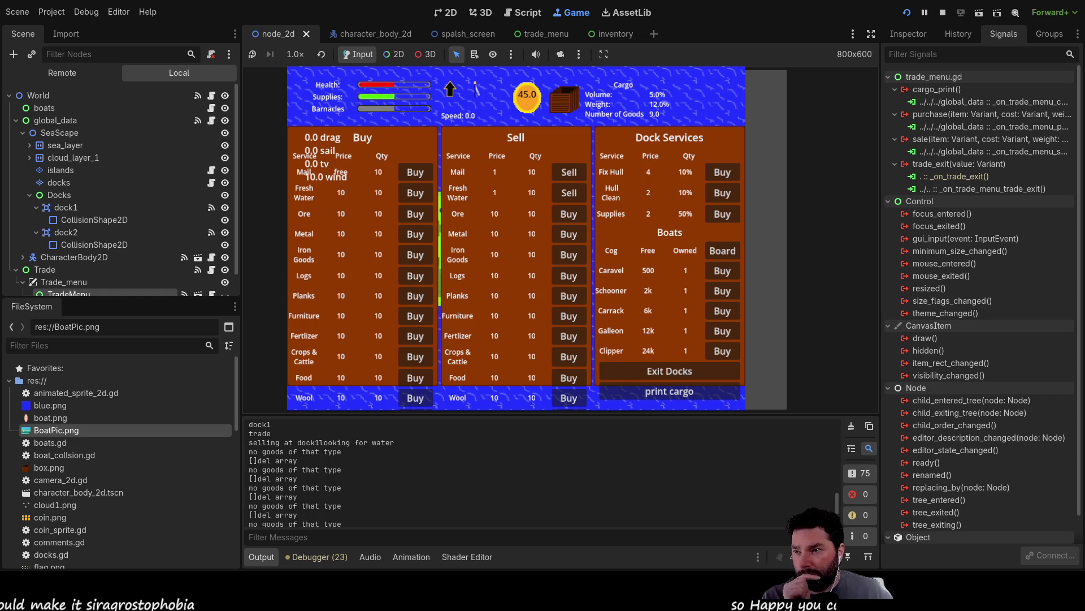
scroll(310, 475, down, 5)
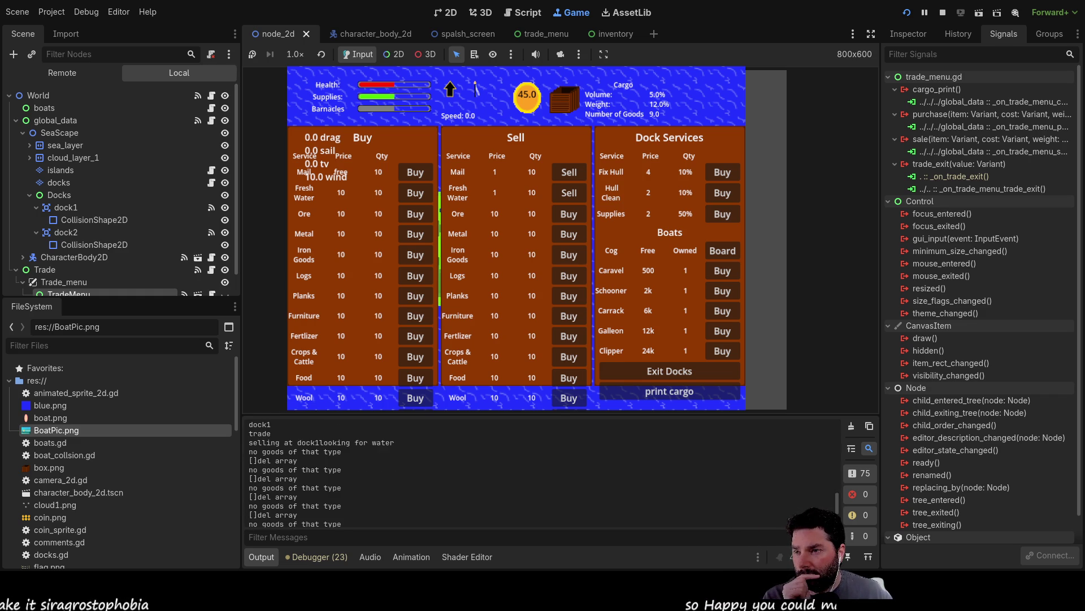
scroll(310, 475, up, 1)
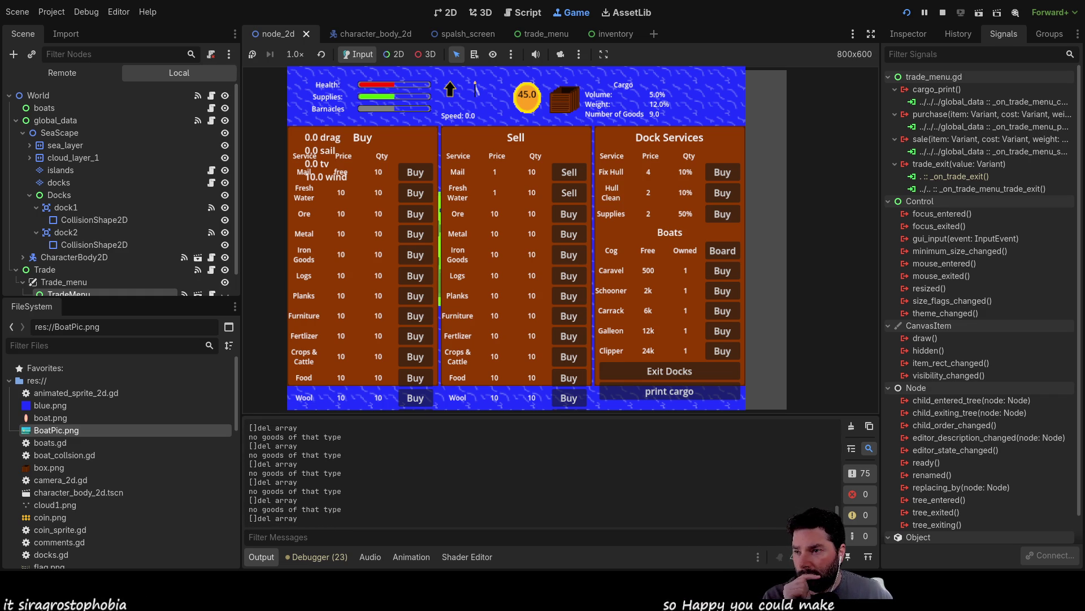
click(680, 395)
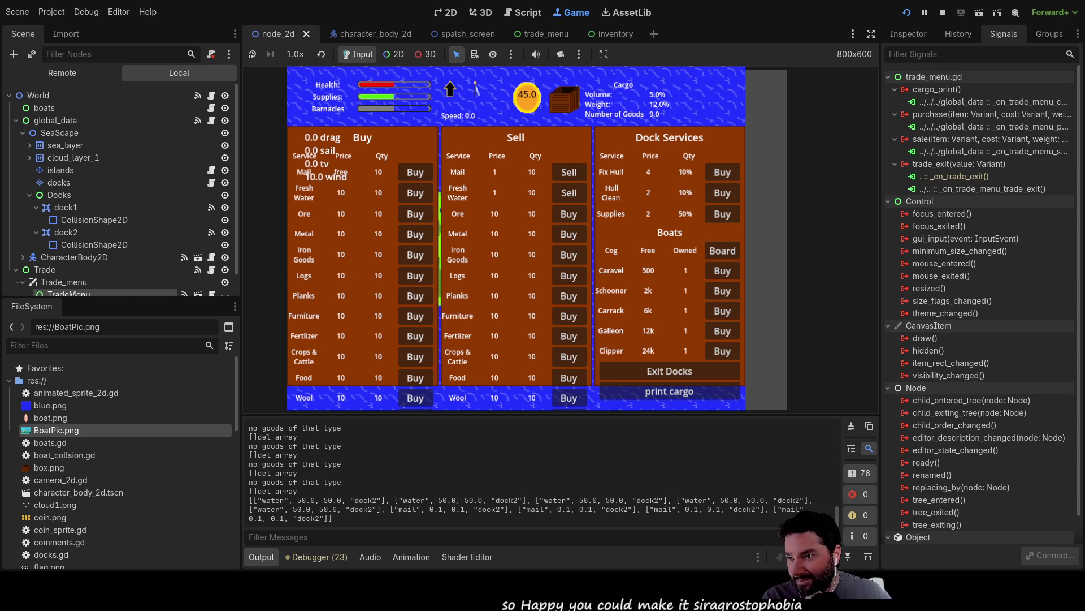
scroll(310, 475, up, 5)
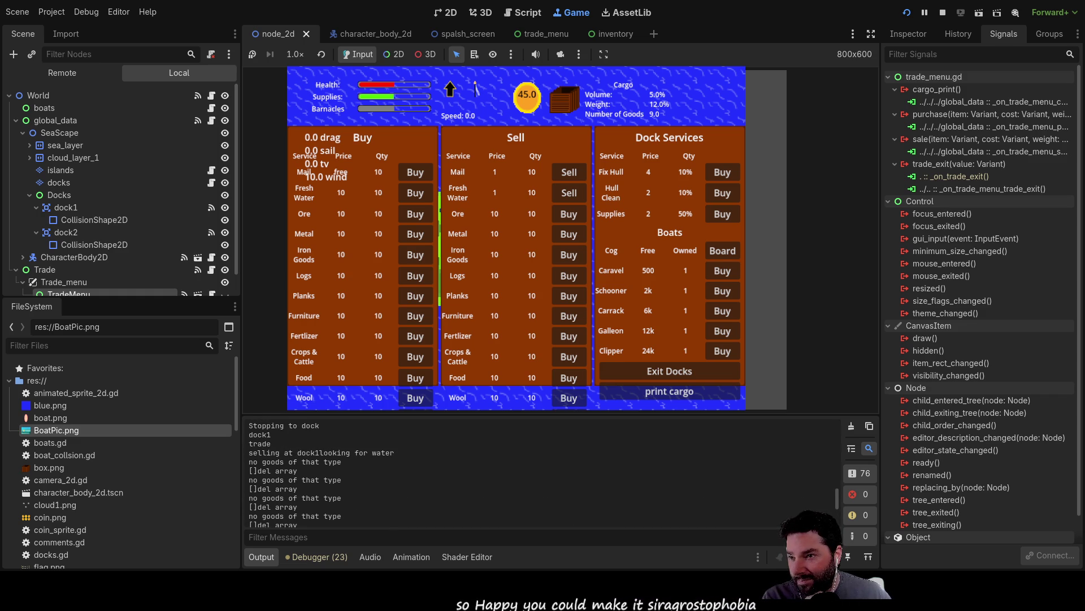
scroll(311, 475, down, 5)
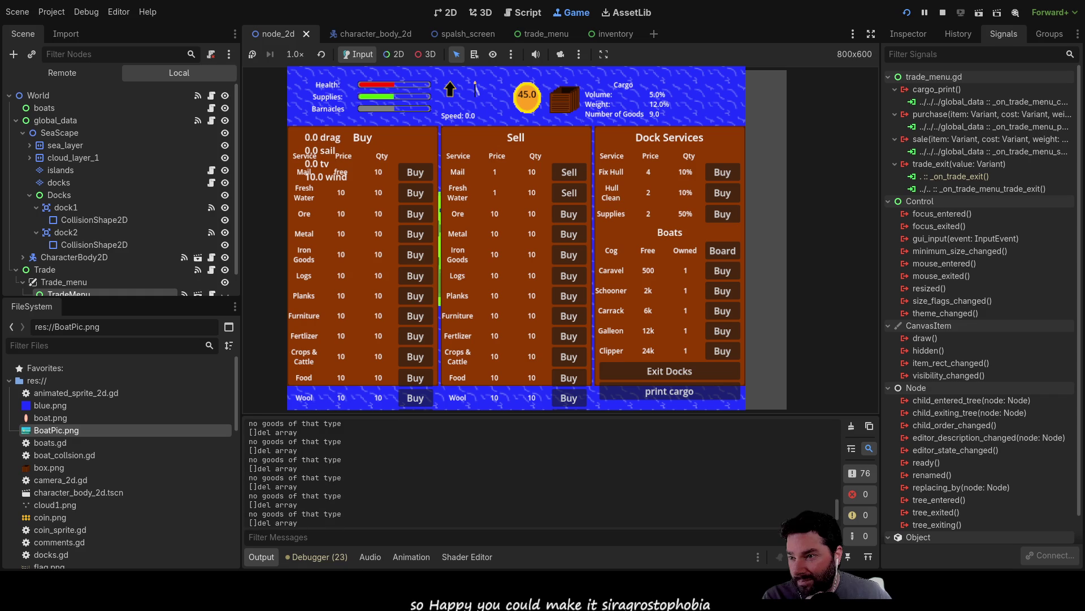
scroll(310, 475, up, 5)
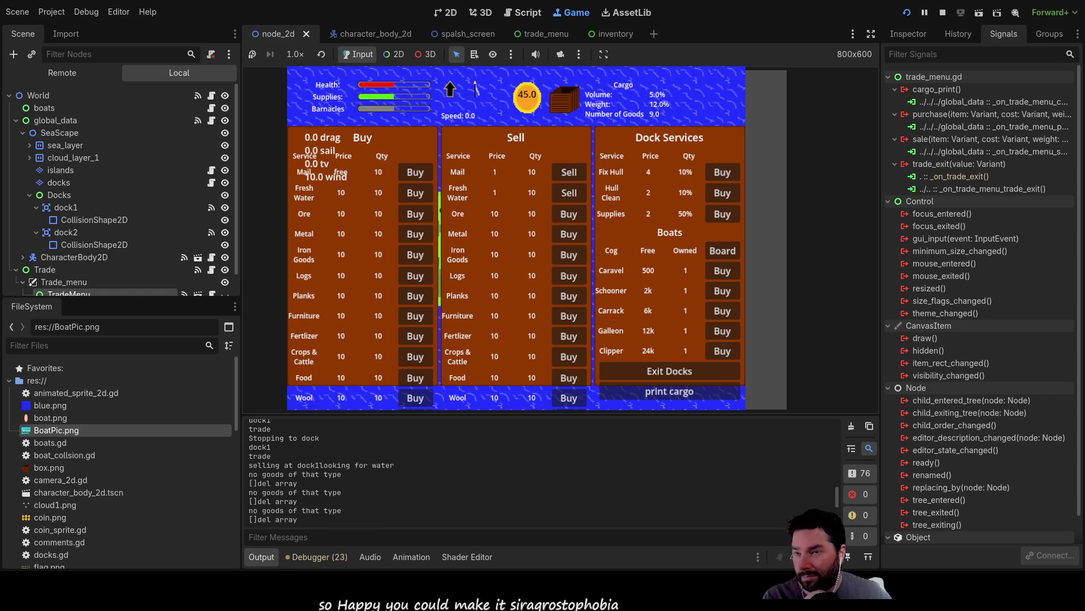
click(943, 12)
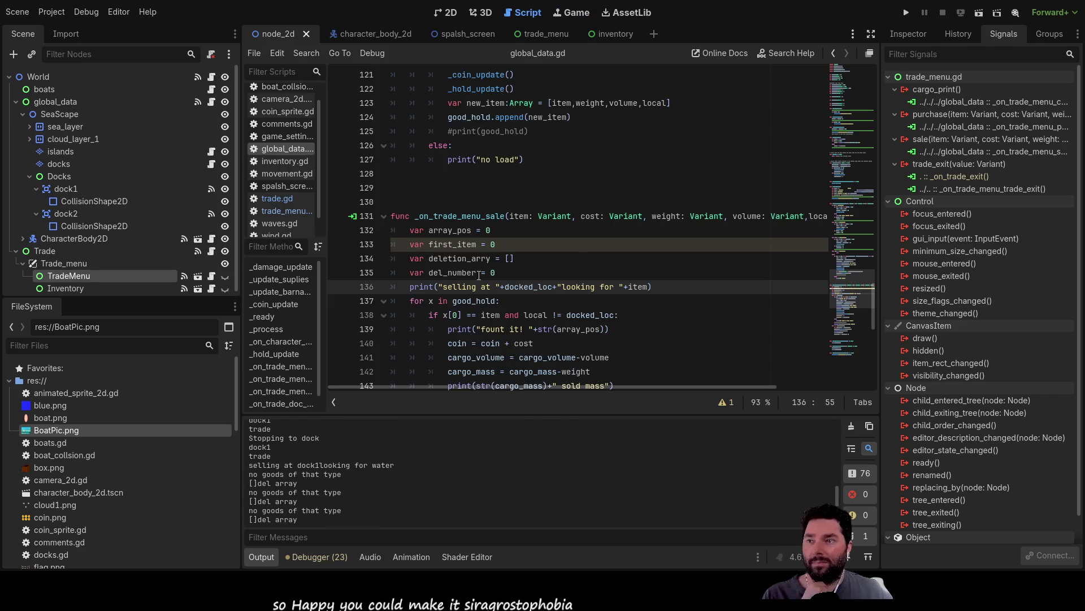
Inspect the good_hold loop, add a space before "looking for" in the print, and relaunch the game
scroll(465, 284, down, 3)
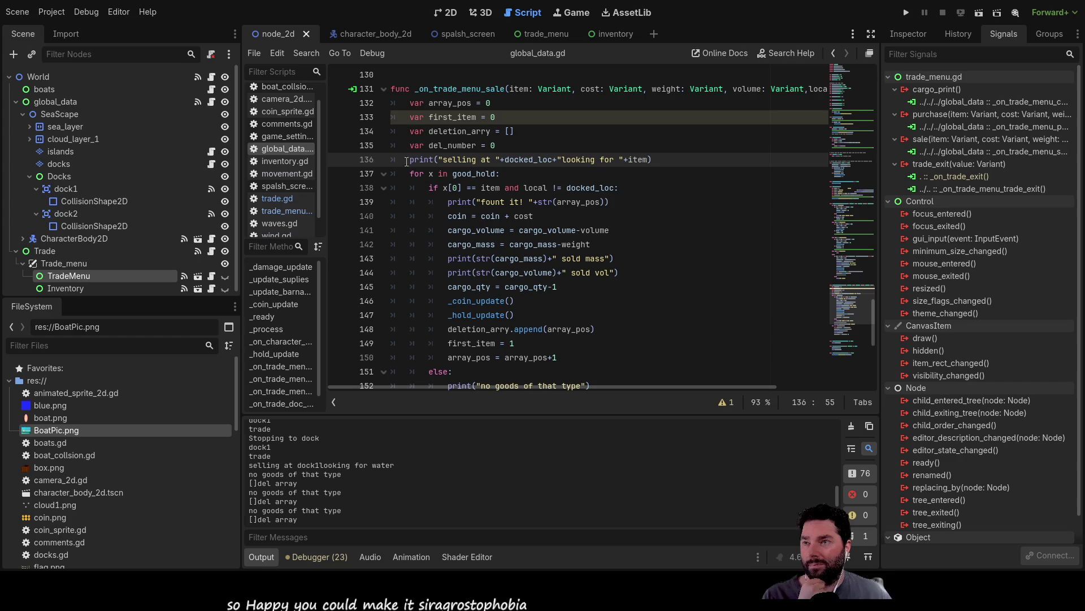
scroll(493, 283, up, 3)
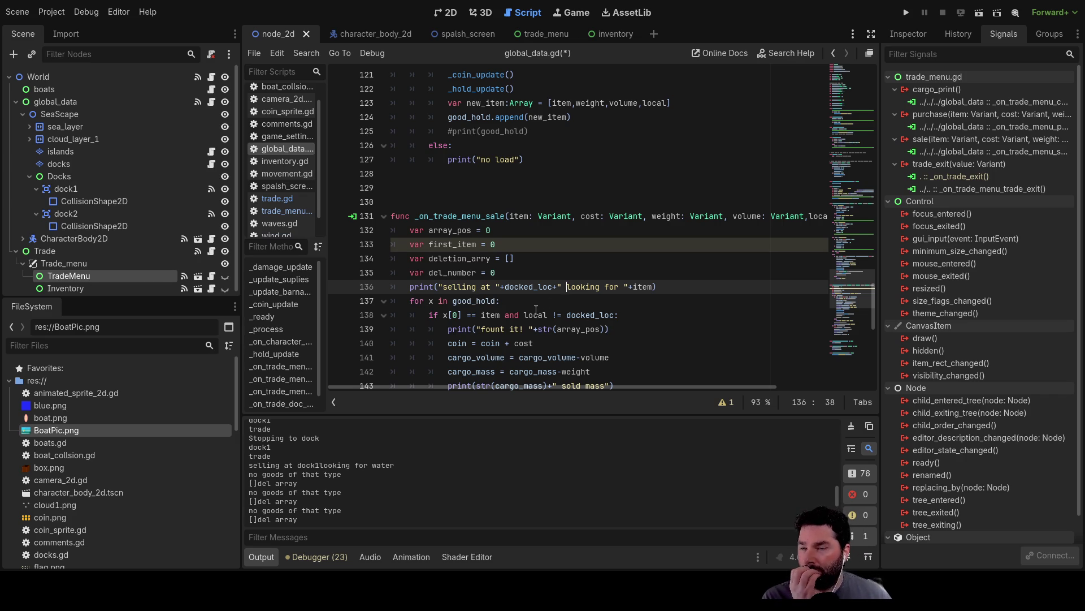
scroll(539, 316, down, 1)
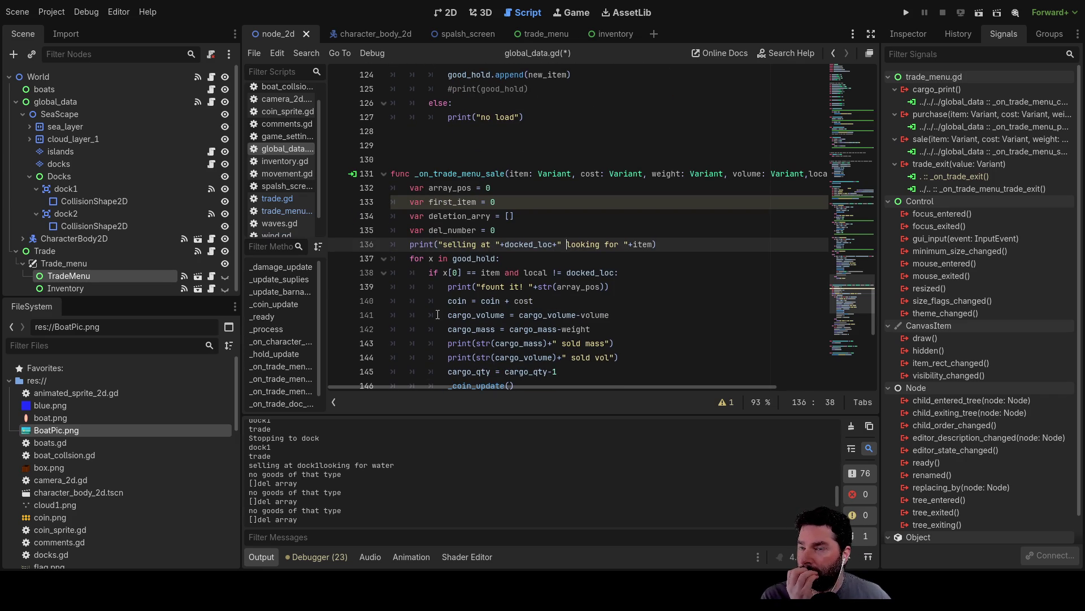
scroll(437, 315, down, 1)
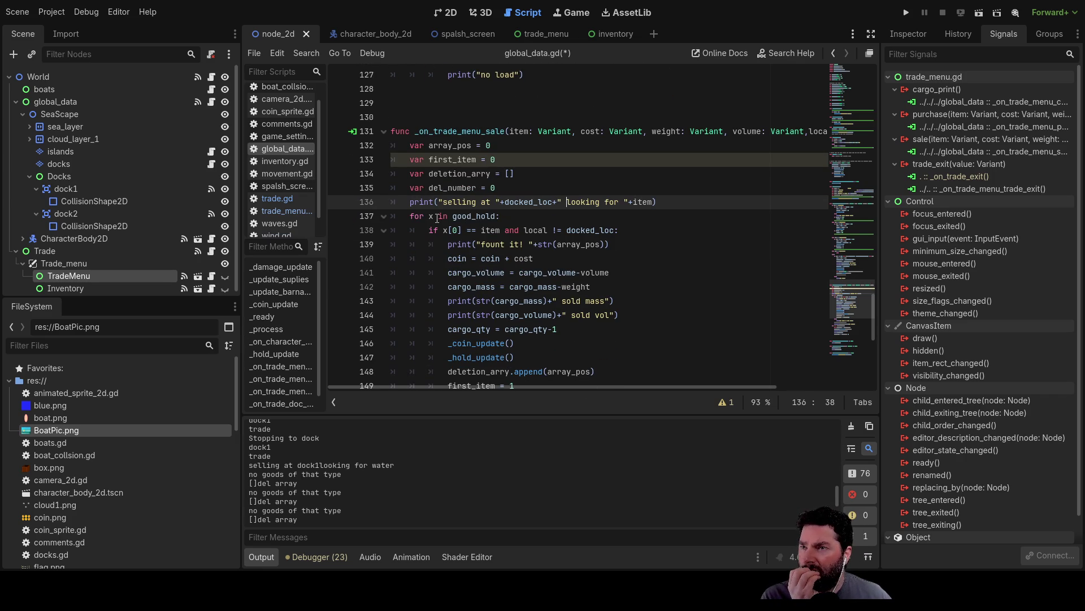
double_click(472, 217)
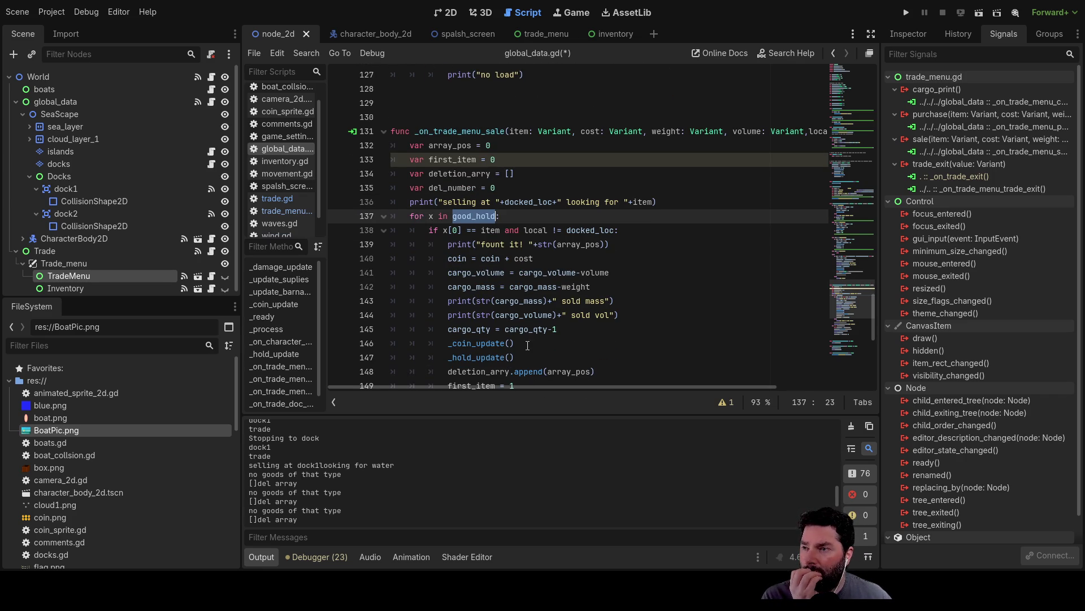
scroll(529, 333, down, 3)
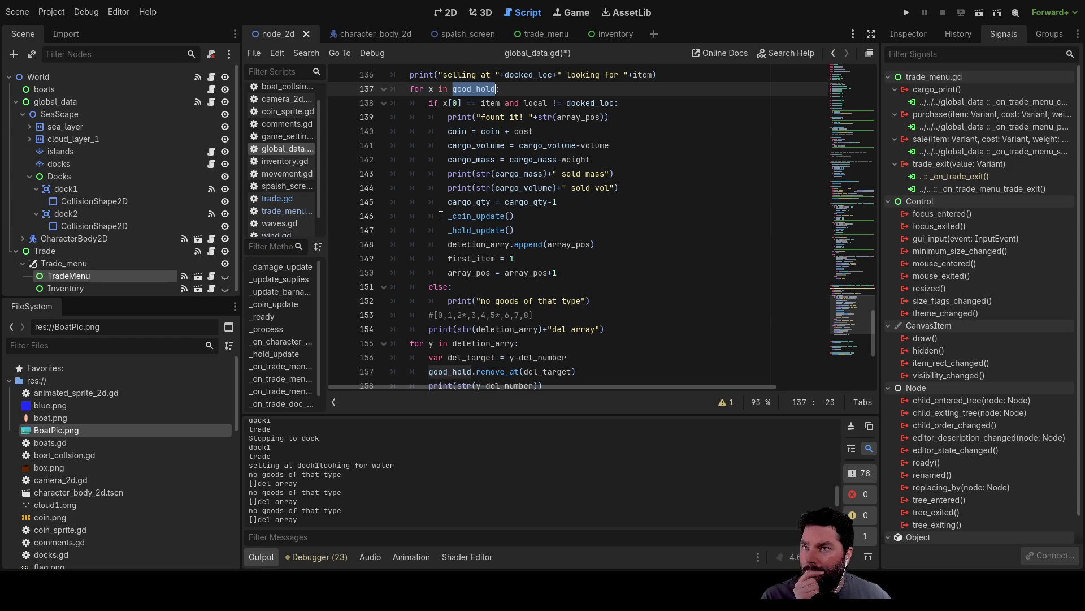
scroll(441, 216, down, 2)
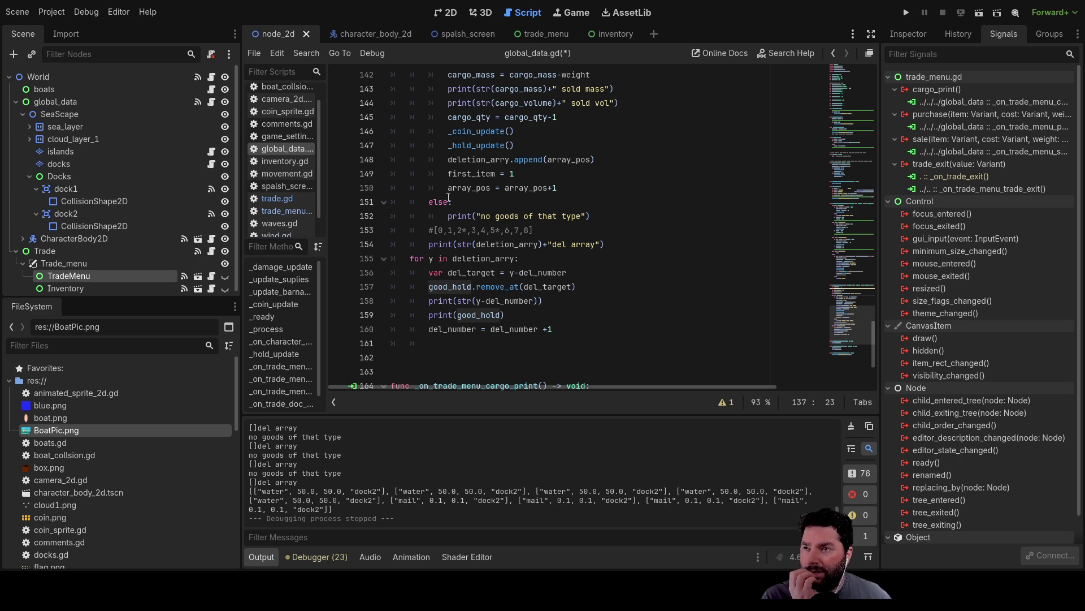
scroll(462, 243, up, 5)
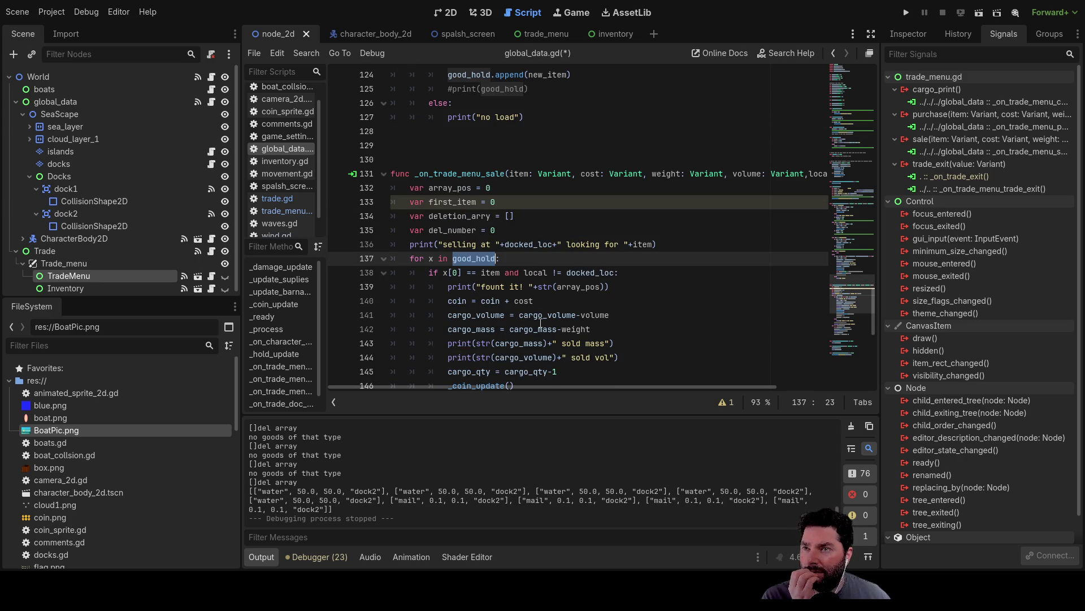
mouse_move(619, 385)
mouse_down()
mouse_move(763, 389)
mouse_move(612, 384)
mouse_up()
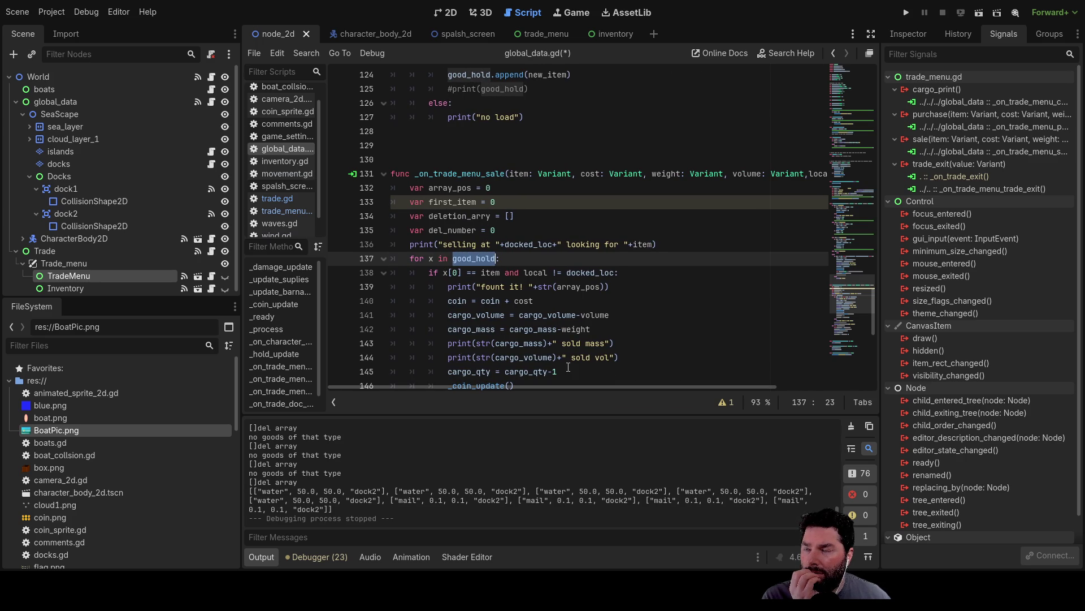
click(906, 12)
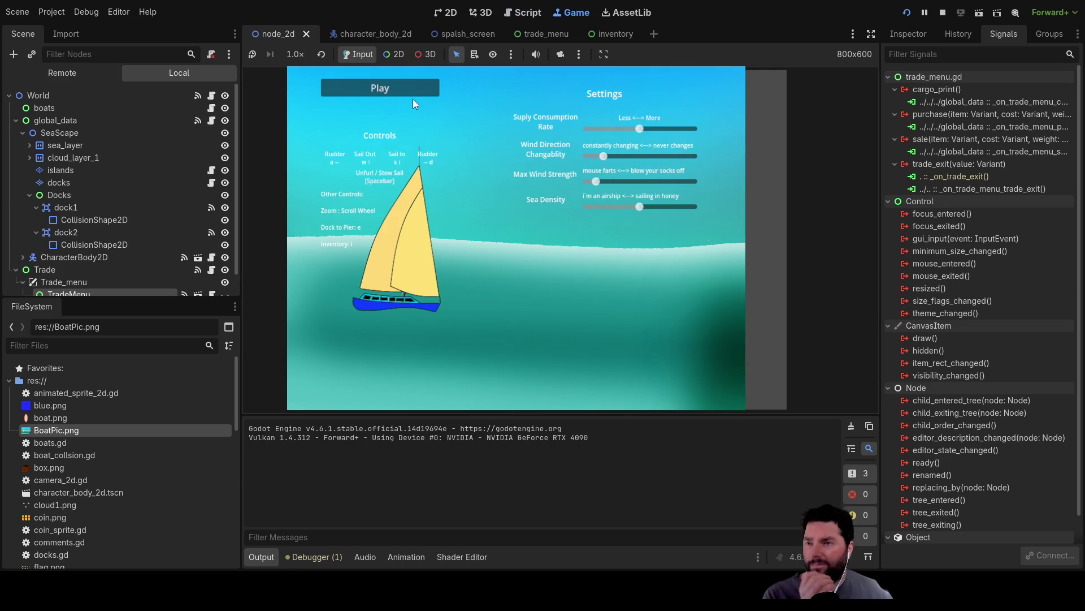
Start the game, dock, buy one Mail and one Fresh Water, and print the cargo list
click(382, 89)
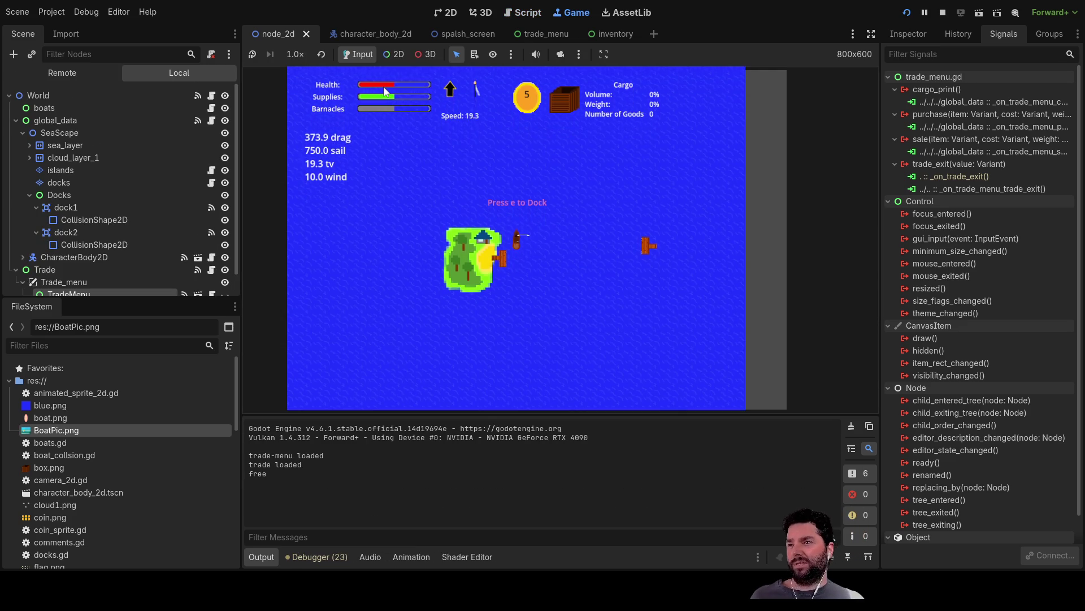
key(s)
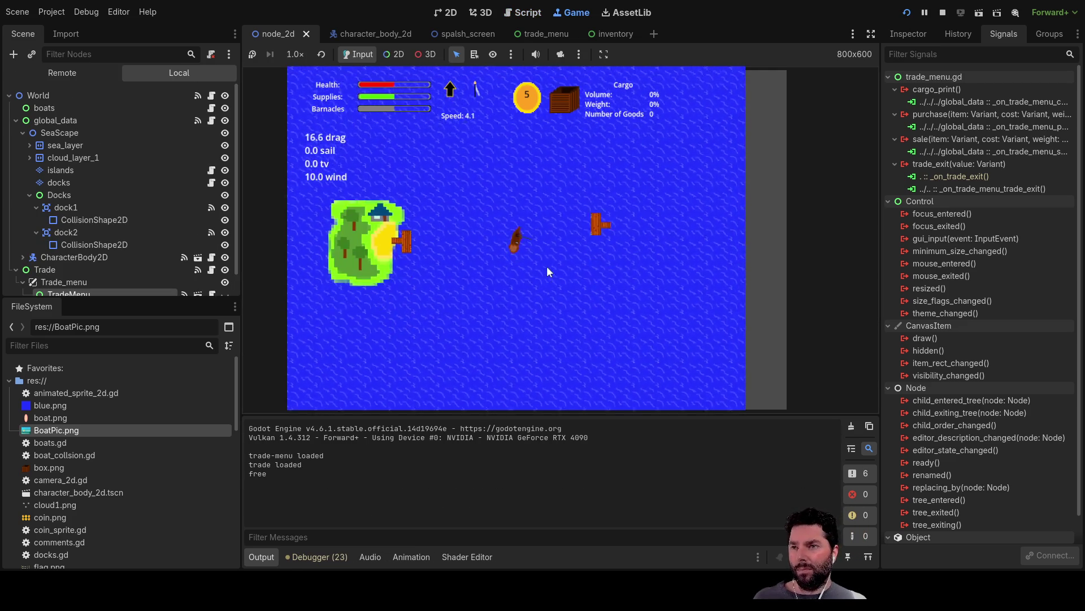
key(e)
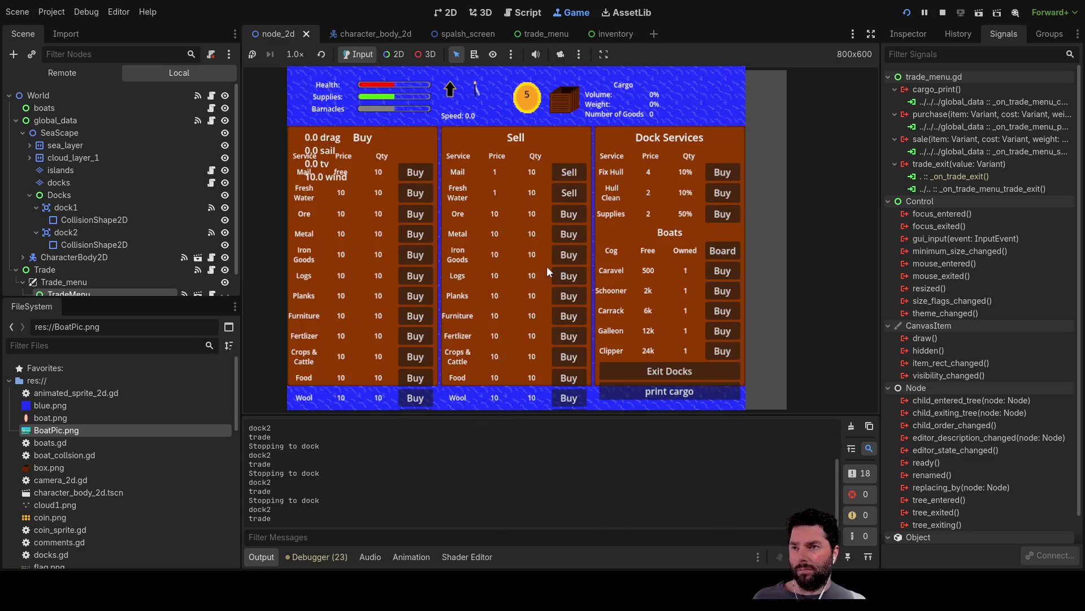
click(416, 177)
click(416, 193)
click(650, 395)
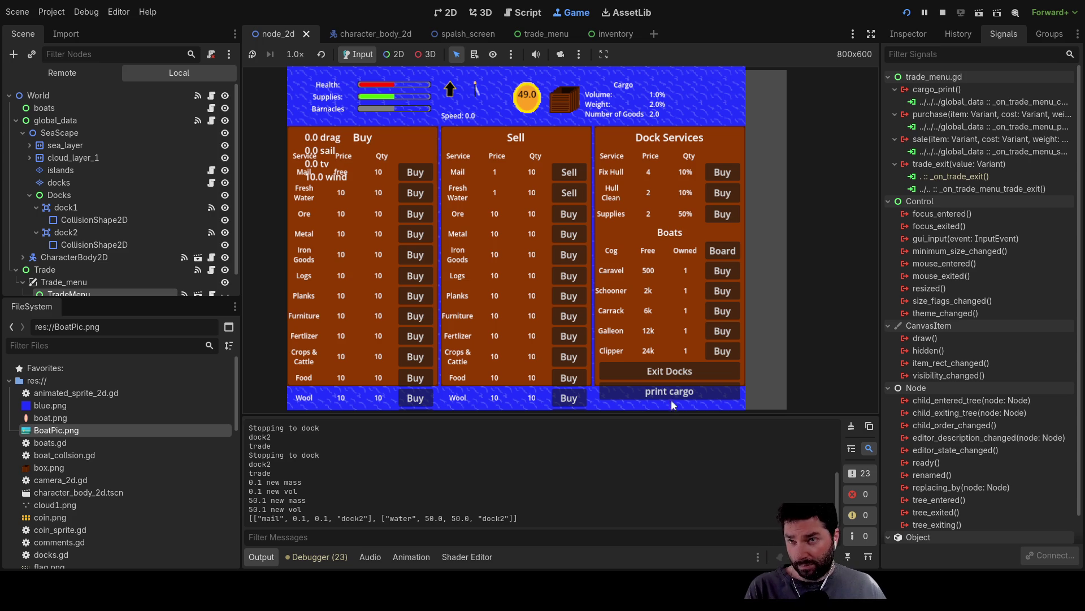
Try selling Mail at dock2, then again at dock1 after redocking, and stop the game
click(572, 173)
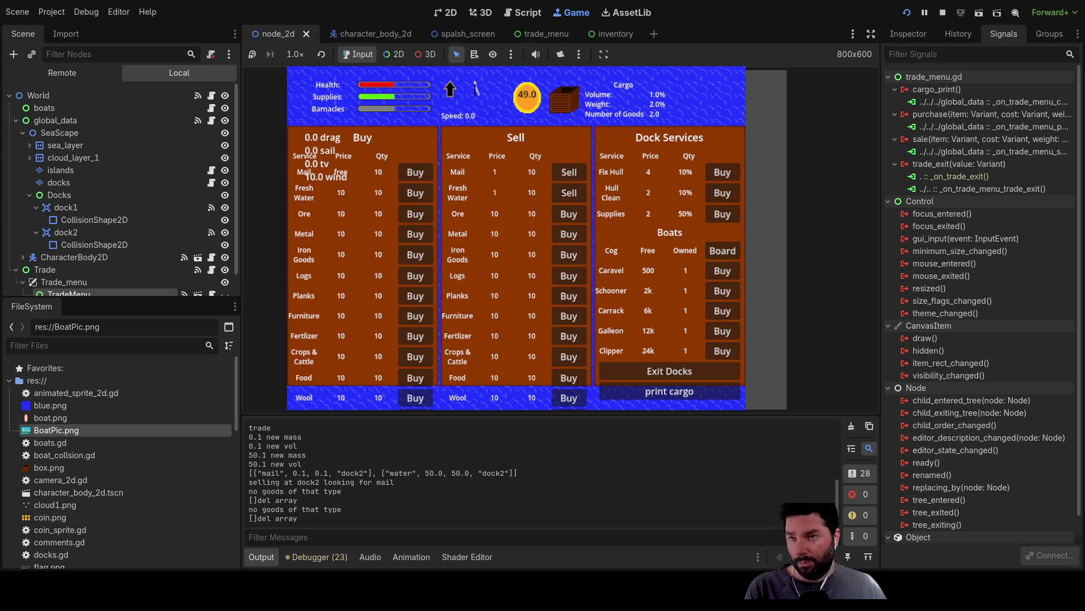
click(648, 370)
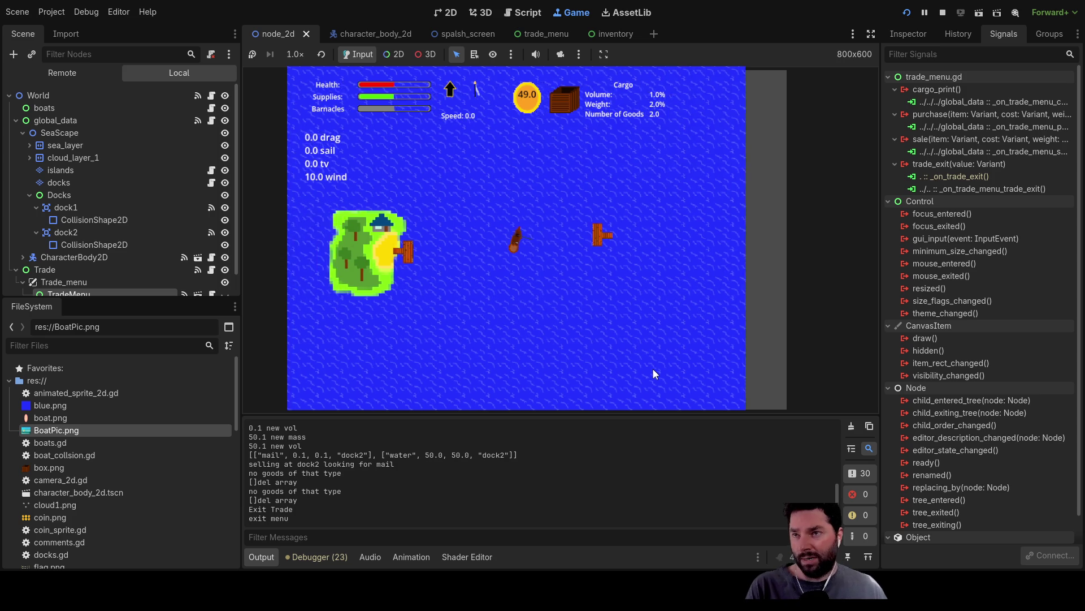
key(e)
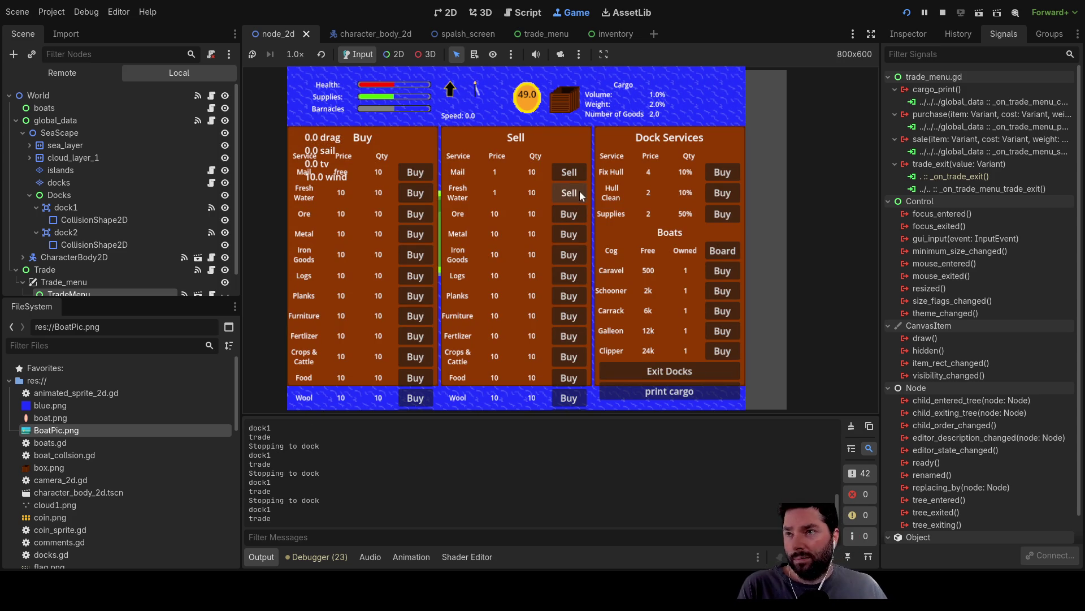
click(576, 174)
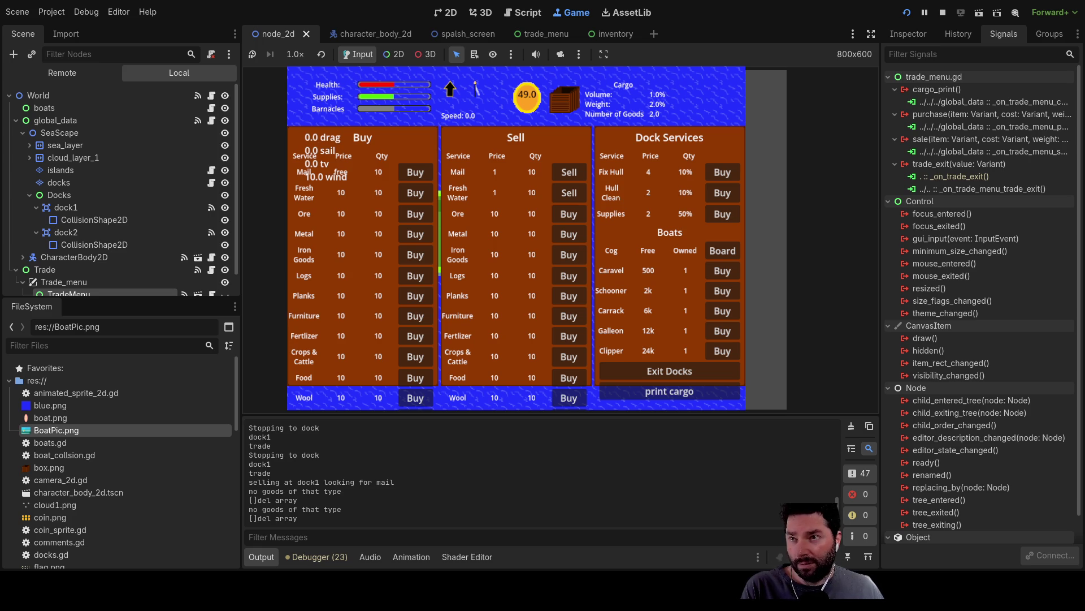
click(942, 12)
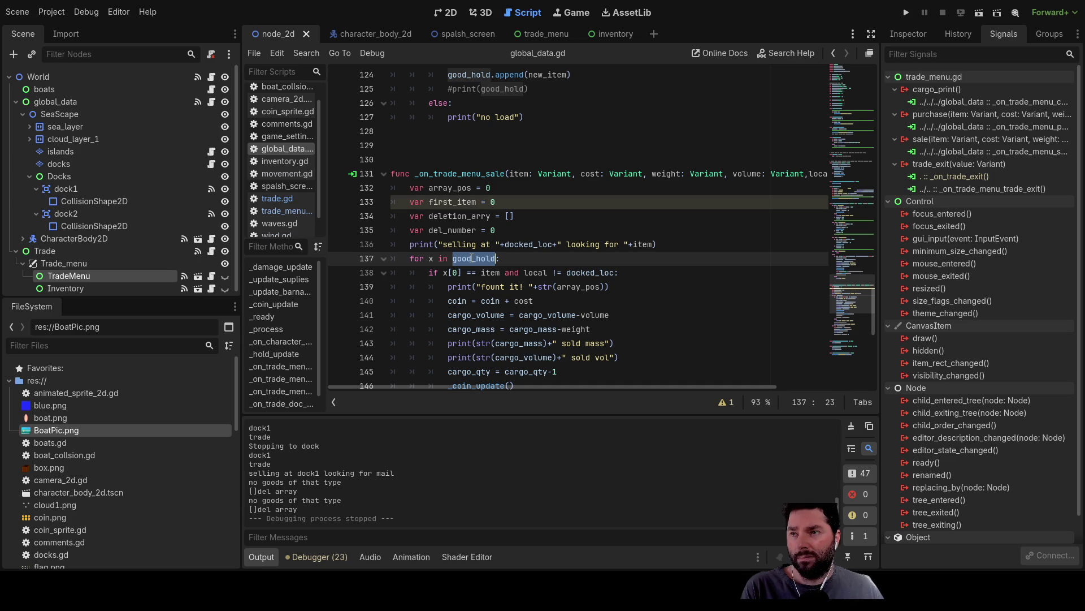
scroll(673, 366, up, 6)
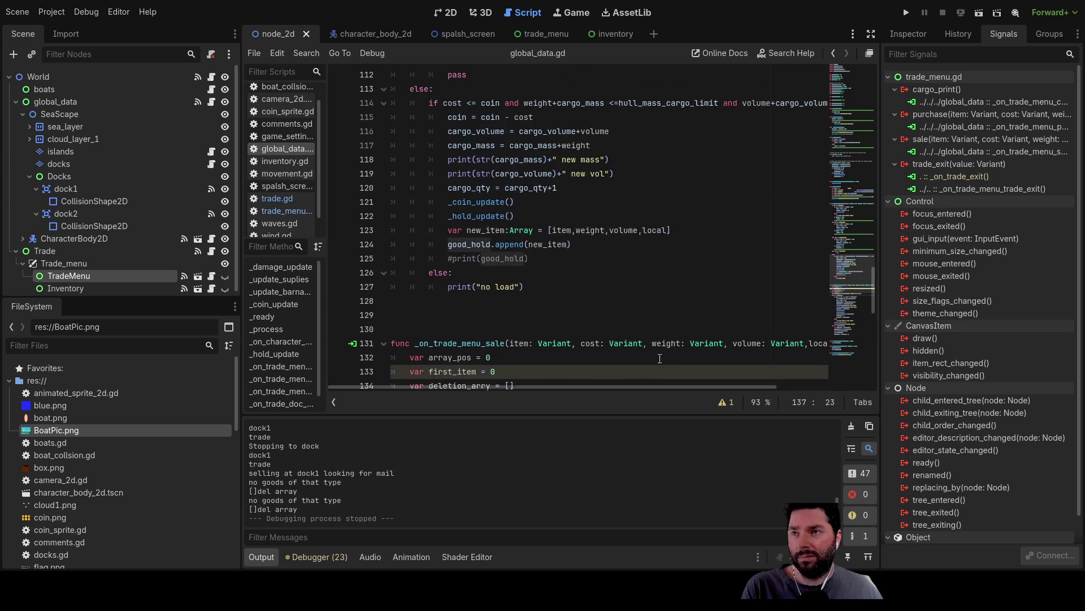
scroll(433, 167, up, 12)
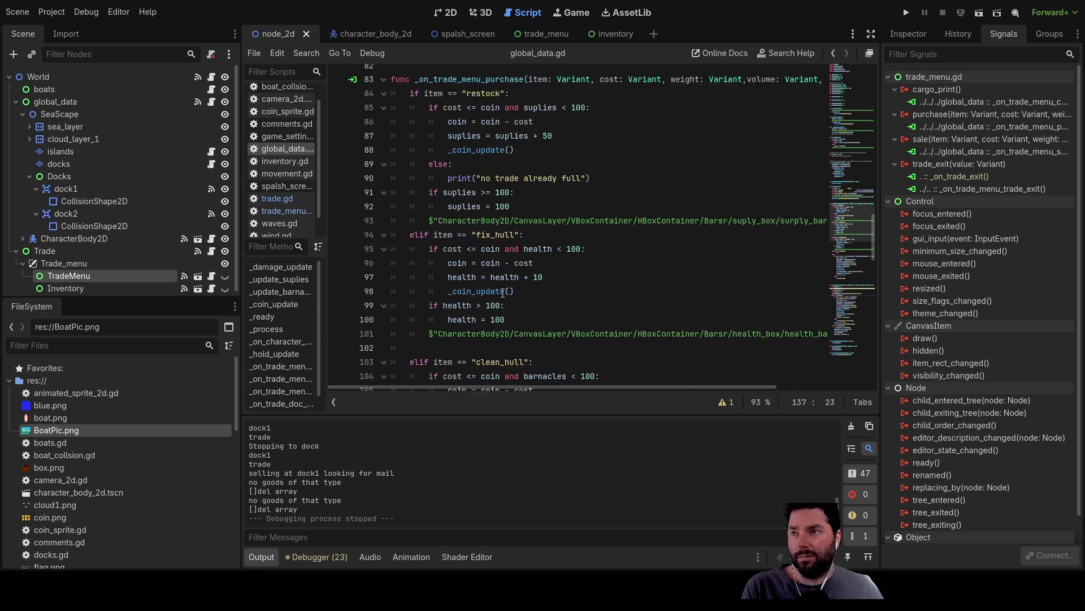
scroll(517, 262, down, 13)
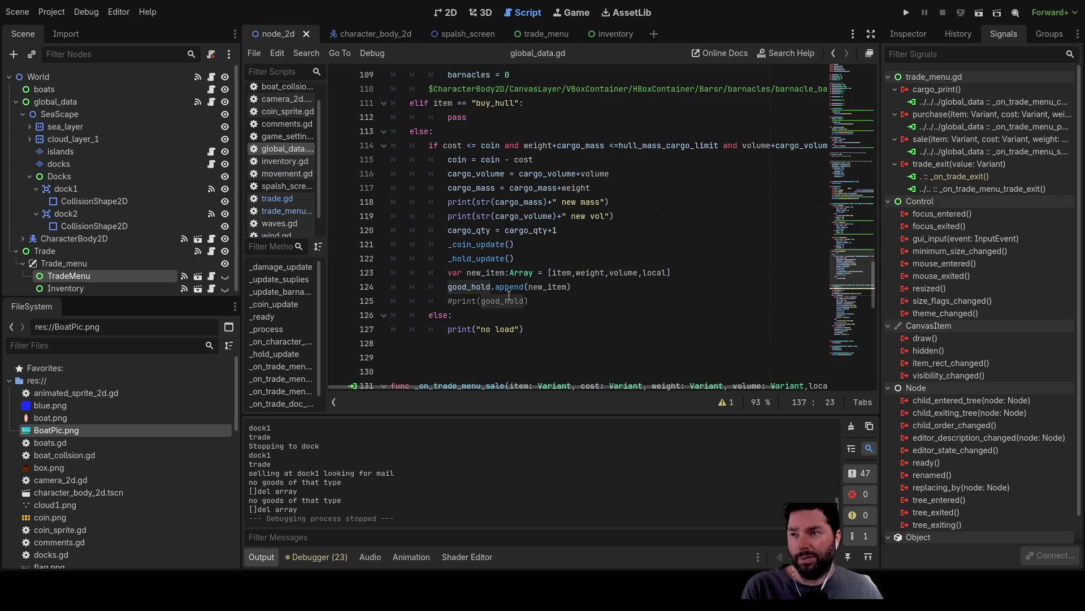
scroll(485, 286, down, 14)
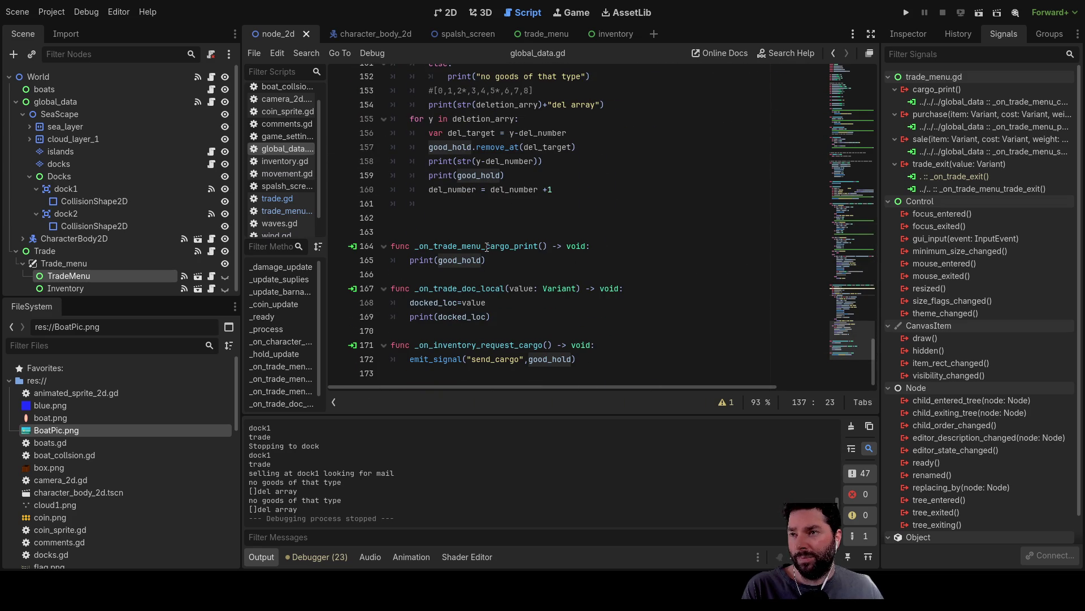
drag(549, 247, 415, 247)
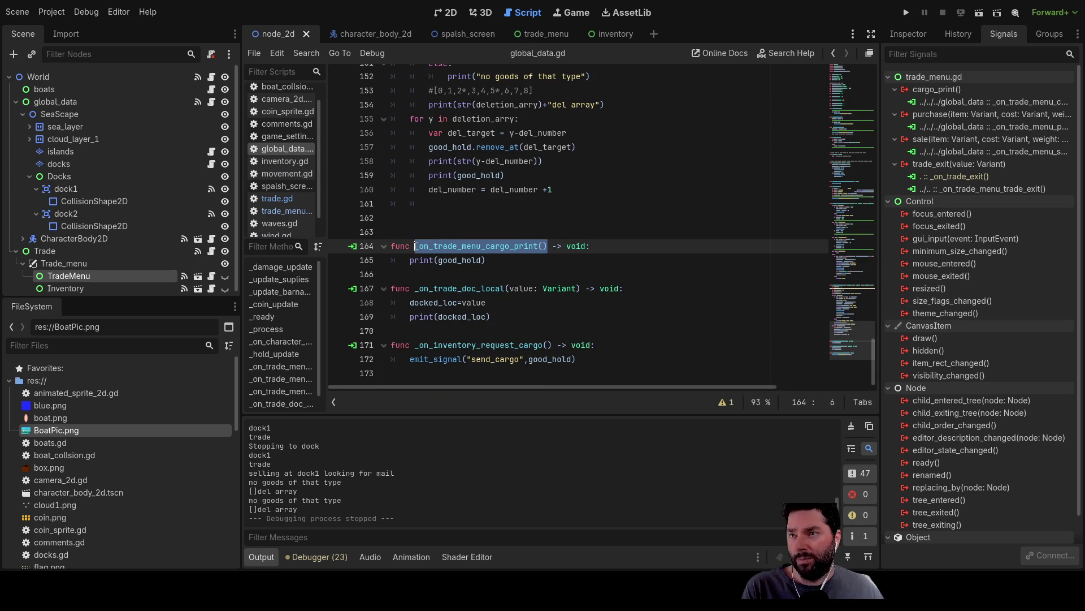
double_click(440, 262)
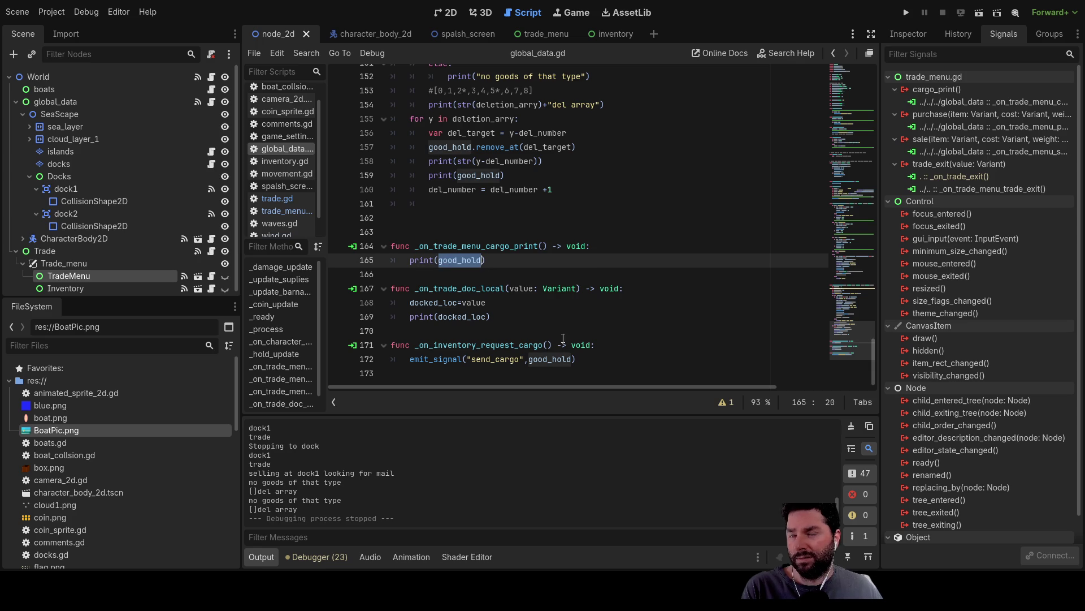
scroll(566, 333, up, 7)
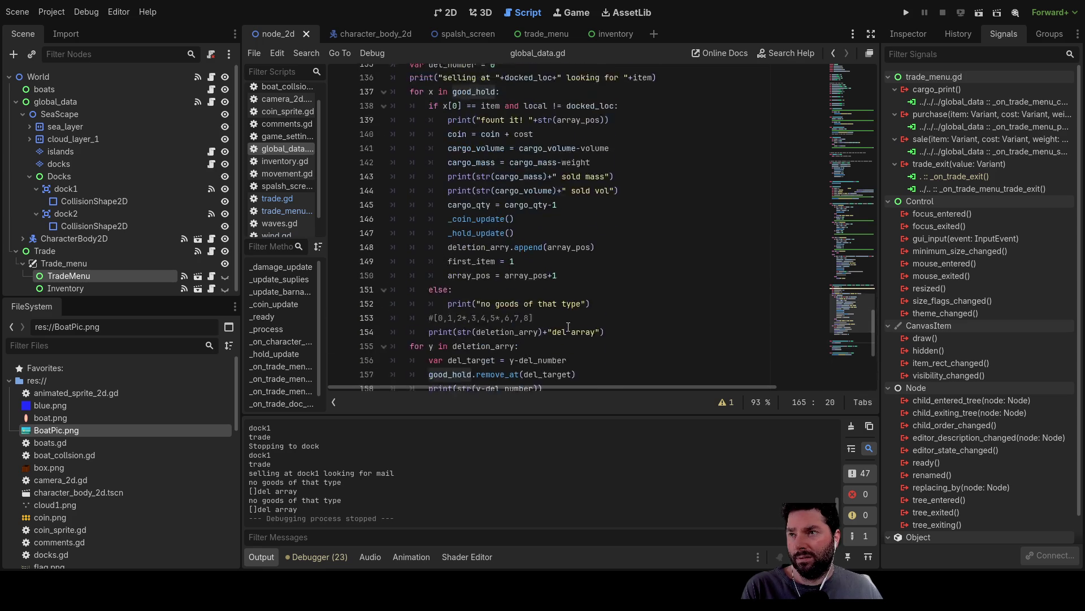
scroll(568, 324, up, 2)
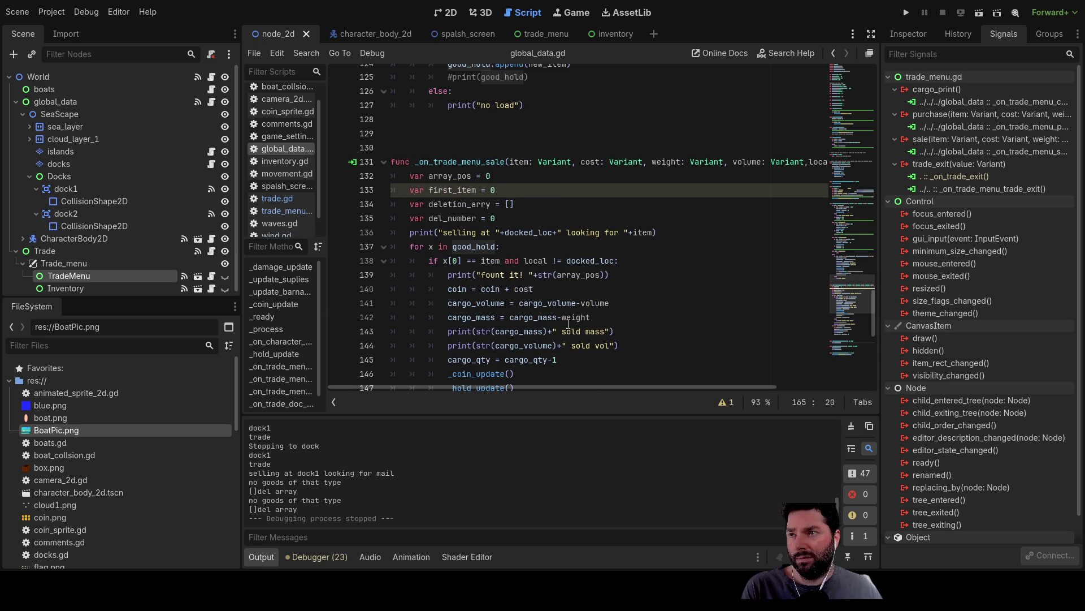
click(412, 236)
click(411, 247)
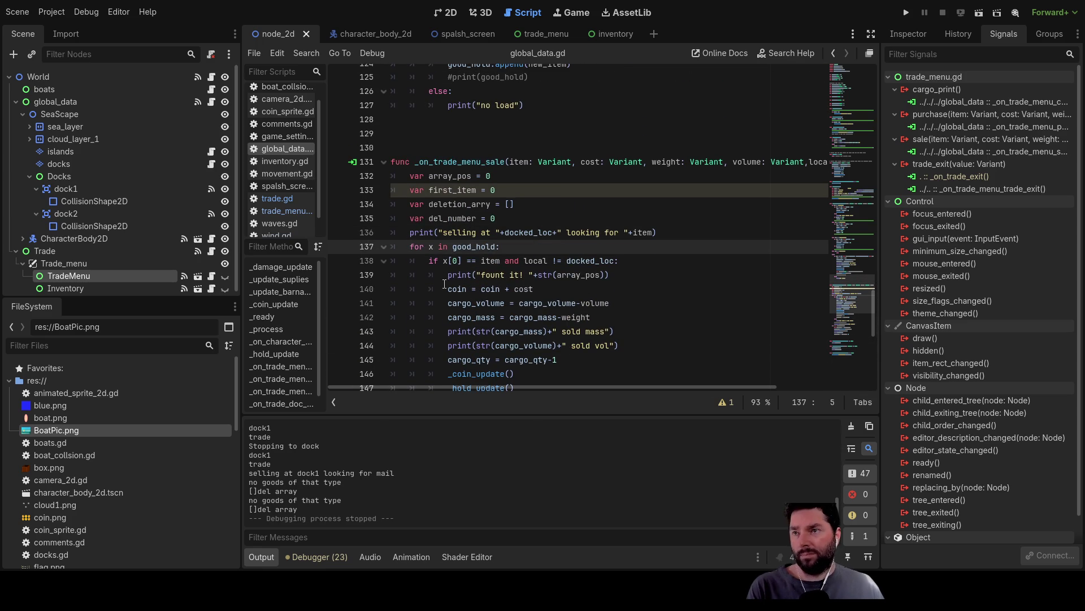
Insert print(good_hold) on a new line just above the good_hold loop
key(Return)
key(Up)
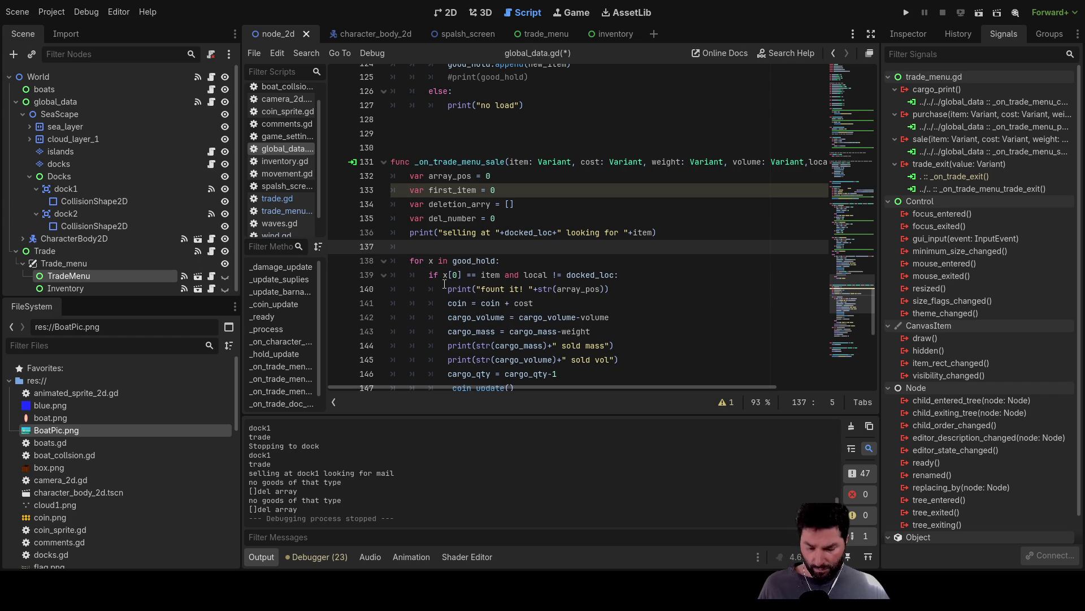
text(print )
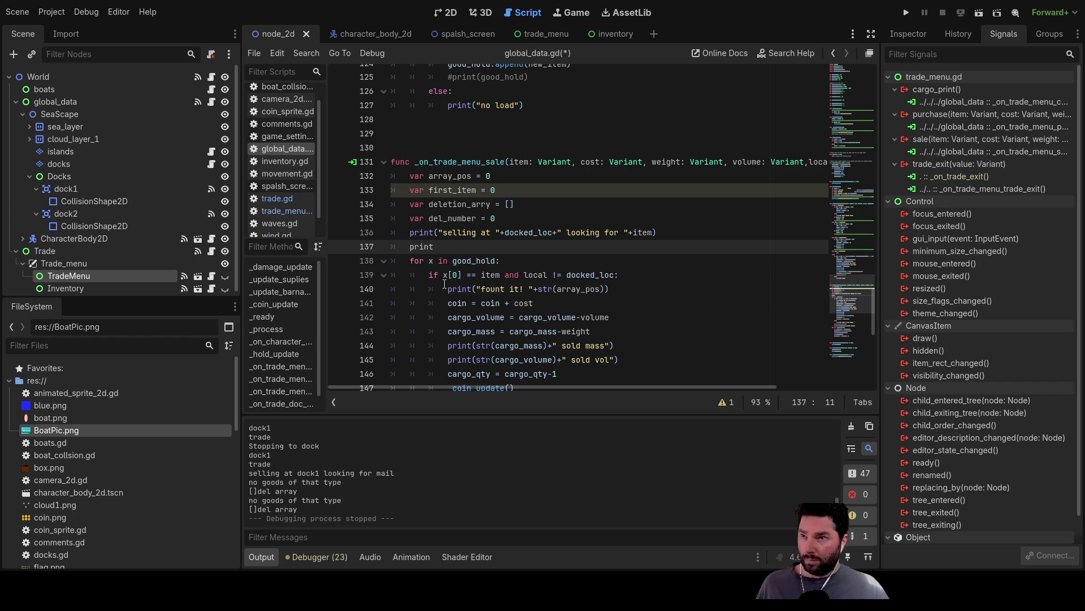
text(())
double_click(488, 261)
key(ctrl+c)
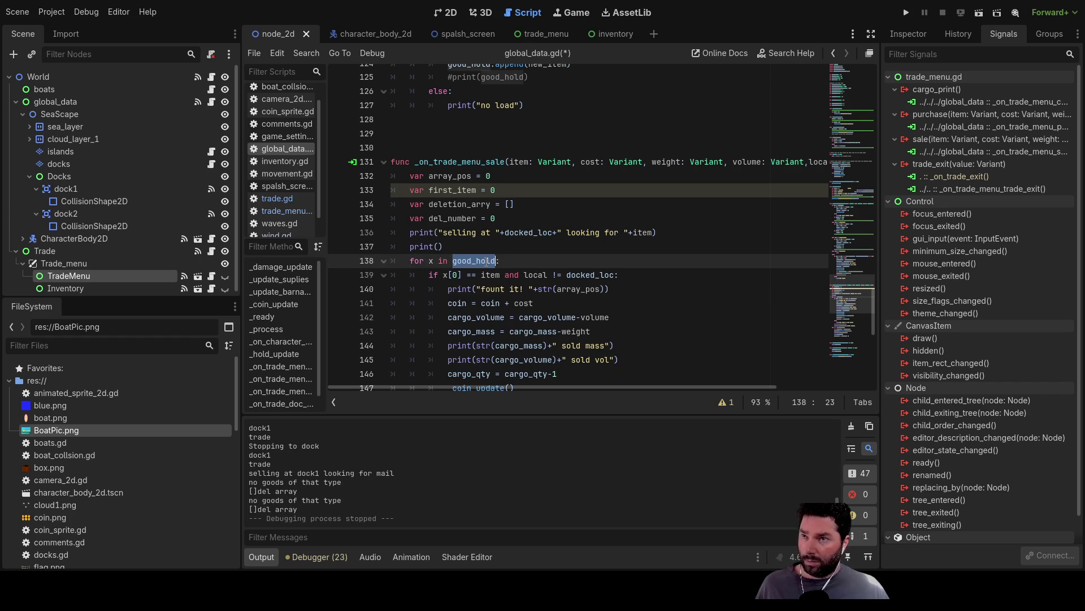
click(440, 246)
key(ctrl+v)
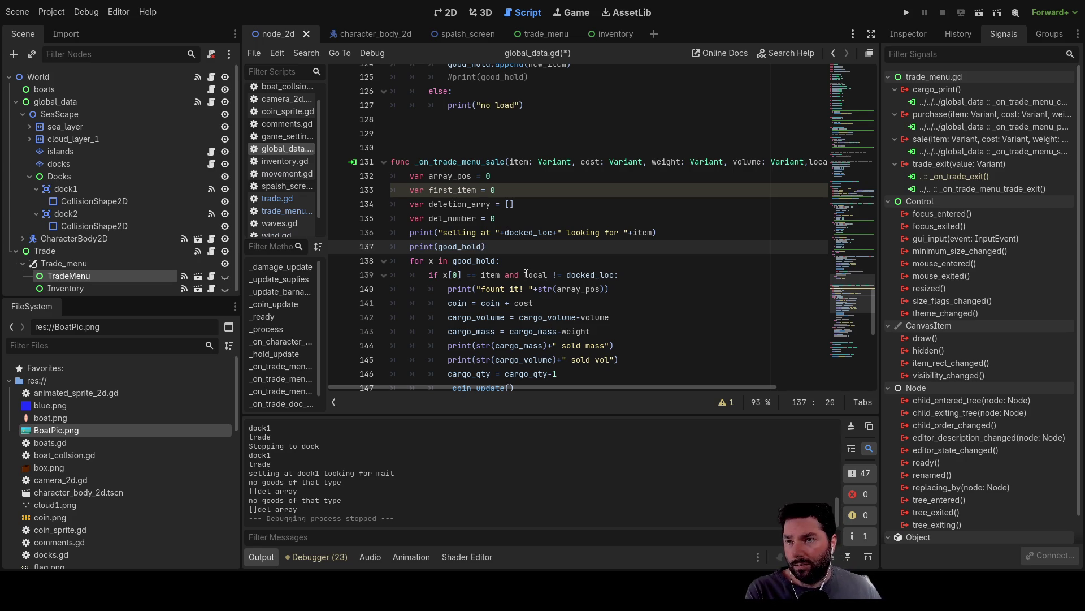
Inspect the dock comparison line, highlighting every use of the local parameter
double_click(528, 274)
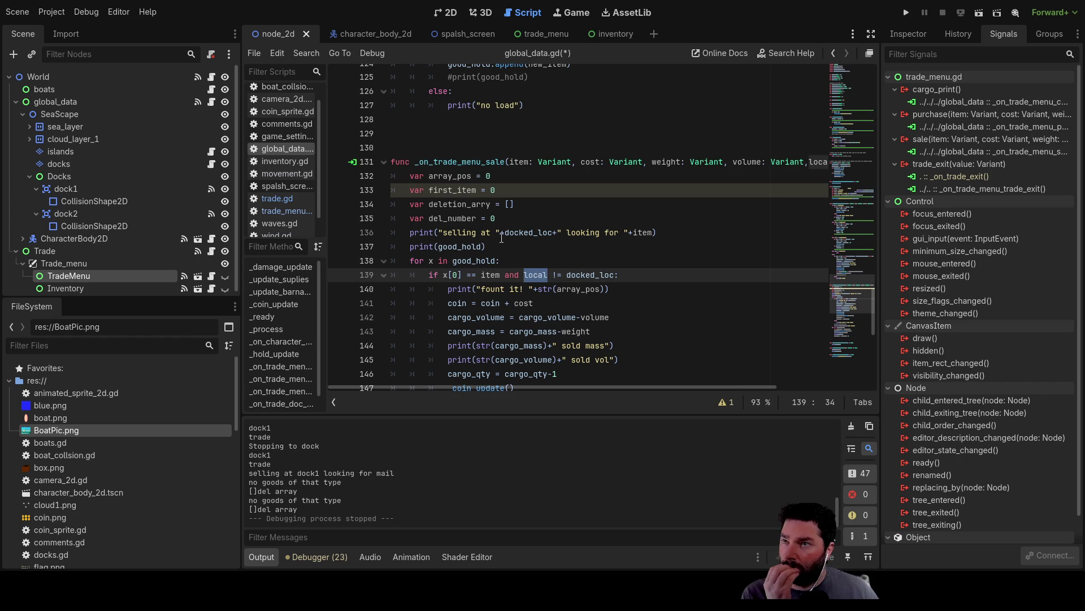
mouse_move(605, 386)
mouse_down()
mouse_move(708, 385)
mouse_move(560, 388)
mouse_move(693, 386)
mouse_move(539, 368)
mouse_up()
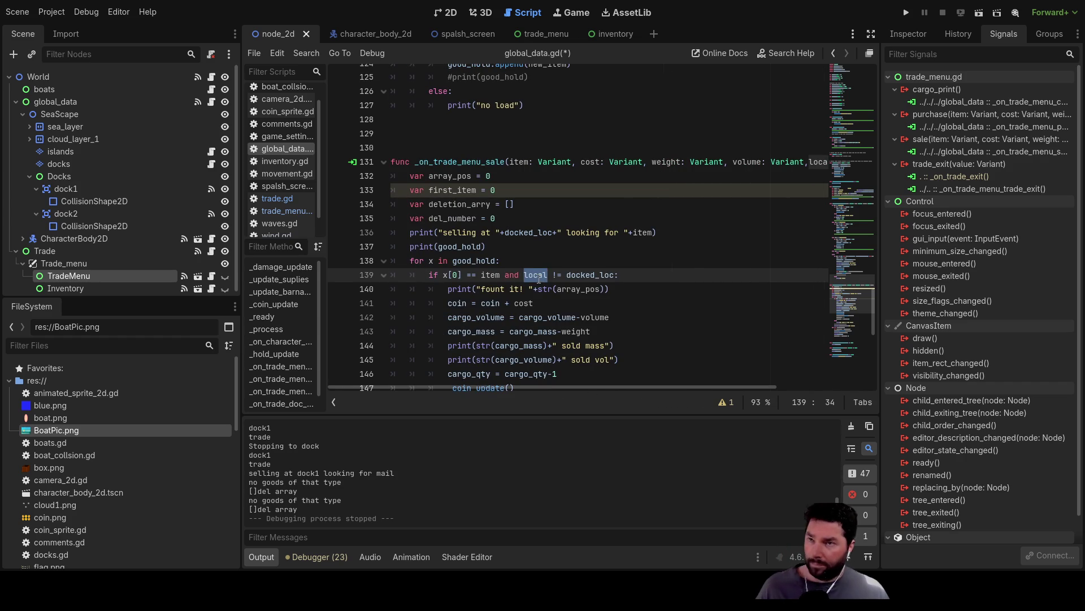
click(411, 261)
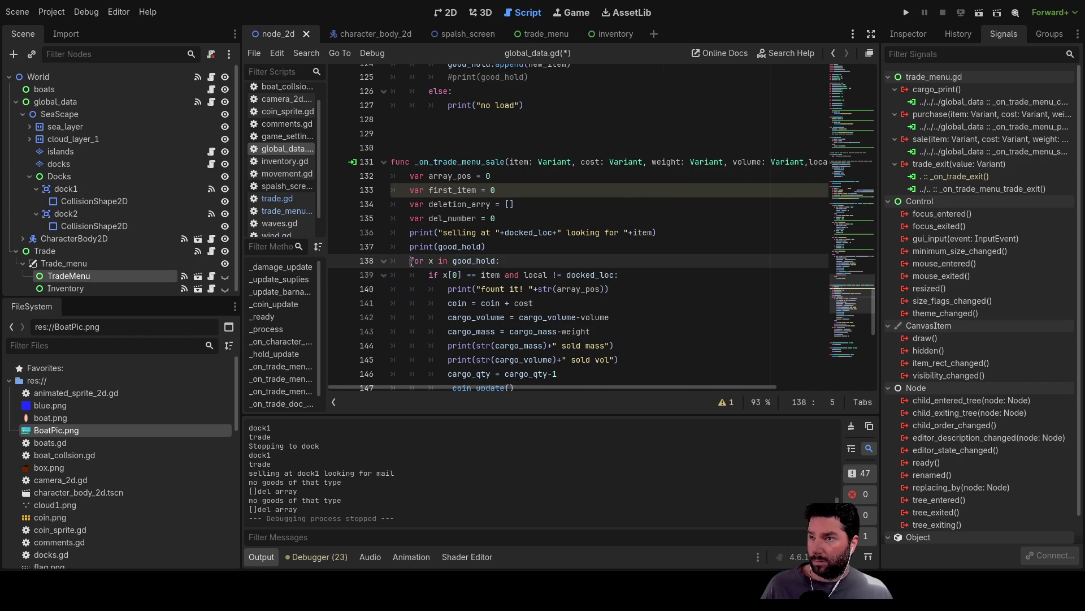
key(Up)
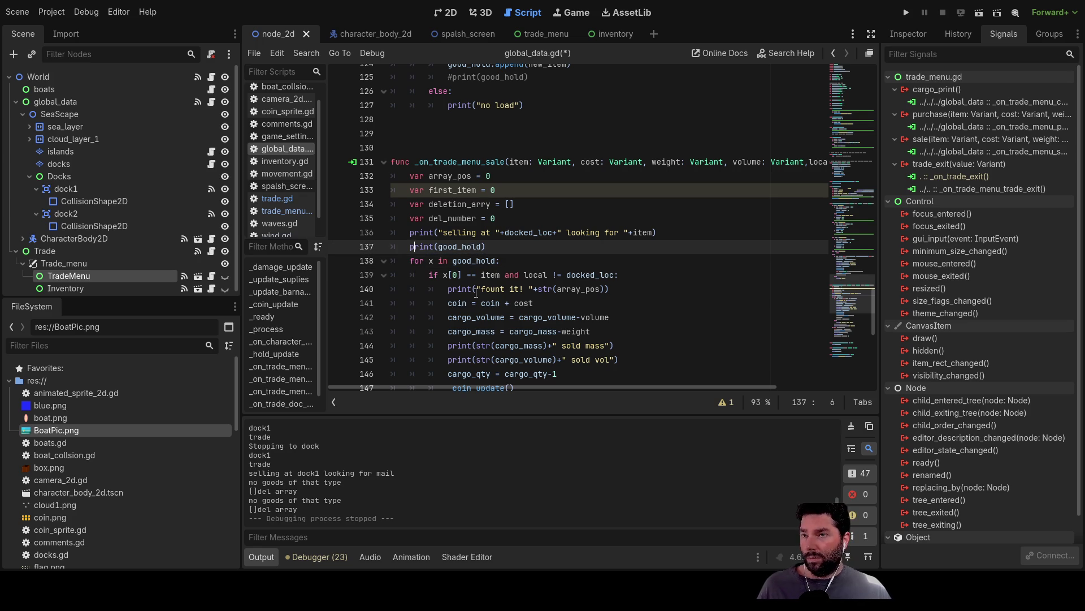
key(Up)
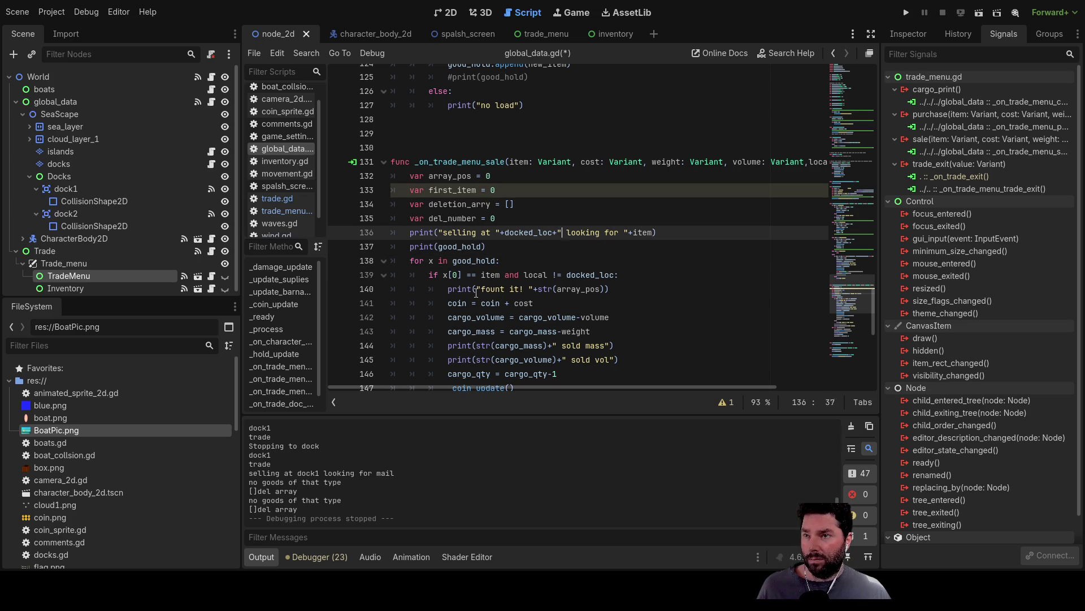
key(Down)
key(Down)
key(Down)
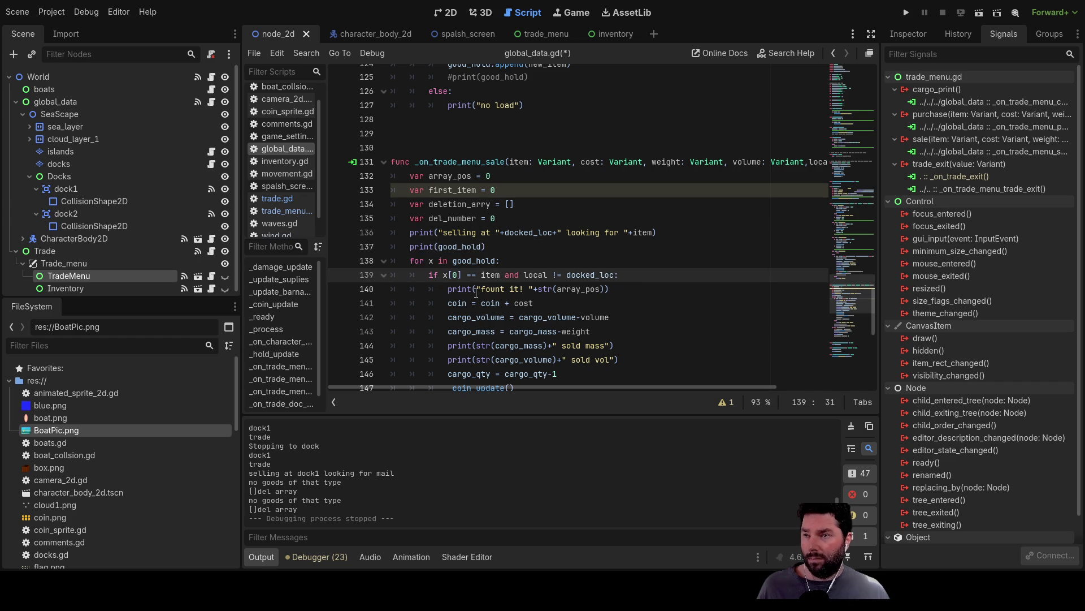
double_click(532, 275)
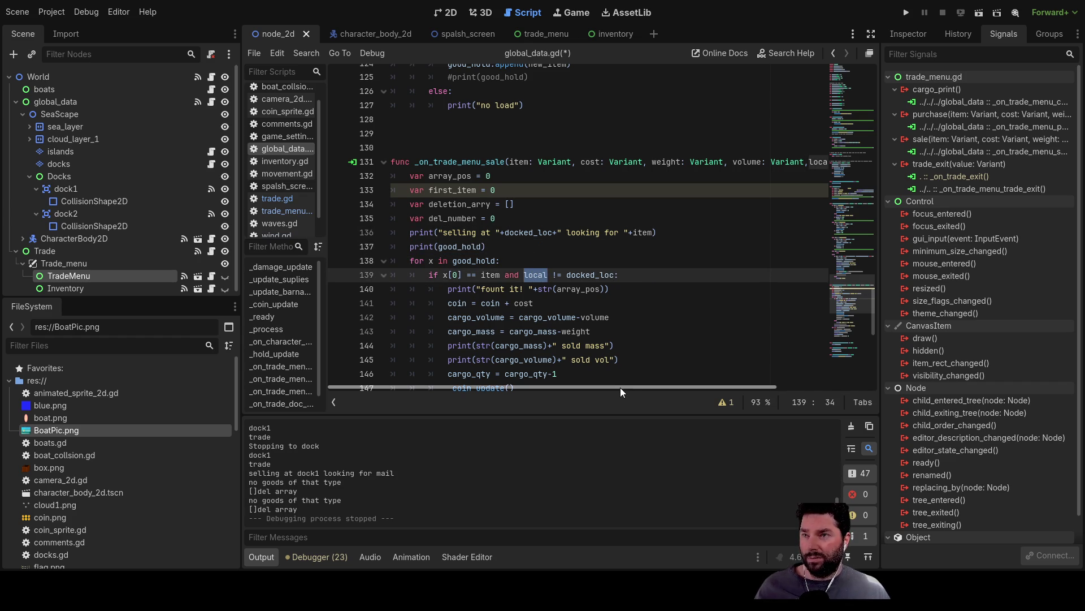
Change global_data.gd line 139 to compare x[3] with docked_loc, then run the project
mouse_move(620, 388)
mouse_down()
mouse_move(727, 387)
mouse_move(511, 388)
mouse_move(687, 388)
mouse_move(615, 384)
mouse_up()
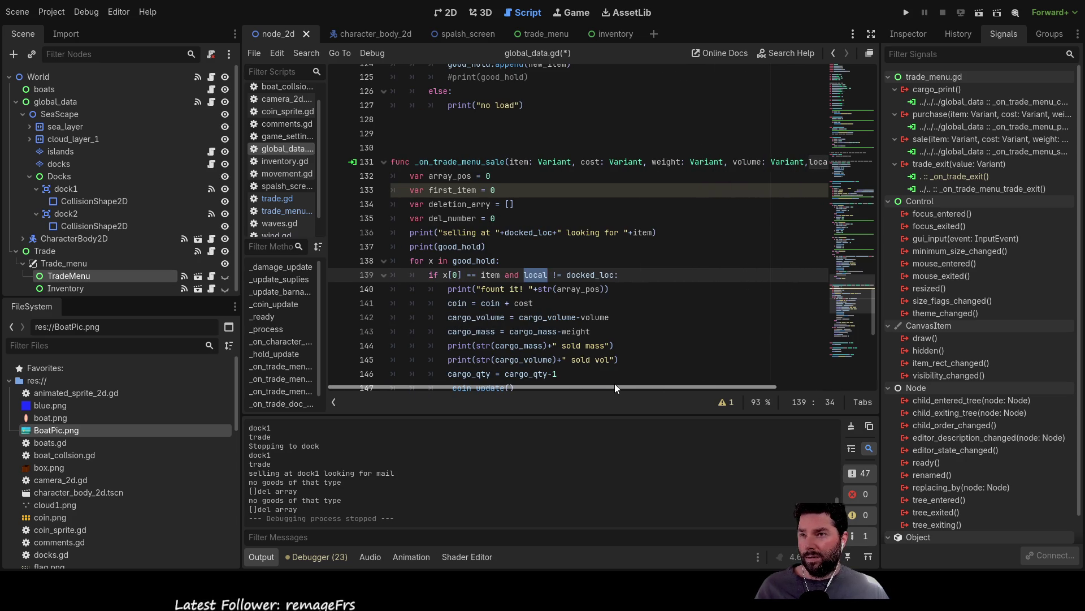
mouse_move(616, 384)
mouse_down()
mouse_move(691, 384)
mouse_move(623, 377)
mouse_move(663, 374)
mouse_up()
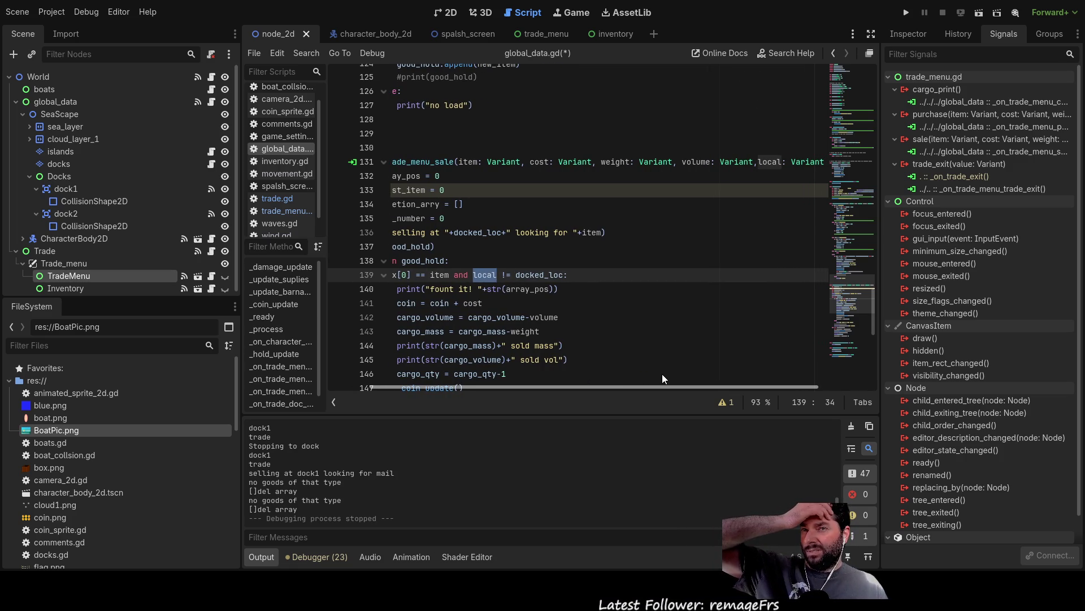
mouse_move(663, 374)
mouse_down()
mouse_move(640, 371)
mouse_move(726, 373)
mouse_move(608, 375)
mouse_move(721, 378)
mouse_move(648, 380)
mouse_up()
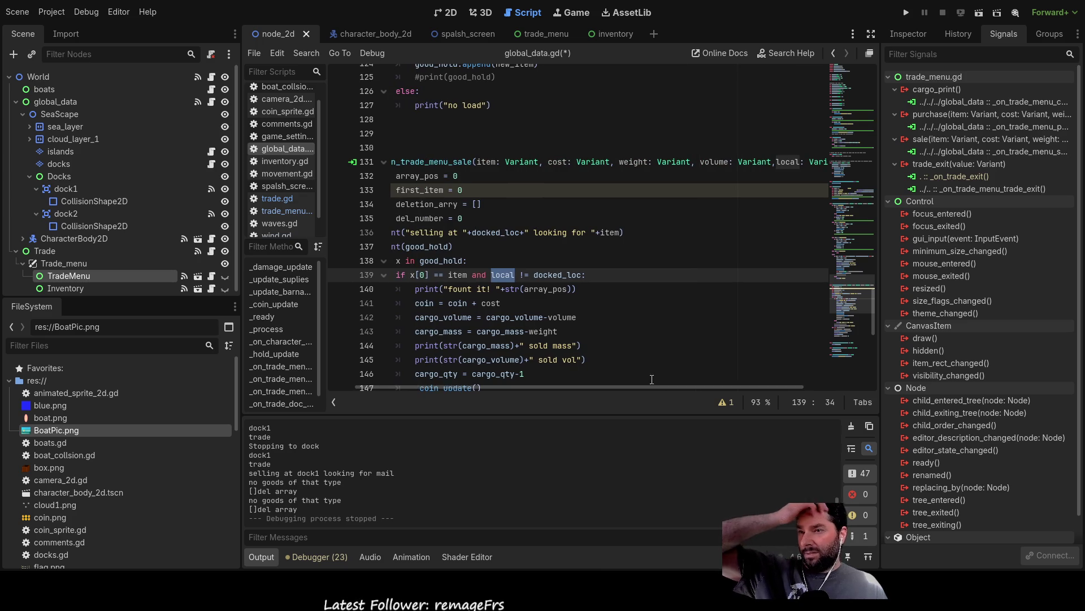
text(x[)
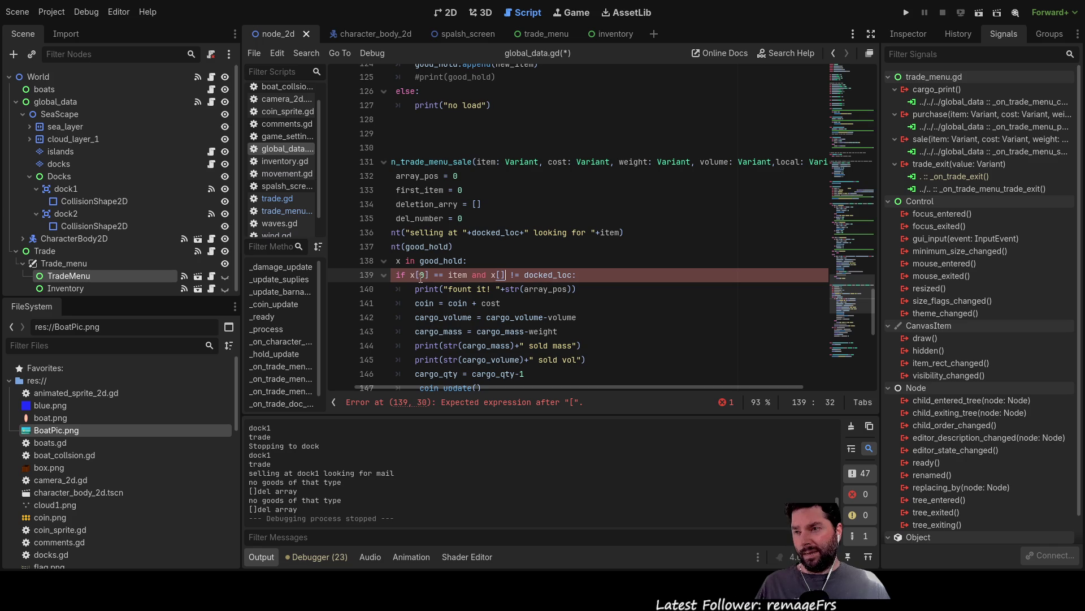
scroll(550, 252, up, 4)
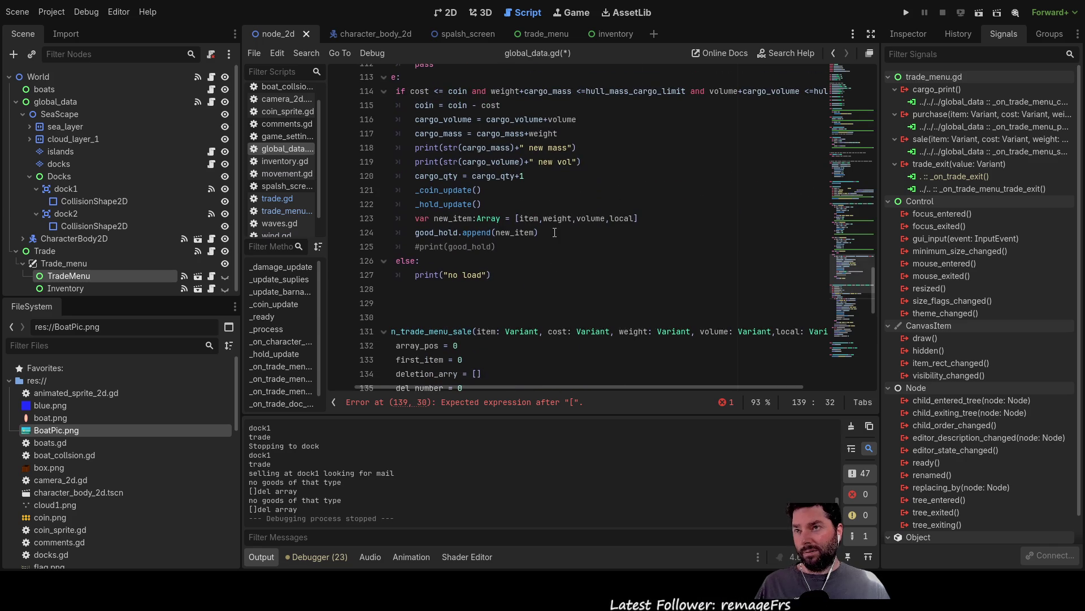
click(538, 34)
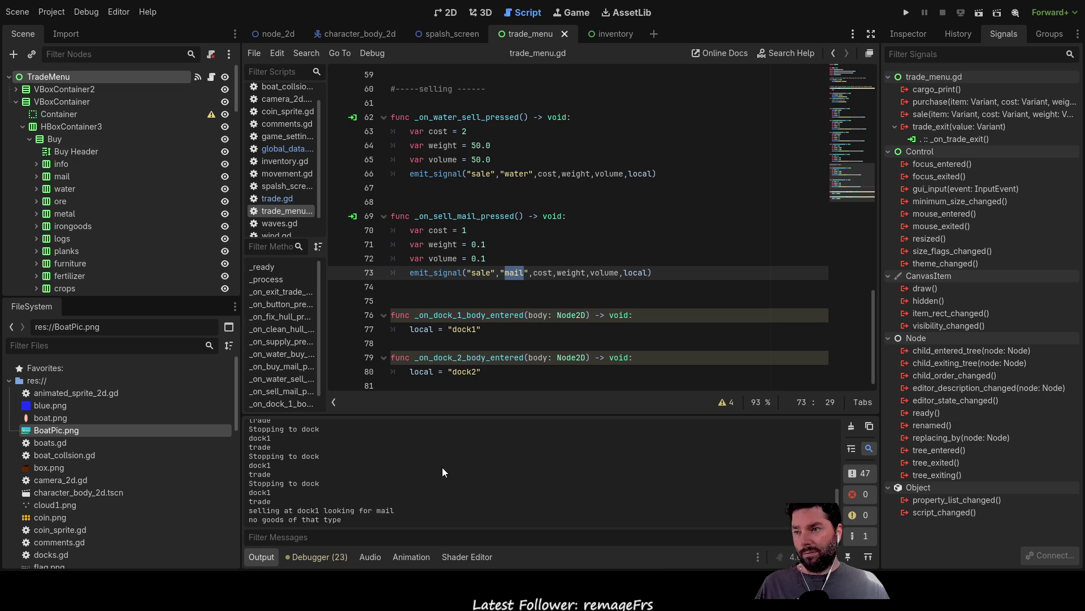
scroll(441, 468, up, 5)
scroll(392, 479, up, 2)
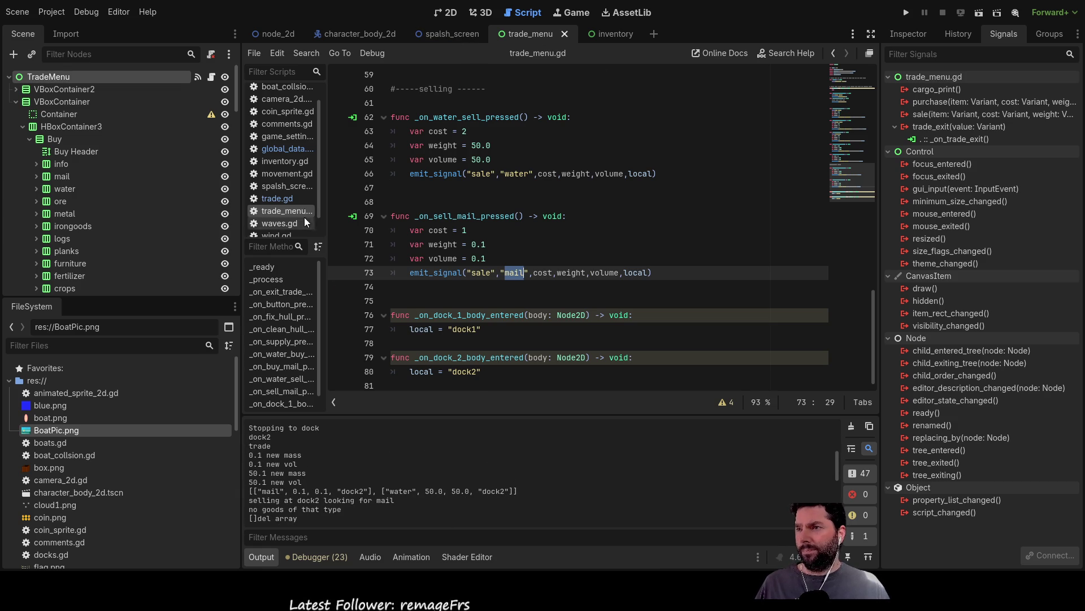
click(296, 150)
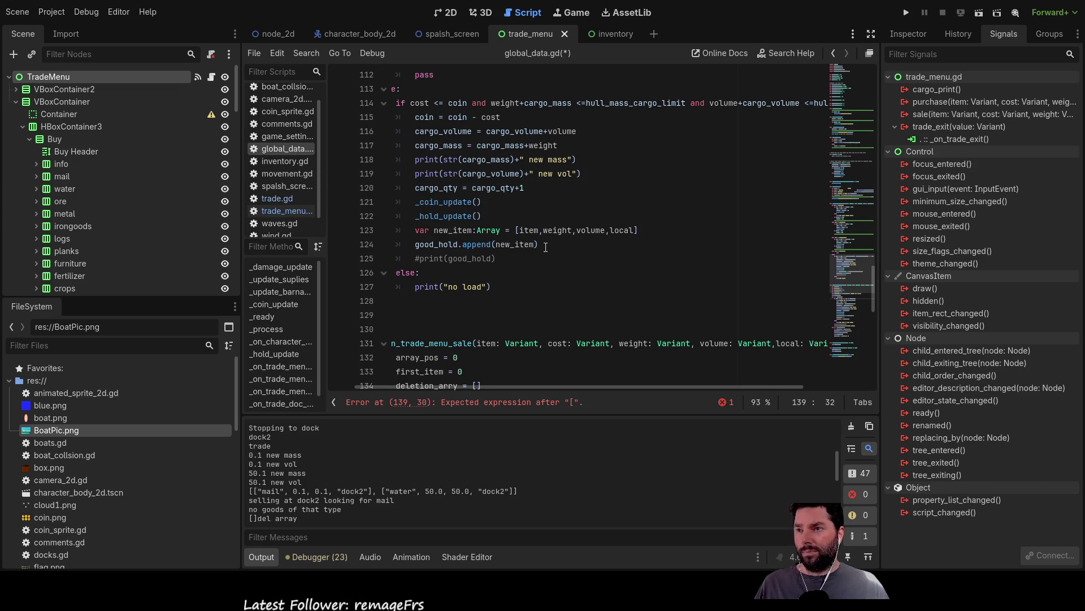
scroll(565, 226, down, 5)
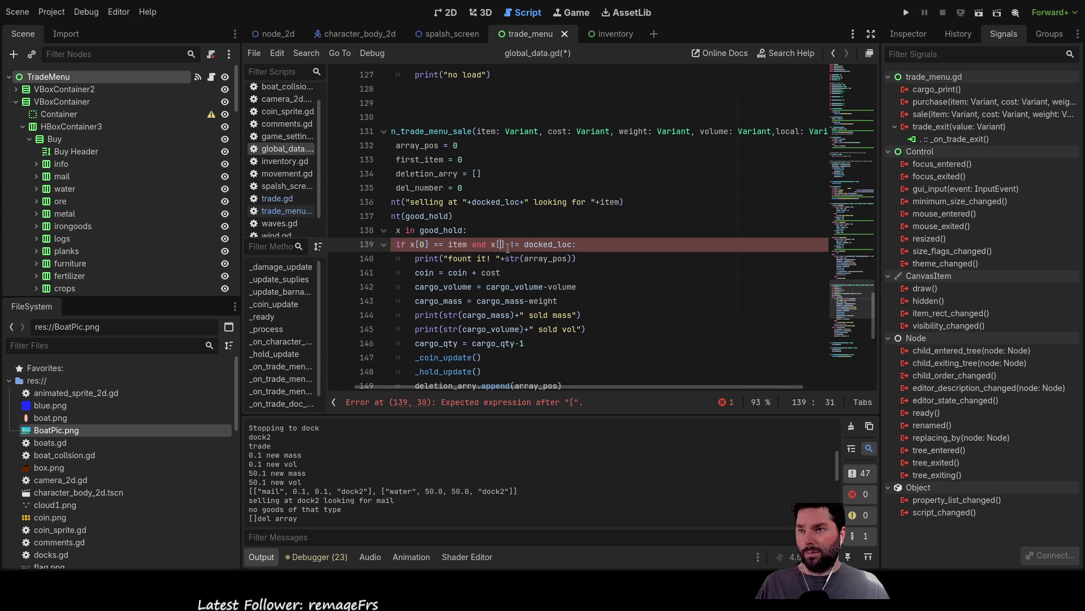
text(3)
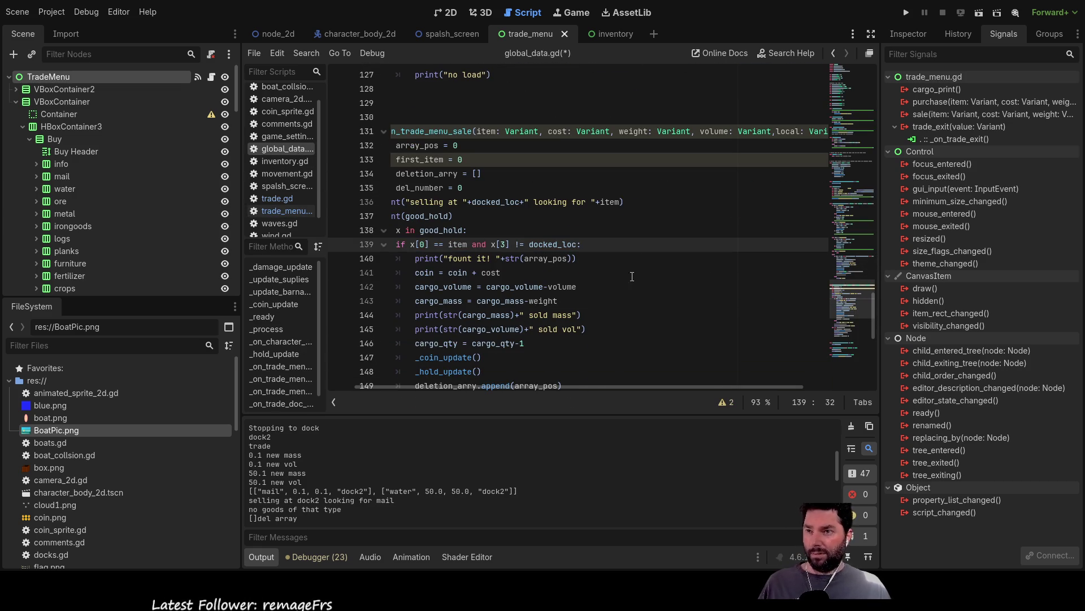
click(908, 12)
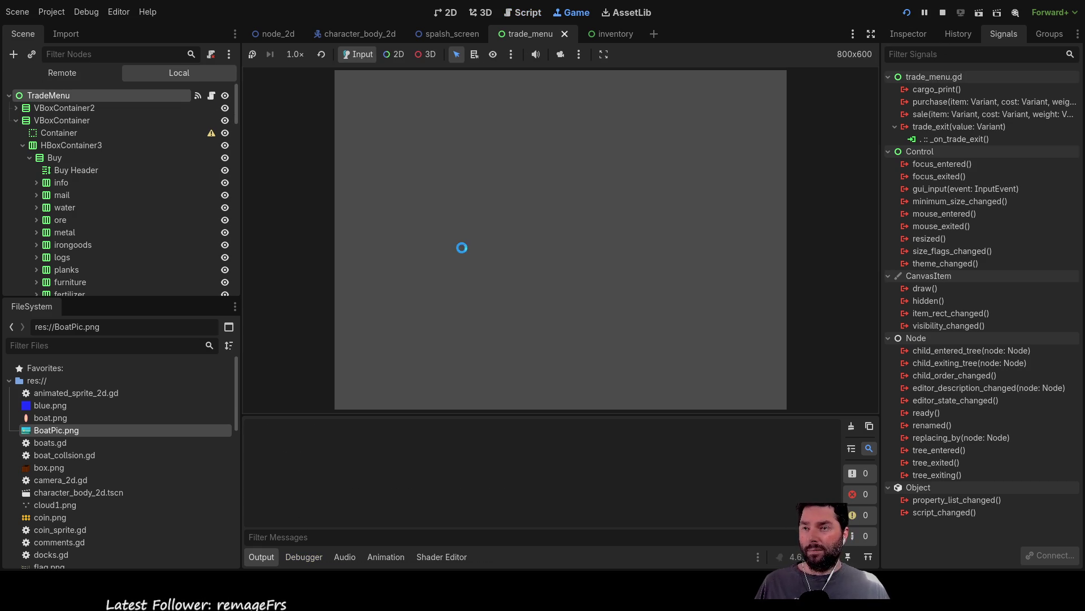
Start the game, dock at the island, buy five fresh water and leave the trade menu
click(408, 88)
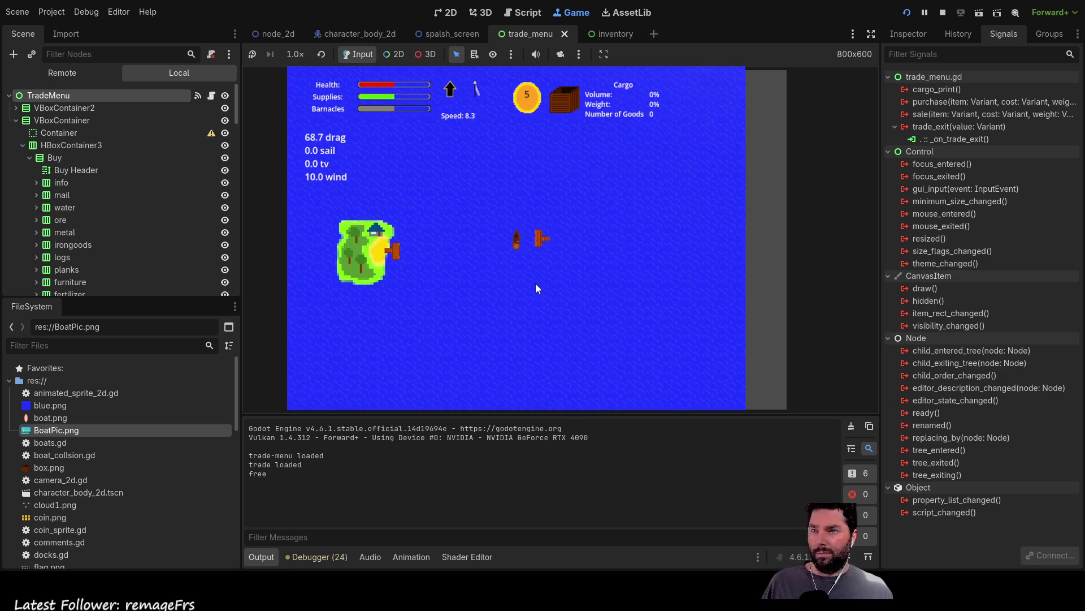
key(e)
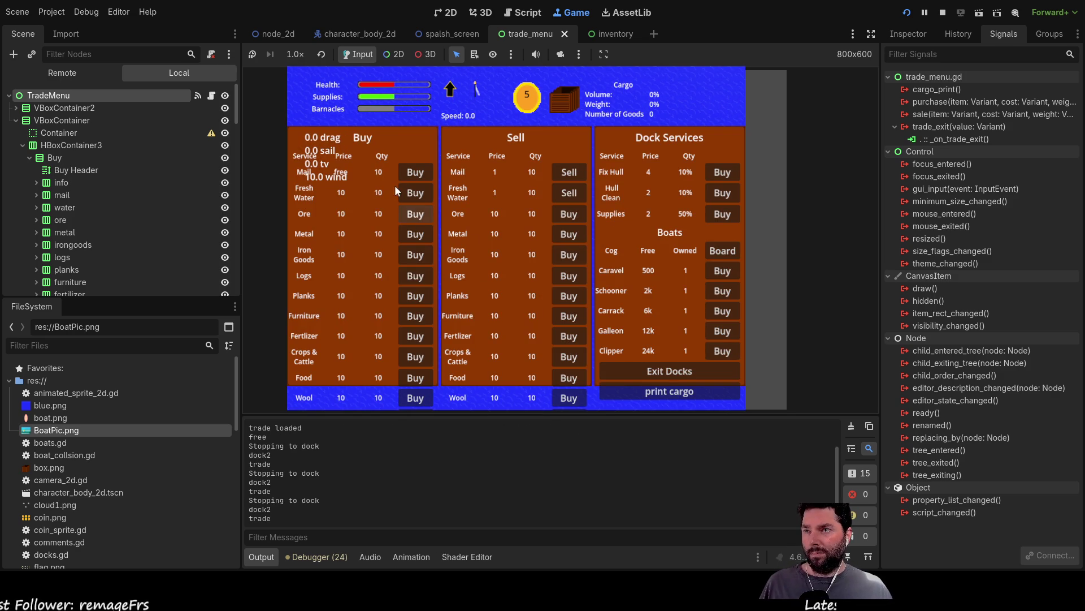
click(413, 194)
click(411, 194)
click(412, 195)
click(412, 194)
click(412, 195)
click(411, 194)
click(411, 194)
click(410, 194)
click(410, 193)
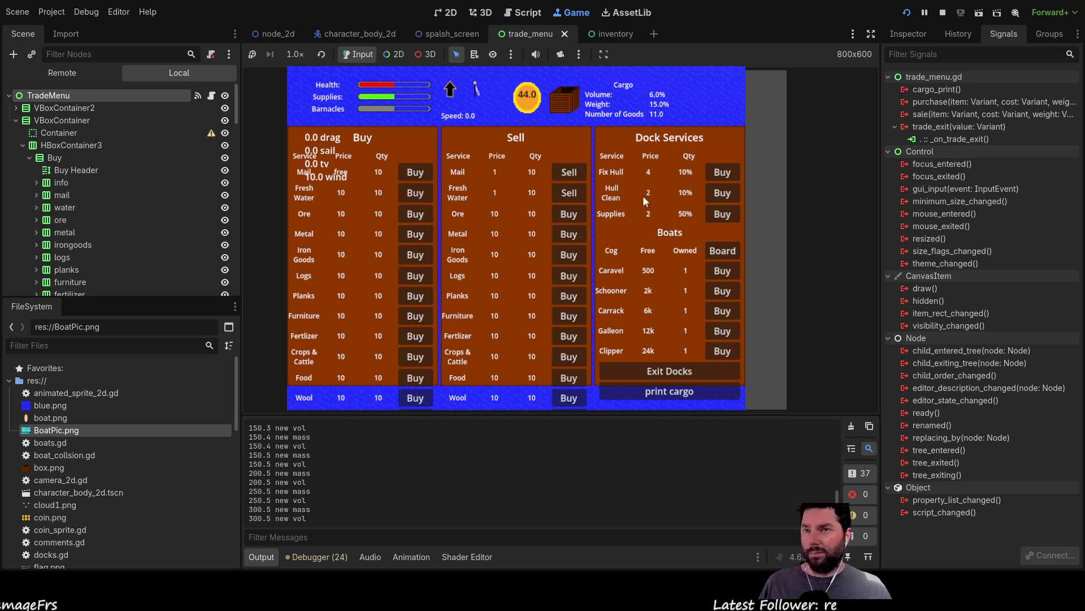
click(671, 370)
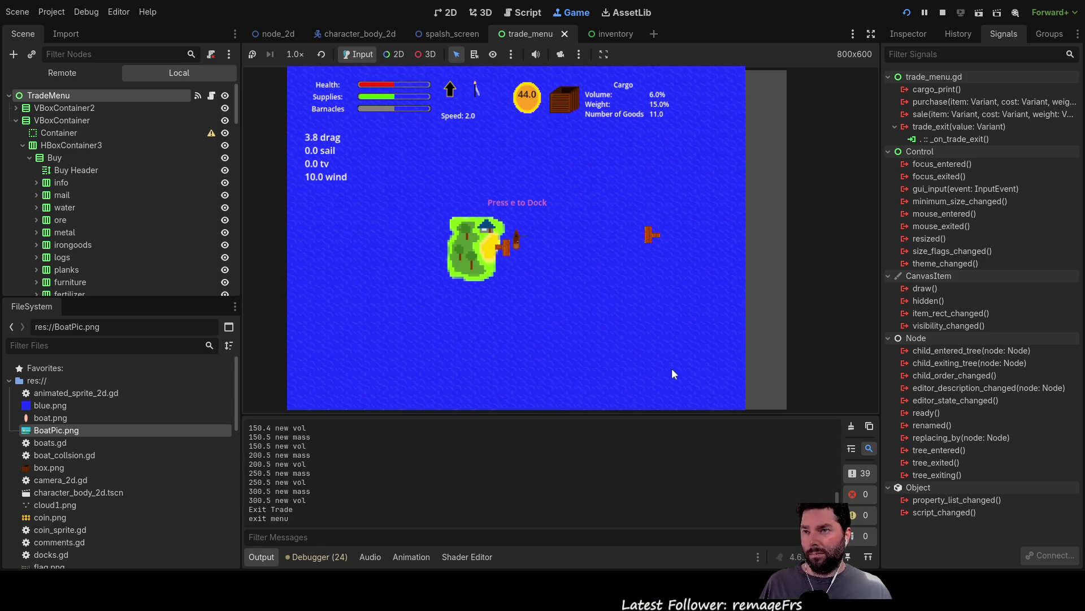
Redock, sell all mail and fresh water down to 58 coins, and enlarge the Output log
key(e)
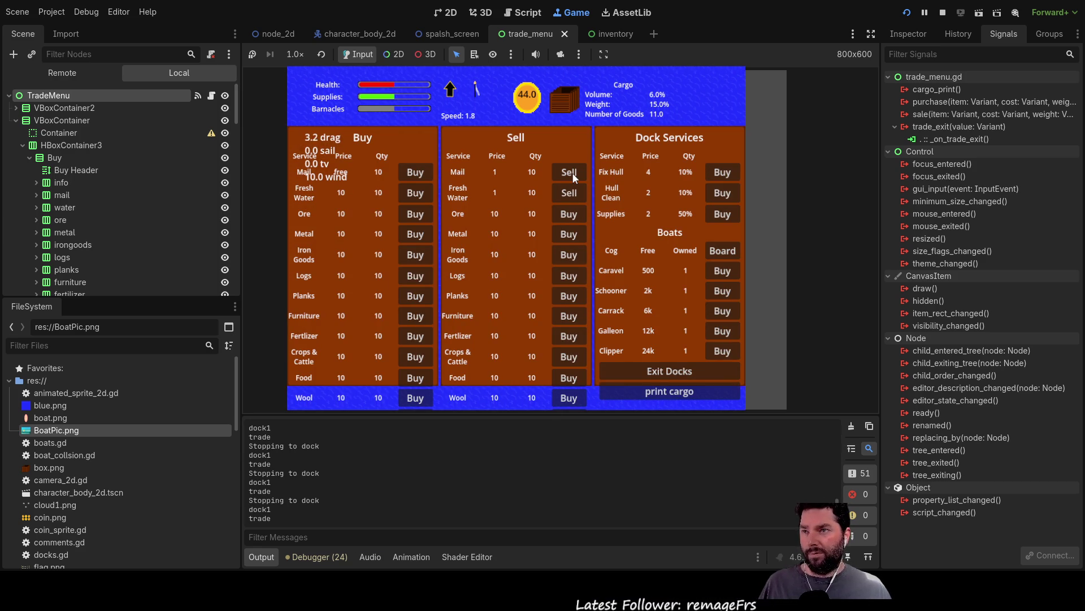
click(573, 171)
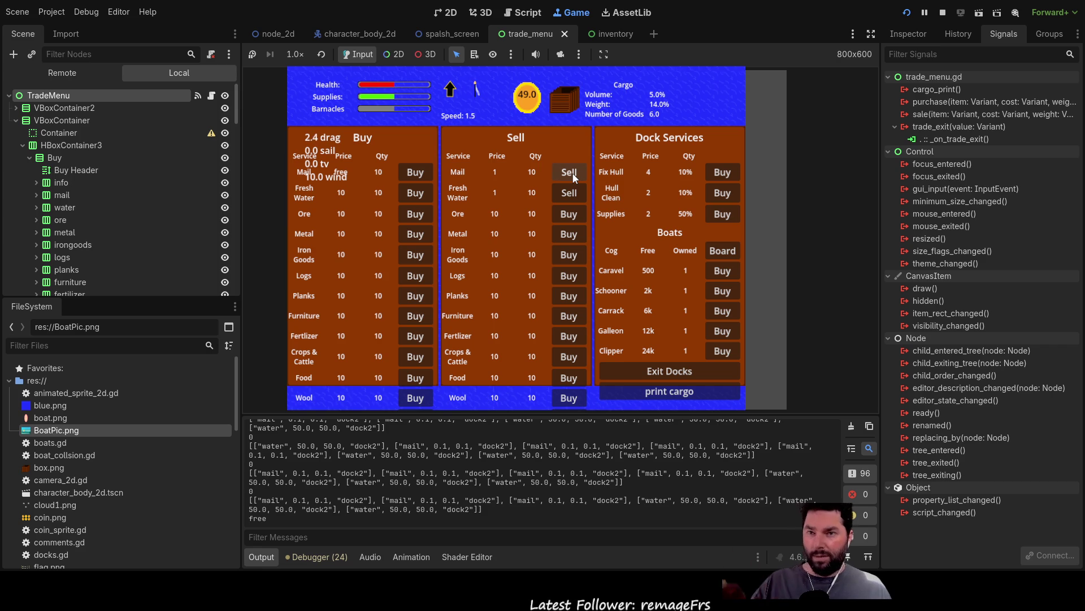
click(572, 172)
click(572, 172)
click(572, 172)
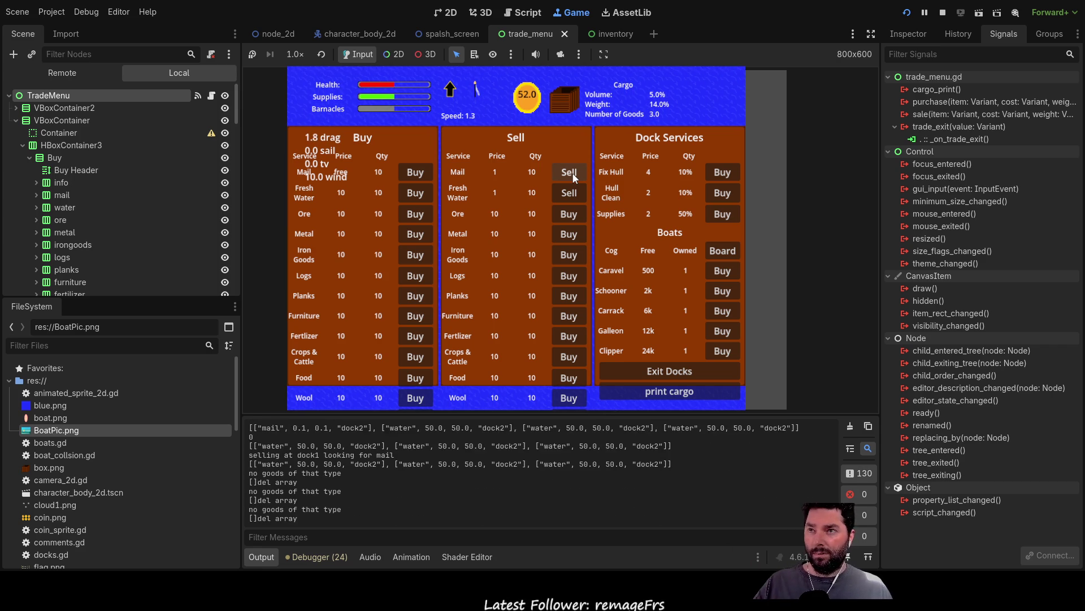
click(573, 193)
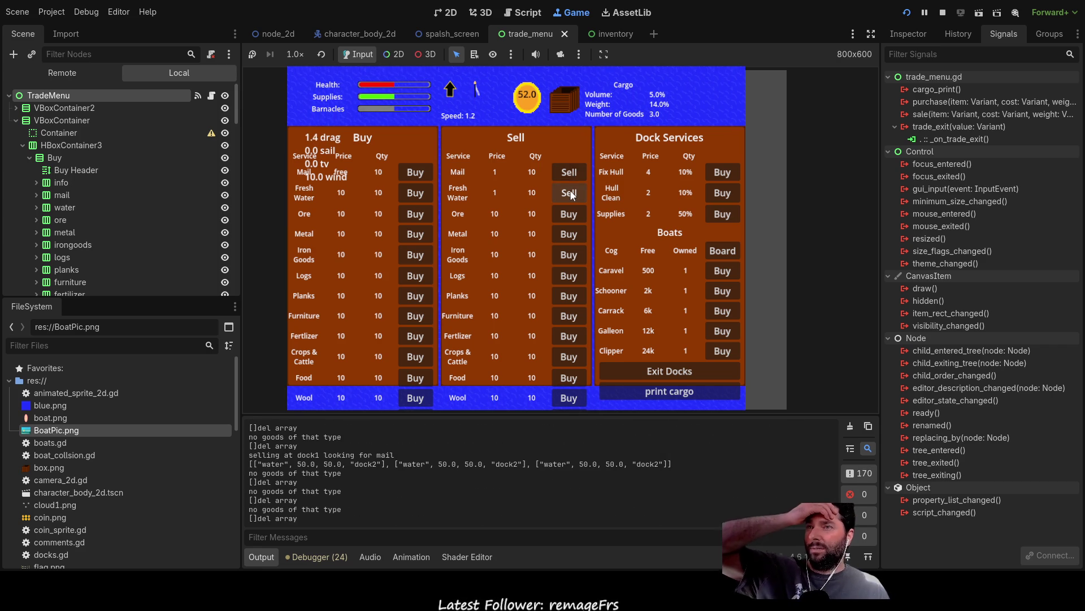
click(572, 193)
click(573, 194)
click(572, 193)
click(572, 194)
drag(452, 416, 435, 165)
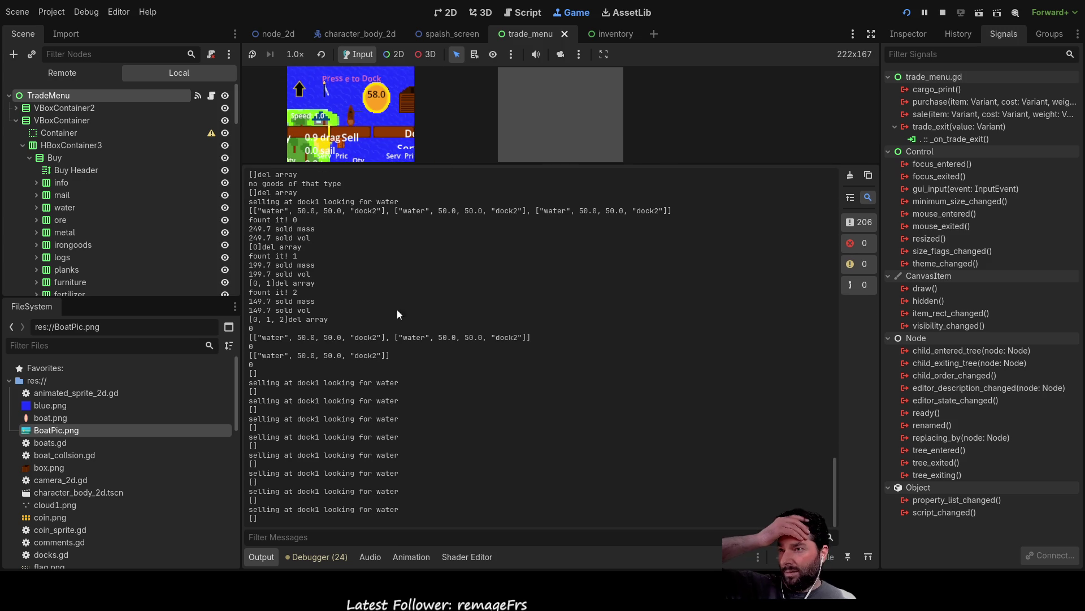
Restore the full-size game view, dock again to open the trade menu and buy fresh water
scroll(345, 373, up, 2)
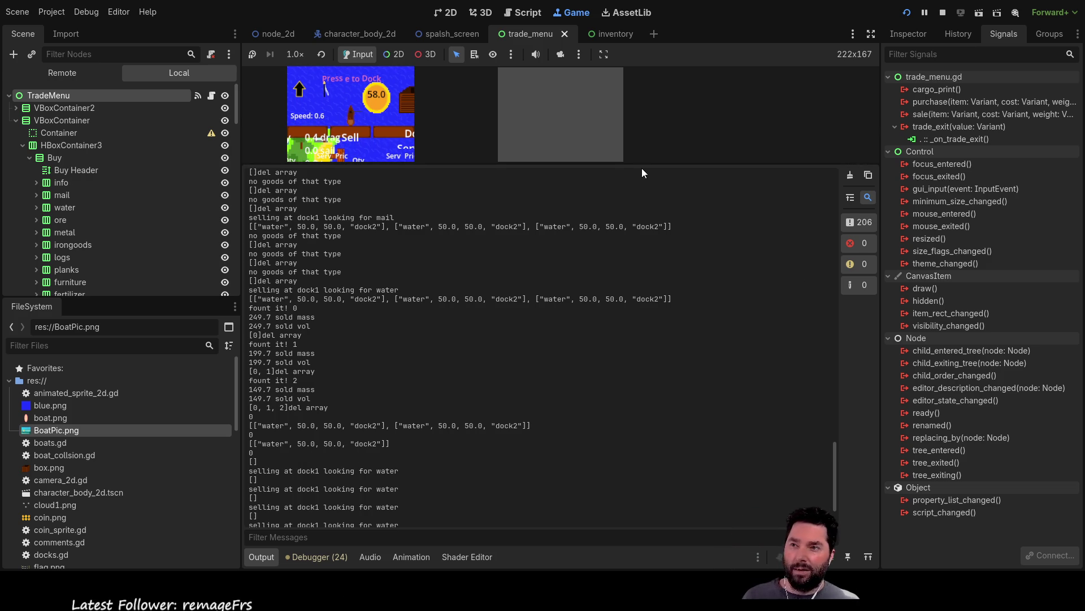
drag(657, 165, 656, 416)
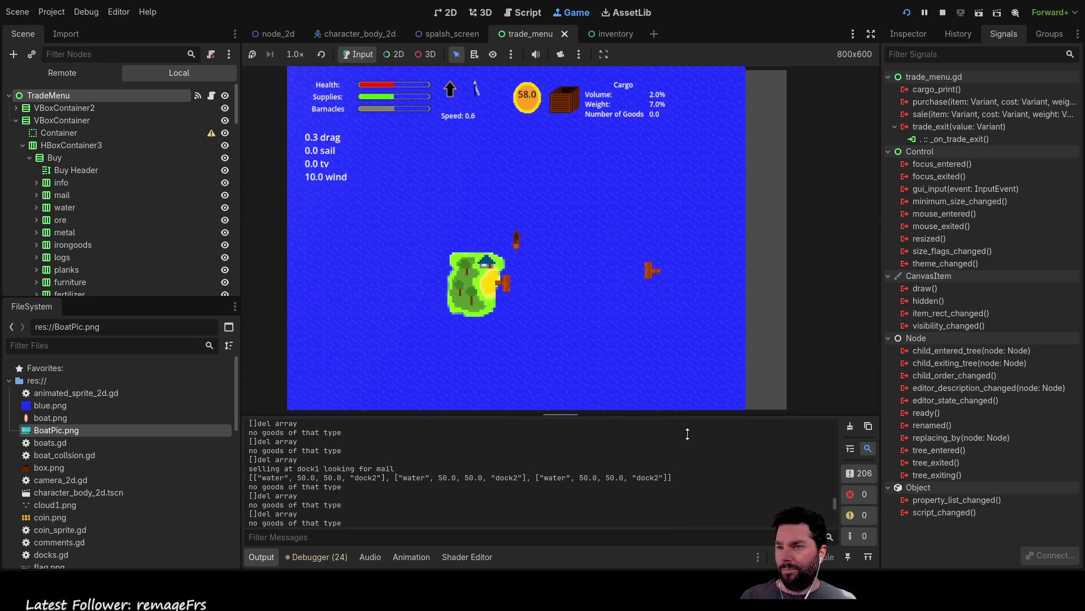
scroll(578, 281, up, 3)
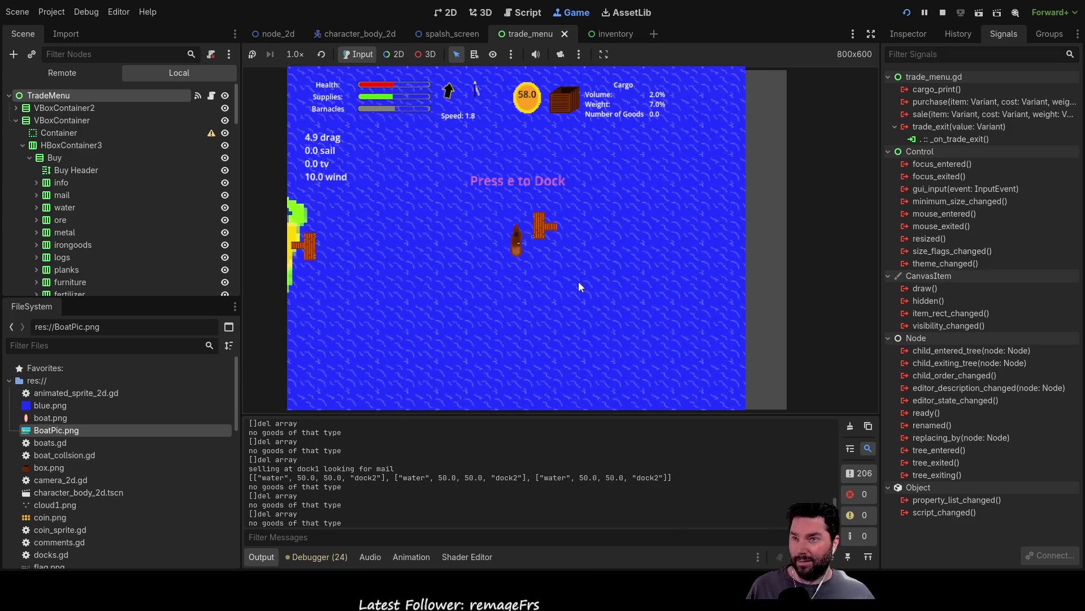
key(e)
click(415, 193)
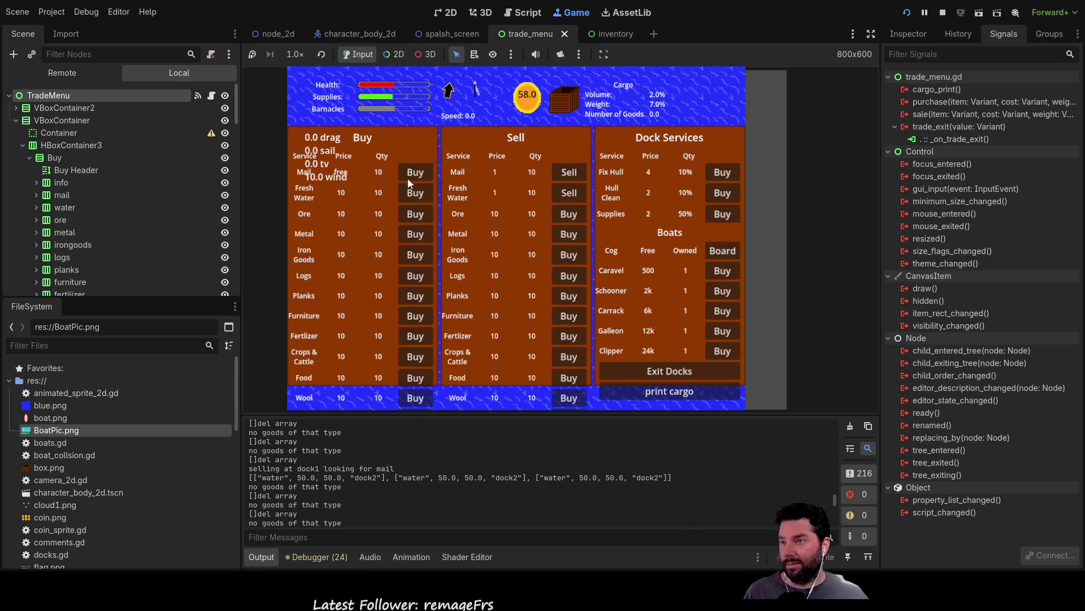
Buy more fresh water and mail, then print the cargo contents to the log
click(416, 193)
click(415, 193)
click(415, 172)
click(415, 172)
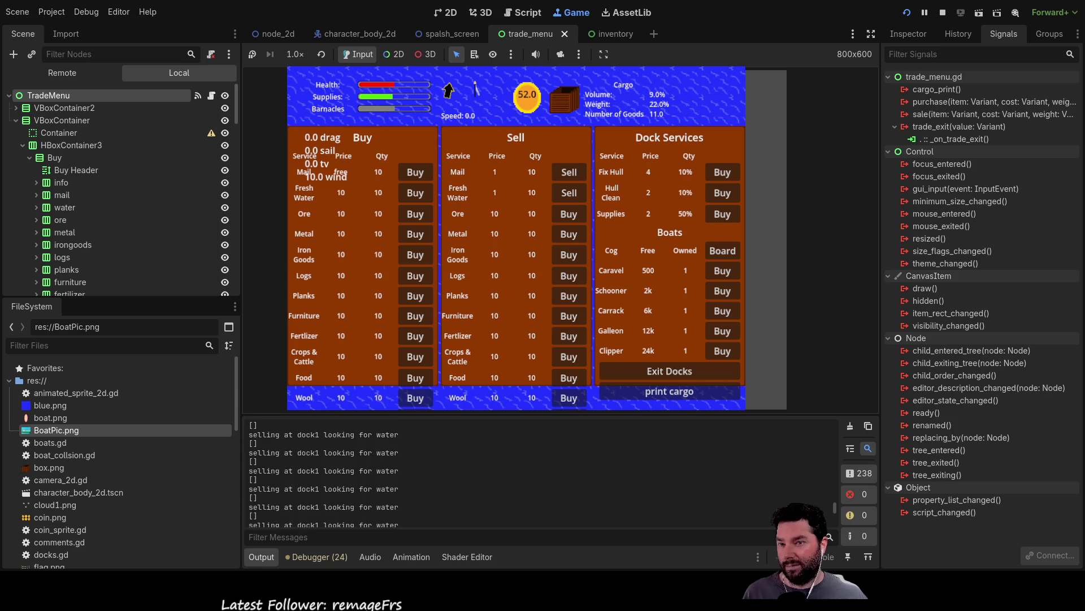
click(421, 195)
click(422, 195)
click(422, 194)
click(415, 172)
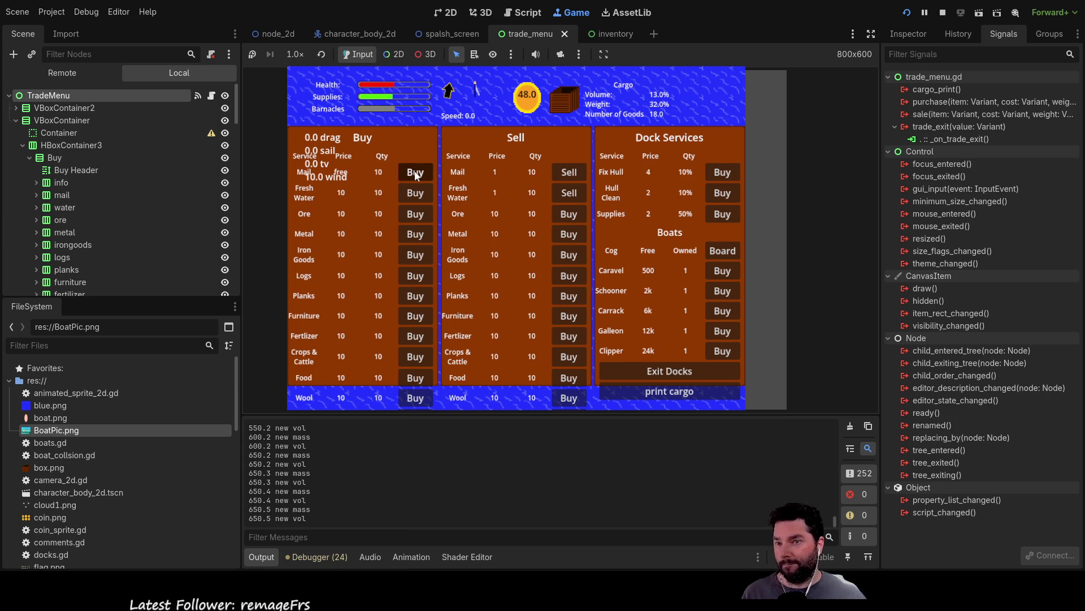
click(655, 392)
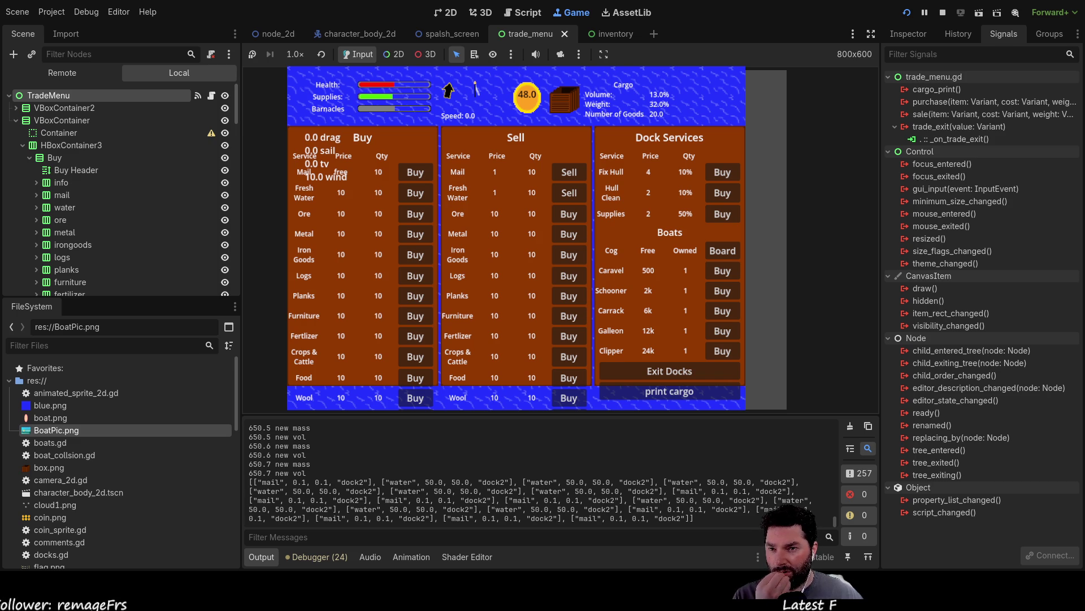
Sell fresh water from the hold, raising coins from 48 to 68, then exit the docks
click(691, 372)
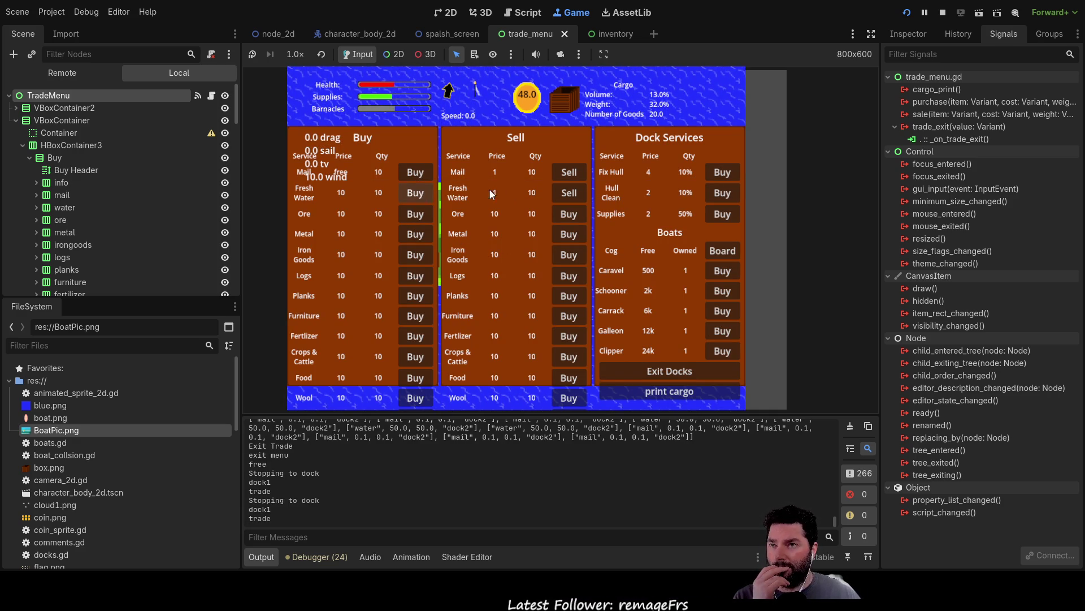
click(574, 196)
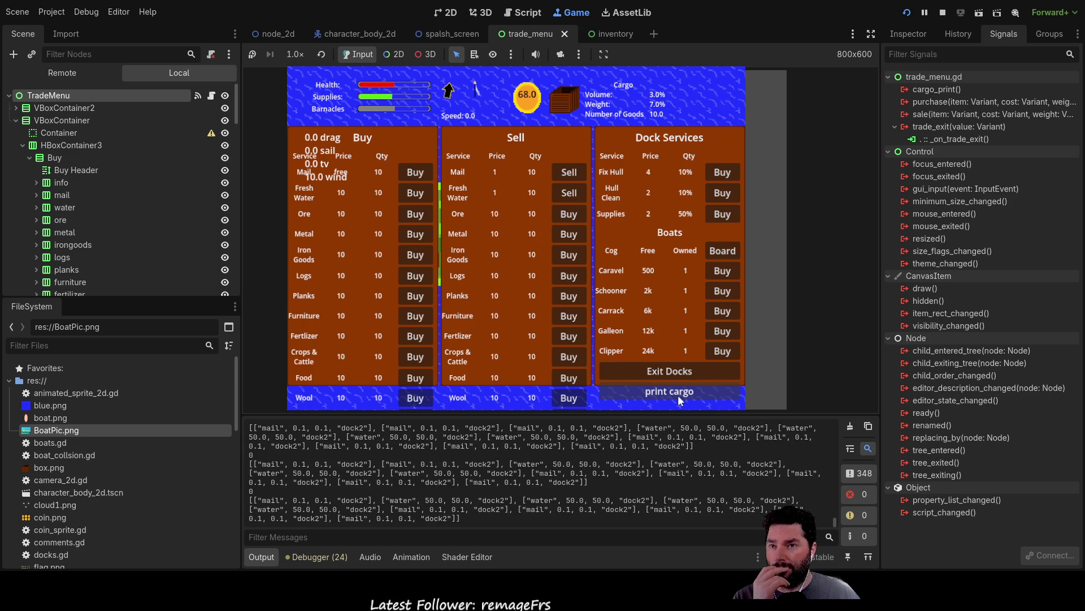
click(675, 368)
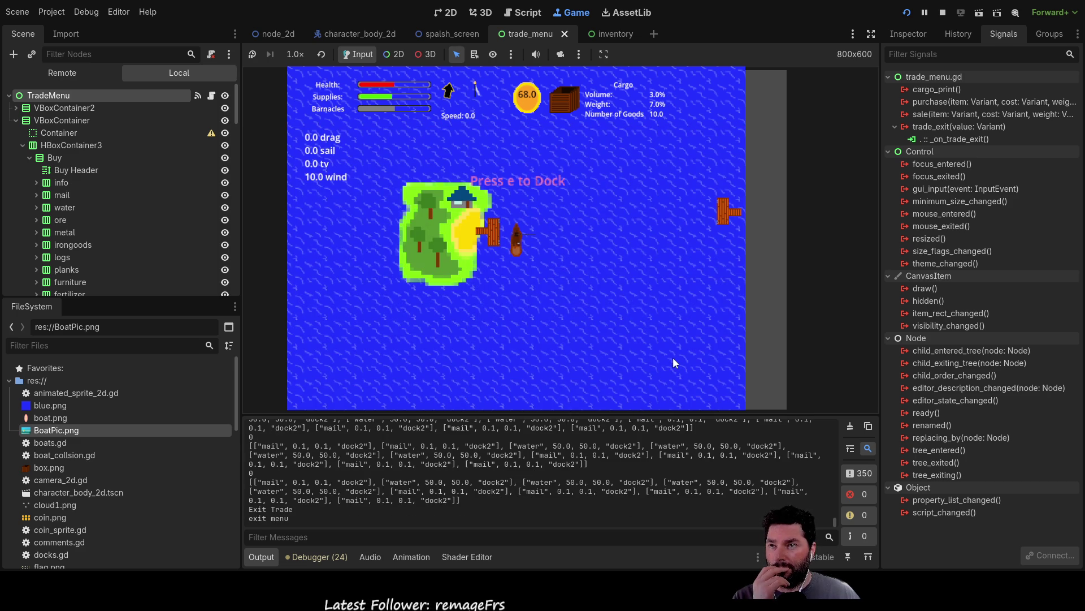
Check the cargo hold, dock, sell two mail and leave the docks
key(e)
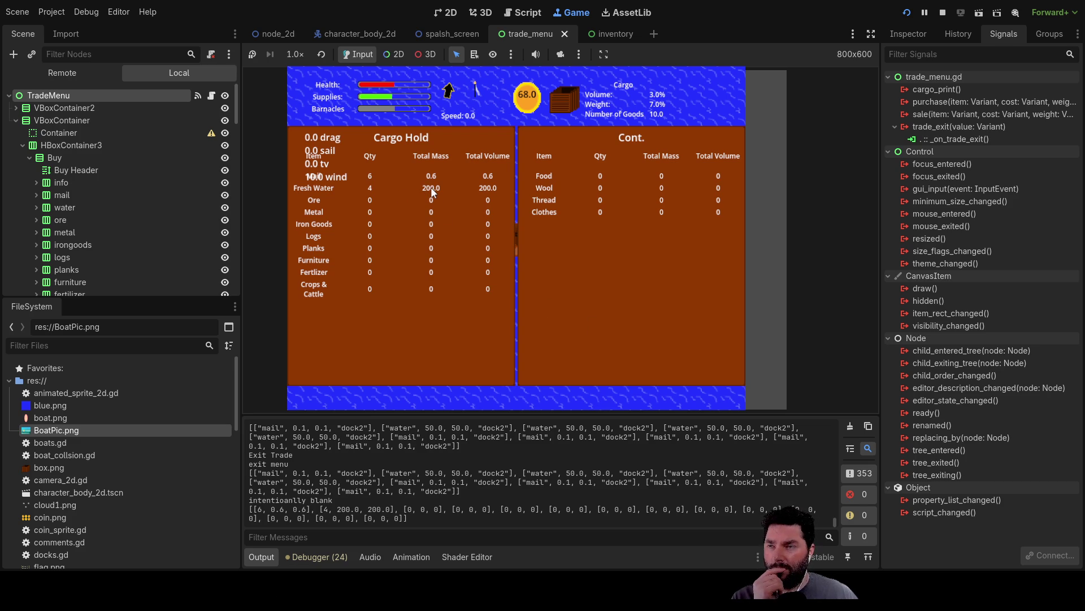
key(Escape)
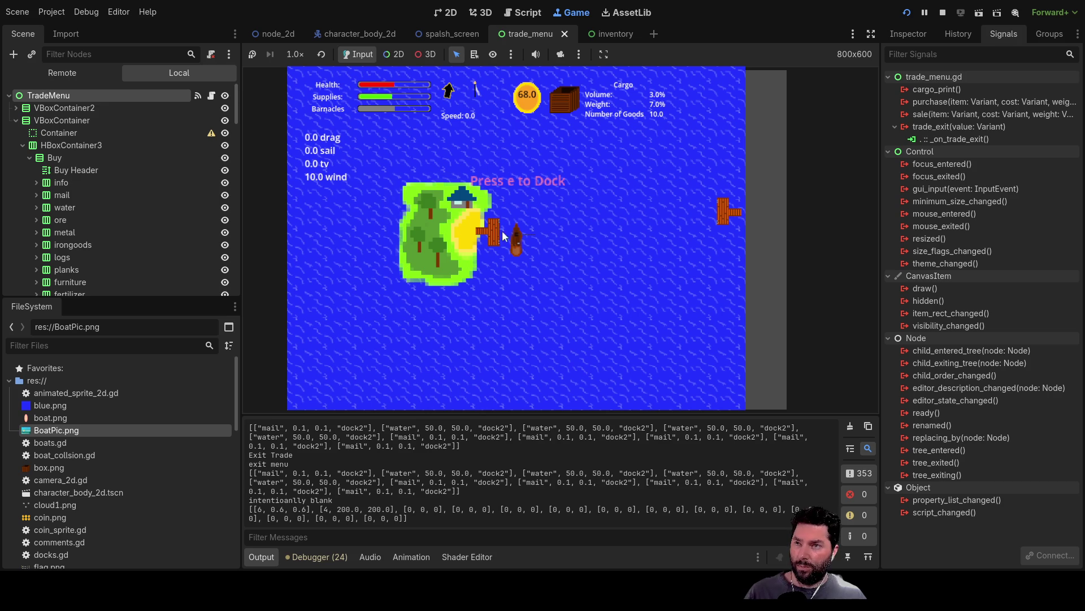
key(e)
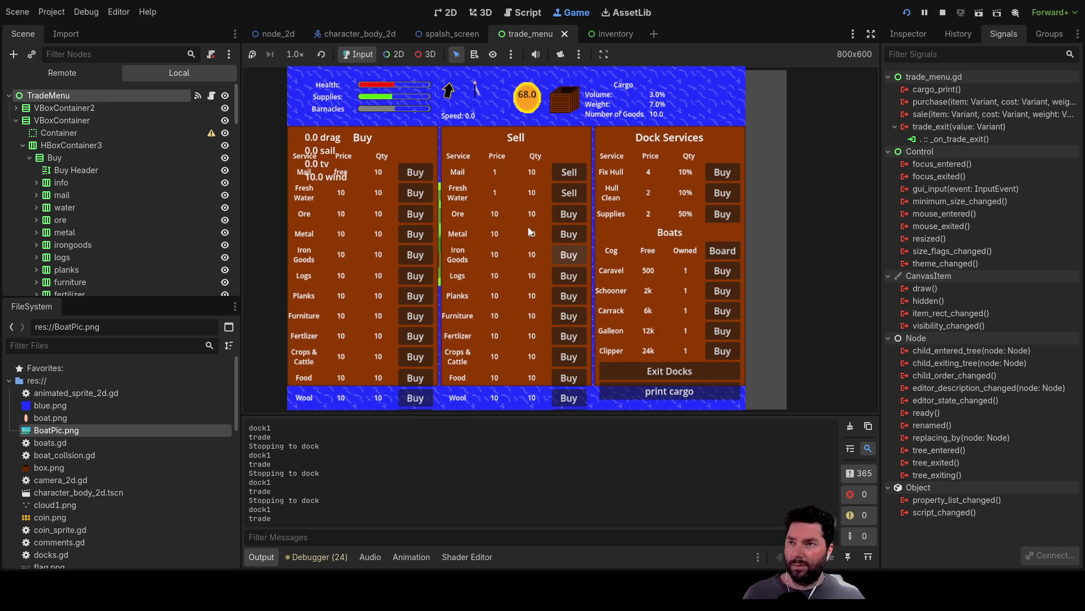
click(570, 195)
click(570, 195)
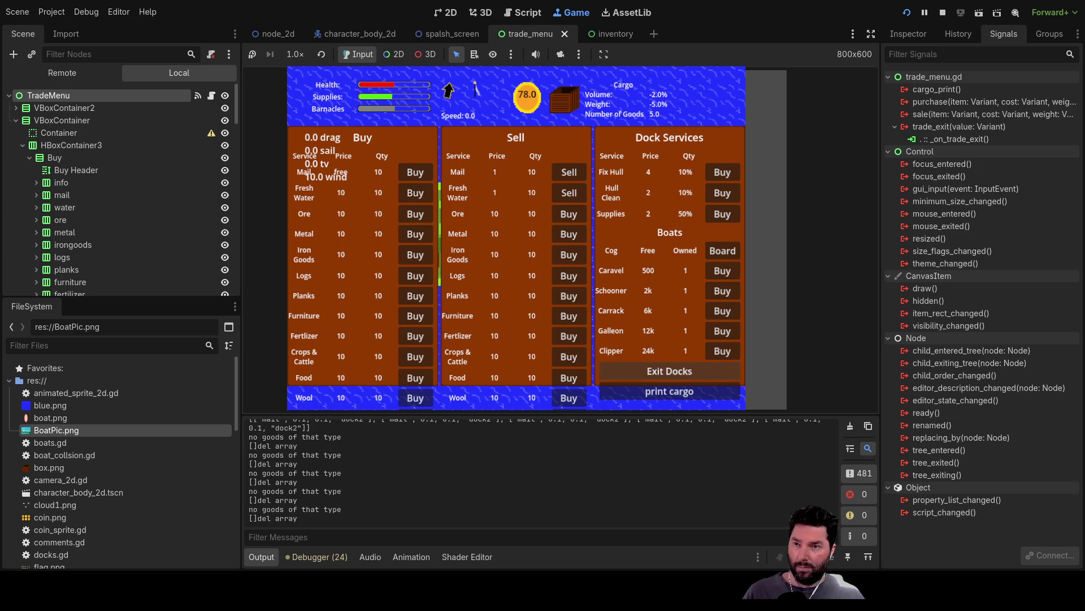
click(693, 371)
Sell the remaining mail, leave the docks and close the cargo hold inventory
key(e)
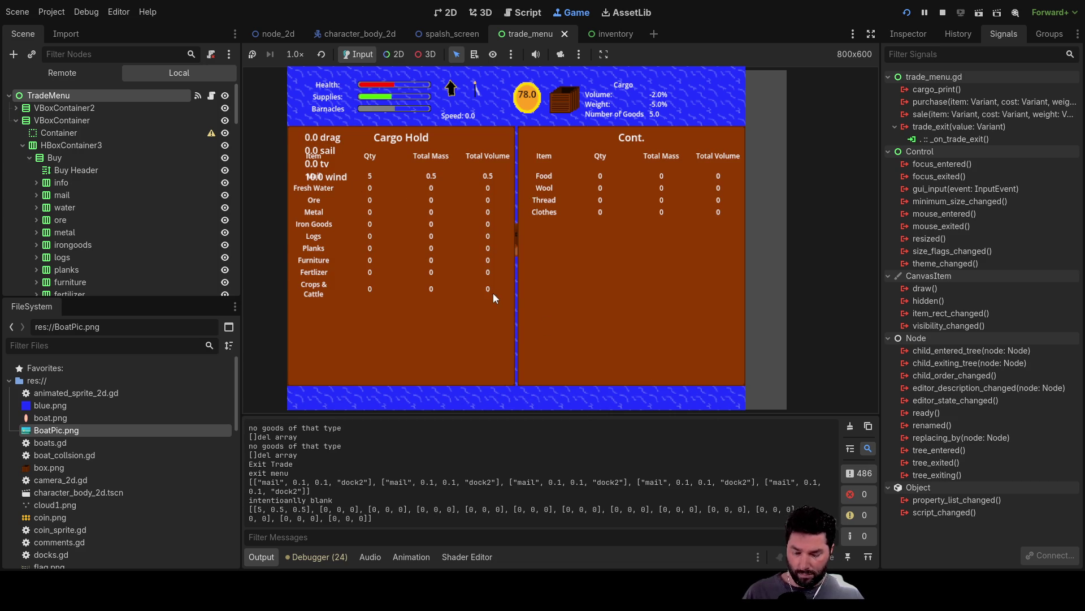
key(e)
key(e)
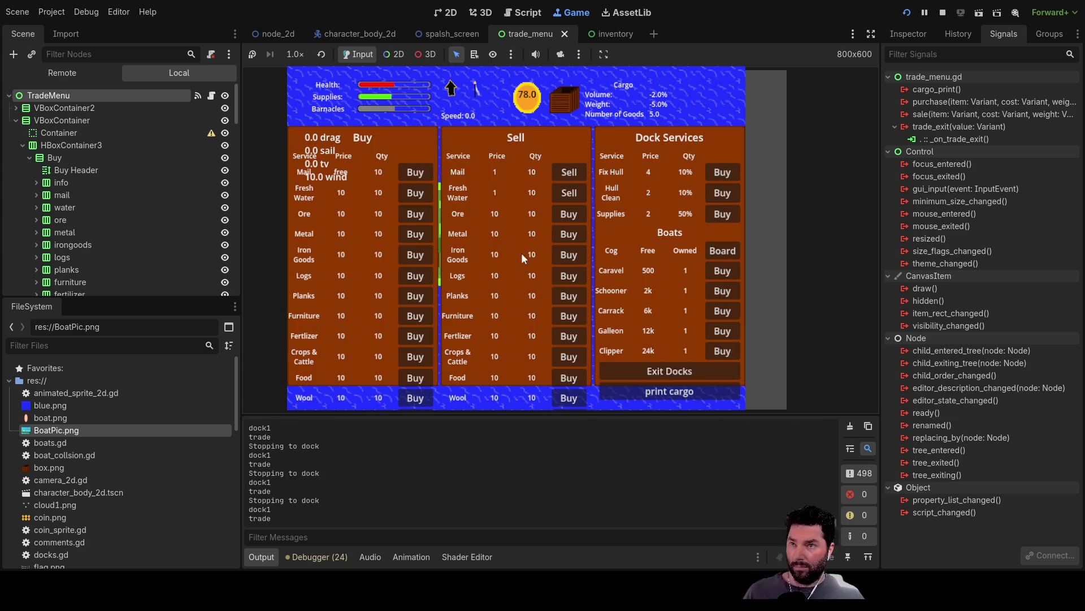
click(572, 172)
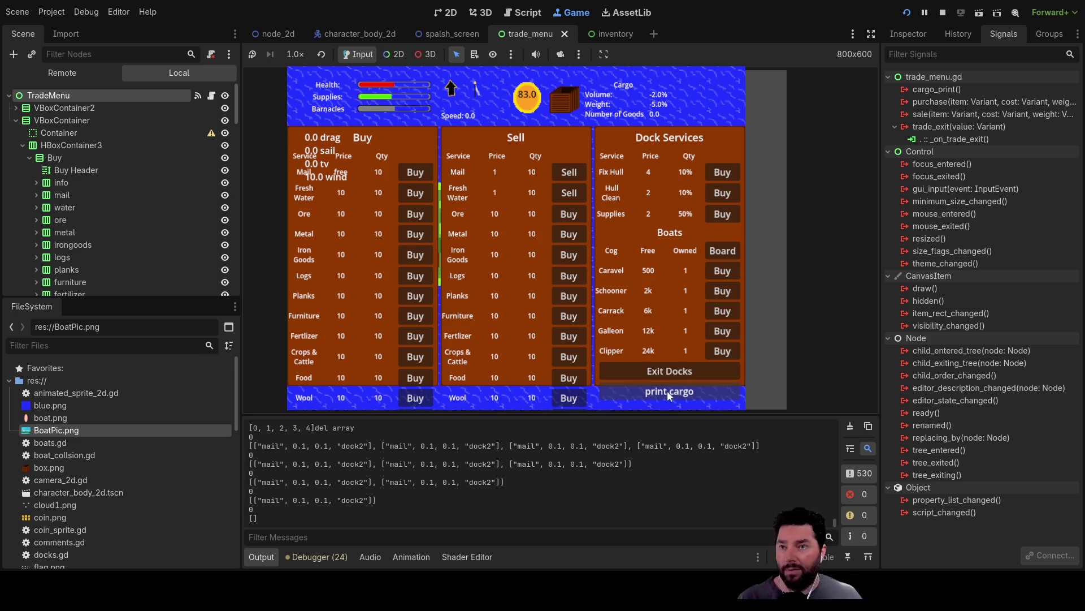
click(674, 369)
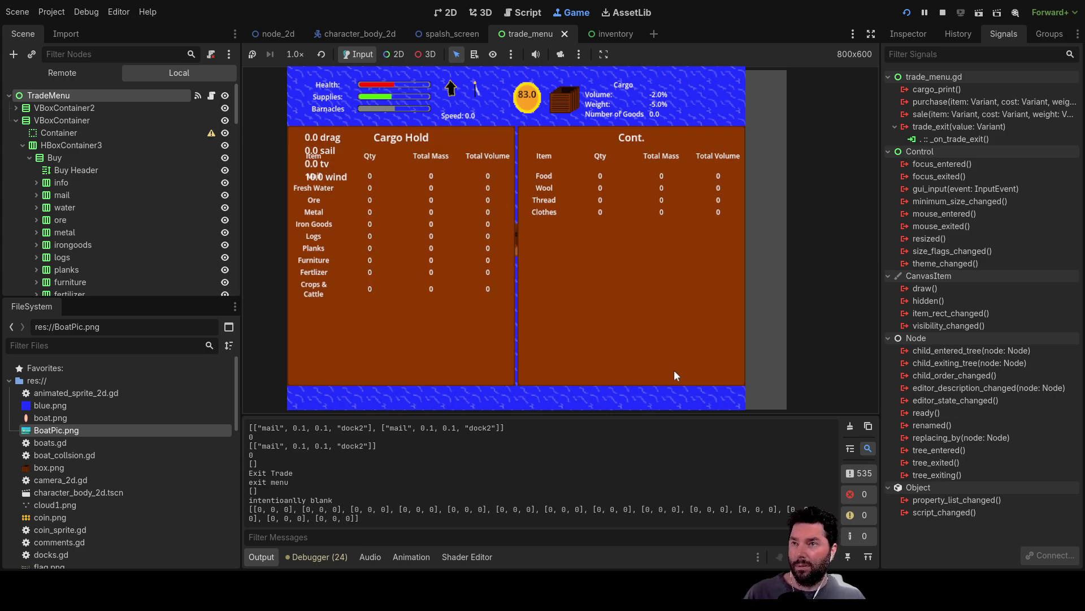
click(635, 104)
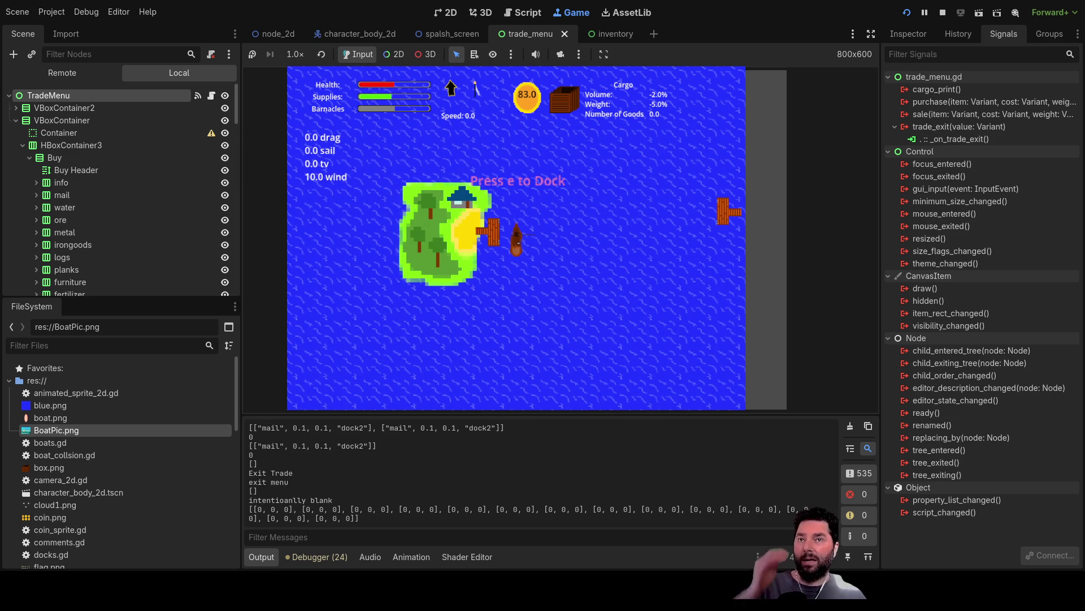
Stop the game with F8 and bring up the trade_menu.gd script
key(F8)
click(293, 210)
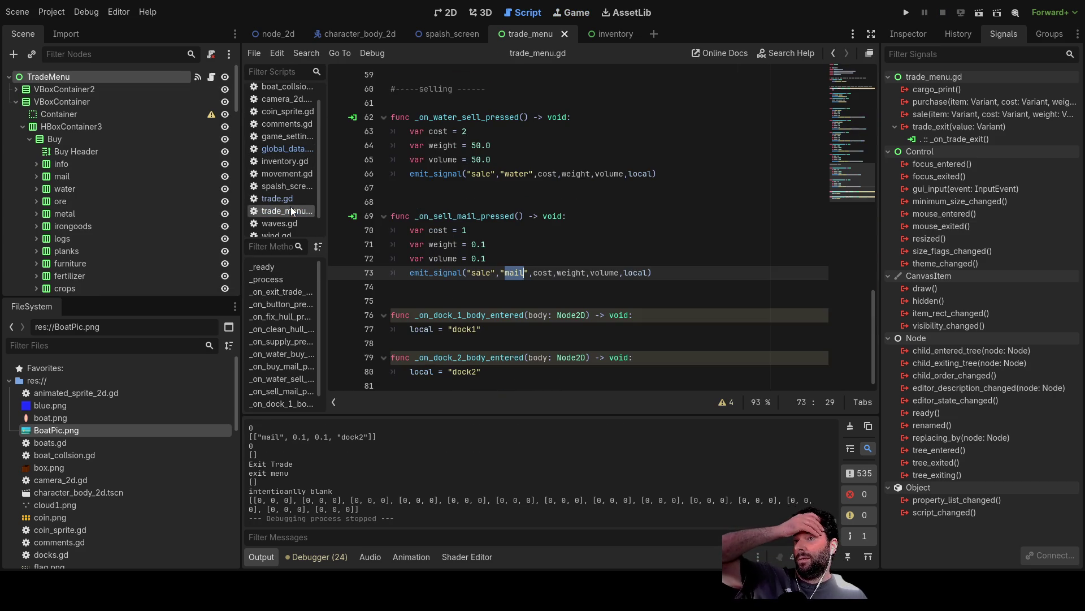
scroll(558, 272, up, 6)
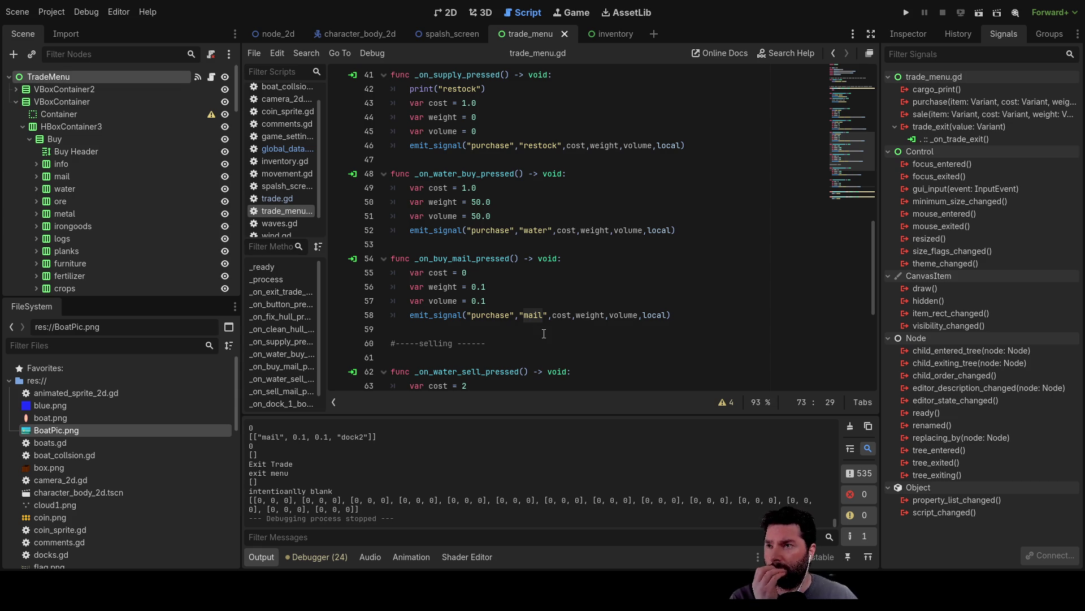
Review the _on_trade_menu_sale function in global_data.gd, then run the game again
scroll(545, 331, down, 6)
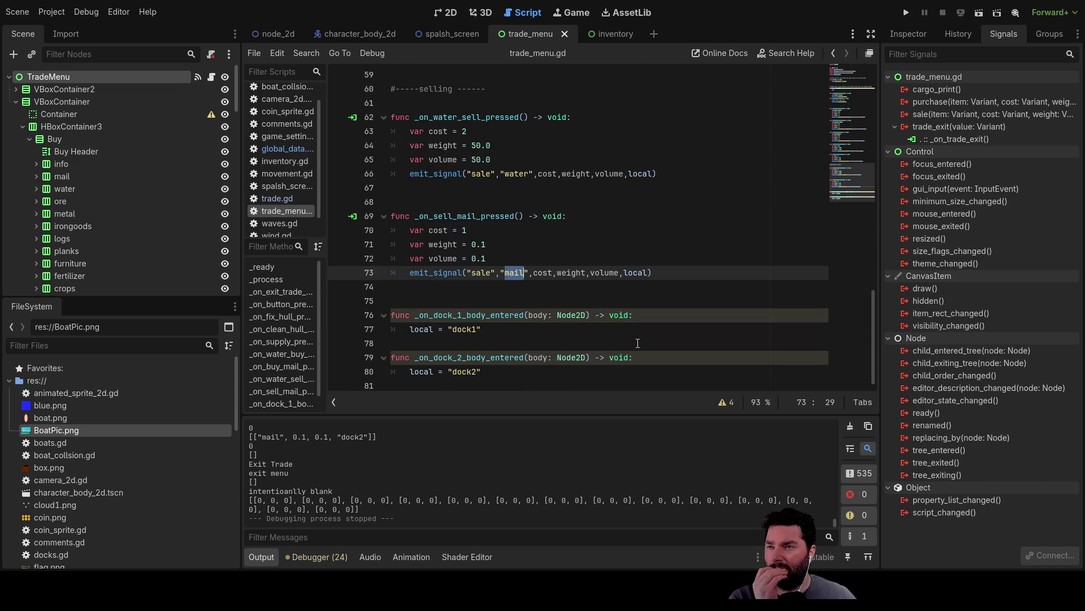
click(292, 150)
scroll(614, 325, down, 1)
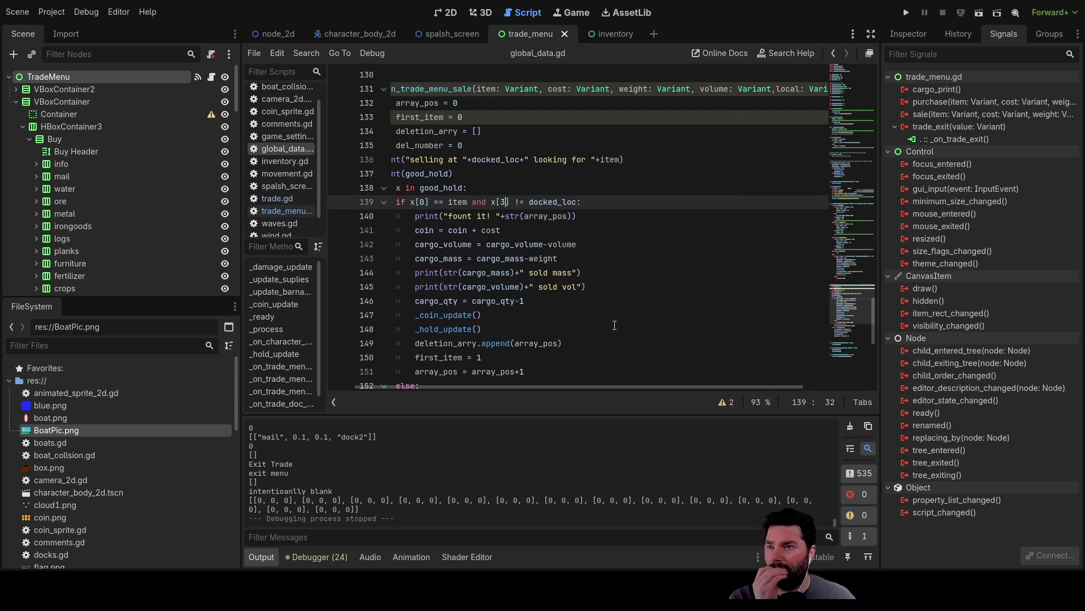
scroll(615, 324, down, 3)
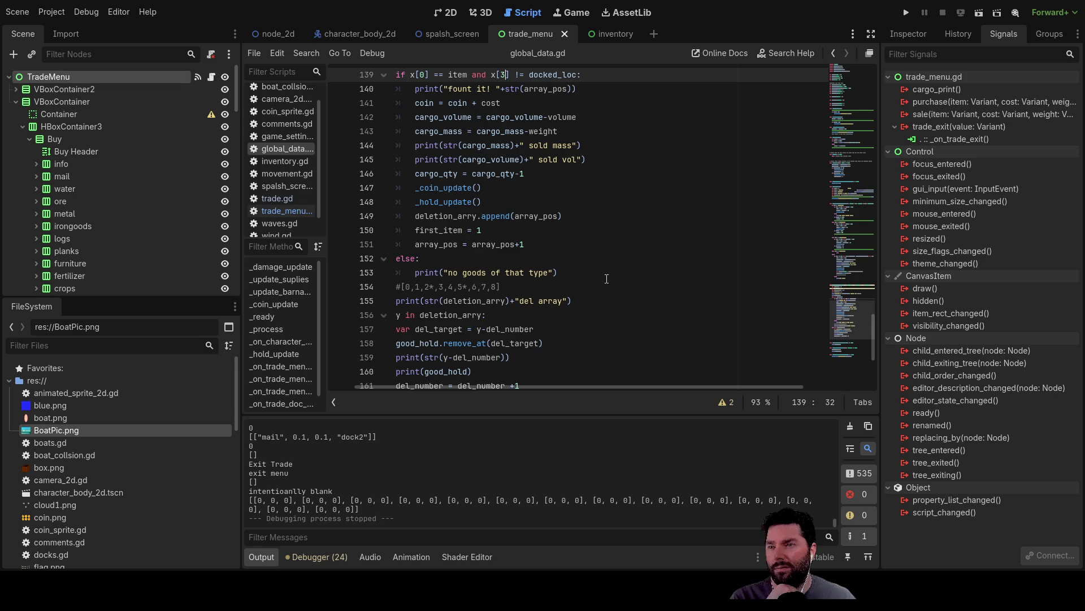
scroll(606, 278, down, 1)
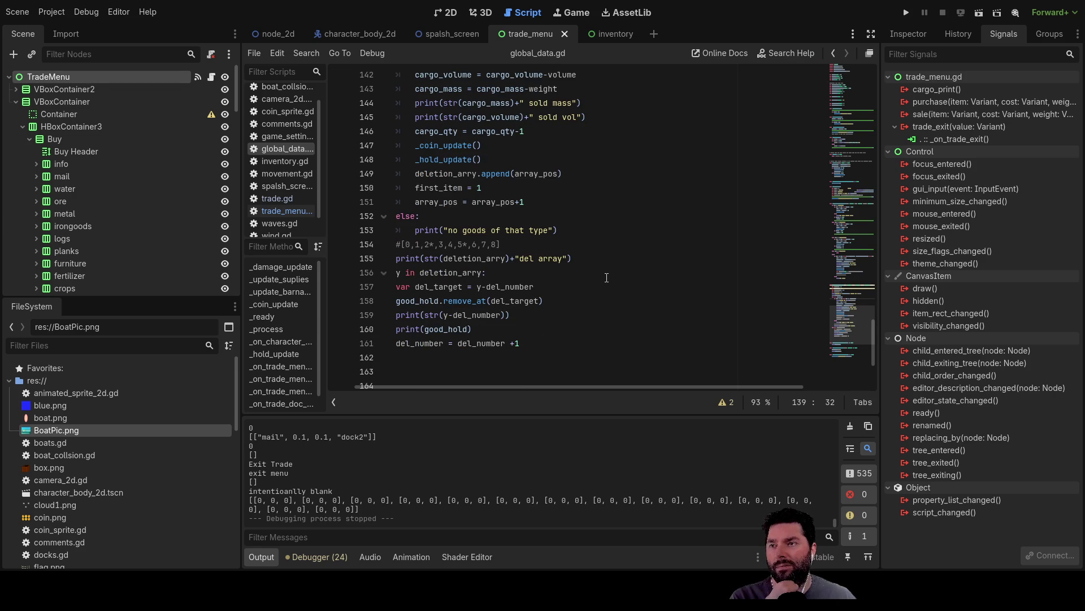
scroll(607, 277, up, 3)
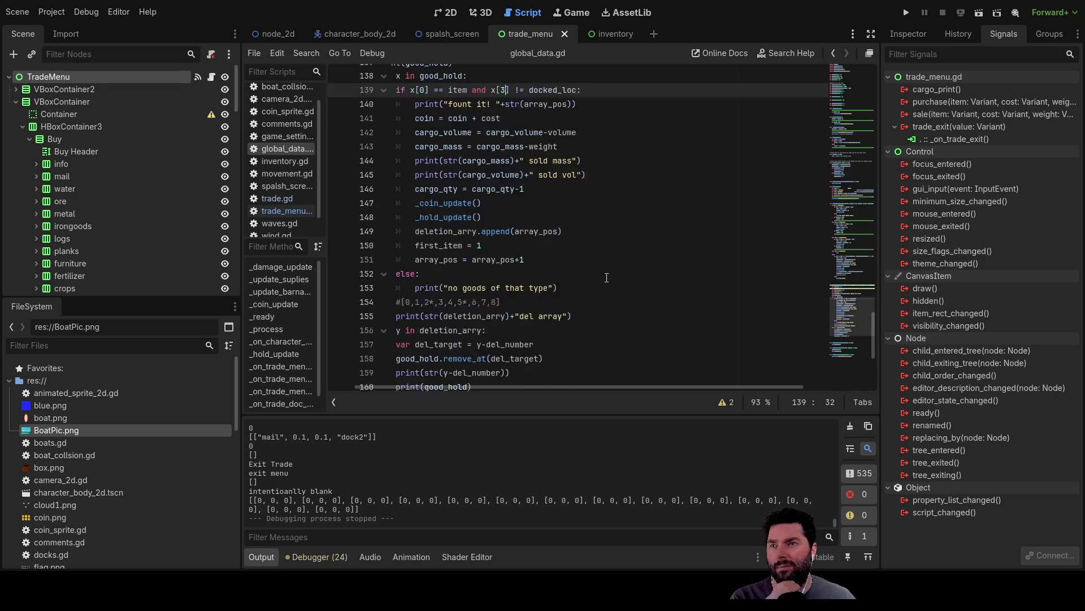
scroll(606, 278, up, 1)
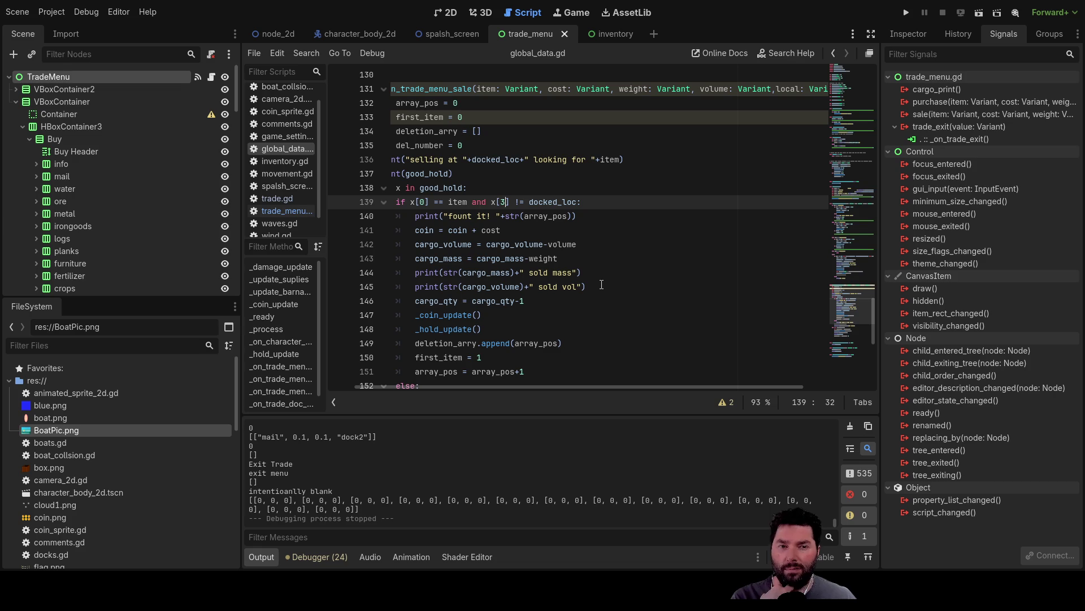
scroll(603, 281, up, 1)
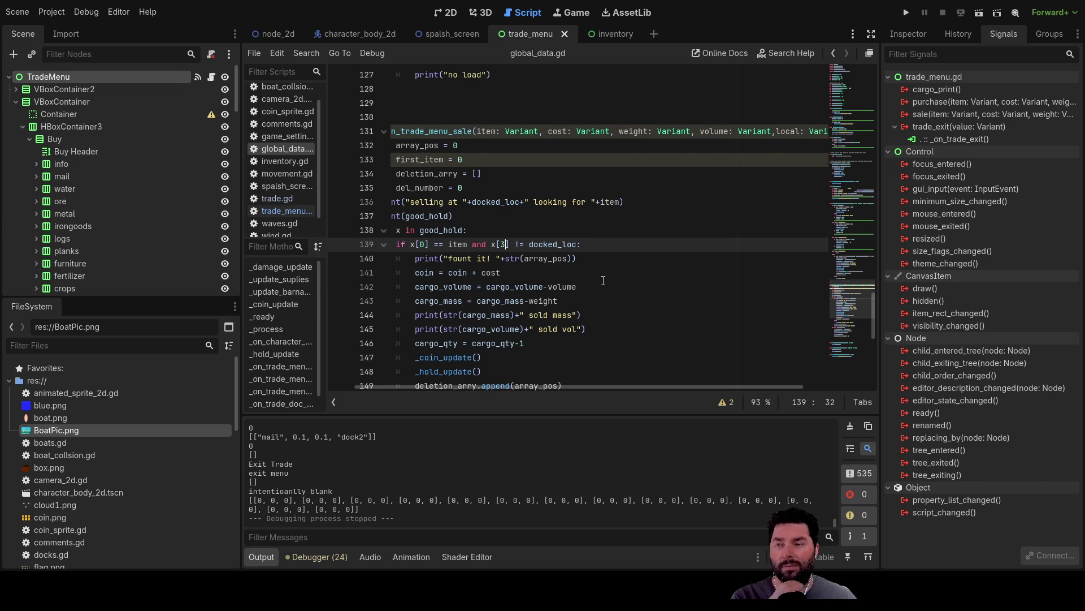
scroll(604, 279, down, 3)
scroll(603, 277, up, 3)
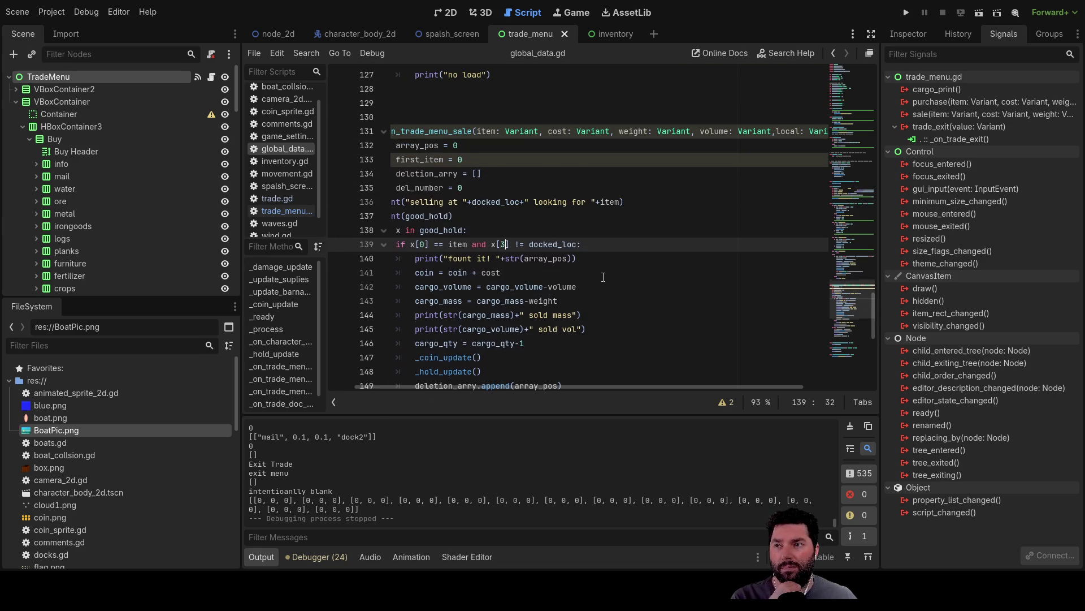
scroll(602, 277, down, 3)
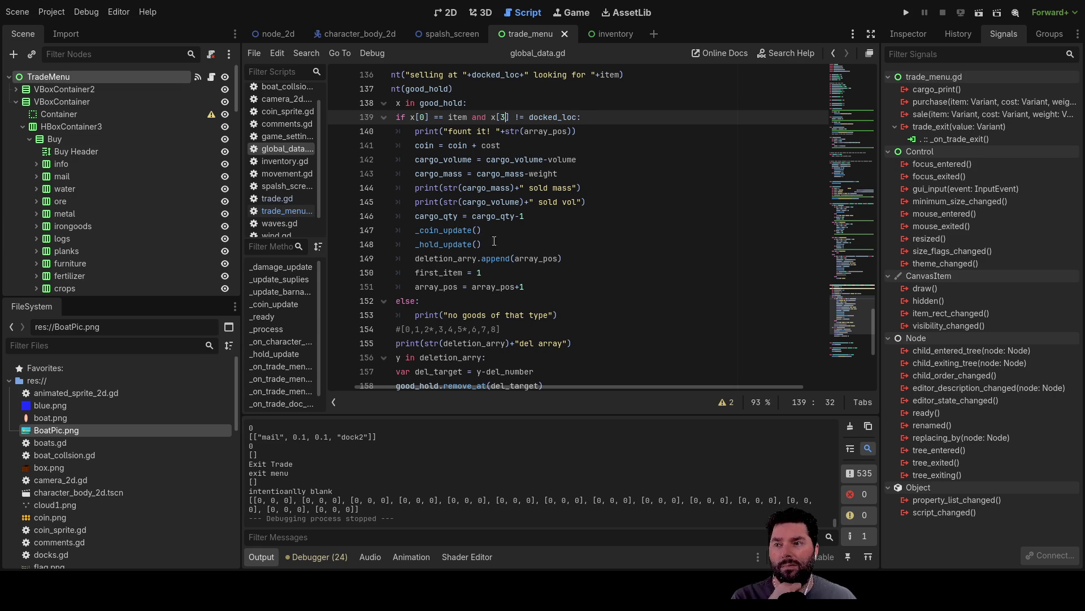
scroll(585, 333, down, 2)
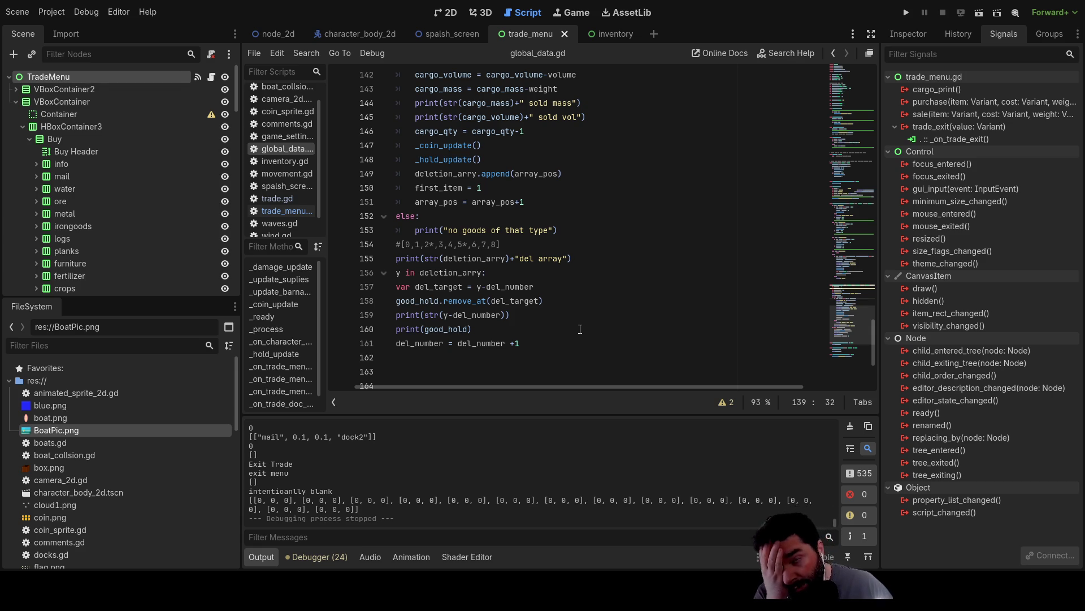
scroll(581, 328, up, 3)
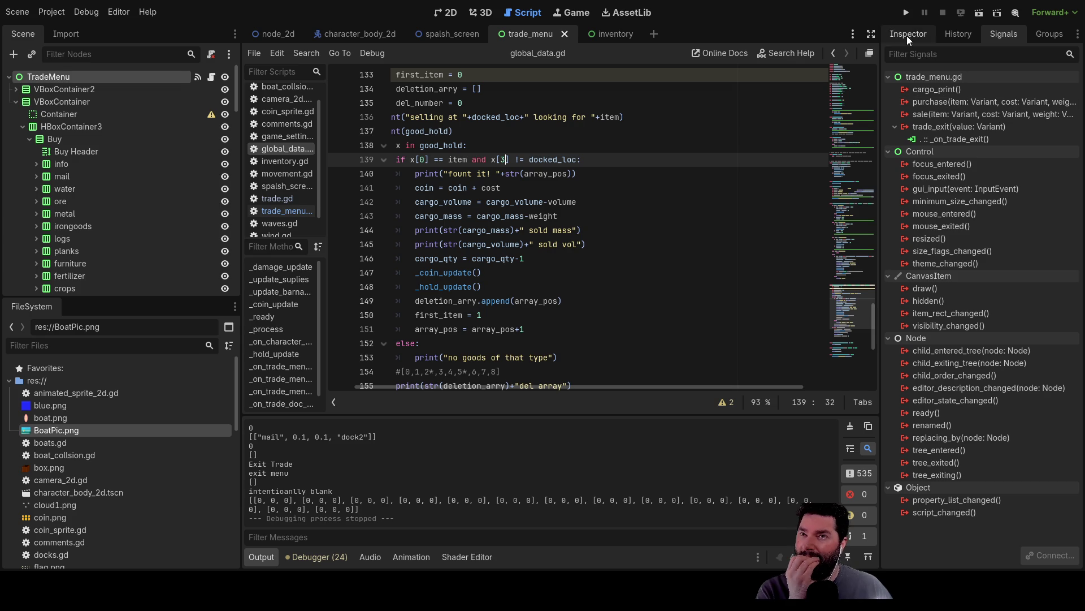
click(905, 13)
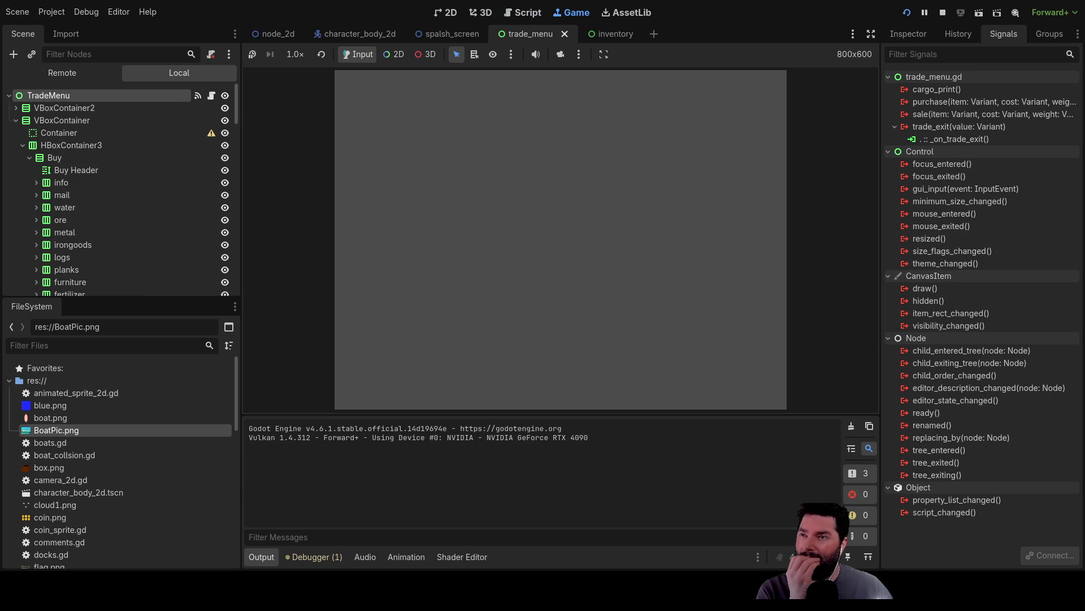
Start the game, dock and buy mail and fresh water, then leave the docks
click(412, 81)
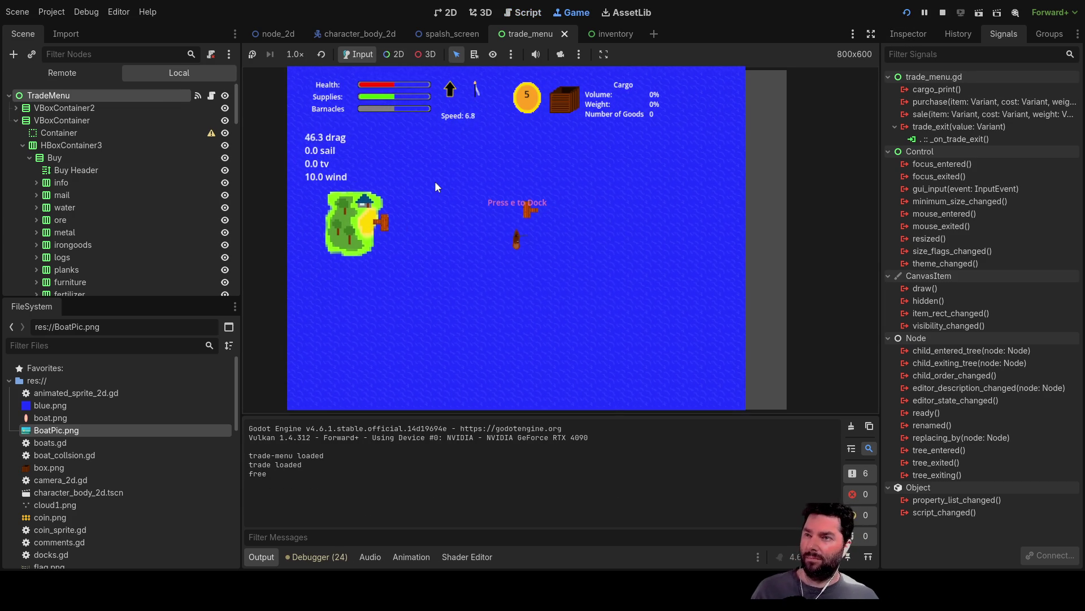
key(e)
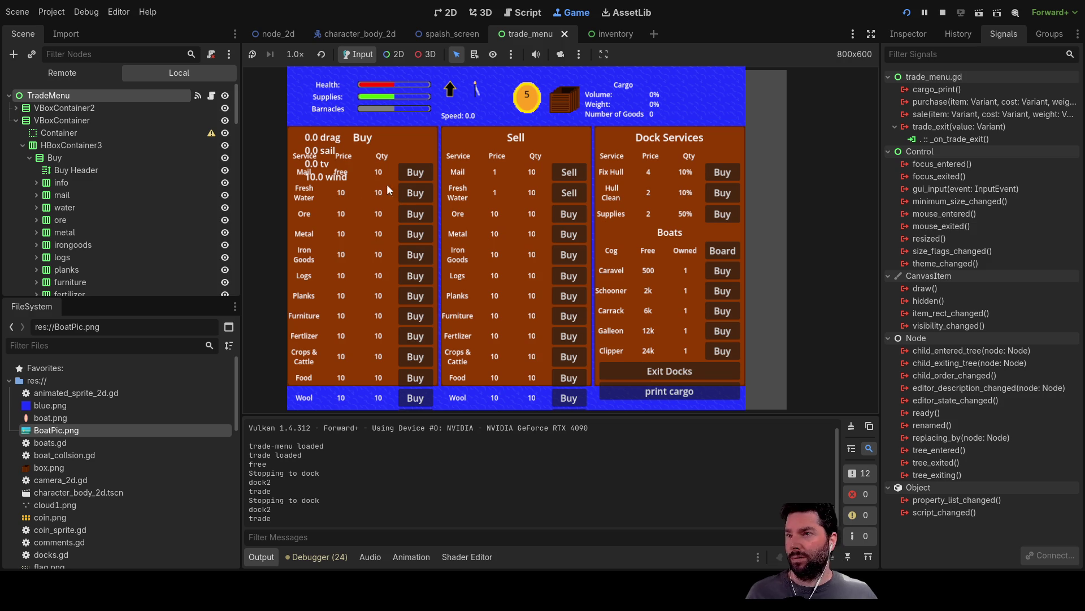
click(415, 175)
click(415, 175)
click(415, 175)
click(415, 176)
click(414, 176)
click(415, 193)
click(415, 194)
click(414, 193)
click(415, 193)
click(414, 193)
click(414, 194)
click(412, 178)
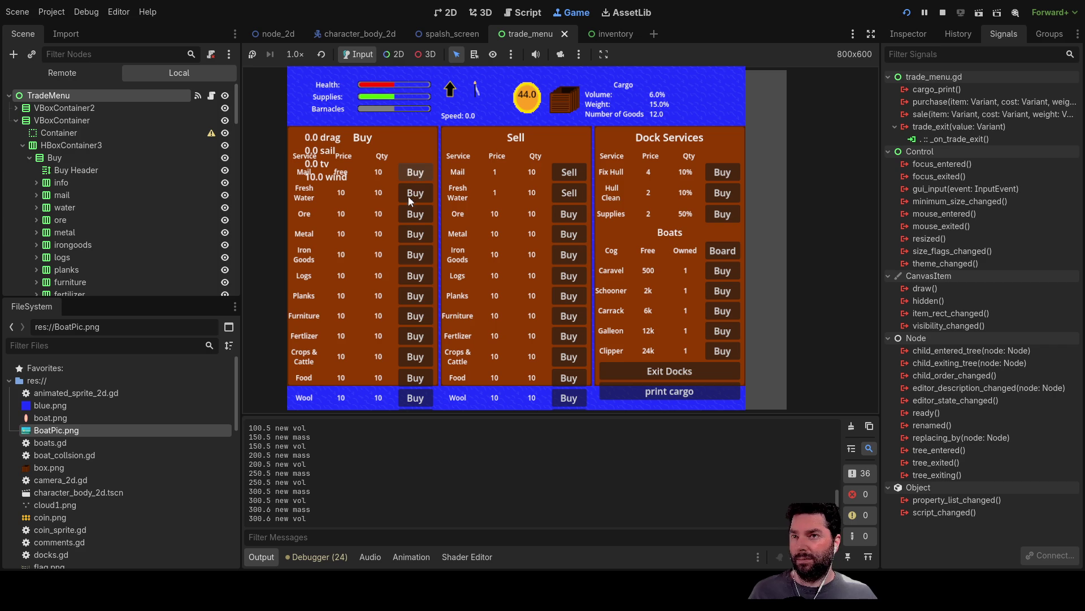
click(656, 371)
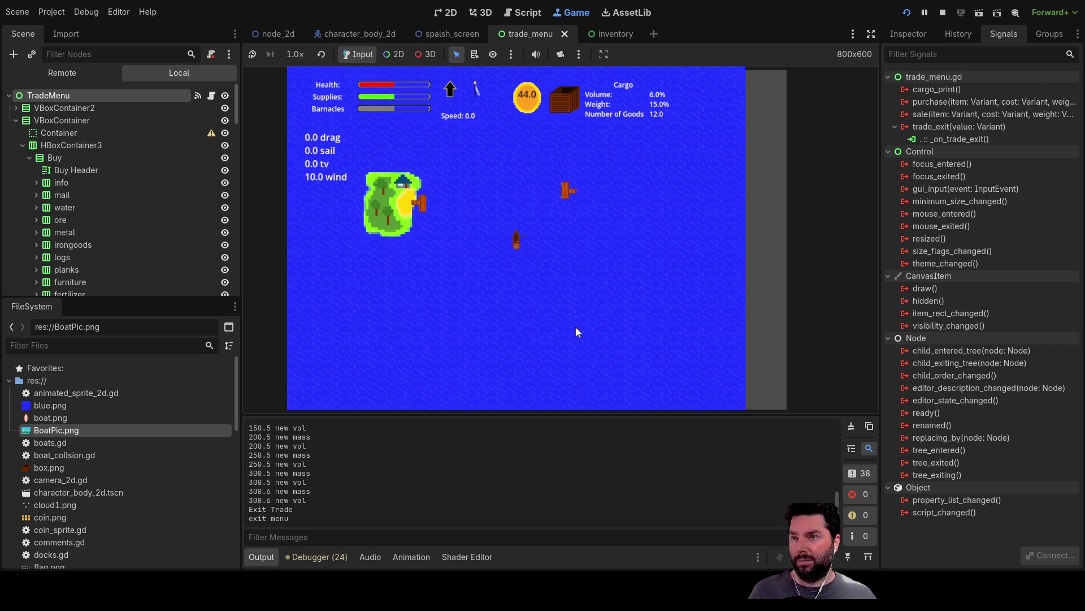
Check the cargo hold, redock to sell mail, then recheck the hold showing mail and fresh water
key(i)
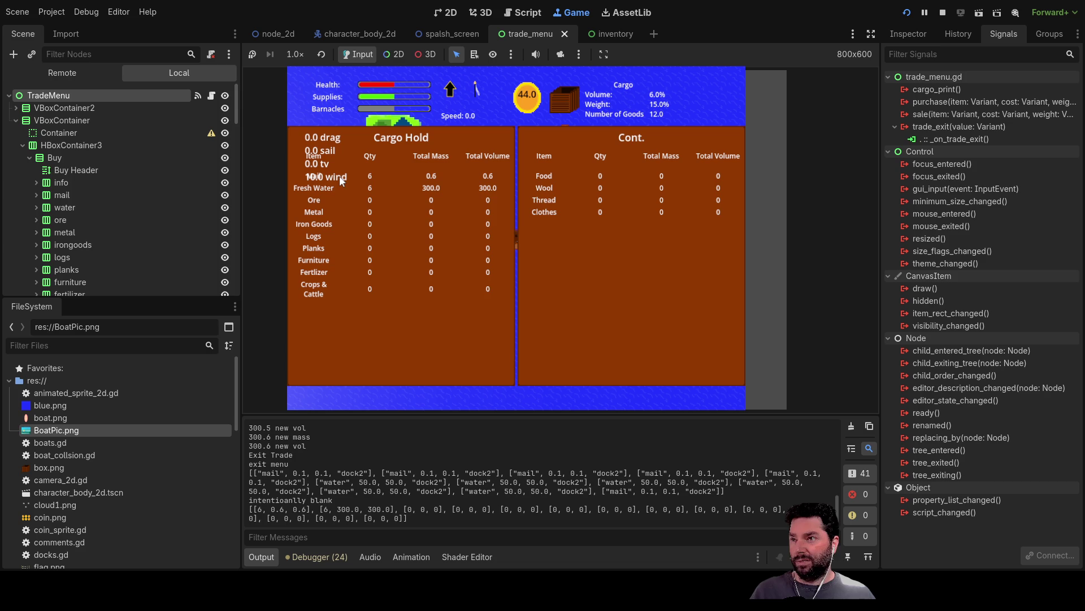
key(i)
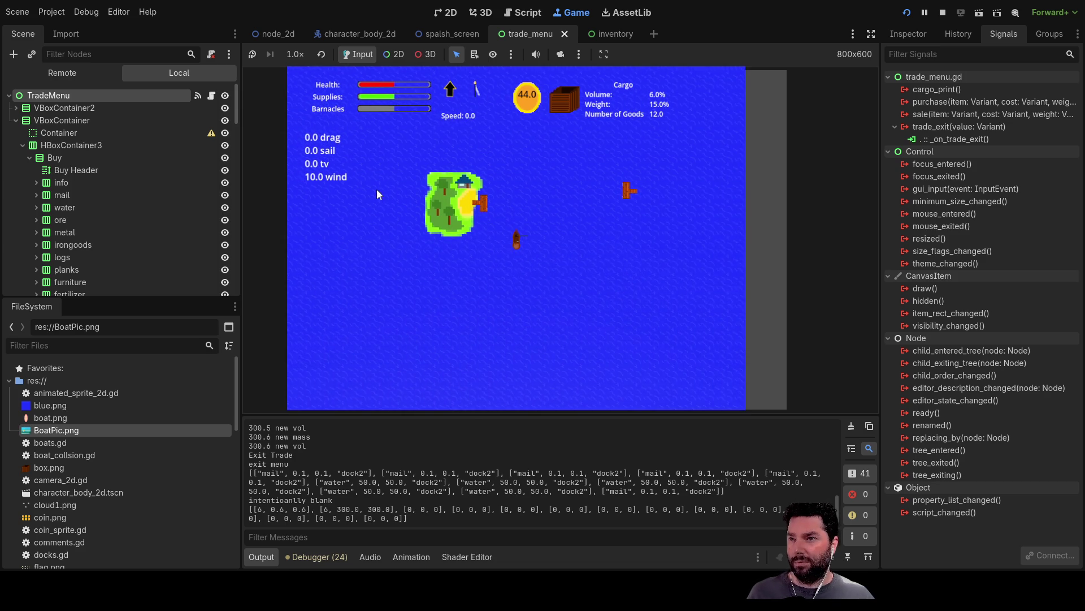
key(e)
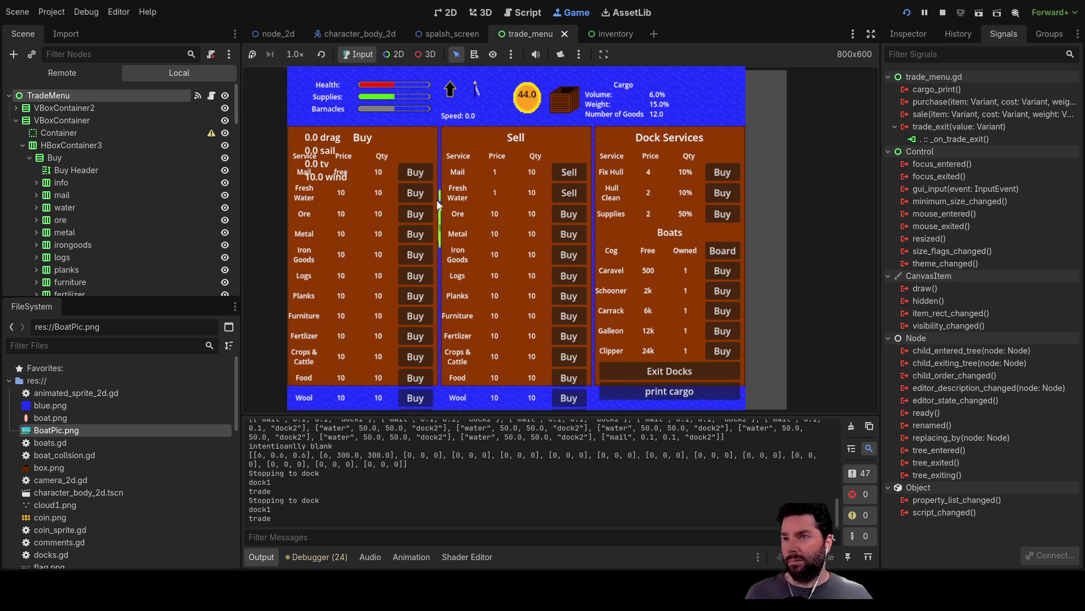
click(570, 174)
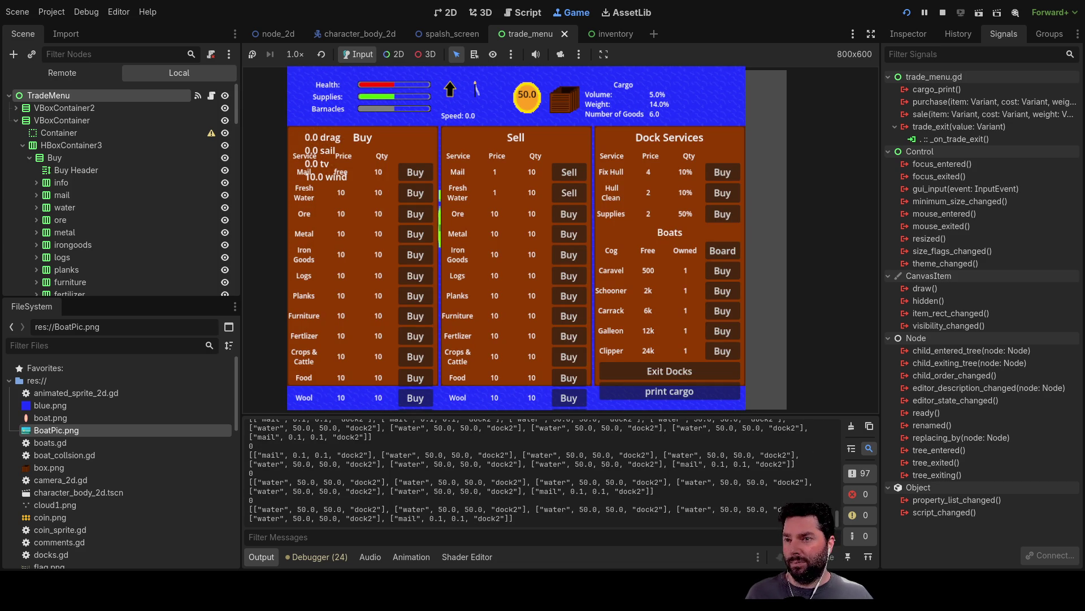
click(666, 367)
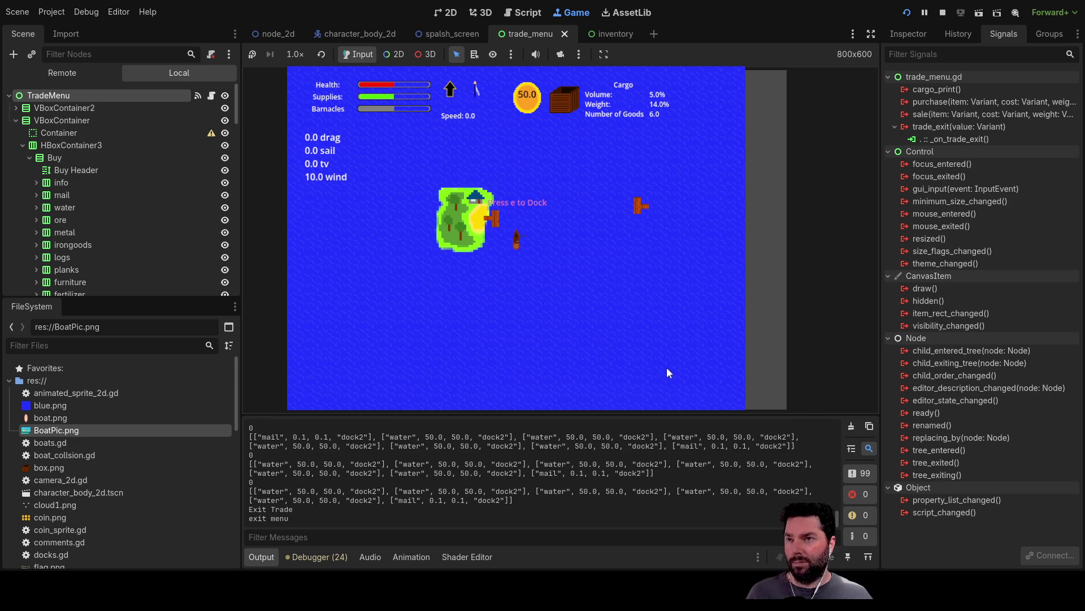
key(i)
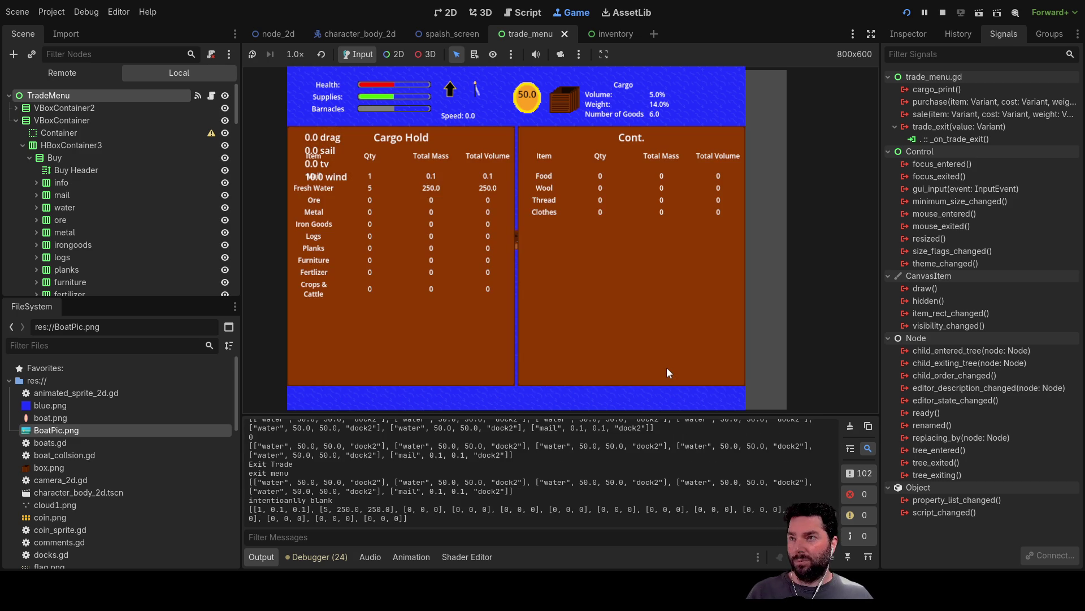
key(i)
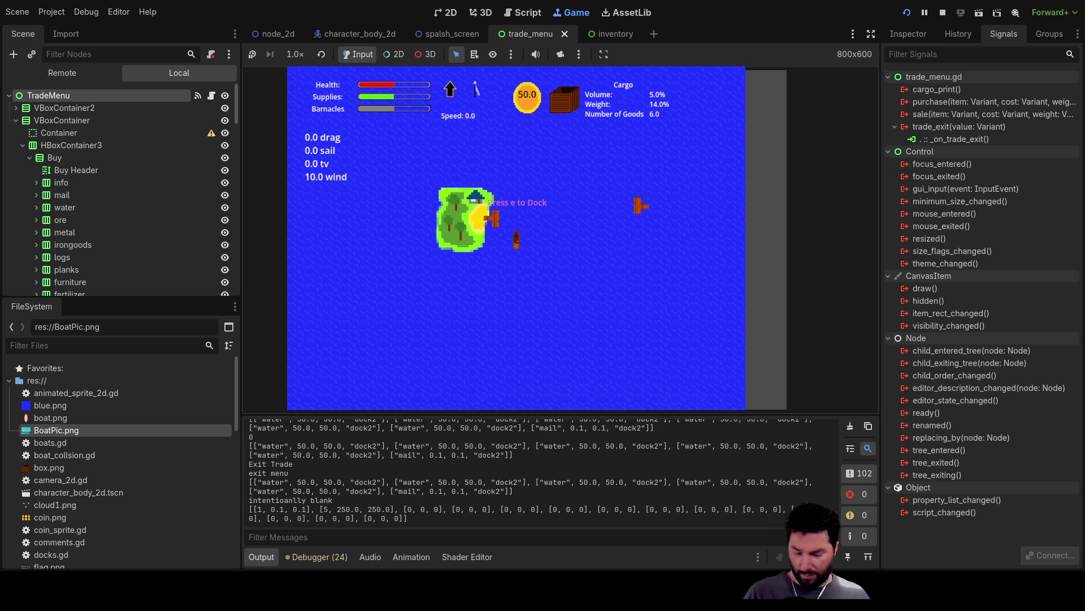
Sell the fresh water for 60 coins and confirm only one mail remains in the hold
key(e)
key(e)
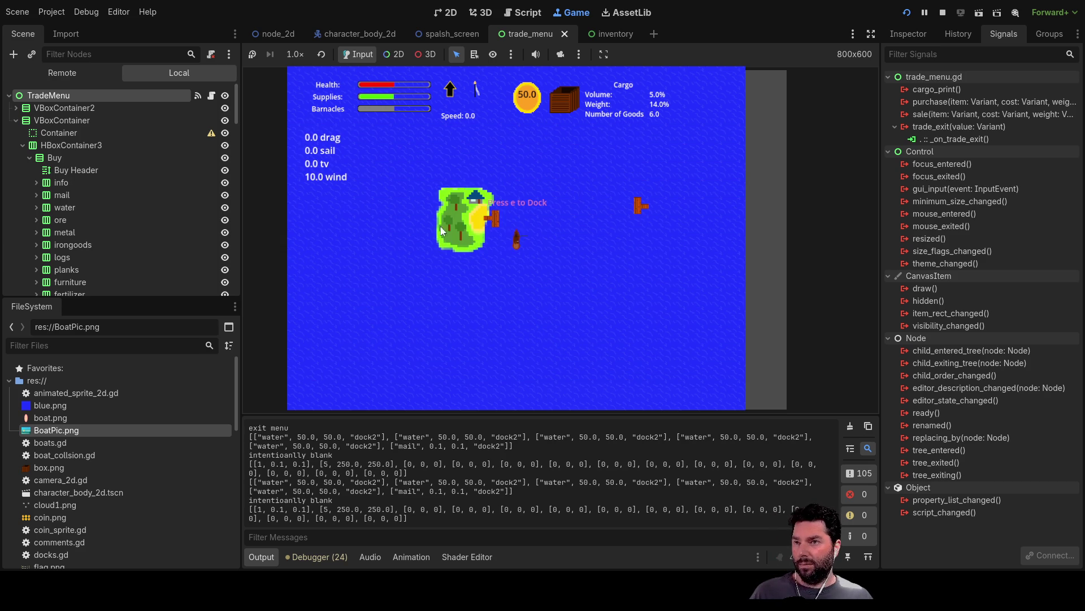
key(e)
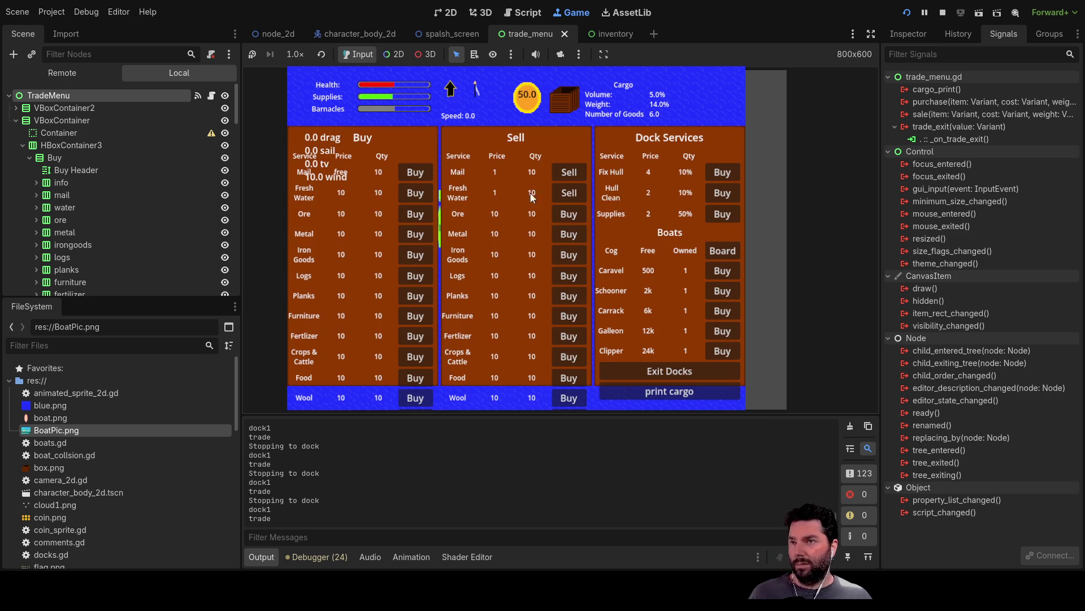
click(569, 193)
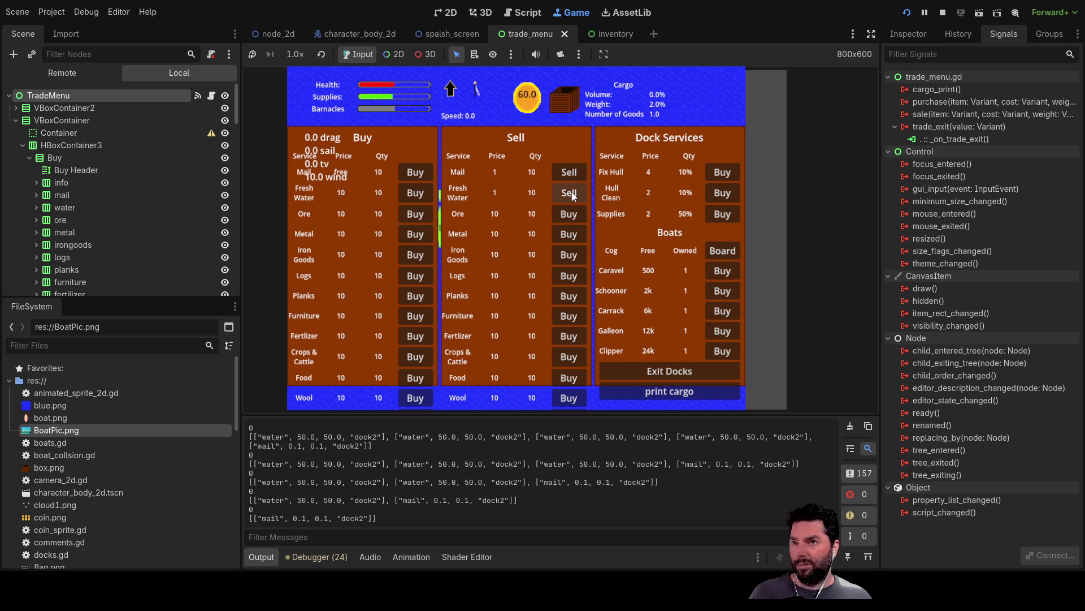
key(e)
key(e)
key(e)
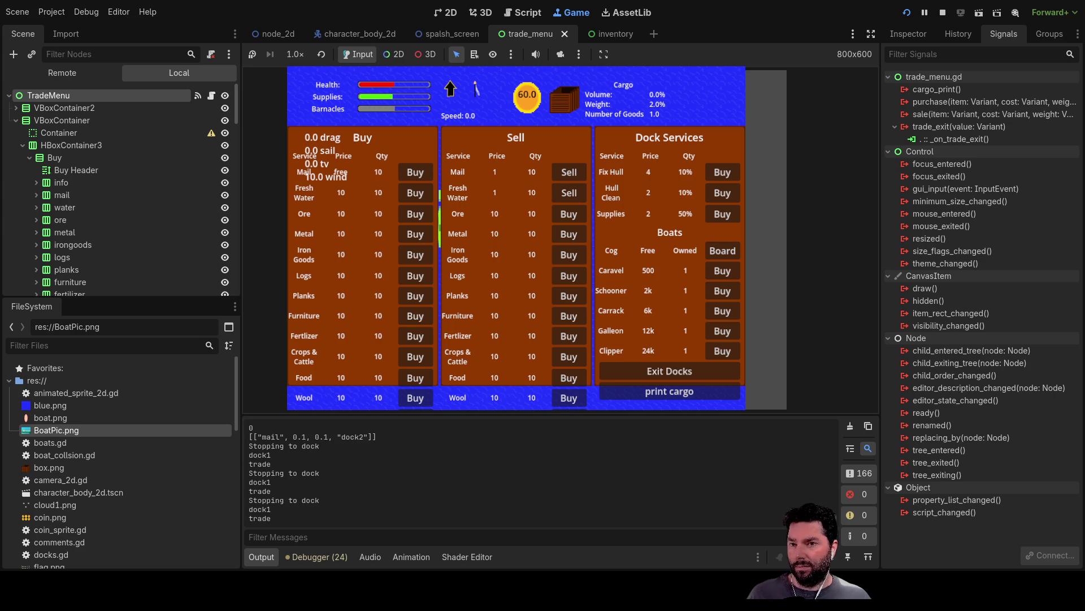
click(662, 371)
key(e)
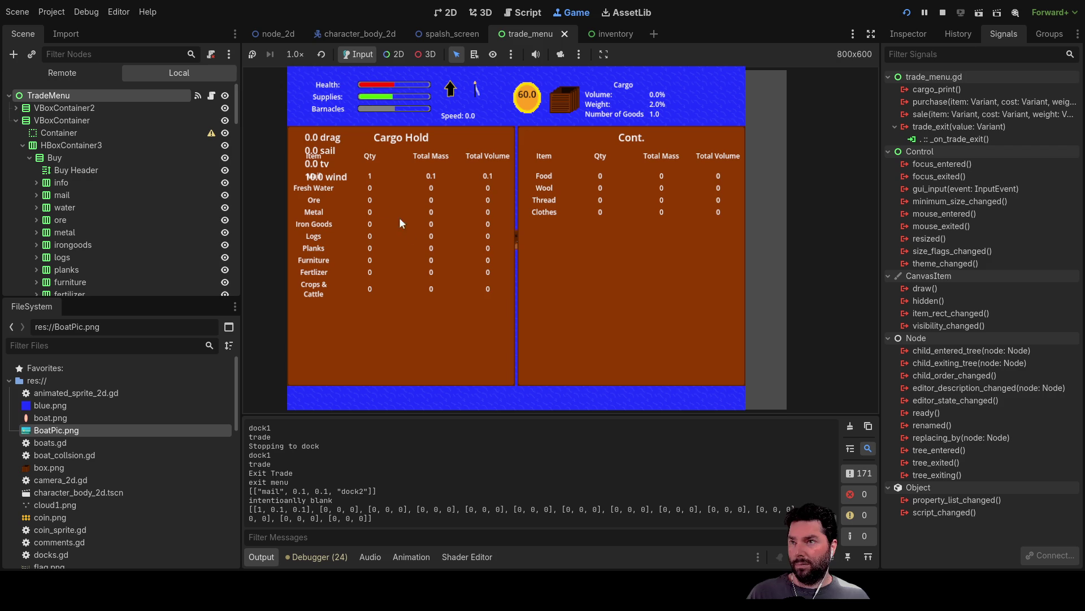
key(e)
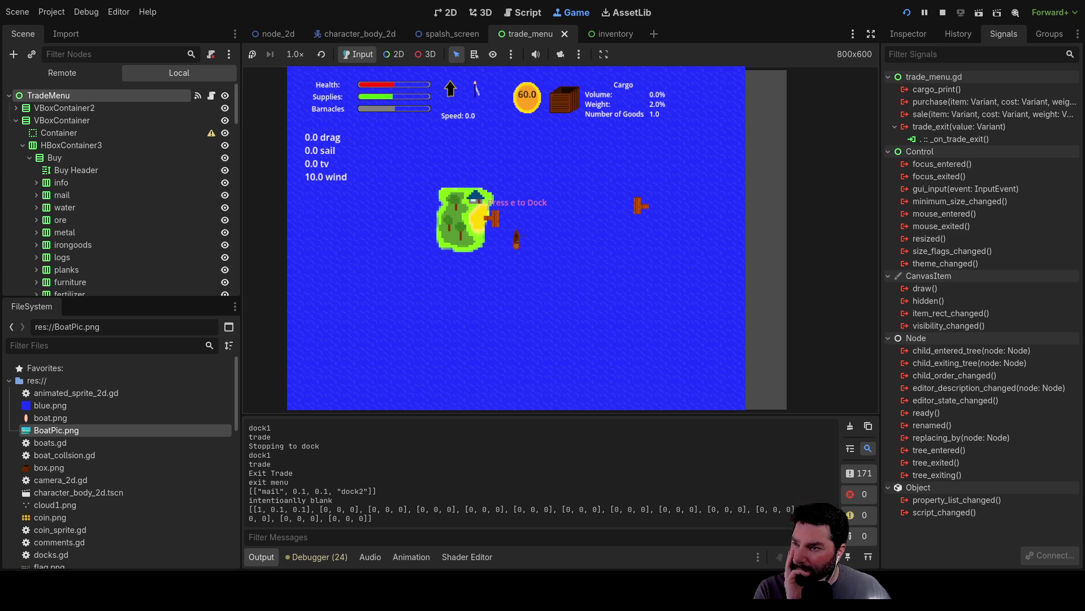
scroll(542, 472, up, 5)
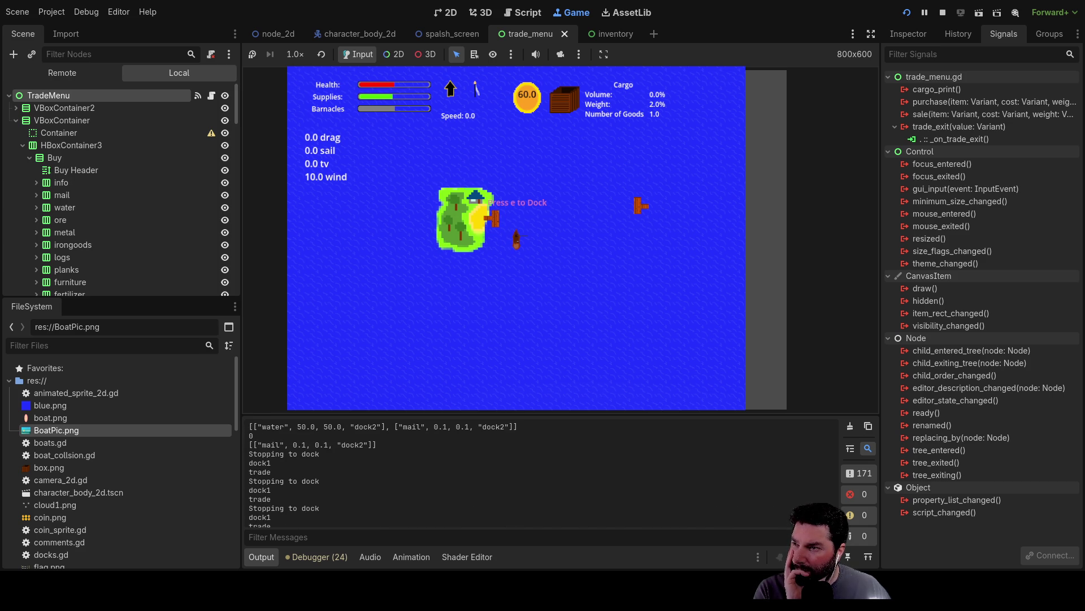
scroll(543, 472, up, 3)
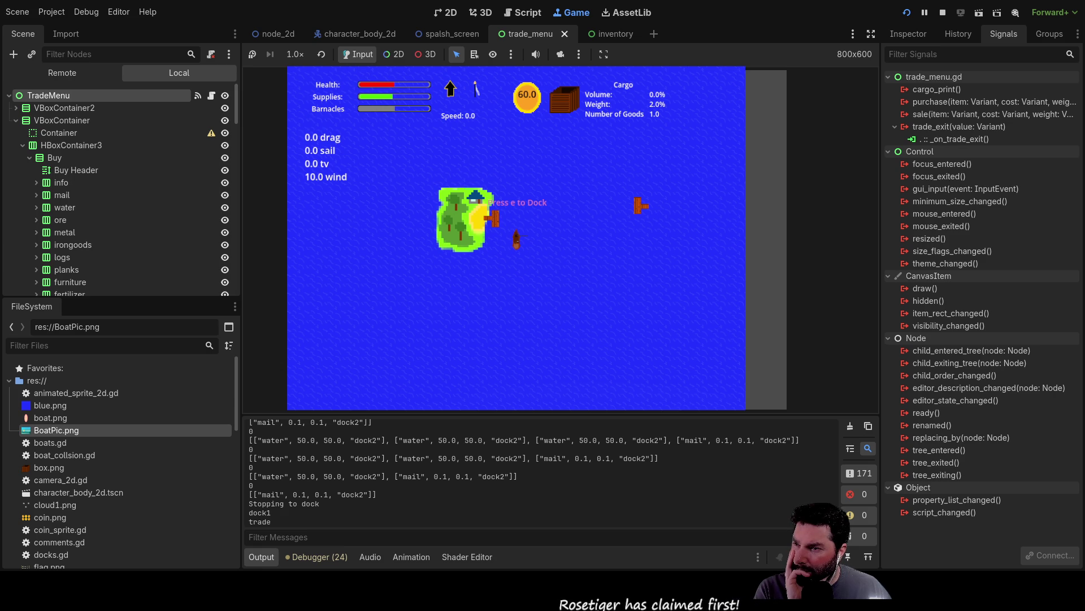
double_click(272, 494)
drag(254, 495, 378, 495)
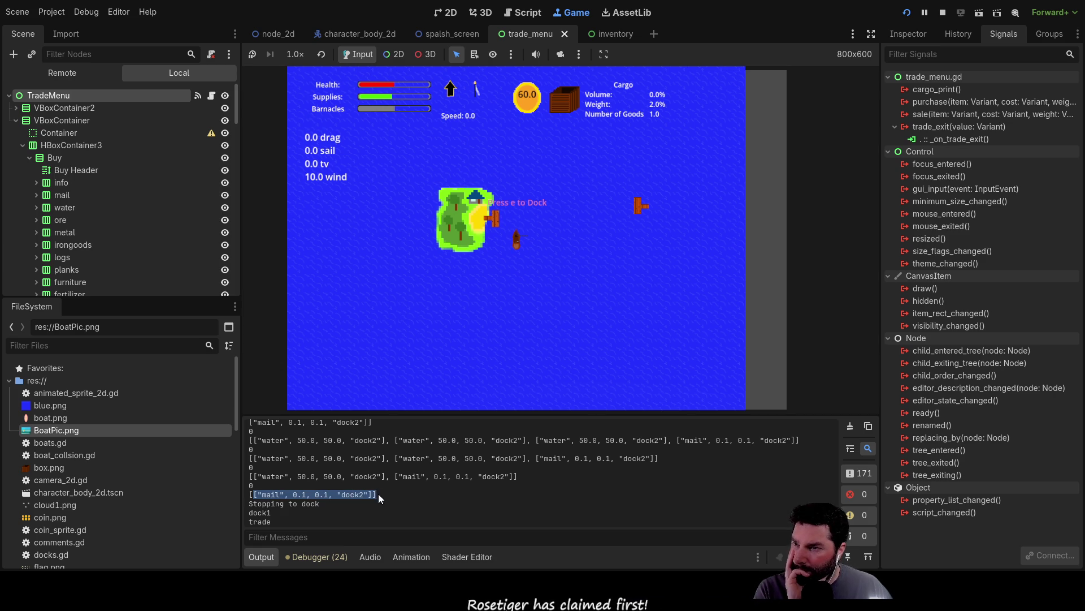
scroll(409, 500, up, 2)
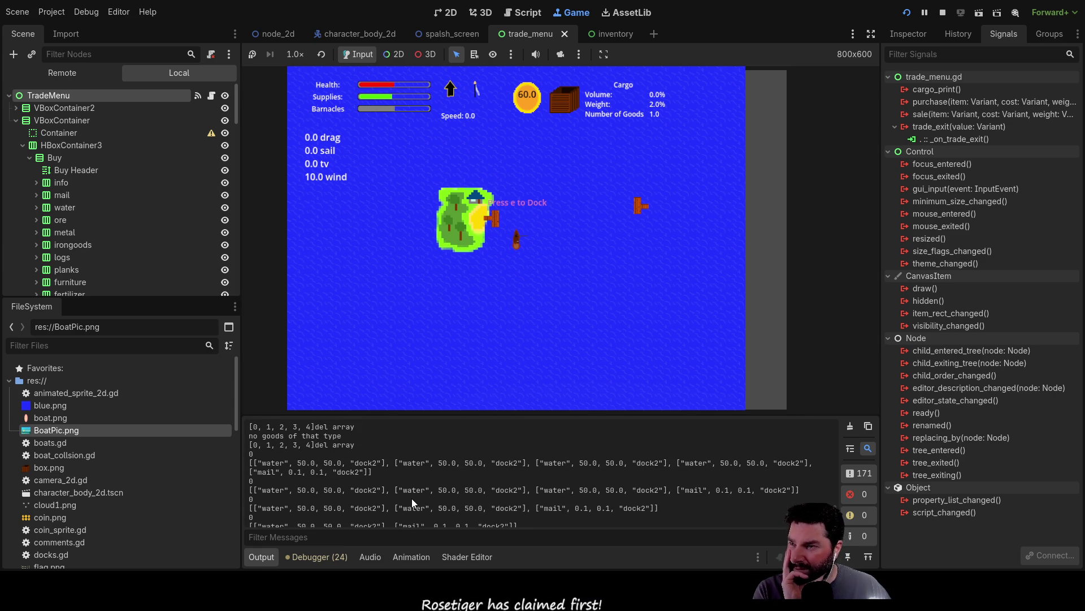
scroll(412, 497, up, 1)
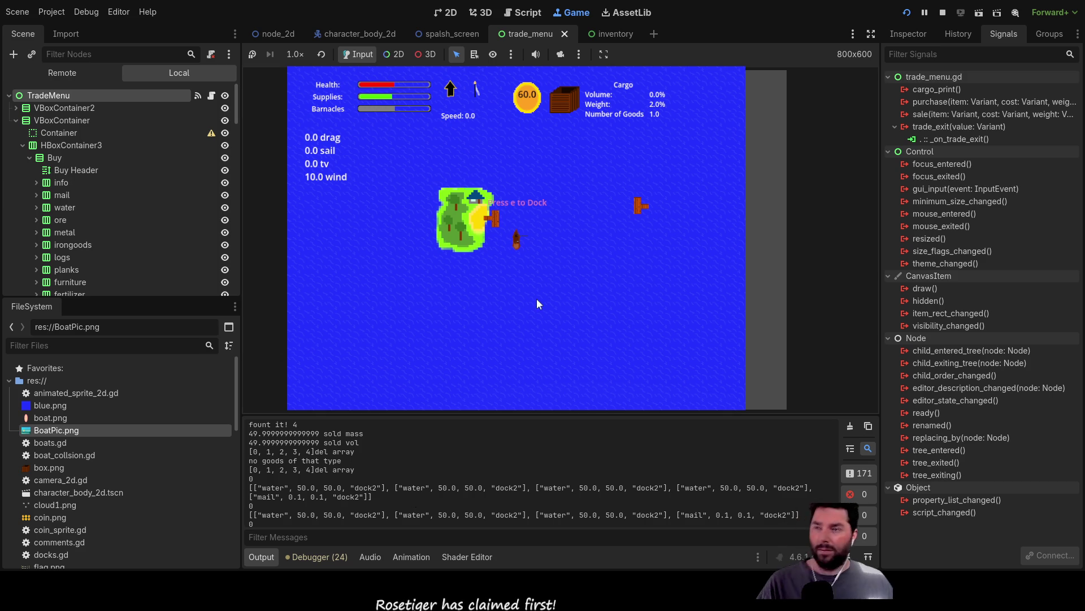
key(e)
Sell the remaining mail for 61 coins, leave the dock and confirm the hold is empty
click(573, 172)
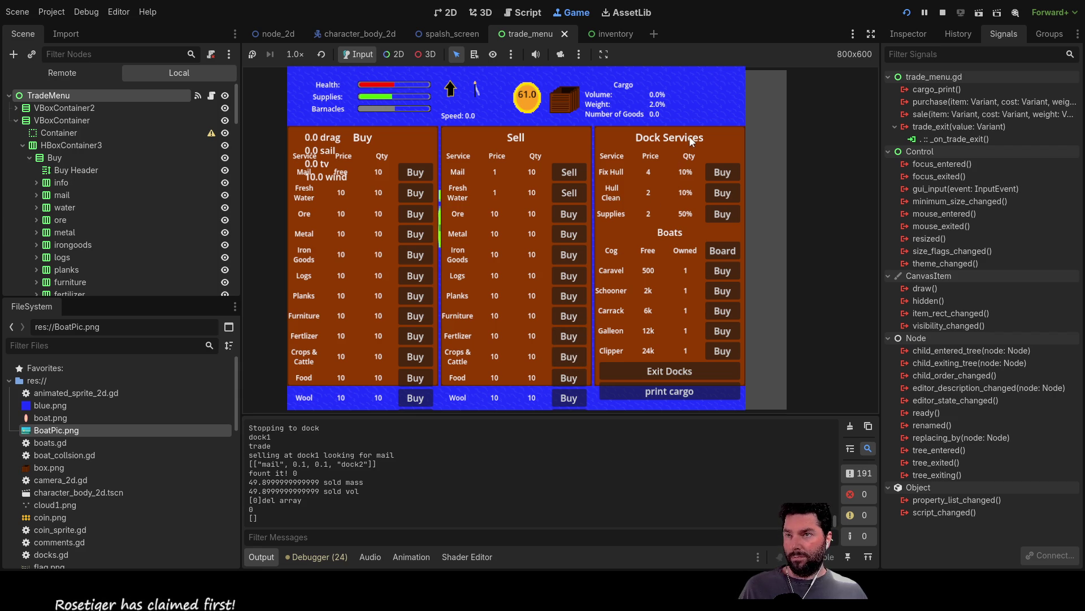
click(667, 371)
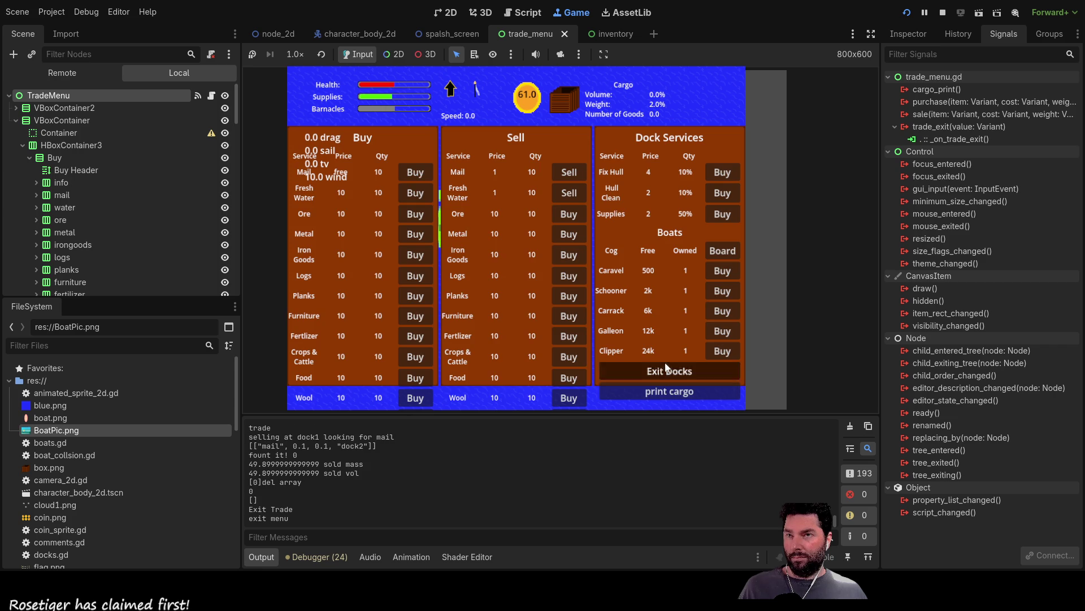
key(e)
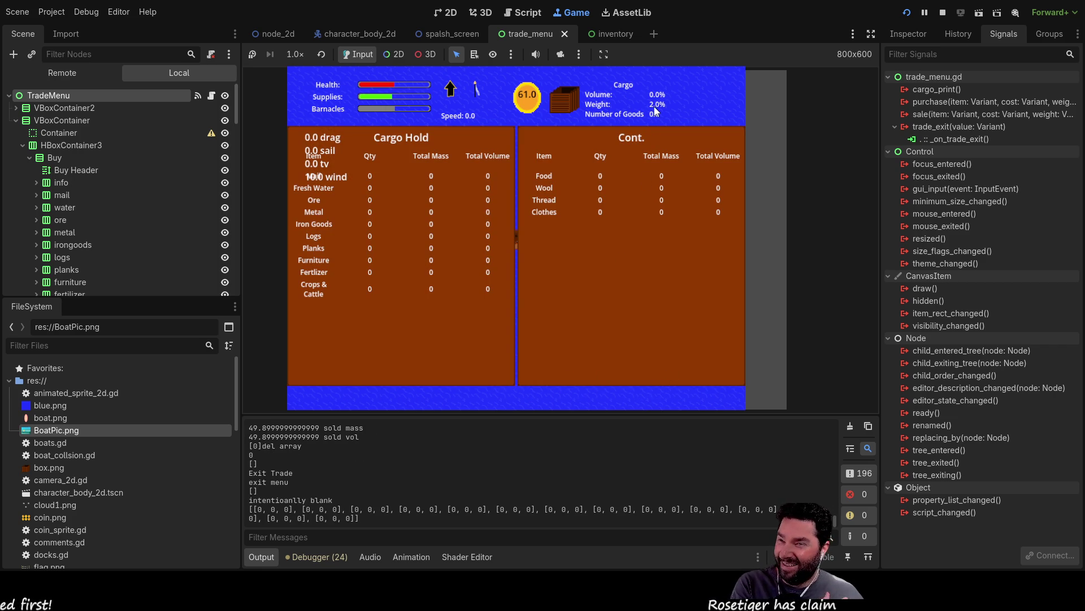
key(e)
key(e)
key(e)
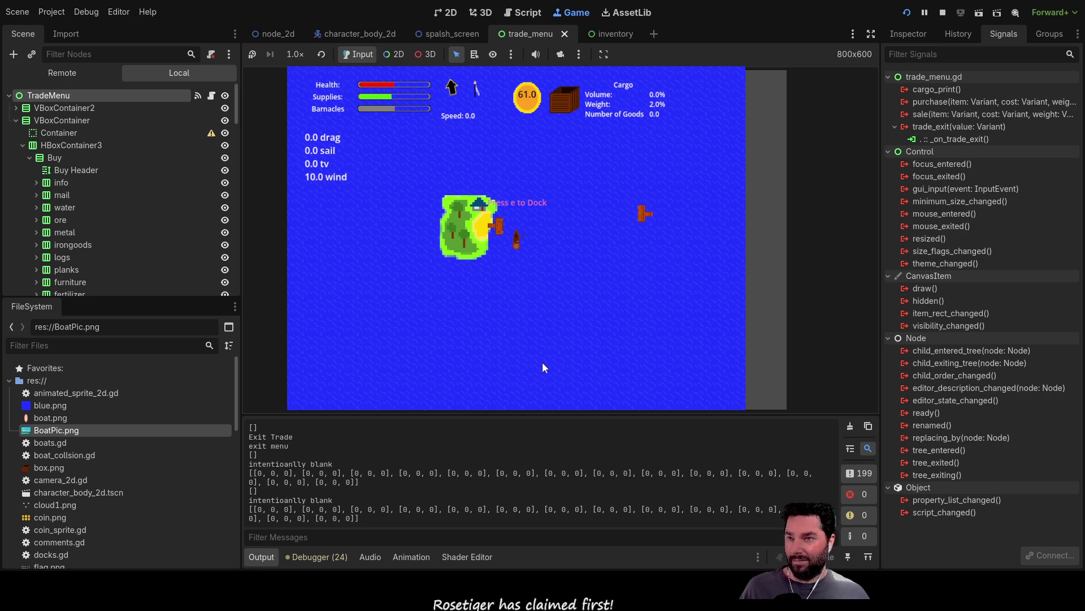
Redock, print the cargo list to the log twice, exit the docks and stop the game
key(e)
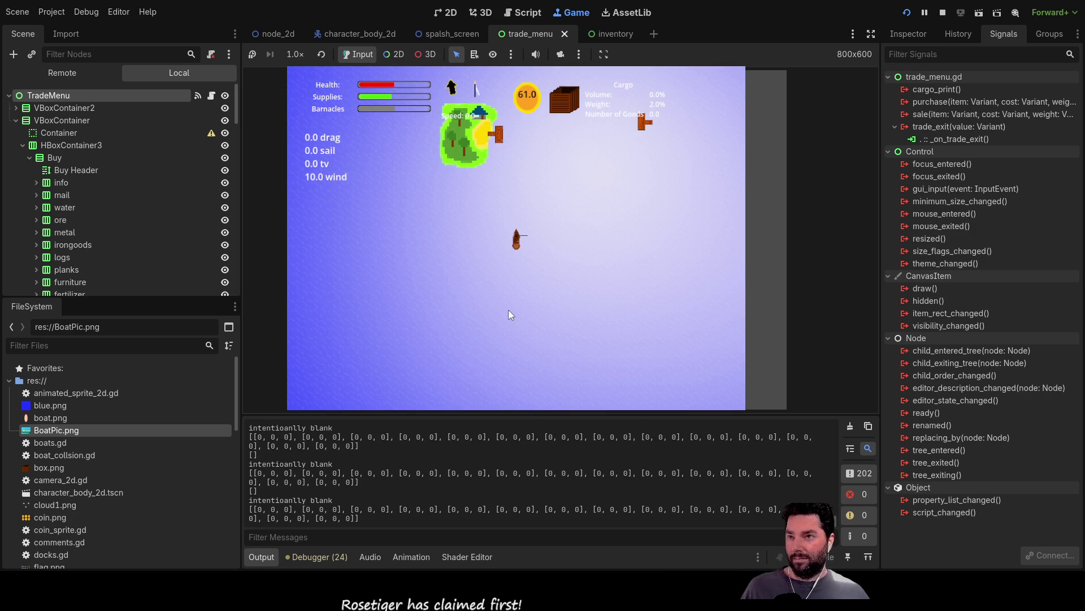
key(e)
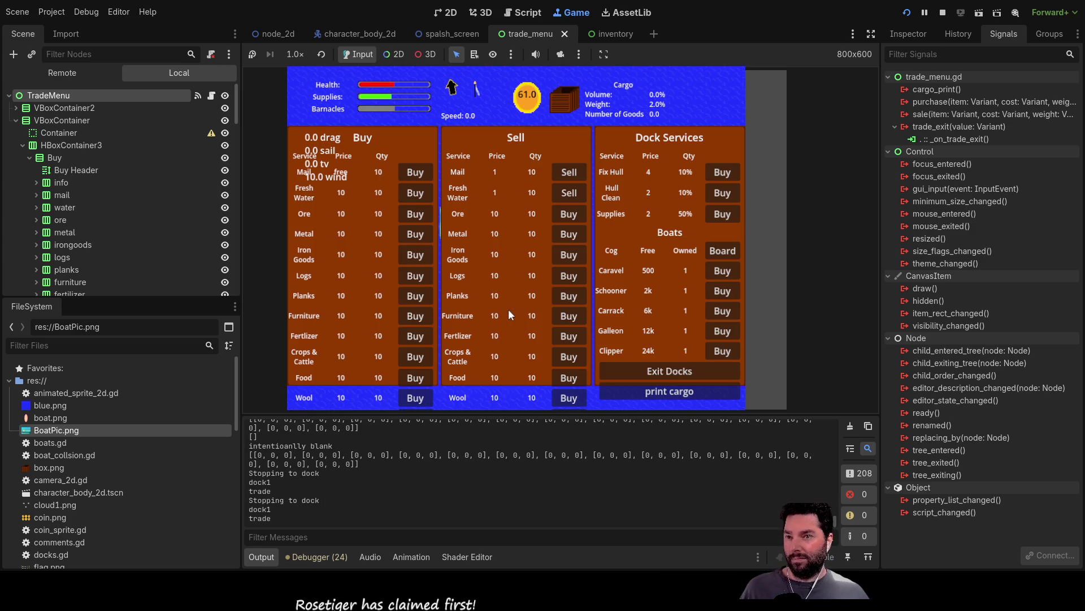
click(676, 389)
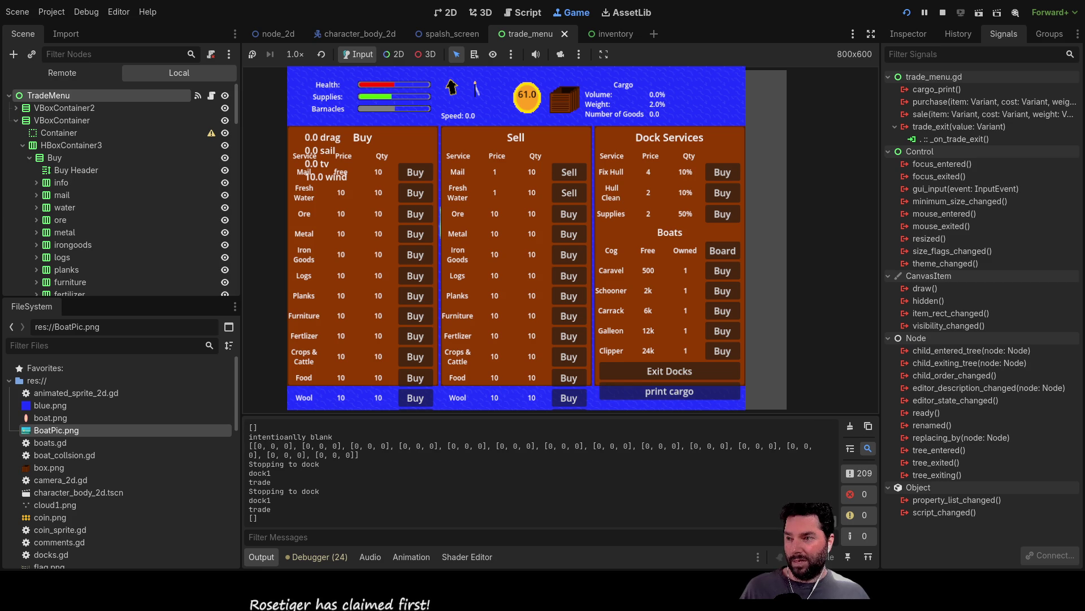
click(693, 391)
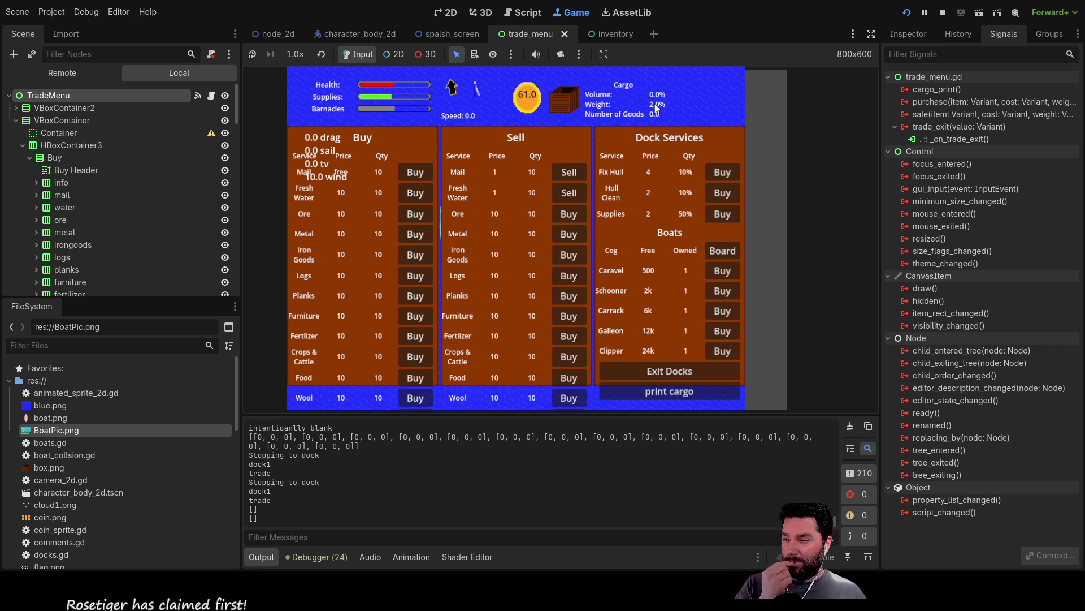
click(645, 367)
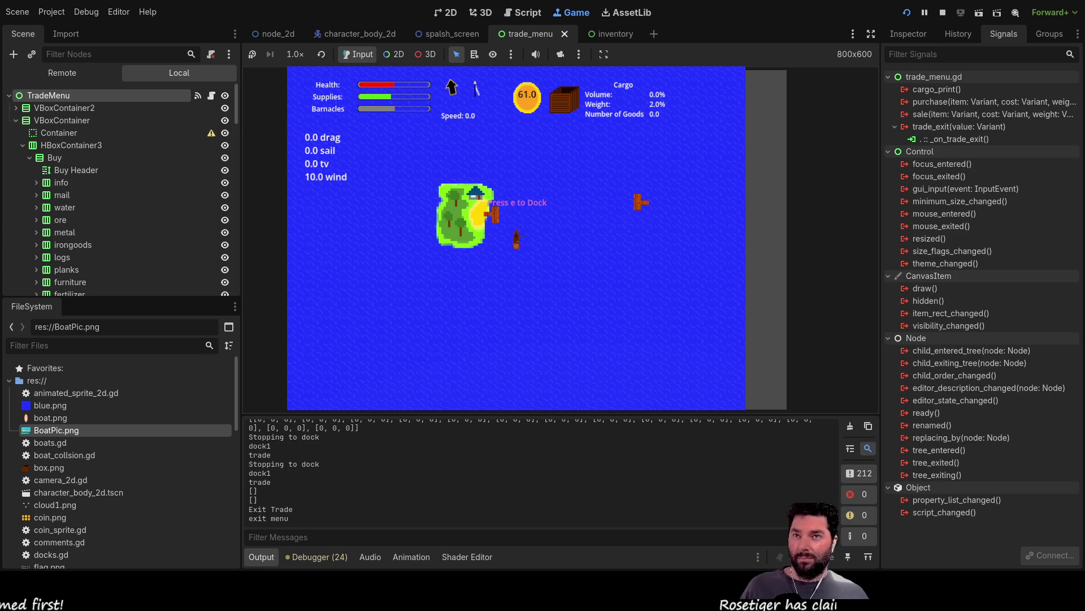
click(943, 12)
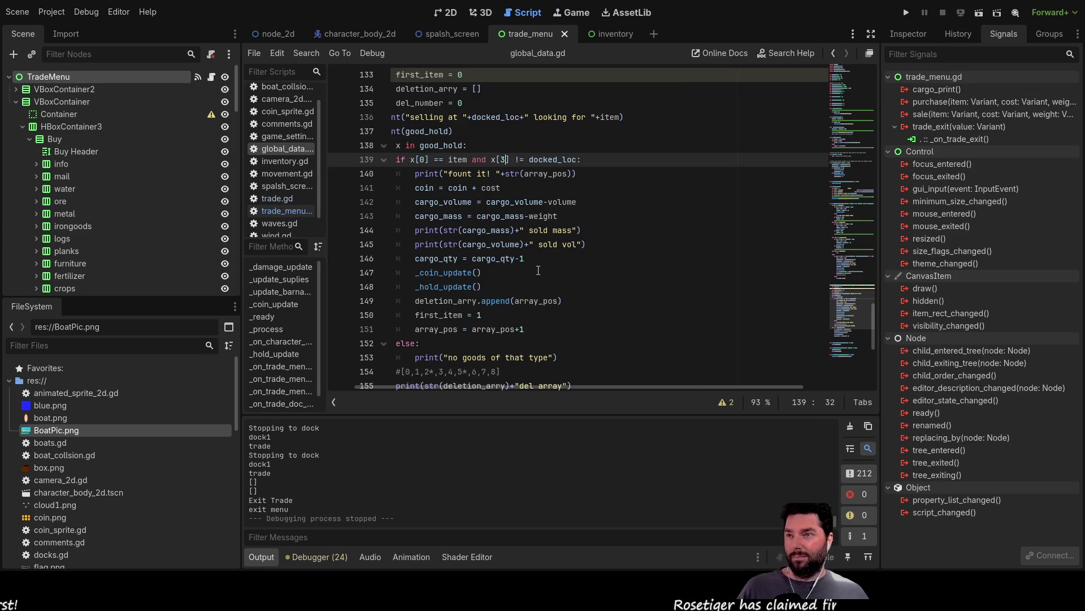
scroll(534, 294, up, 2)
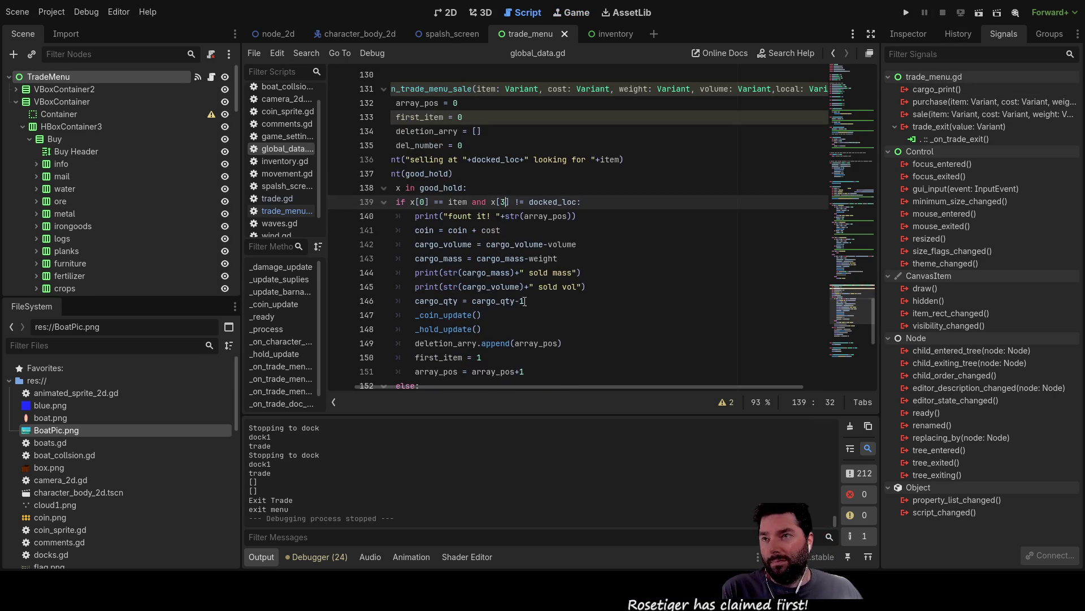
scroll(531, 316, down, 3)
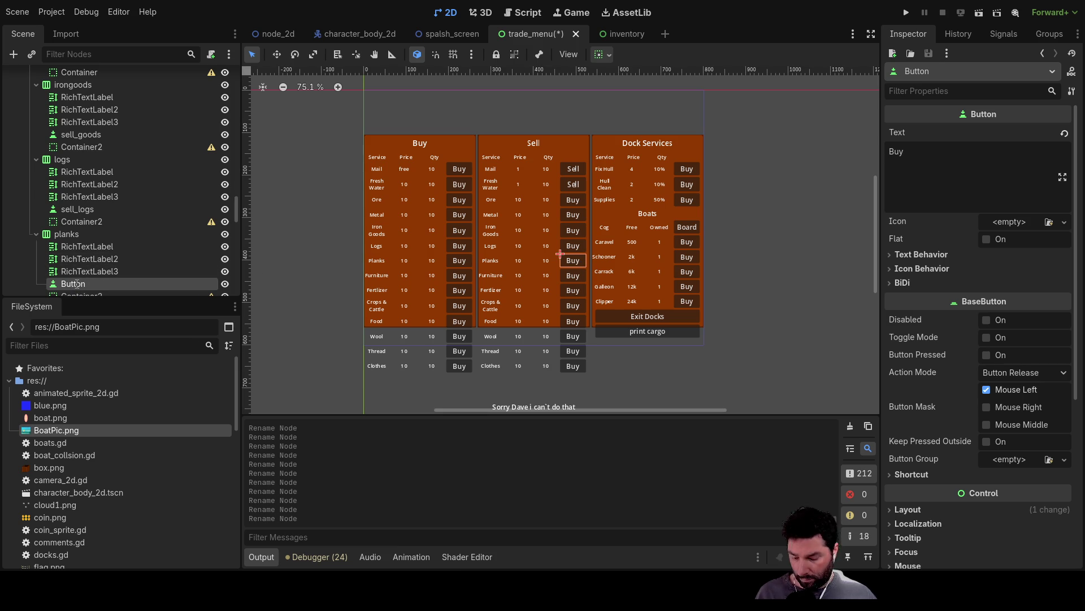
Rename the Sell-column buttons from sell_planks through sell_clothes in the Scene dock
text(sell_logs)
key(Return)
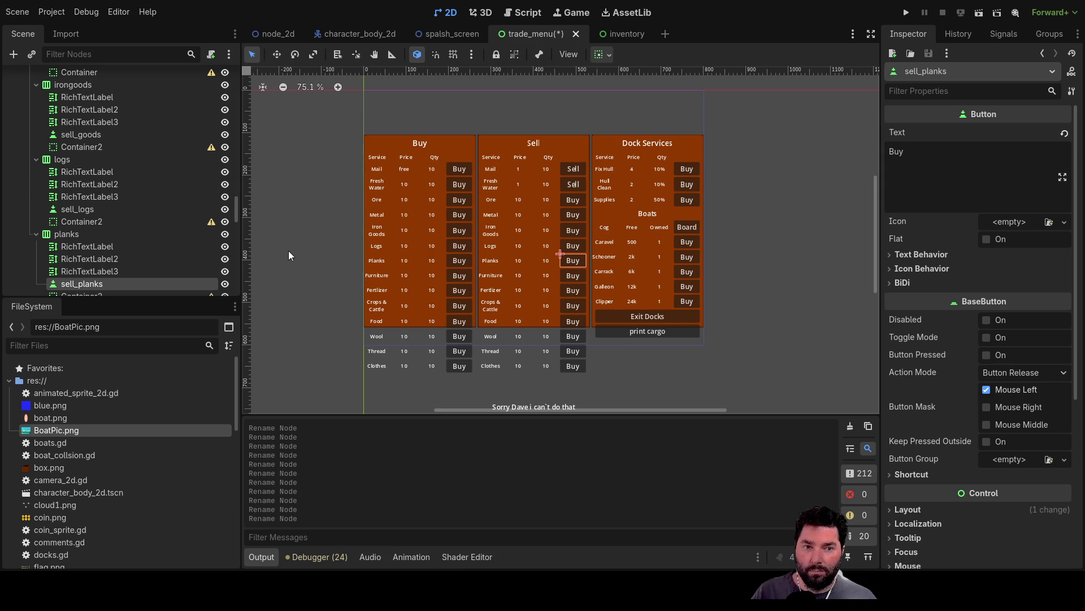
scroll(289, 248, down, 1)
scroll(288, 246, up, 2)
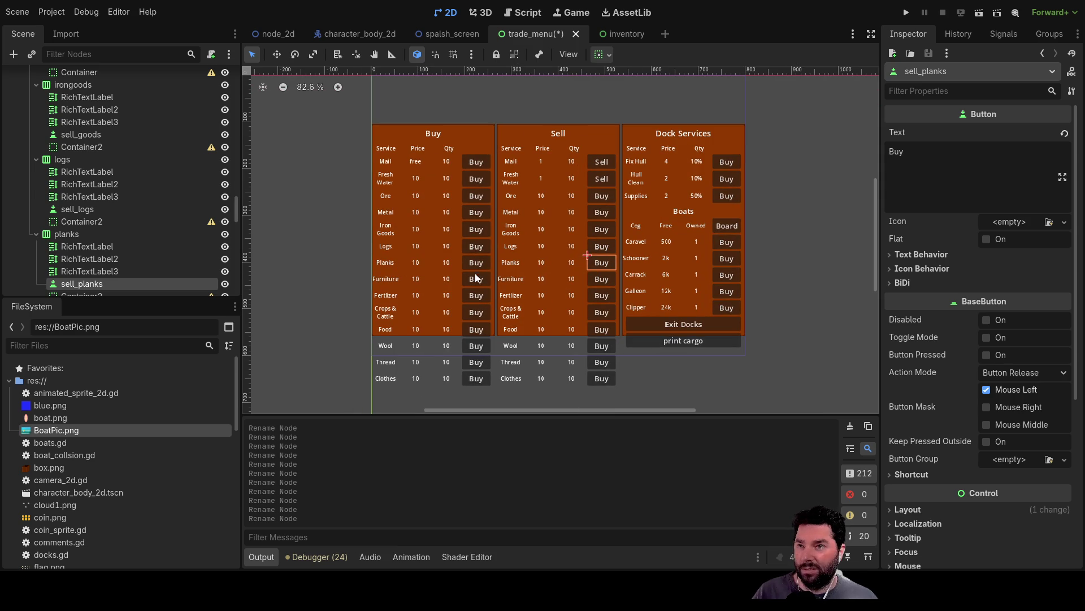
click(603, 281)
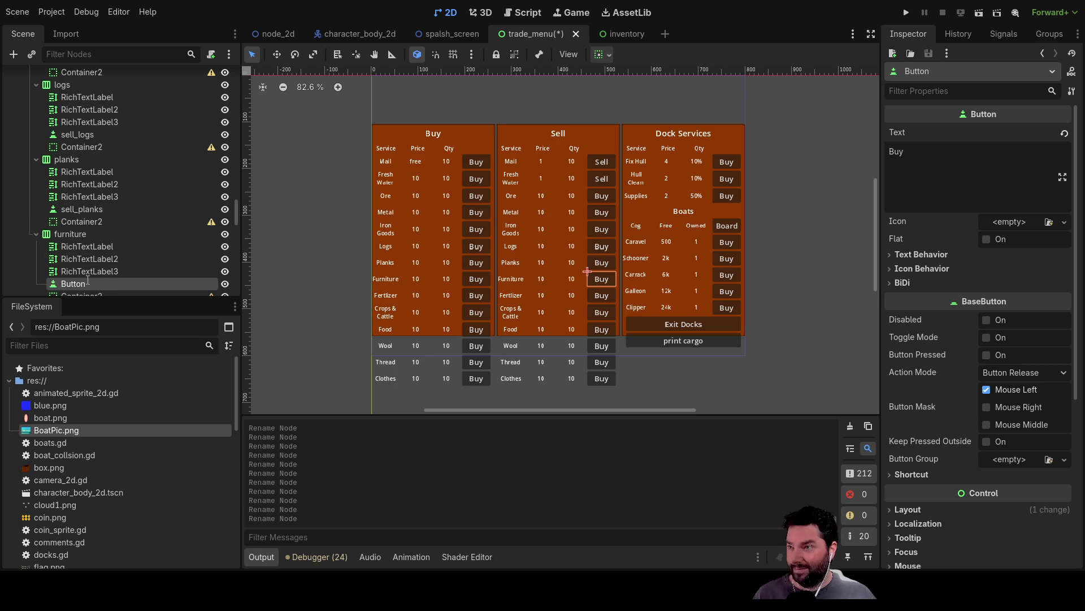
click(602, 296)
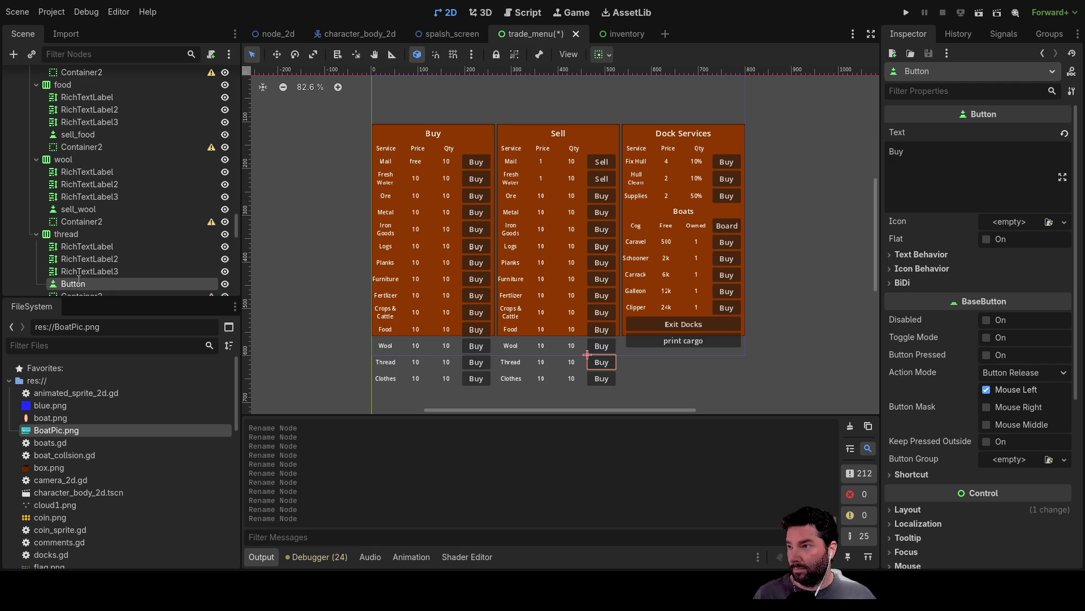
click(609, 377)
scroll(150, 235, down, 2)
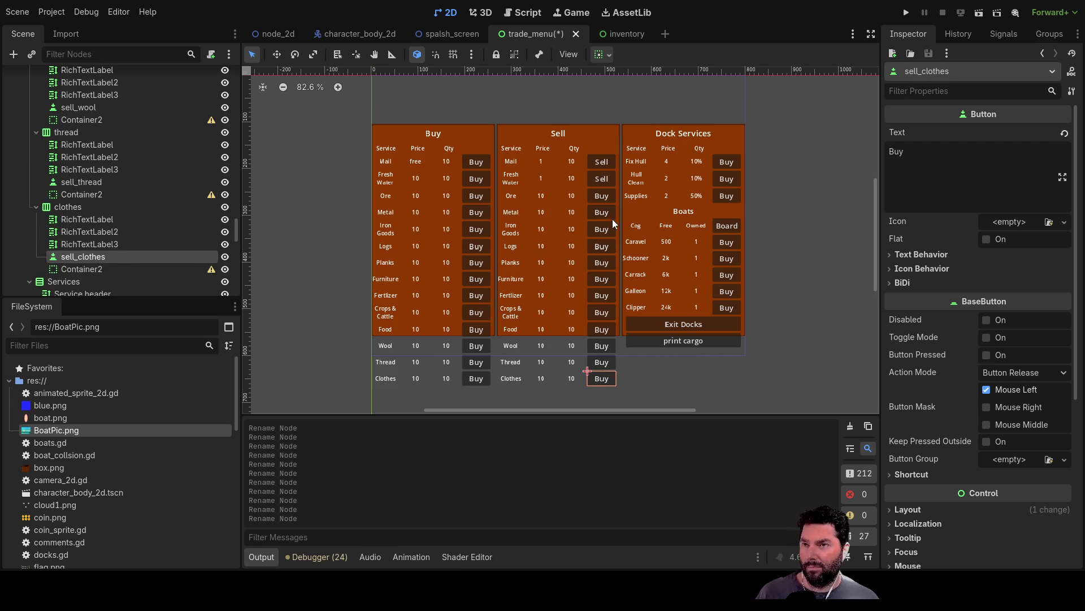
Multi-select the remaining Sell buttons: sell_ore, metal, logs, planks, furn, fert, crop, food, wool, thread and clothes
click(605, 197)
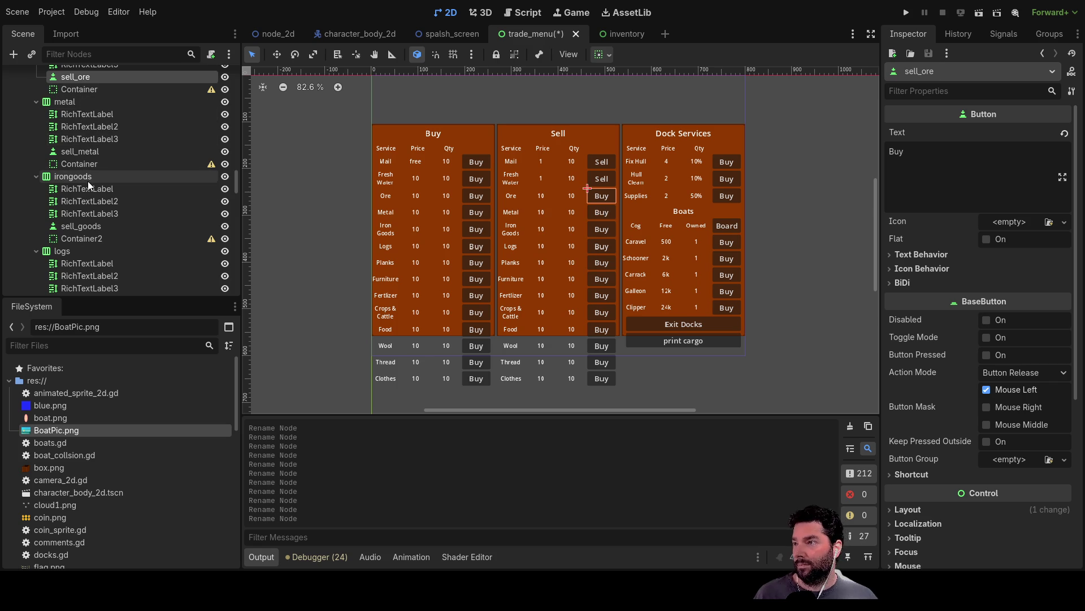
ctrl+click(78, 155)
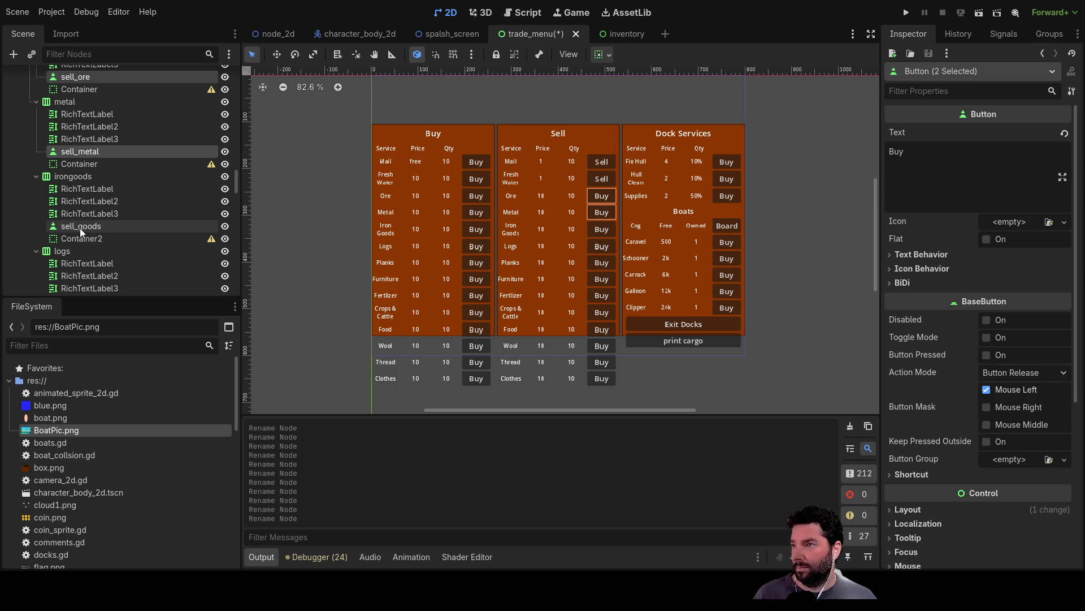
scroll(174, 235, down, 2)
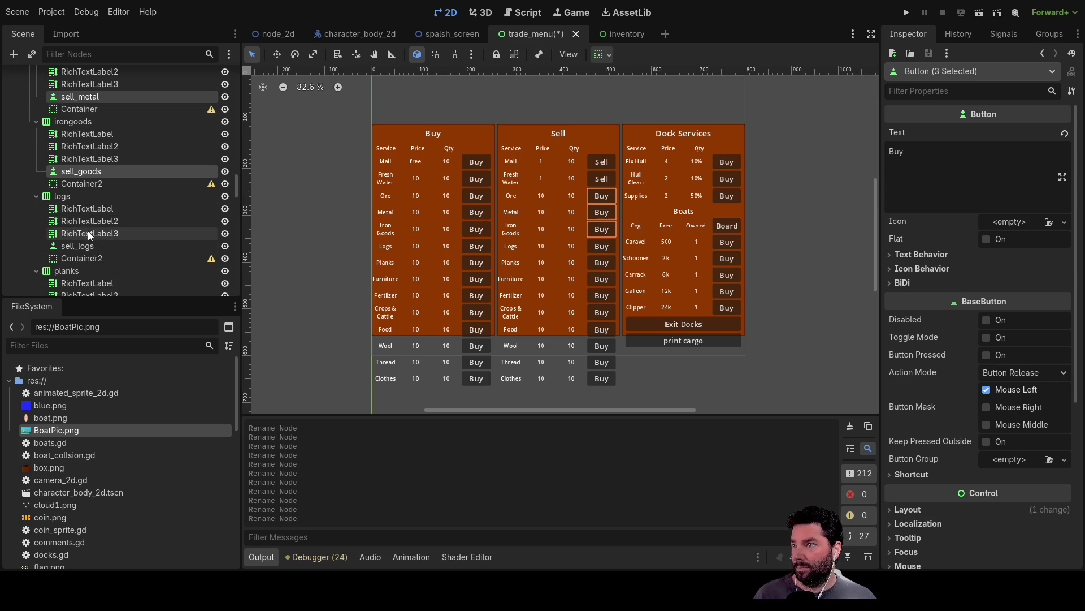
ctrl+click(64, 247)
scroll(129, 254, down, 2)
ctrl+click(71, 265)
scroll(156, 231, down, 3)
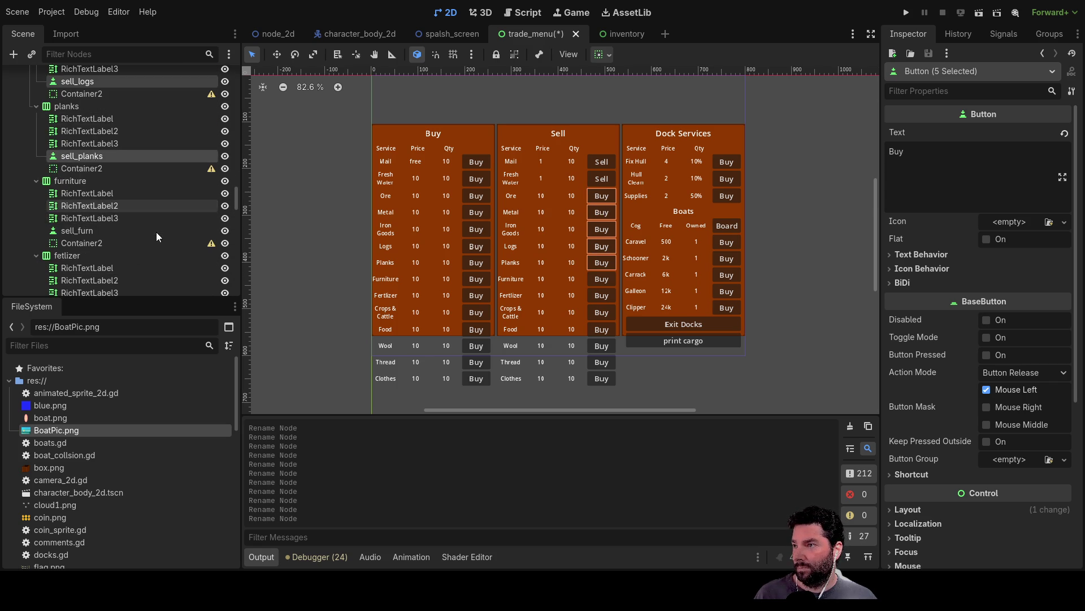
ctrl+click(77, 230)
scroll(89, 236, down, 3)
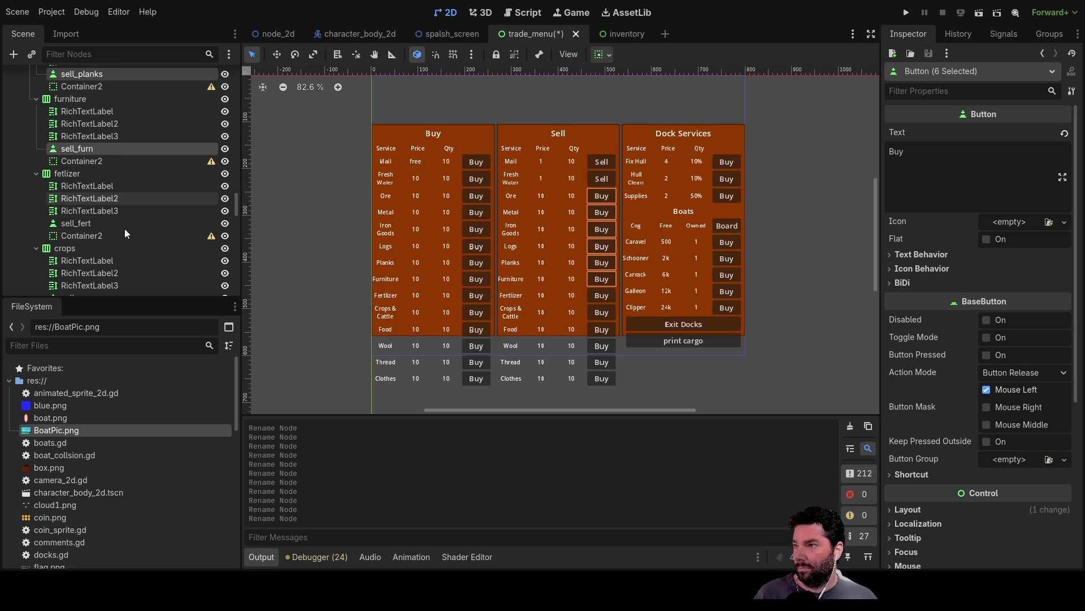
ctrl+click(113, 224)
scroll(127, 226, down, 4)
ctrl+click(83, 188)
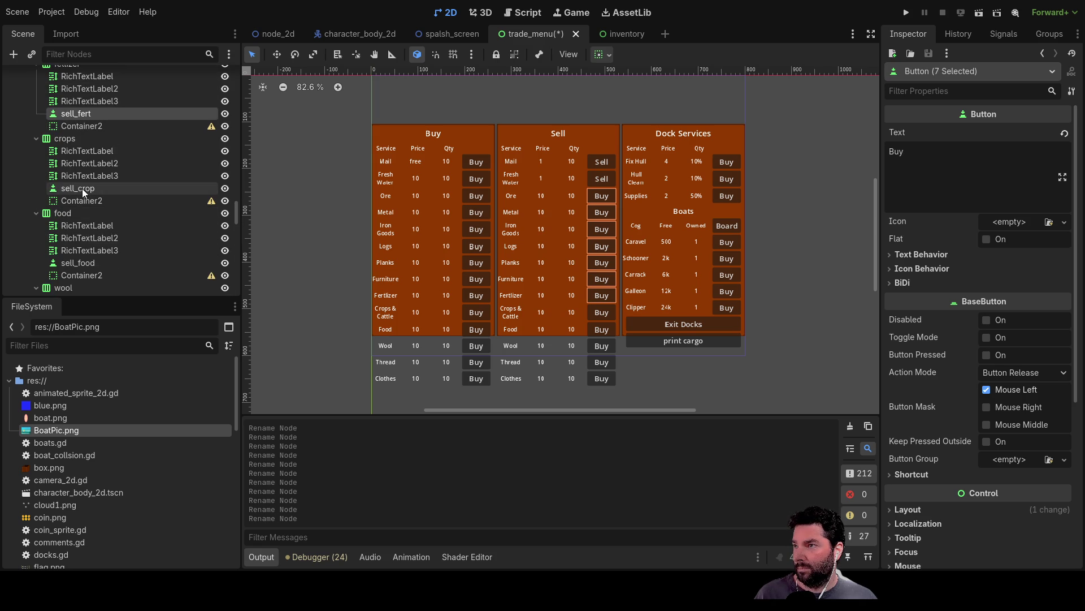
ctrl+click(96, 262)
scroll(164, 235, down, 3)
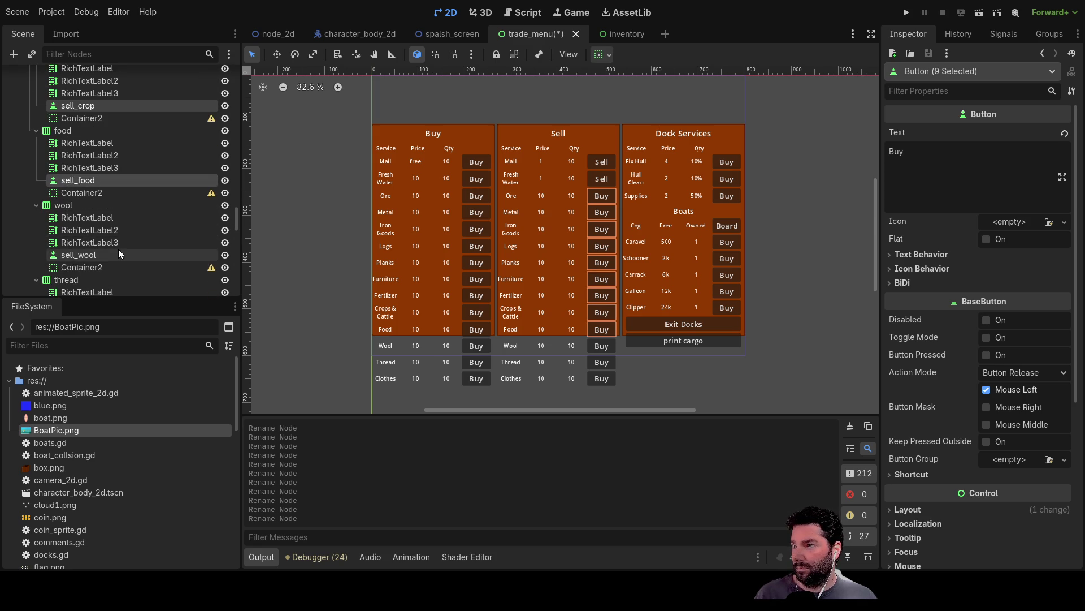
ctrl+click(98, 254)
scroll(106, 235, down, 3)
ctrl+click(69, 248)
scroll(96, 226, down, 3)
ctrl+click(78, 242)
scroll(91, 232, down, 3)
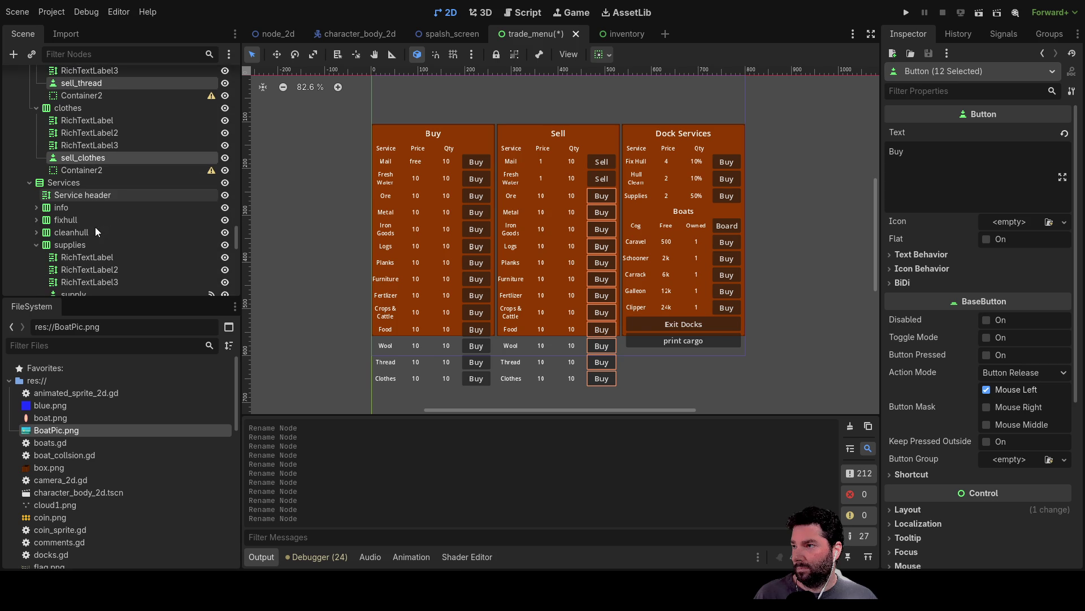
scroll(82, 219, down, 1)
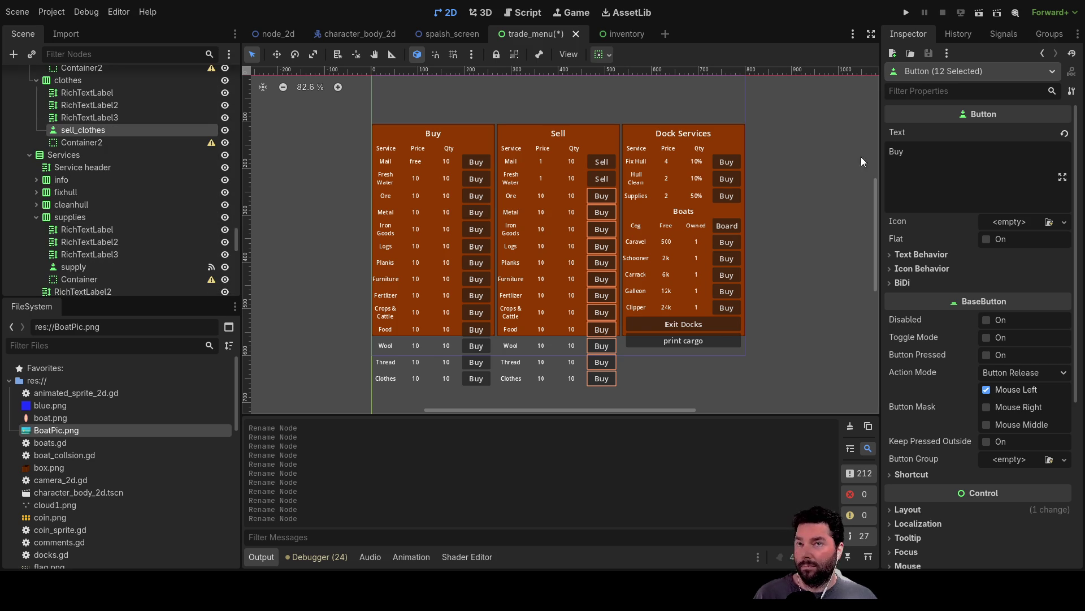
Change the selected buttons' Text from Buy to Sell, then deselect them
double_click(922, 149)
text(Sell)
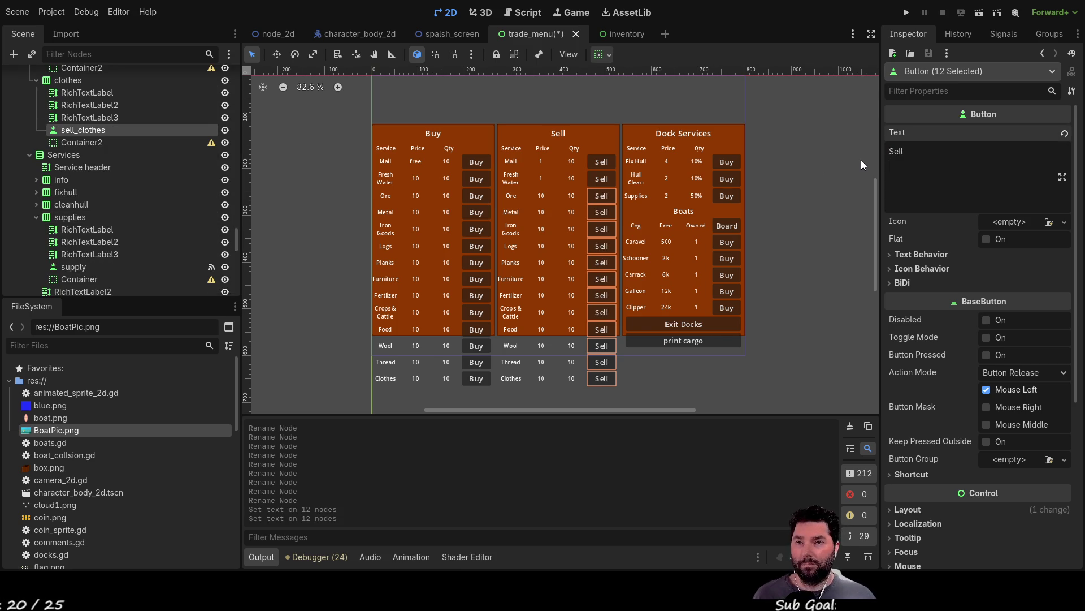
click(830, 190)
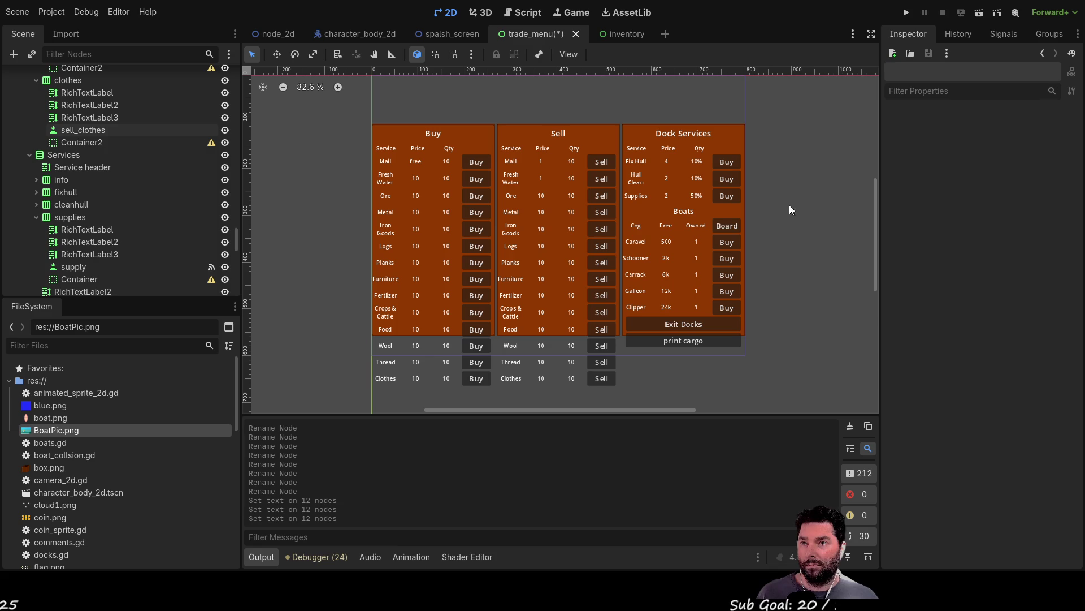
scroll(117, 229, up, 10)
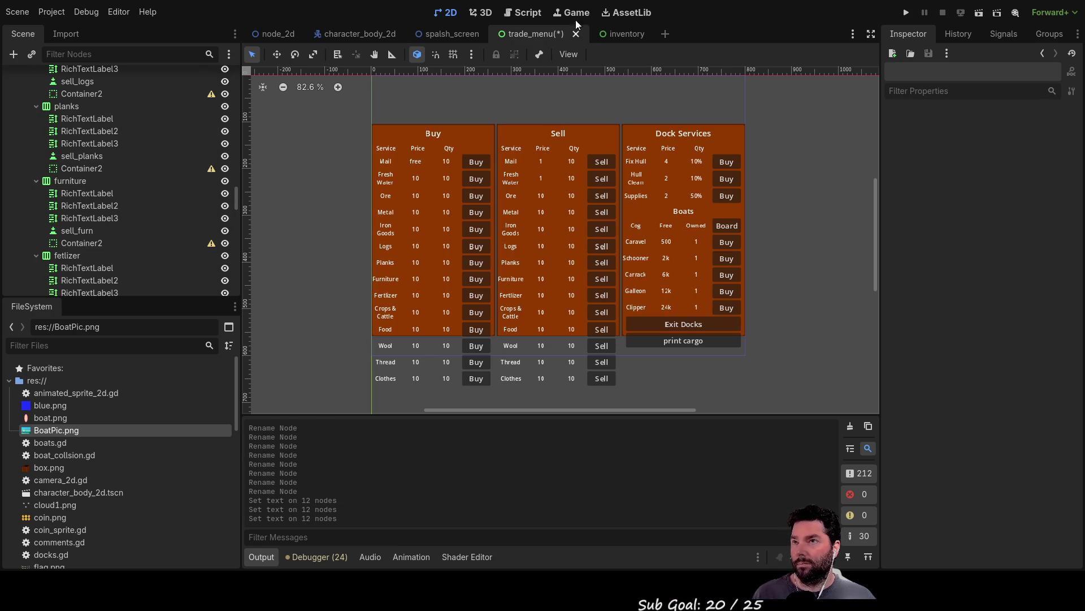
In comments.gd, add the to-do 'restrict sale of items to location and limit avalible number' below the boat performance item
click(528, 13)
click(287, 143)
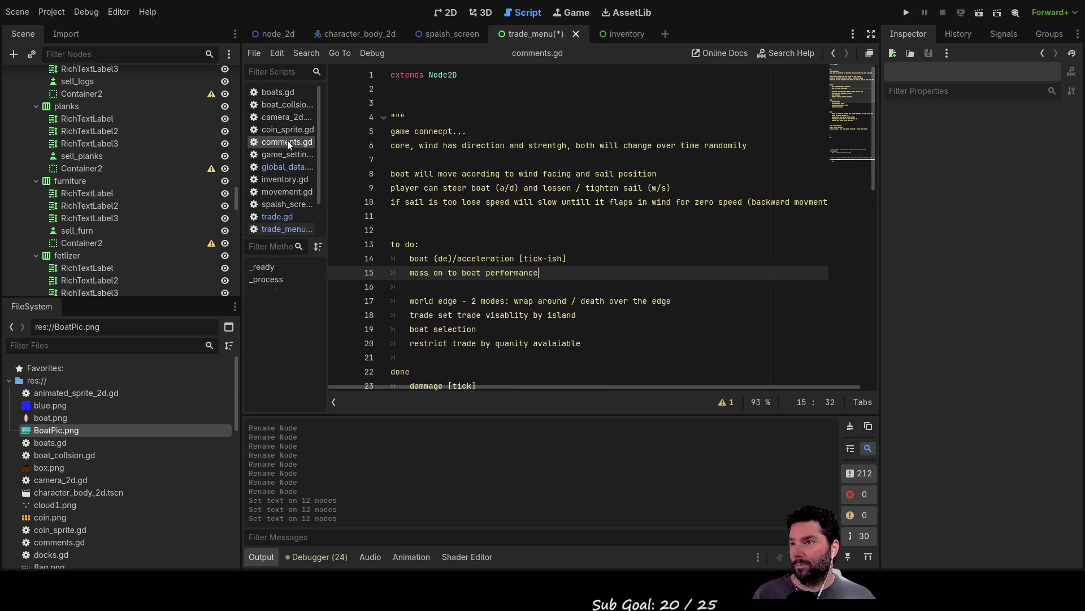
click(434, 286)
key(Return)
key(Up)
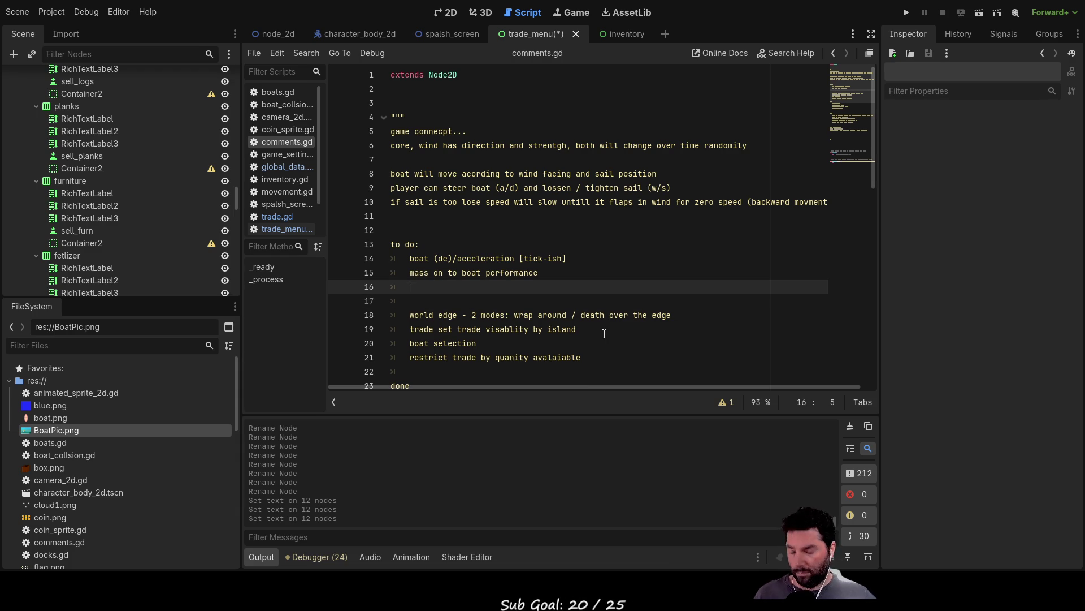
text(restric)
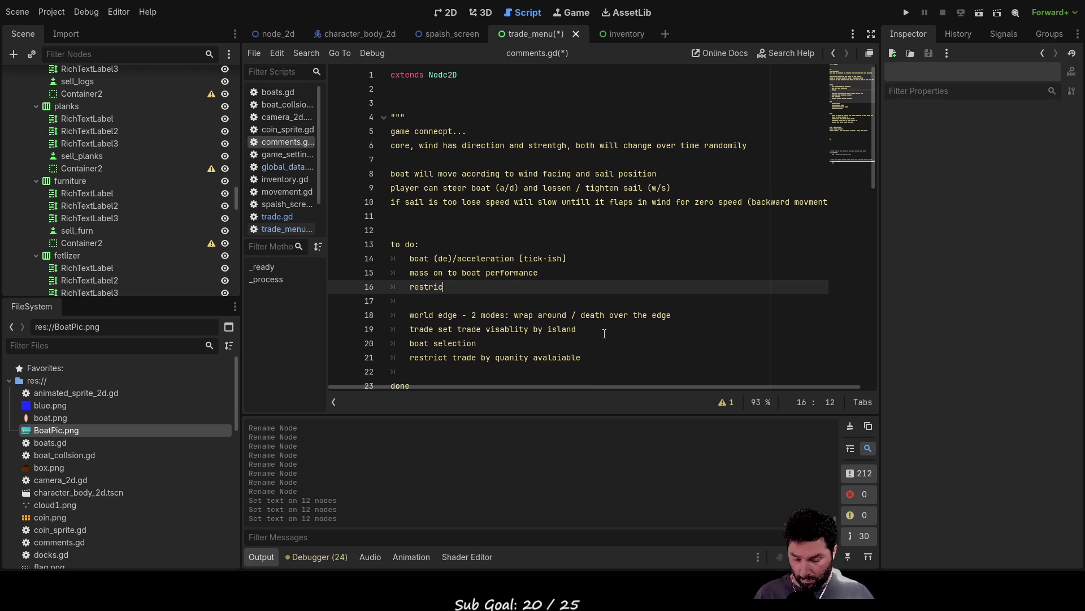
text(t sale )
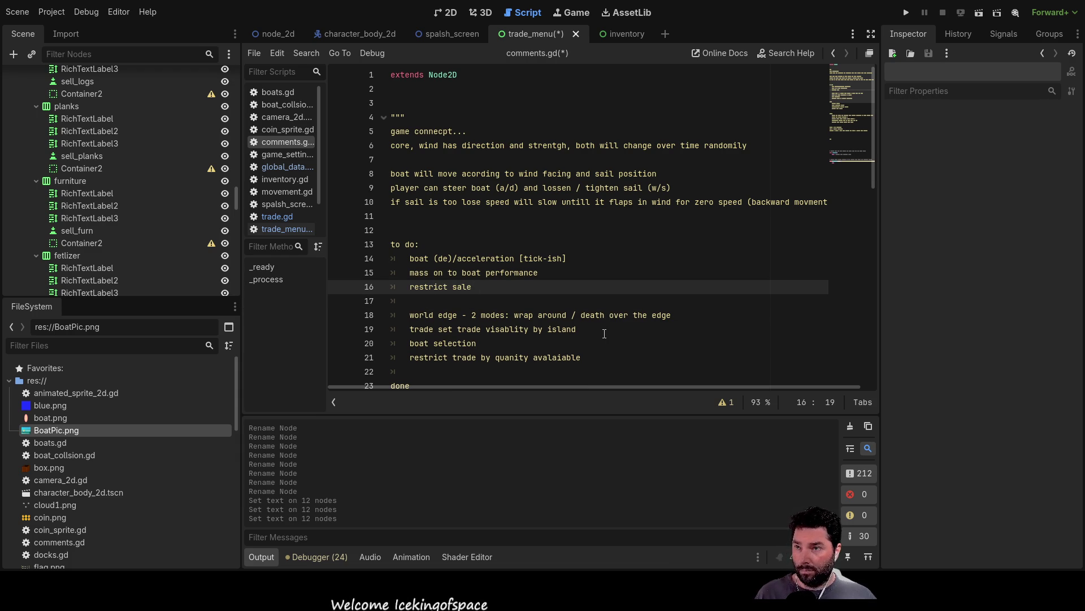
text(of i)
text(tems to loca)
text(tion and lim)
text(it avali)
text(bele)
key(BackSpace)
key(BackSpace)
key(BackSpace)
text(le number)
key(Up)
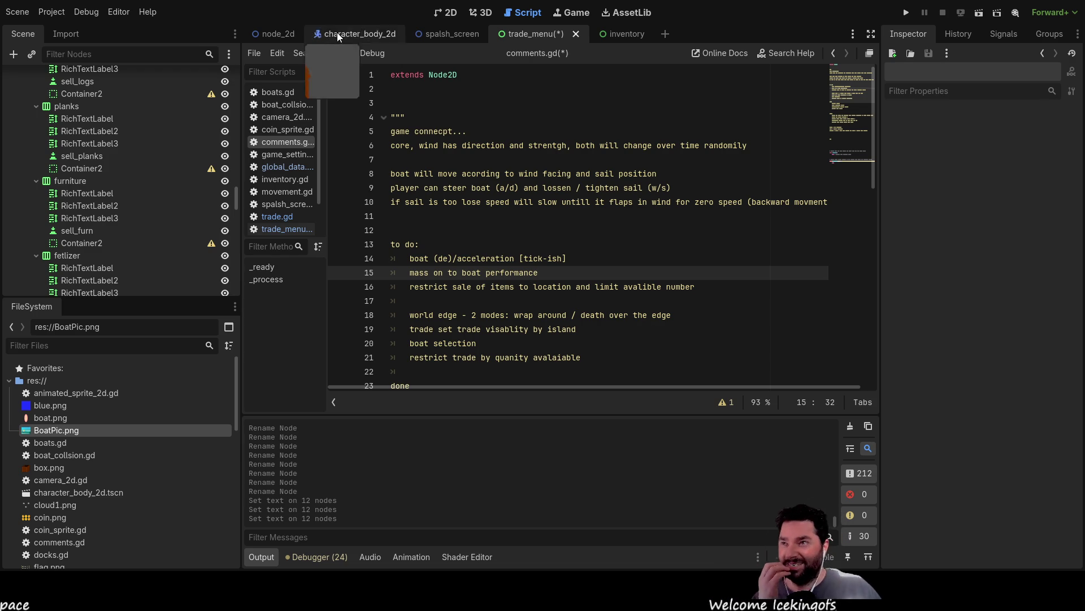
Return to the 2D view and reposition the trade menu panels on the canvas
click(445, 12)
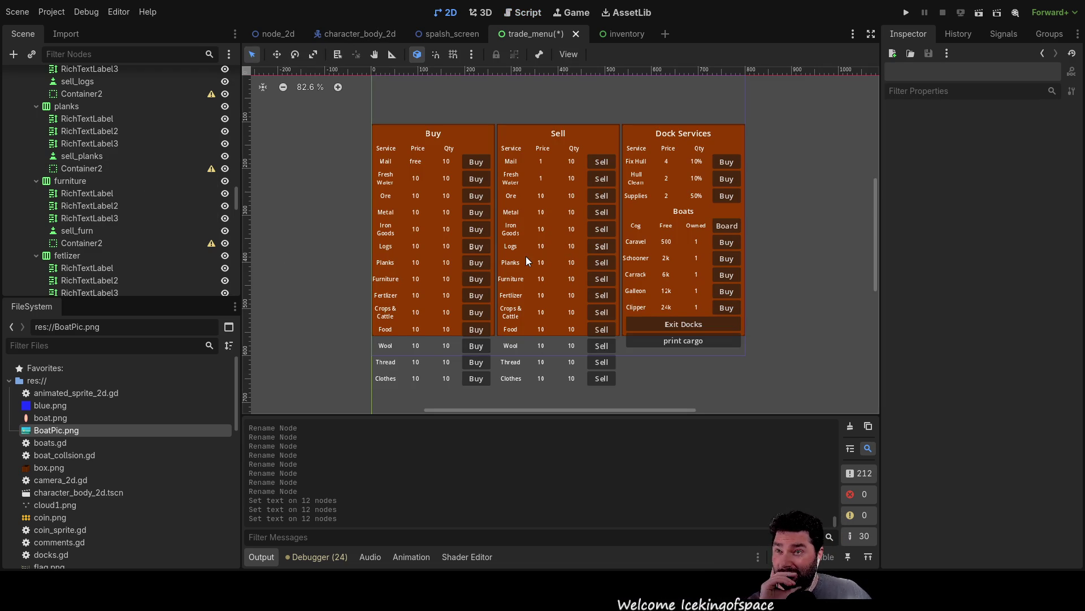
scroll(499, 252, up, 2)
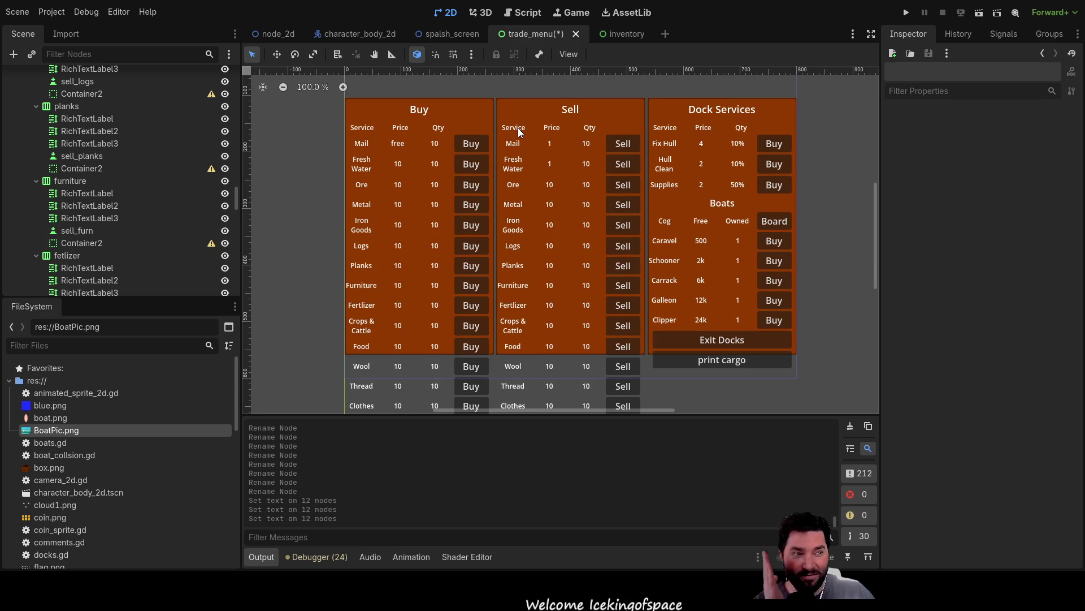
mouse_move(819, 144)
mouse_down()
mouse_move(812, 241)
mouse_move(786, 130)
mouse_up()
scroll(785, 184, down, 1)
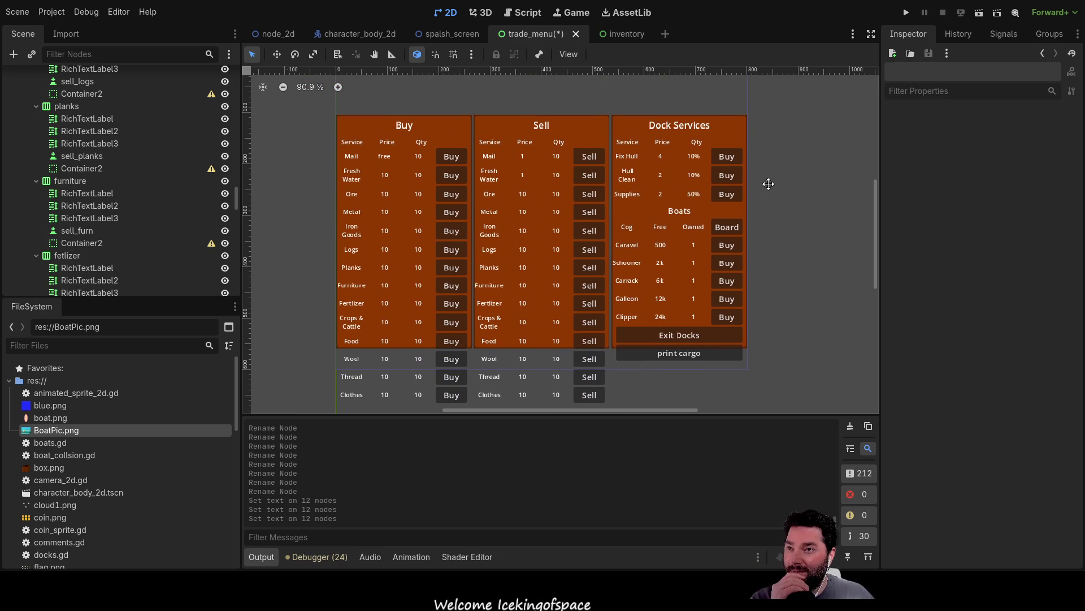
scroll(85, 170, up, 10)
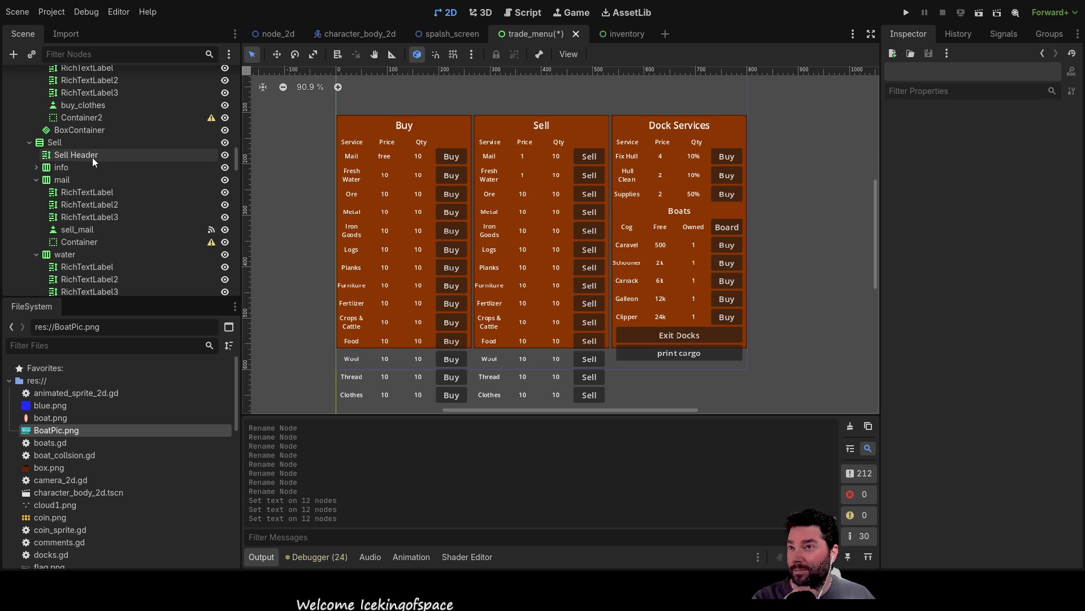
Switch to the World scene and open its wind.gd script at _change_wind_strength
click(277, 34)
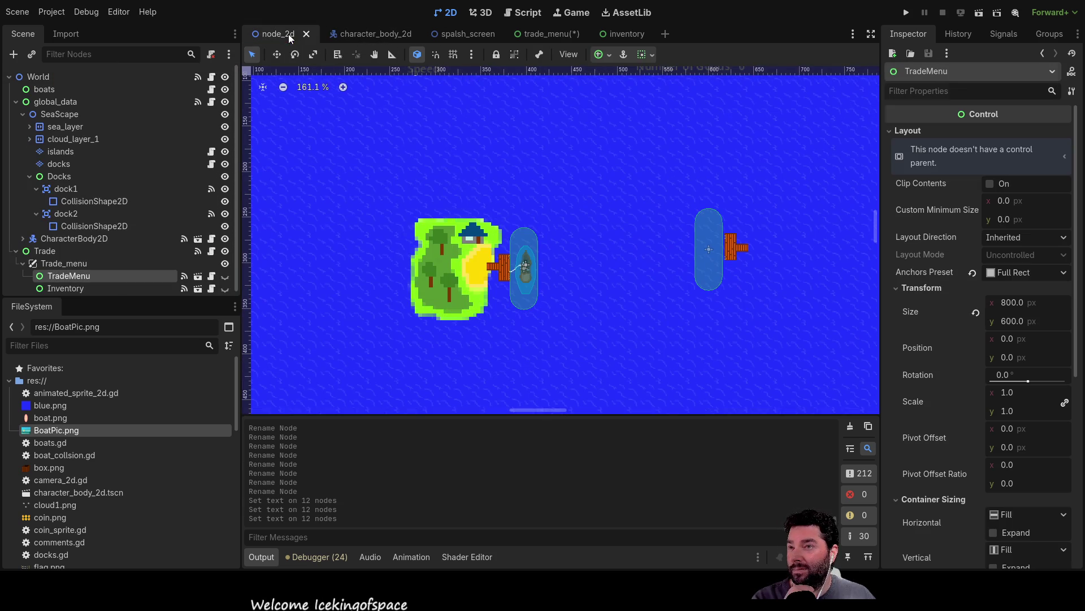
scroll(499, 192, down, 2)
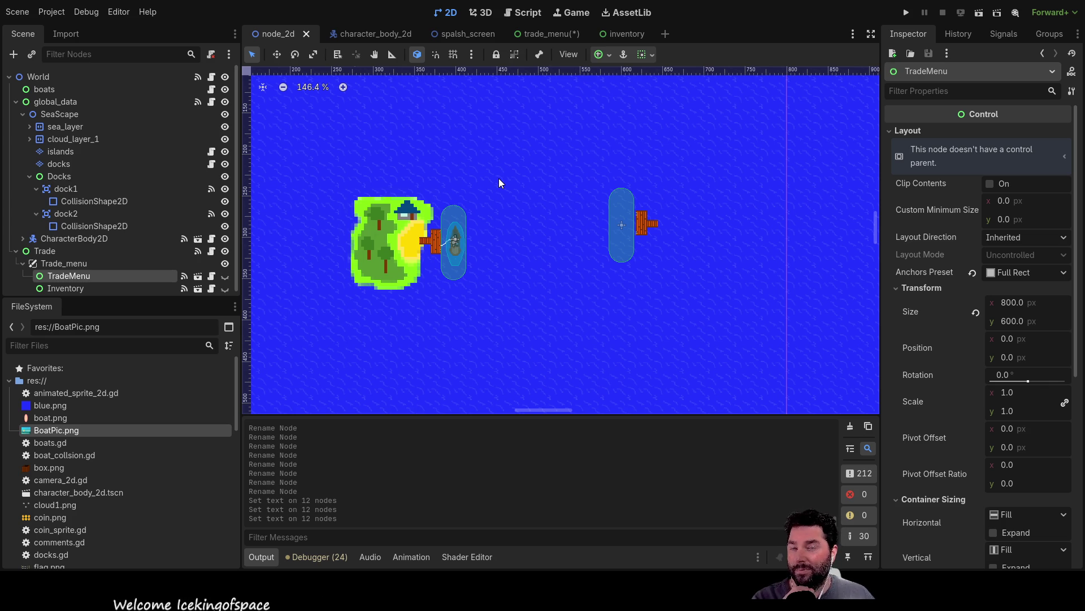
click(527, 12)
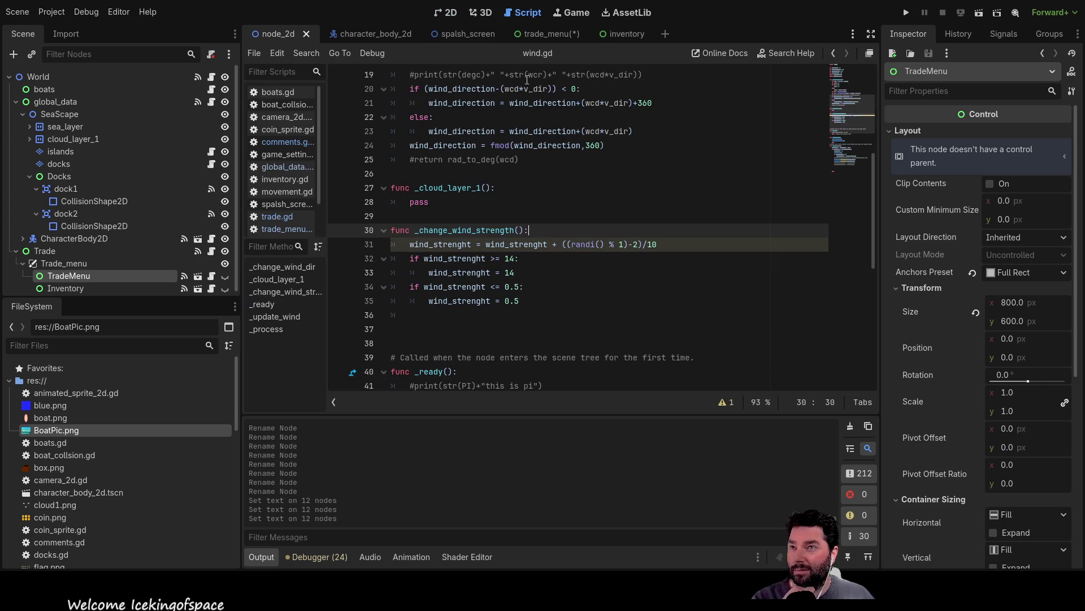
scroll(504, 208, up, 6)
scroll(491, 225, down, 14)
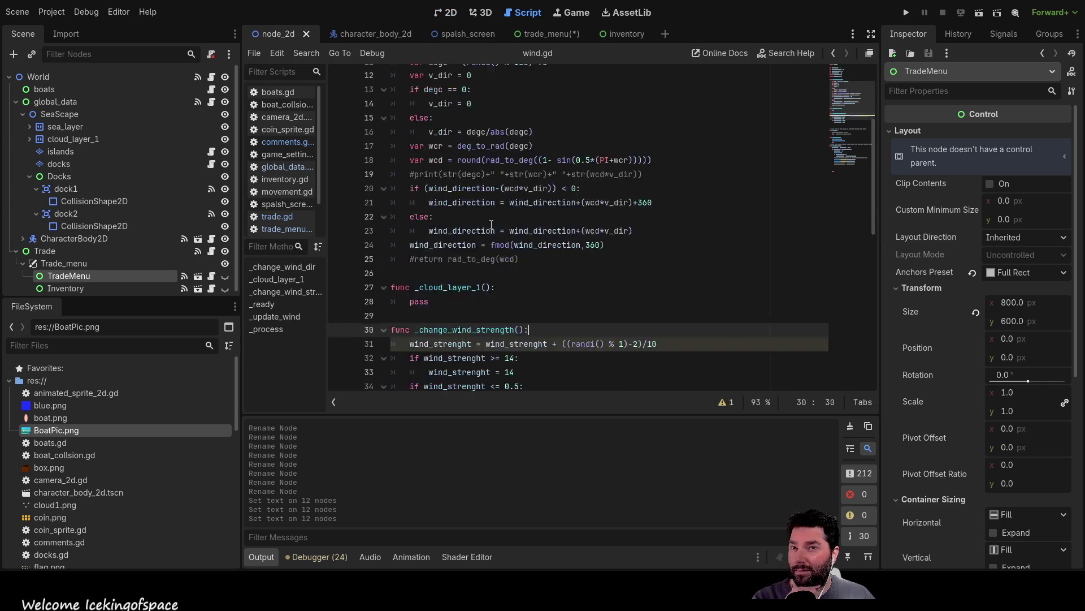
scroll(491, 226, up, 7)
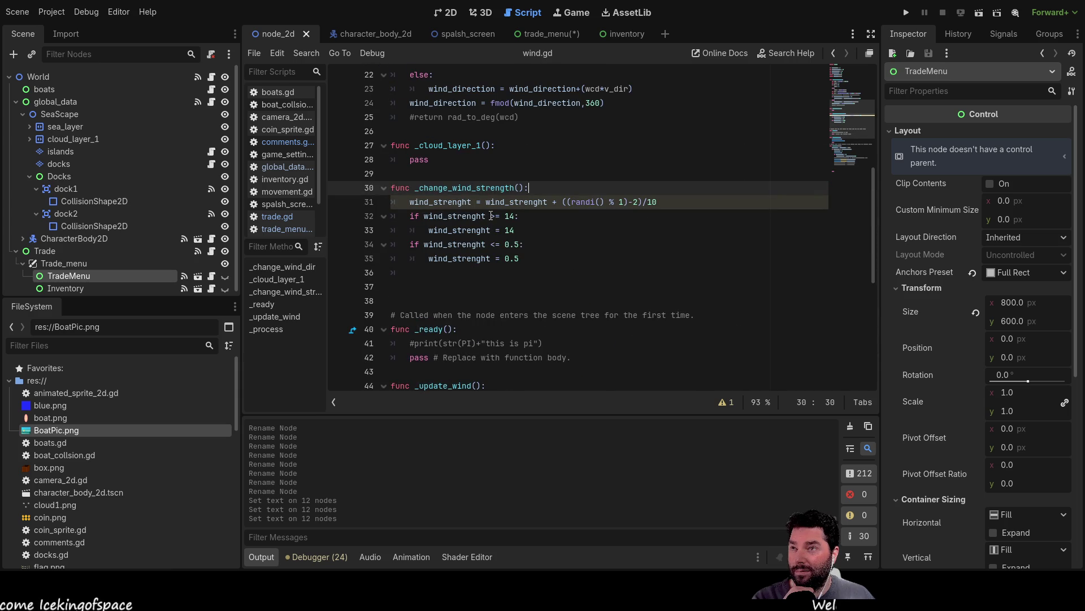
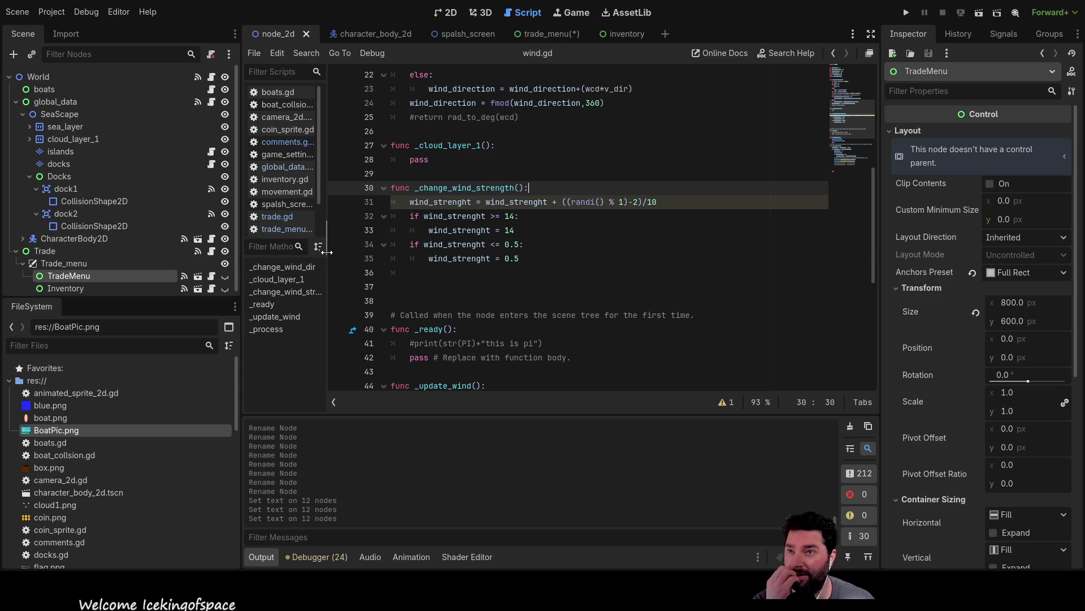
Glance at the scene canvas, then return to wind.gd and place the caret on blank line 37
click(451, 13)
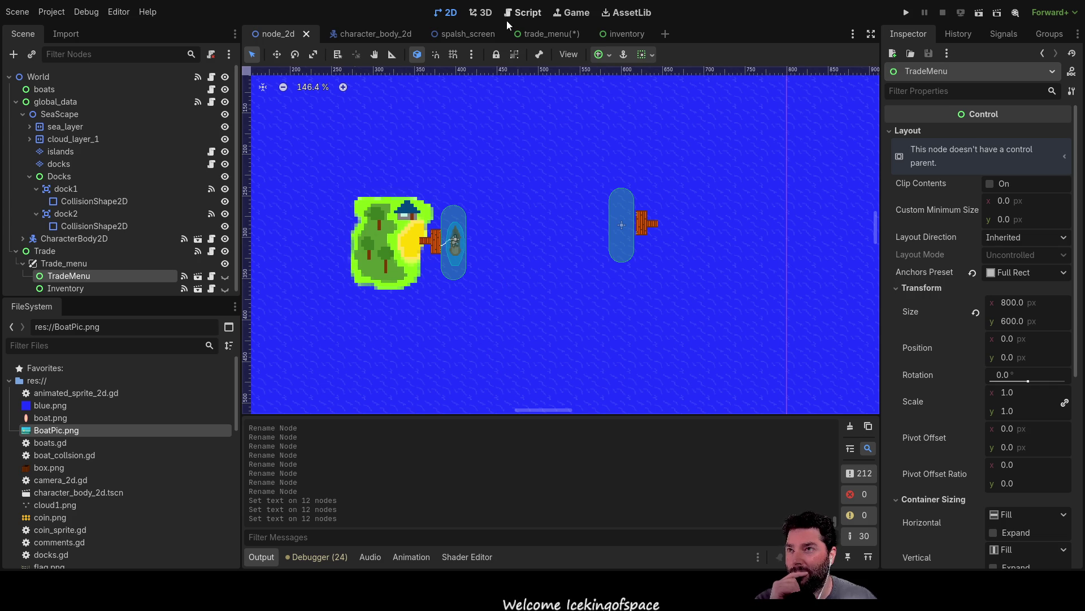
click(523, 12)
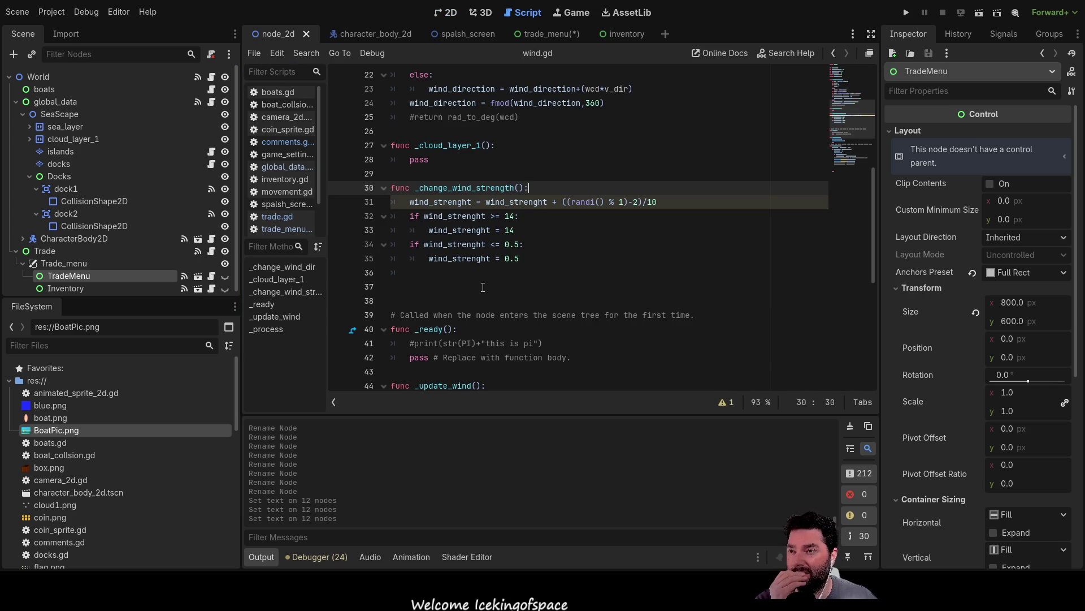
click(484, 288)
scroll(541, 285, down, 5)
scroll(541, 286, down, 3)
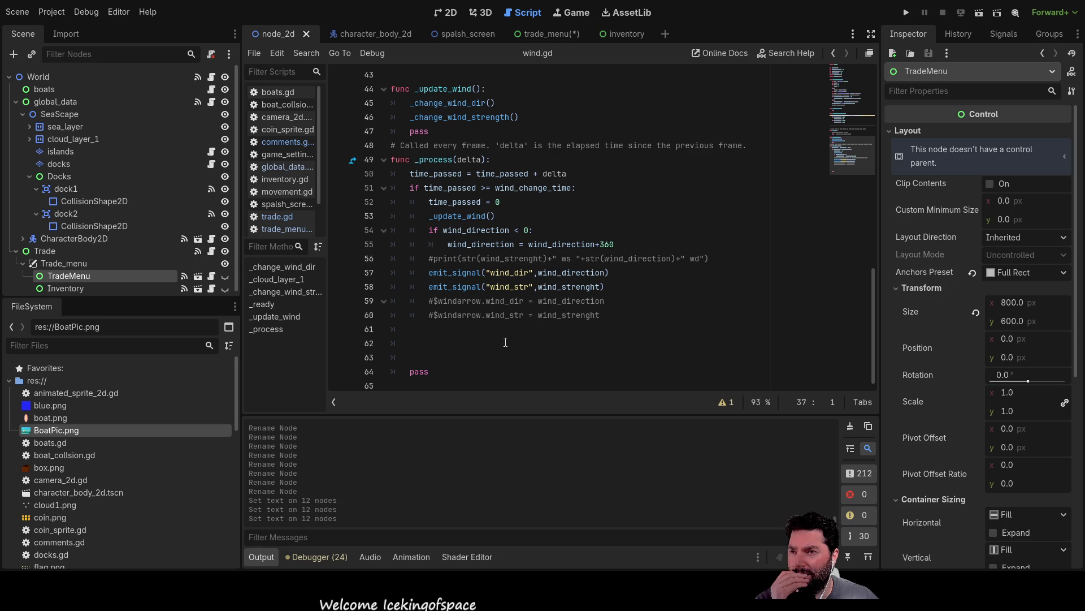
scroll(512, 339, up, 7)
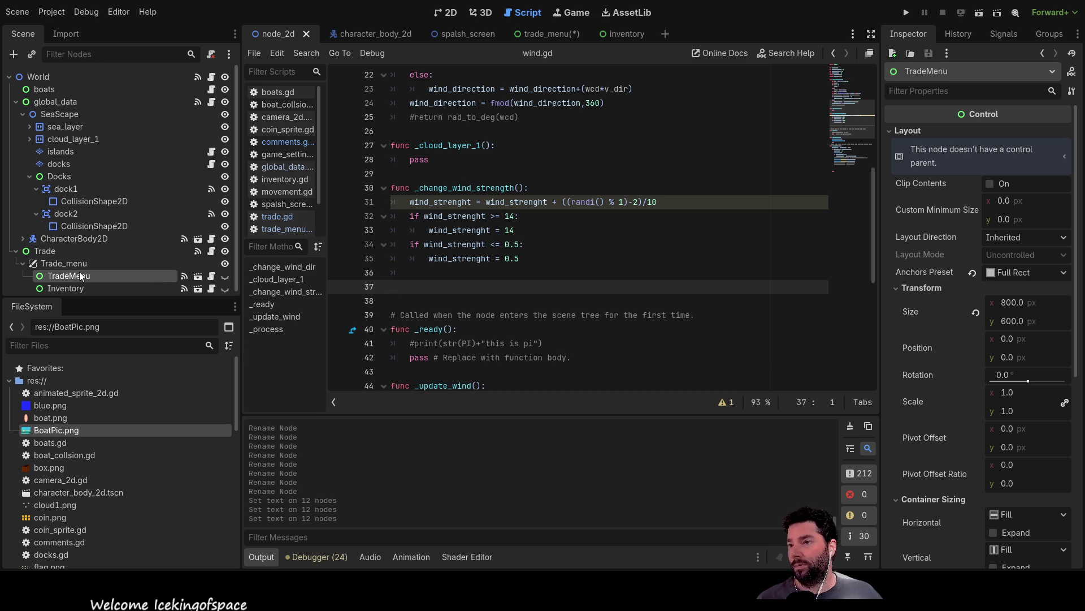
Show the TradeMenu signals in the trade_menu scene and inspect the Ore Sell button's pressed signal
click(1004, 34)
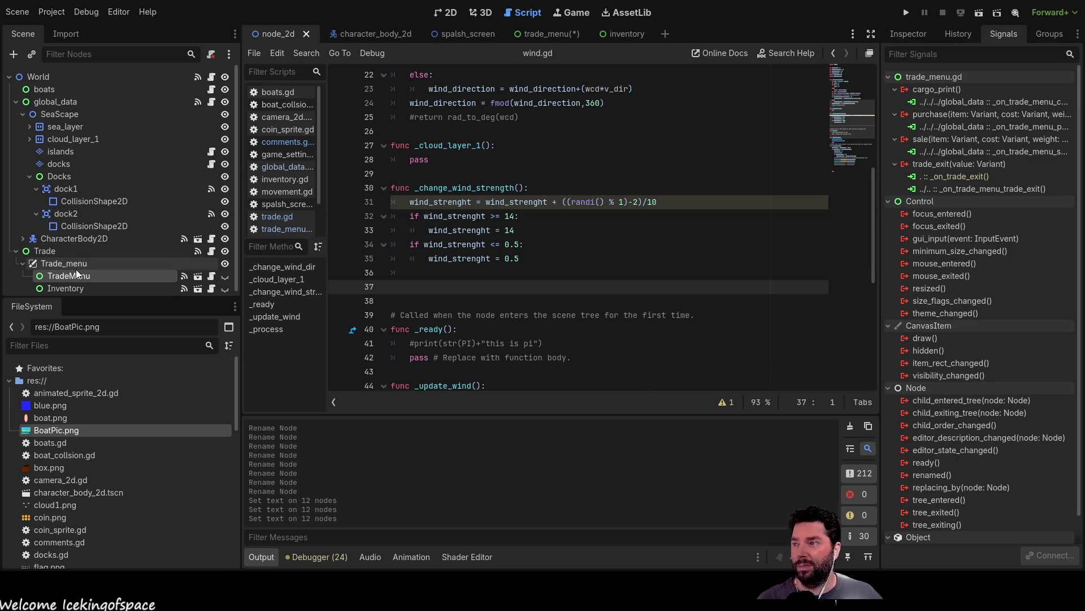
click(547, 34)
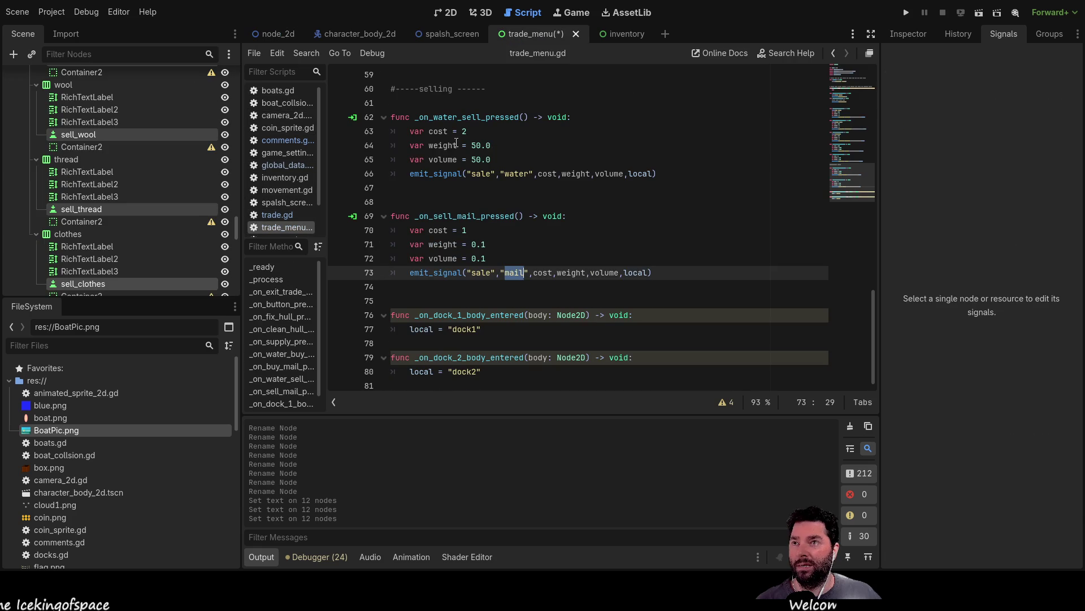
click(447, 16)
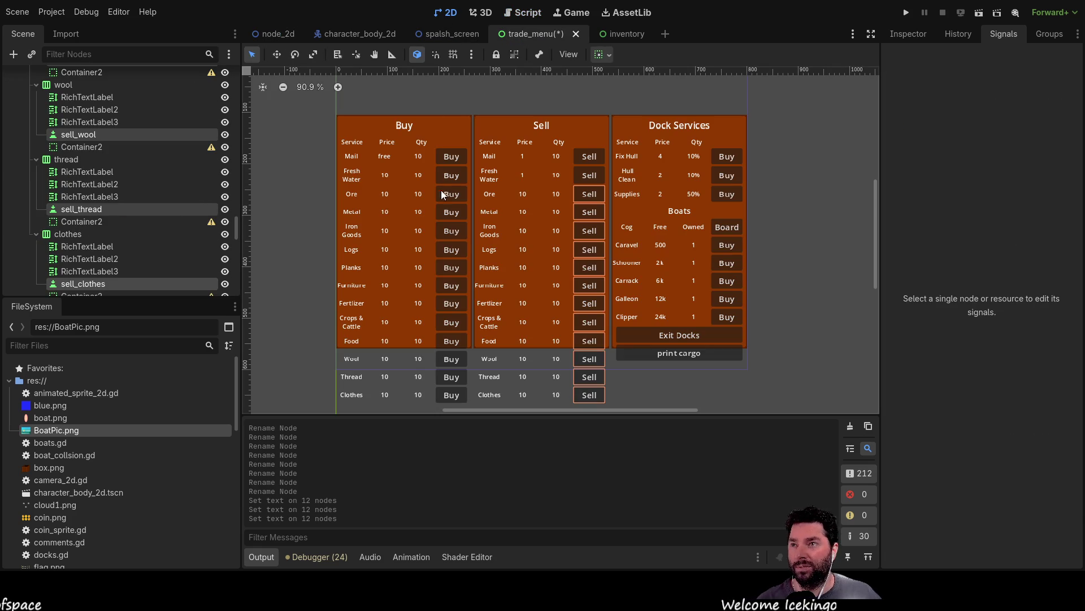
click(591, 176)
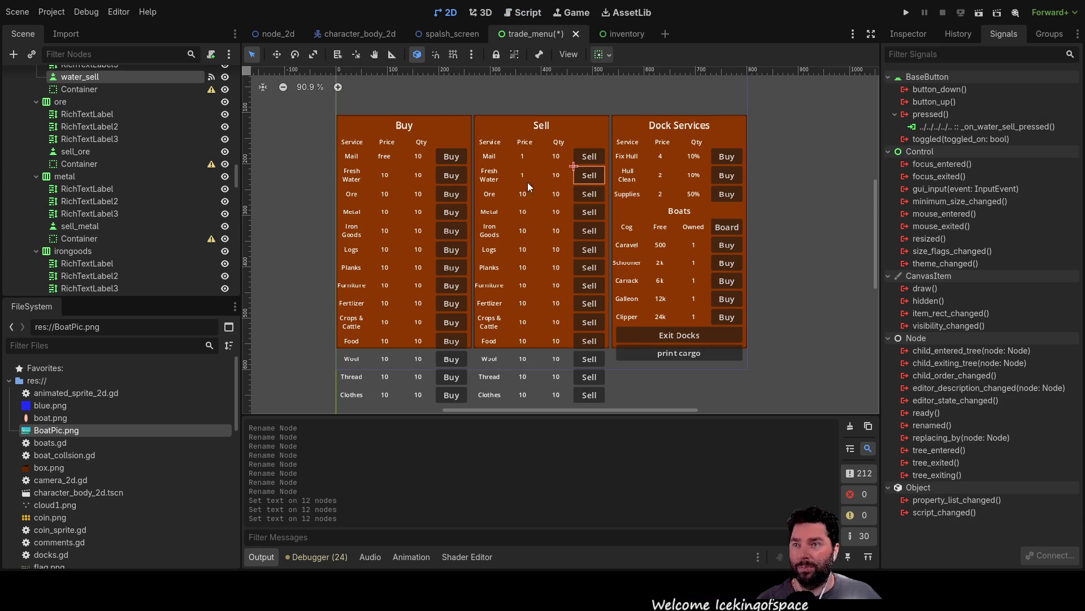
click(593, 194)
click(930, 113)
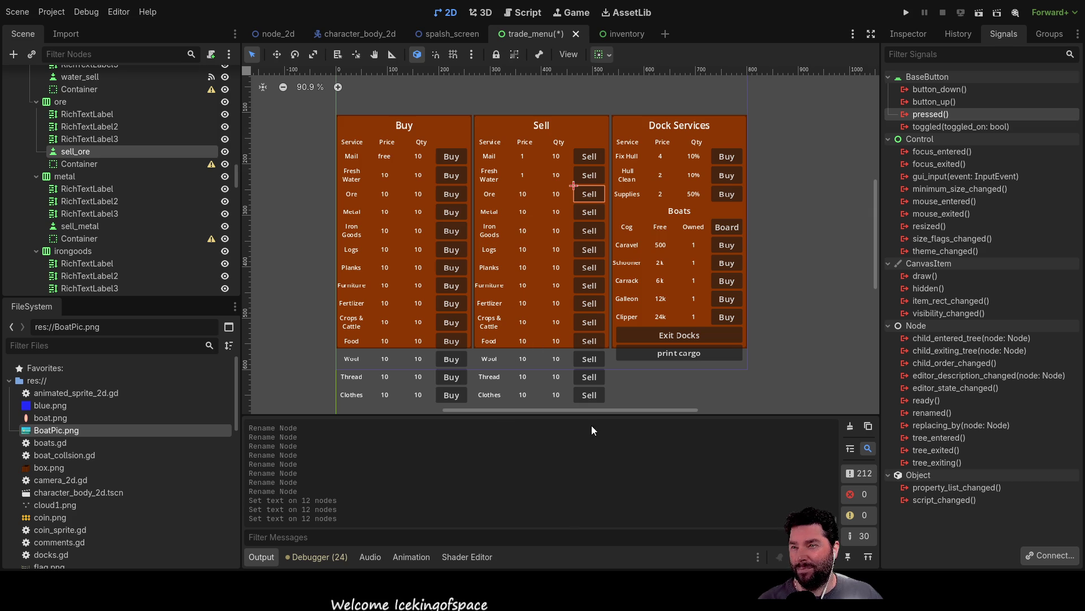
Check trade_menu.gd near line 77, then view the Fresh Water Buy button's pressed connection to _on_water_buy_pressed
click(523, 11)
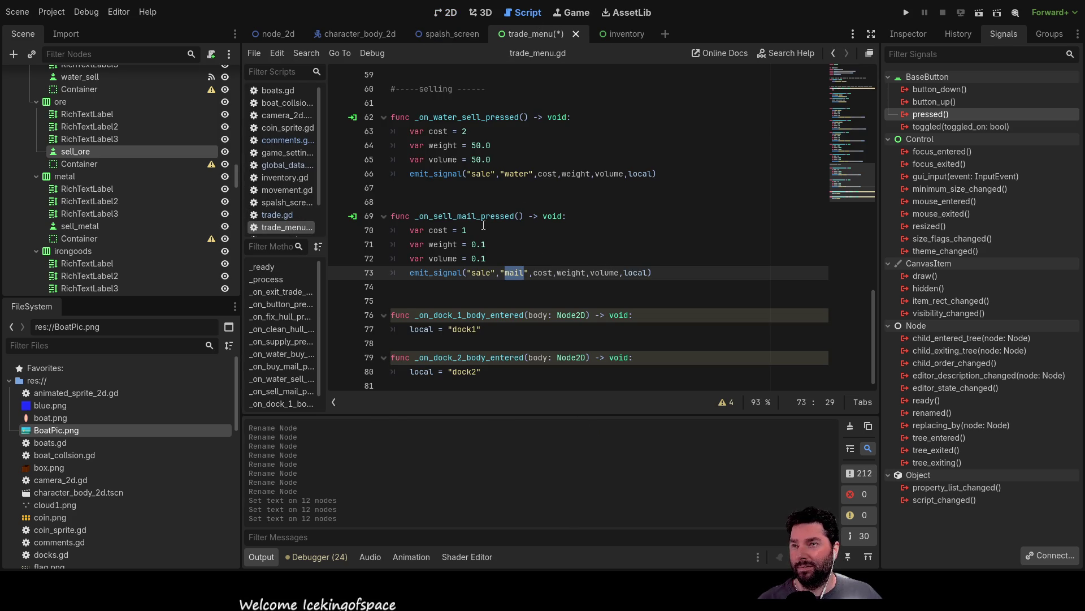
click(441, 288)
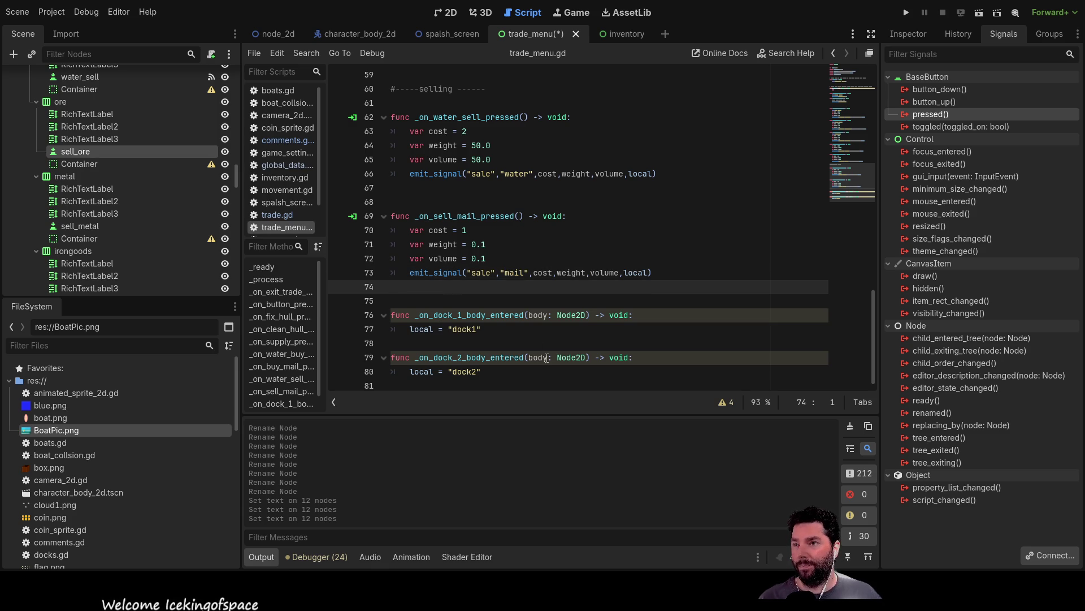
key(Down)
key(Down)
key(Down)
key(Down)
key(Down)
key(Down)
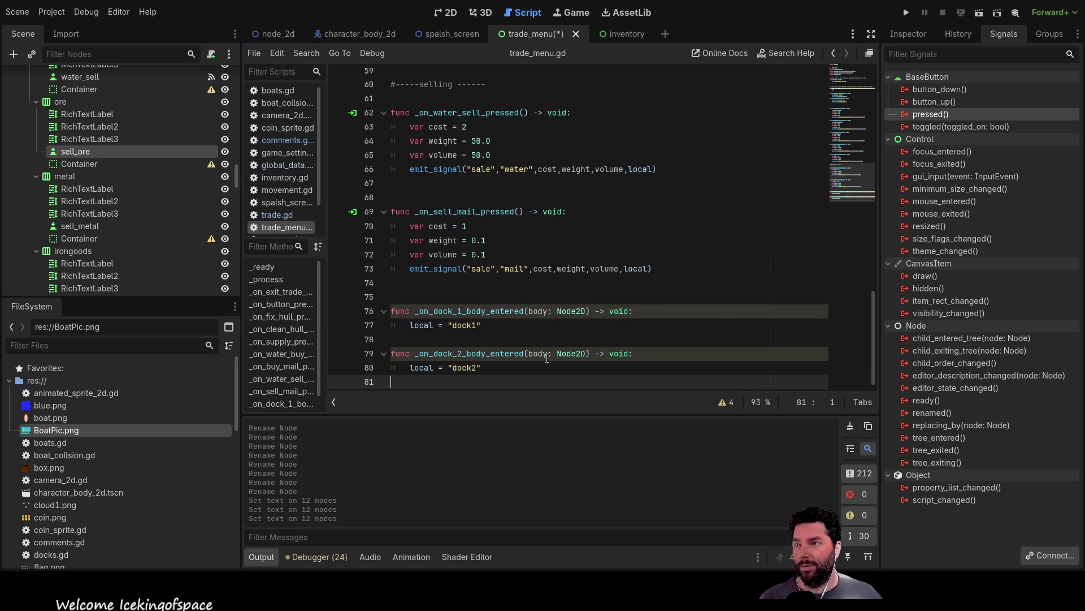
click(442, 15)
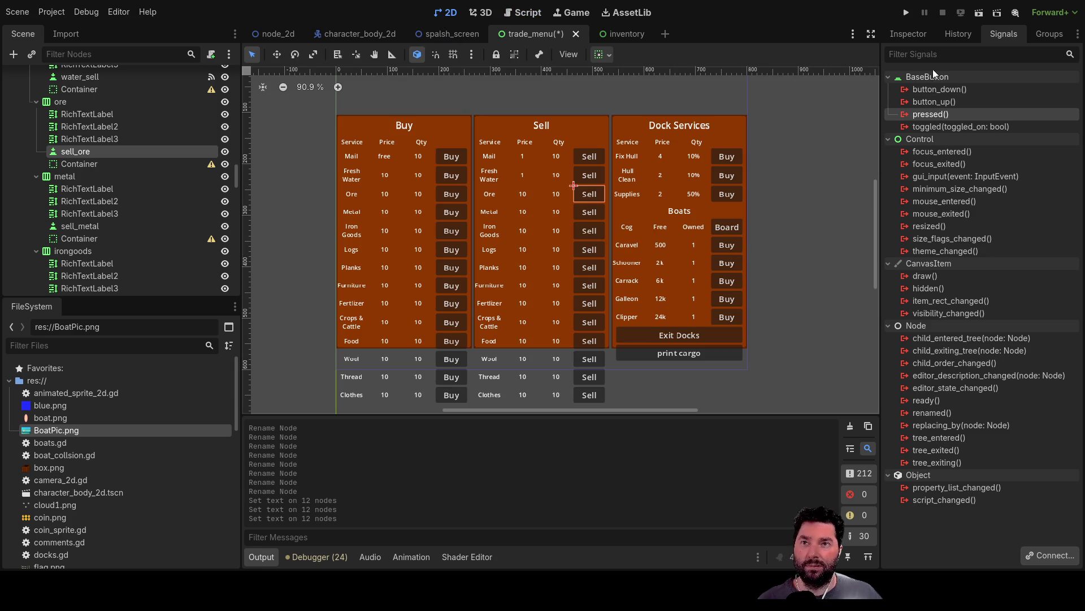
click(451, 179)
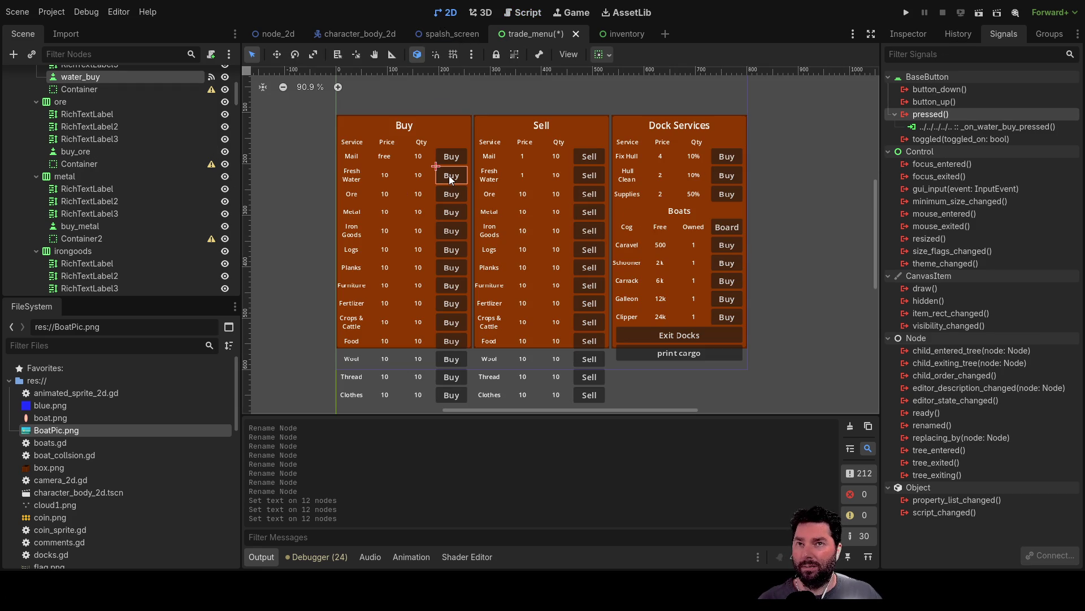
click(986, 128)
Jump to the water-buy handler, then connect the Ore Buy button's pressed signal to a new handler
double_click(986, 128)
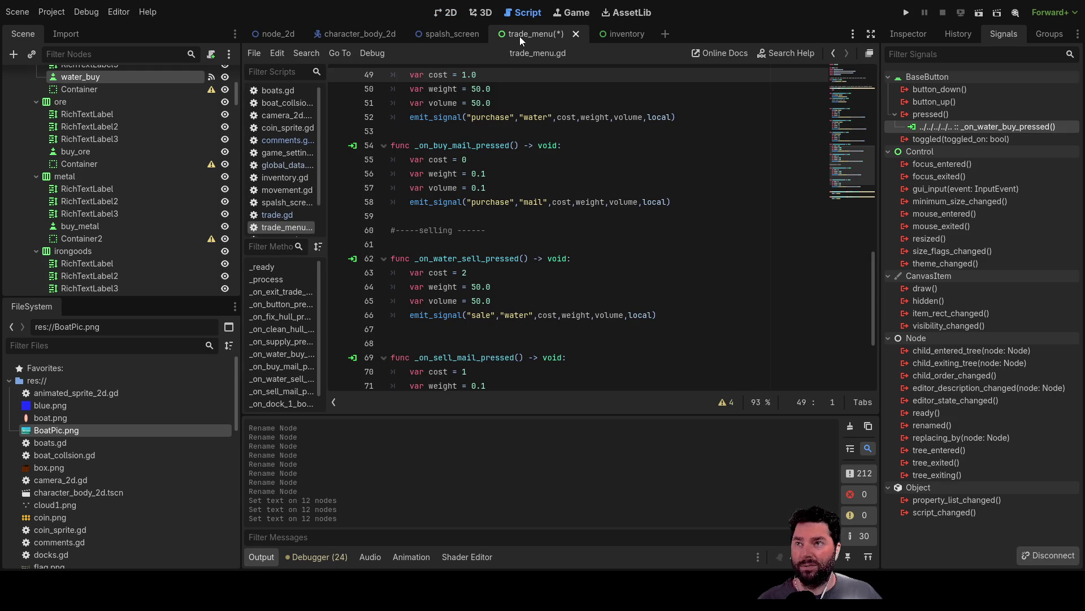
click(445, 19)
click(451, 194)
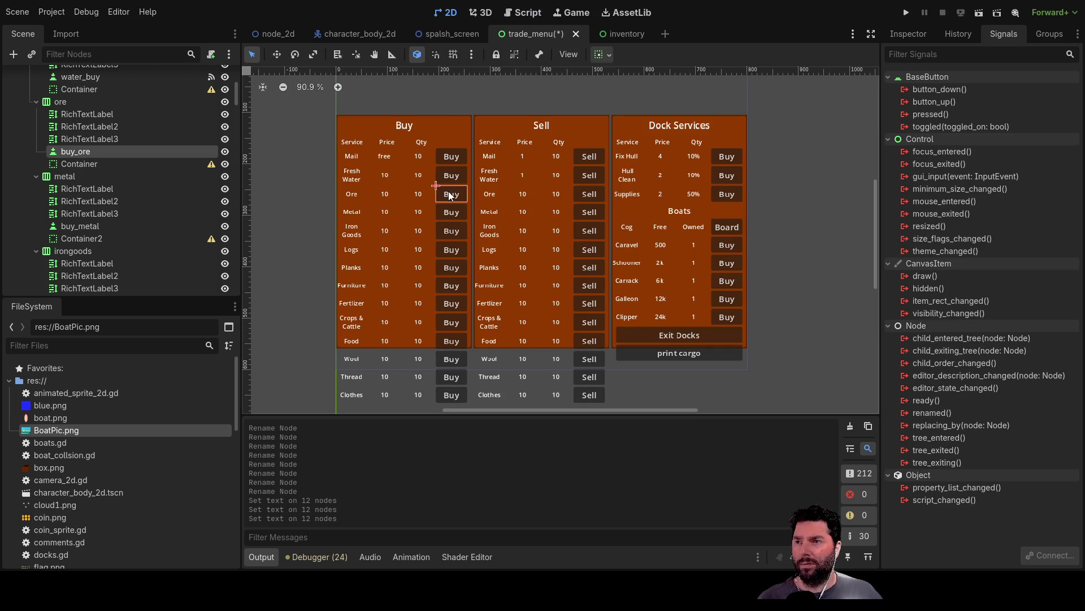
click(941, 115)
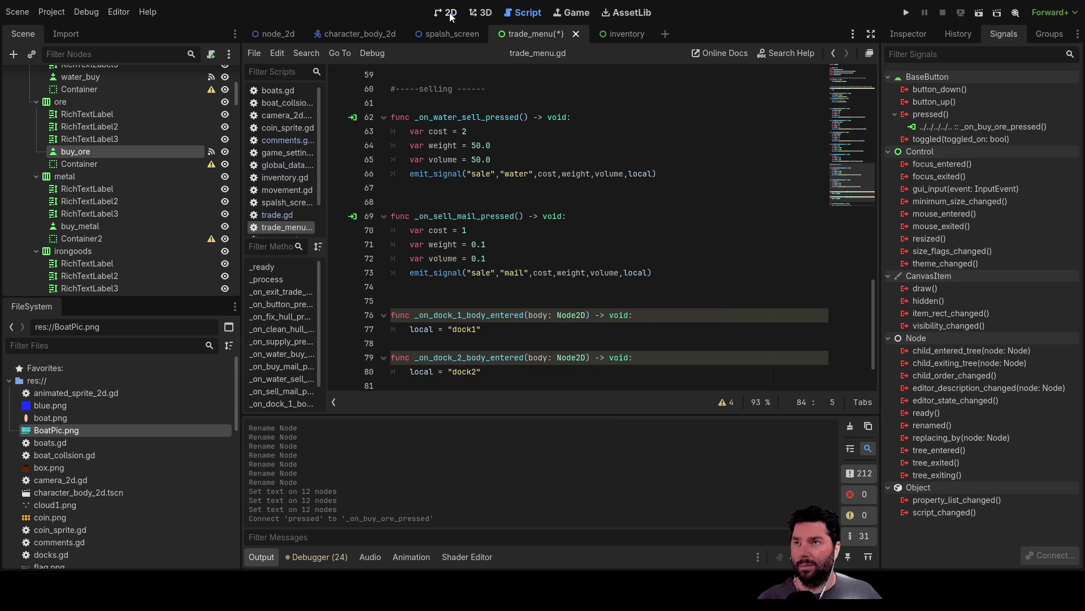
Connect the buy_metal and buy_goods buttons' pressed signals to new handlers in trade_menu.gd
click(449, 18)
click(451, 211)
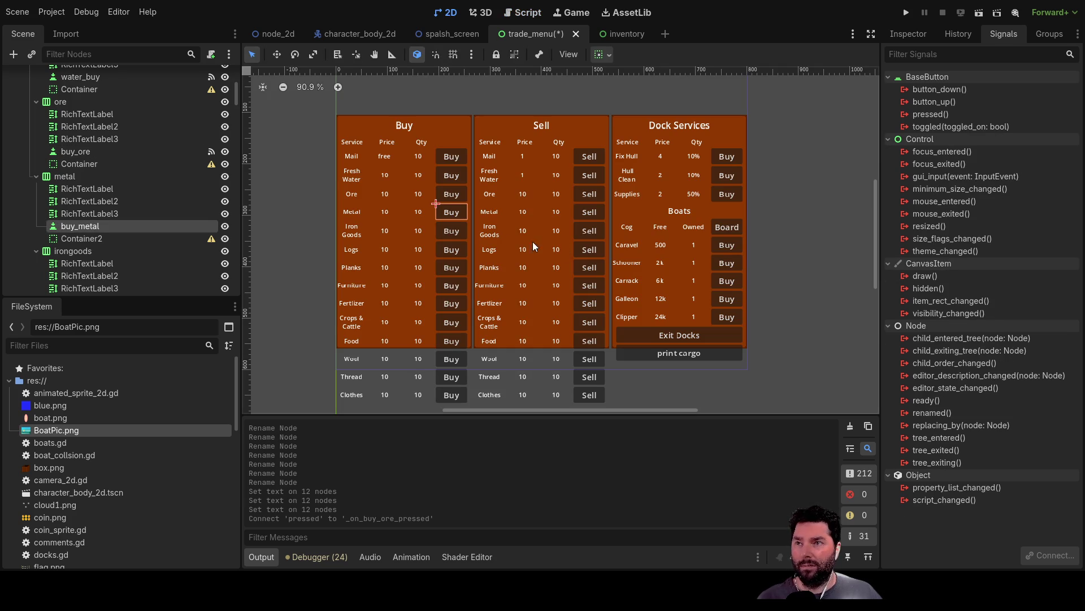
click(456, 231)
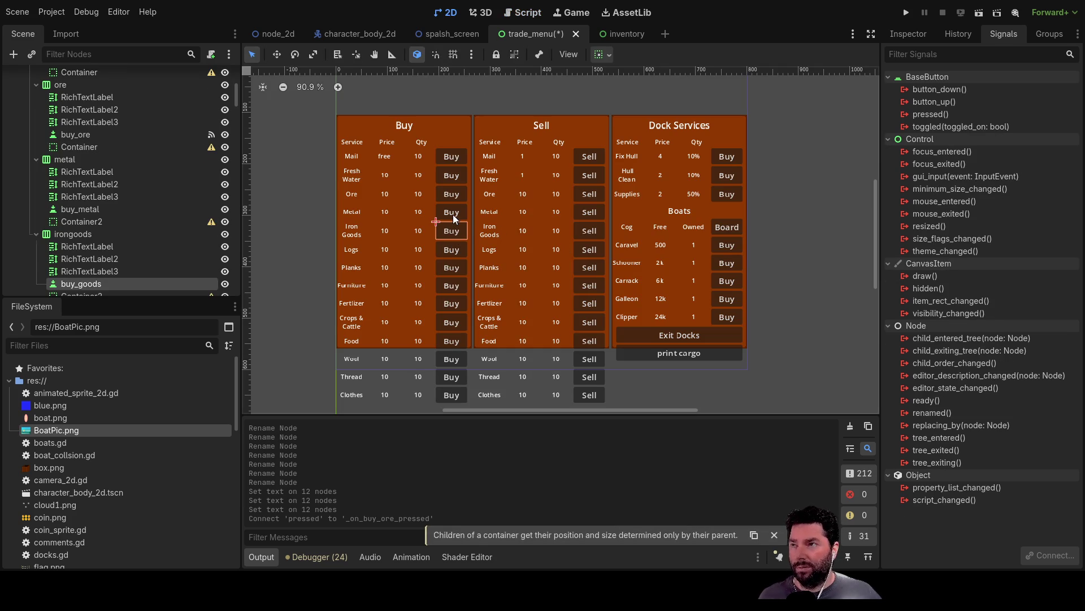
ctrl+click(113, 209)
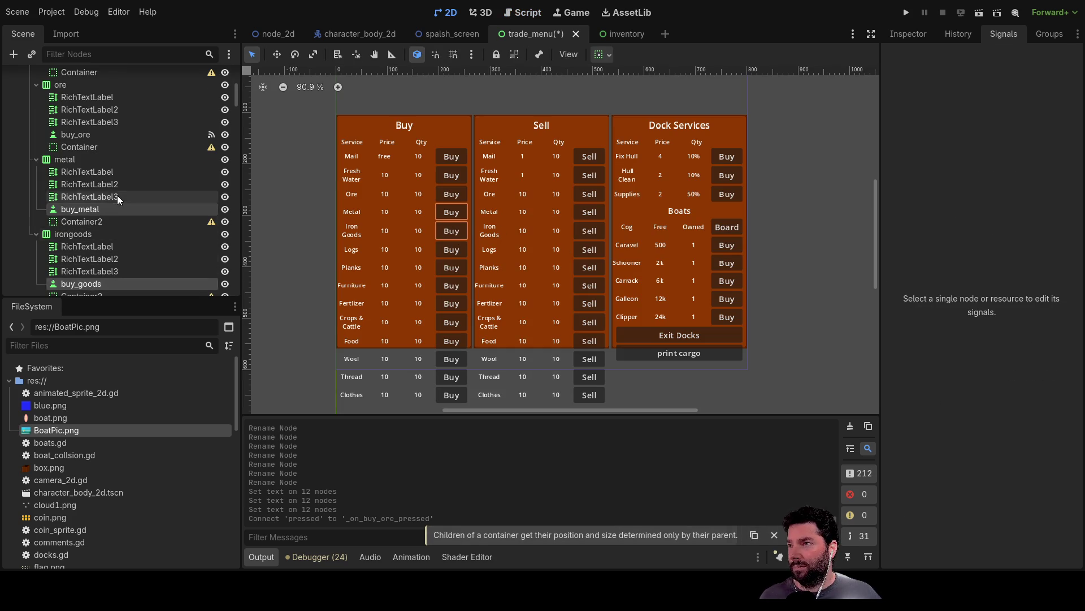
scroll(123, 209, down, 4)
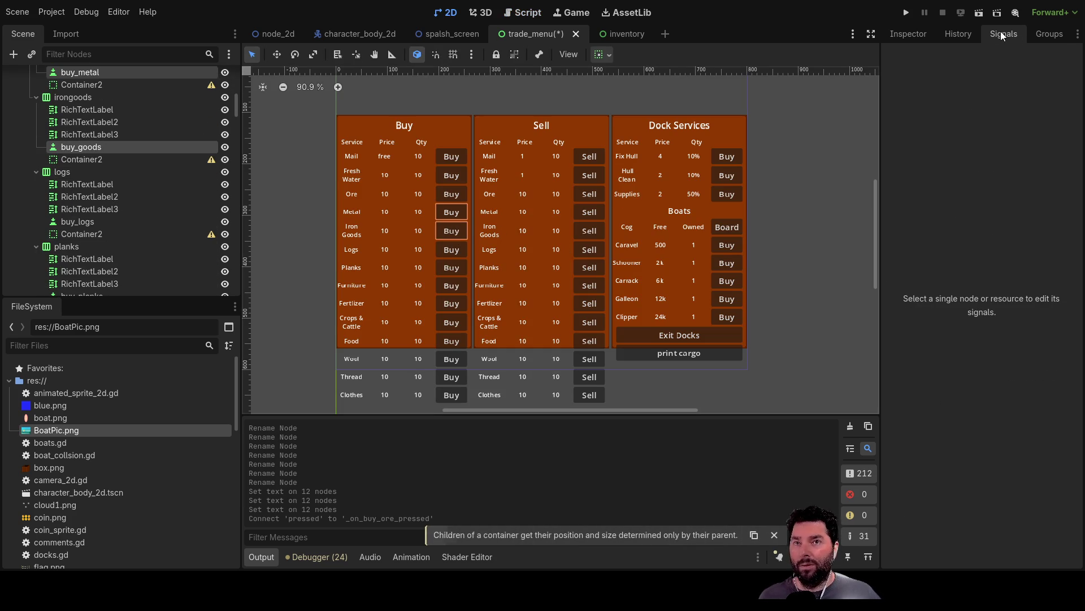
scroll(113, 201, up, 3)
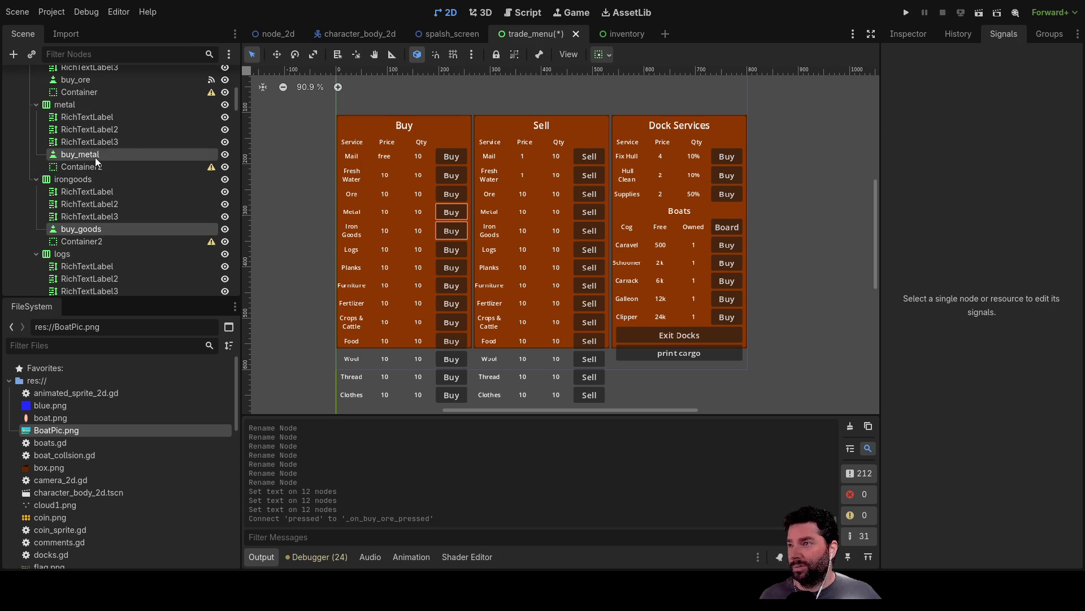
click(95, 157)
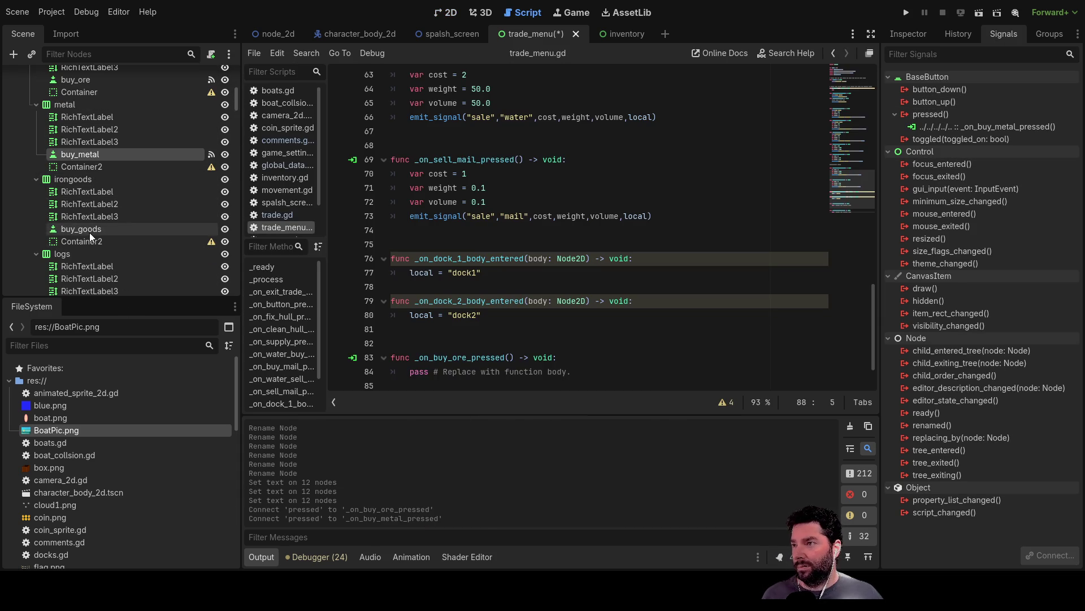
click(89, 231)
click(947, 117)
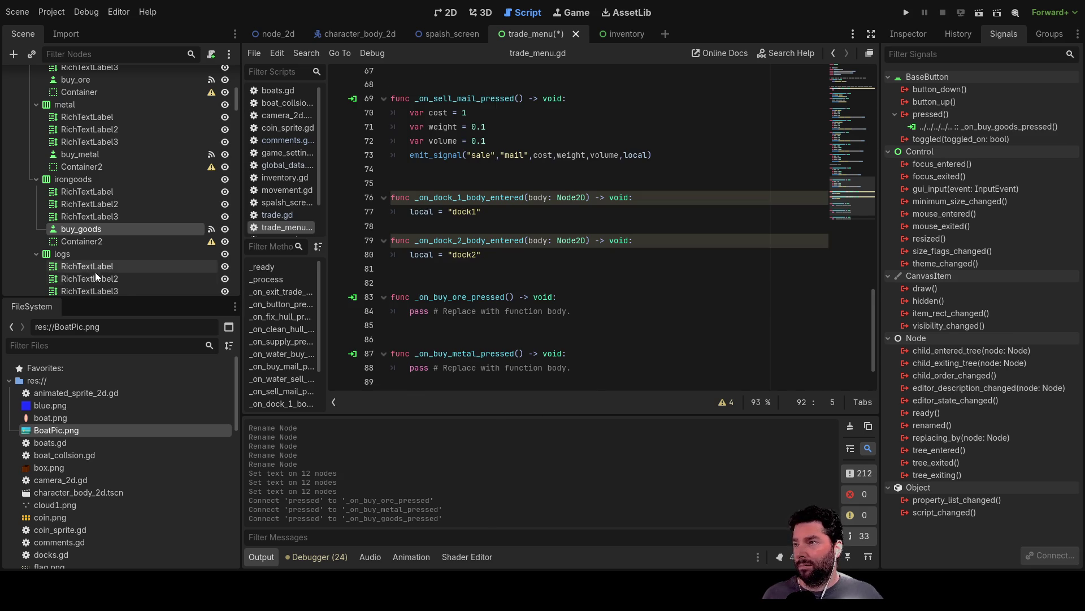
Connect pressed signals of buy_logs, buy_planks, buy_furn and buy_fert to new handlers
scroll(92, 270, down, 3)
click(87, 250)
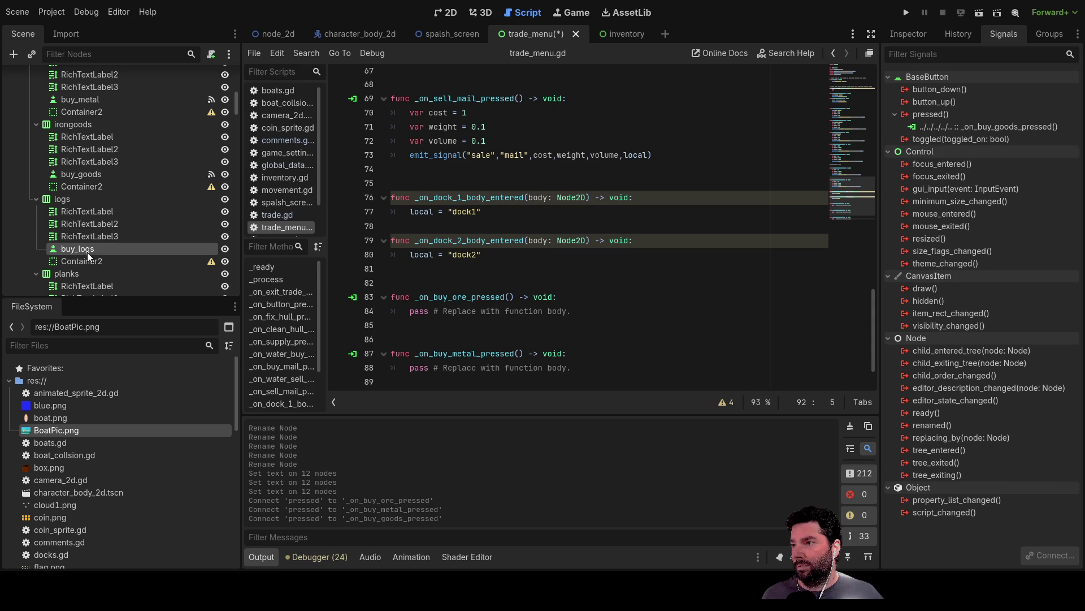
click(937, 116)
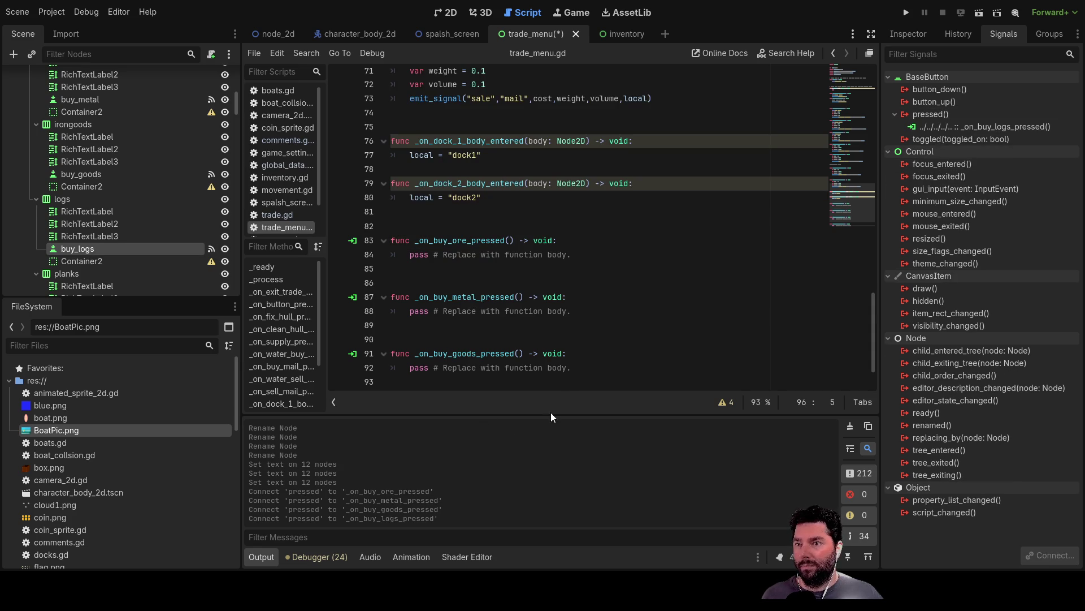
scroll(93, 253, down, 3)
click(88, 240)
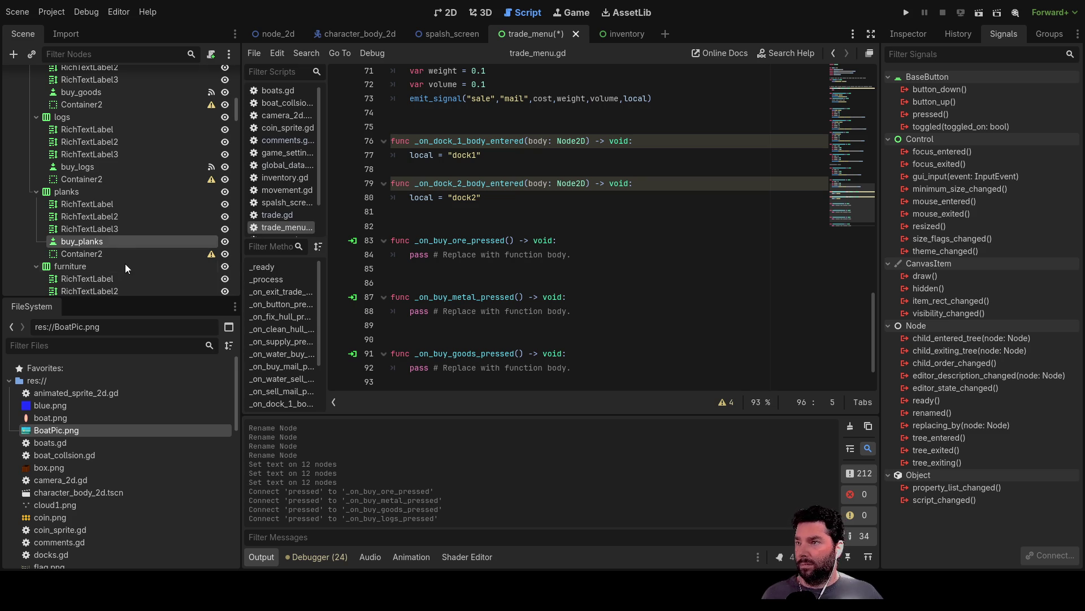
click(954, 114)
scroll(117, 232, down, 3)
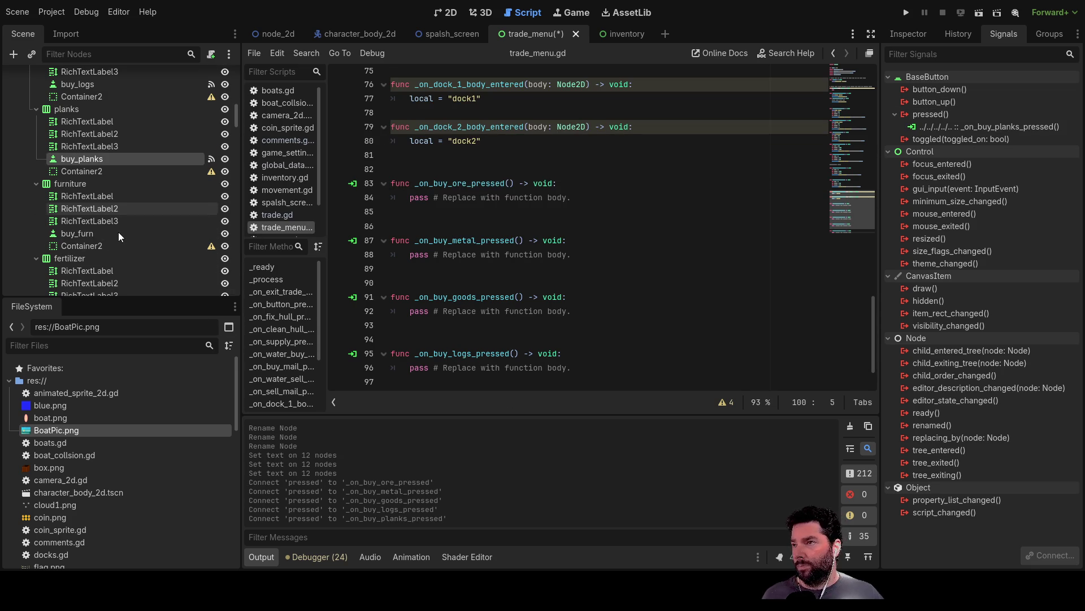
click(84, 234)
click(938, 115)
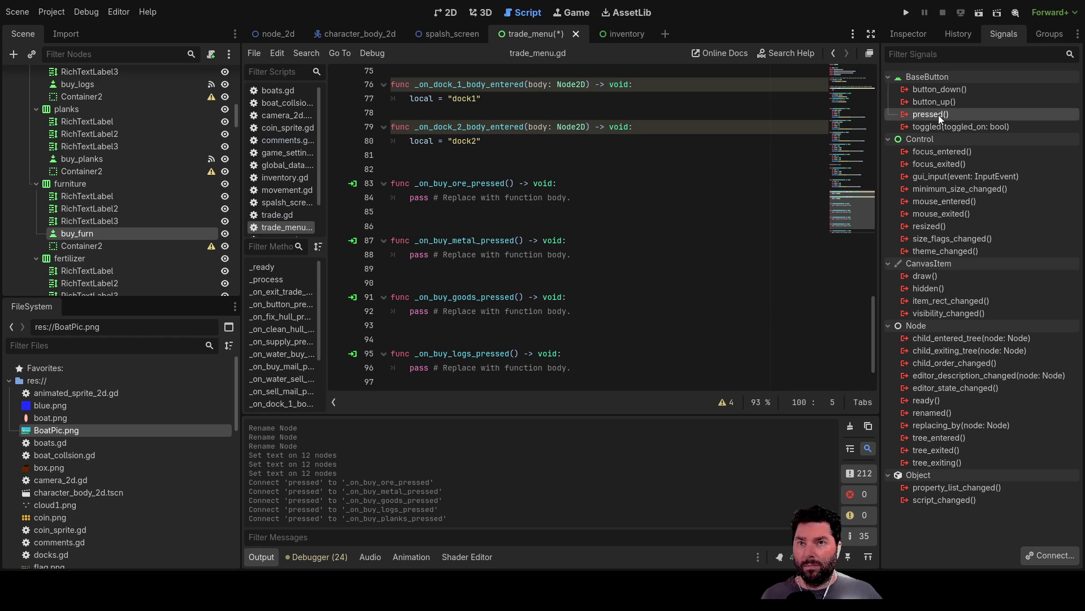
scroll(164, 235, down, 3)
click(80, 252)
click(937, 114)
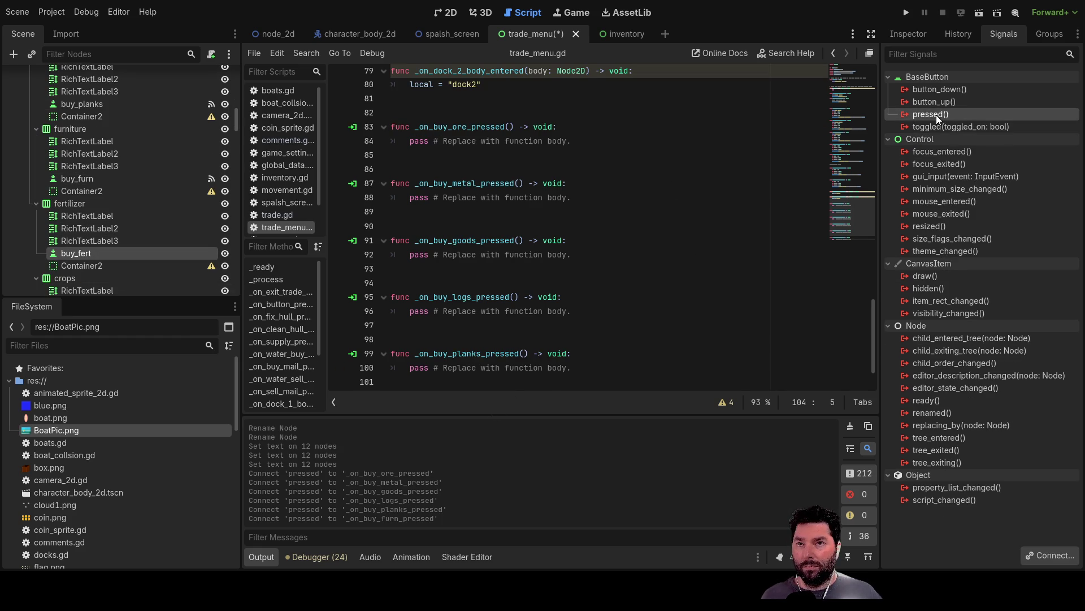
Connect pressed signals of buy_crops, buy_food and buy_wool to new handlers
scroll(91, 204, down, 3)
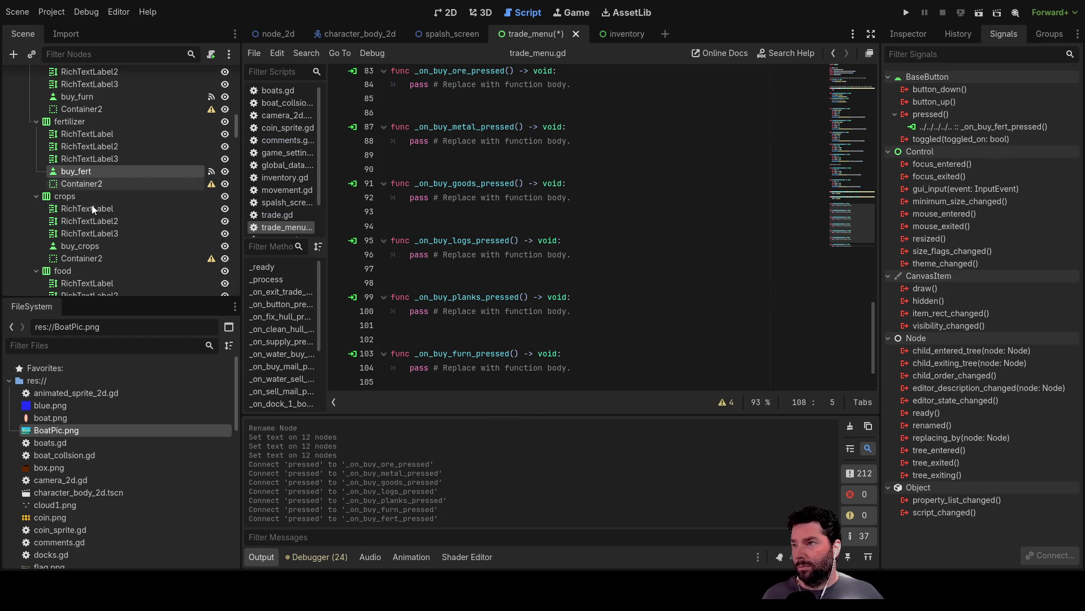
click(77, 233)
click(76, 246)
click(947, 115)
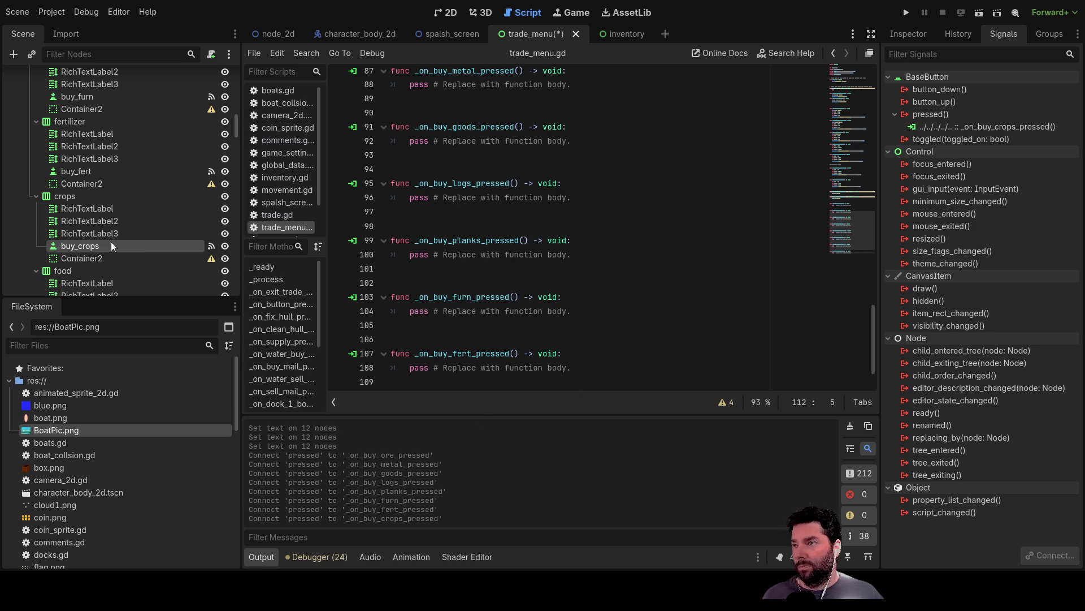
scroll(113, 242, down, 3)
click(82, 241)
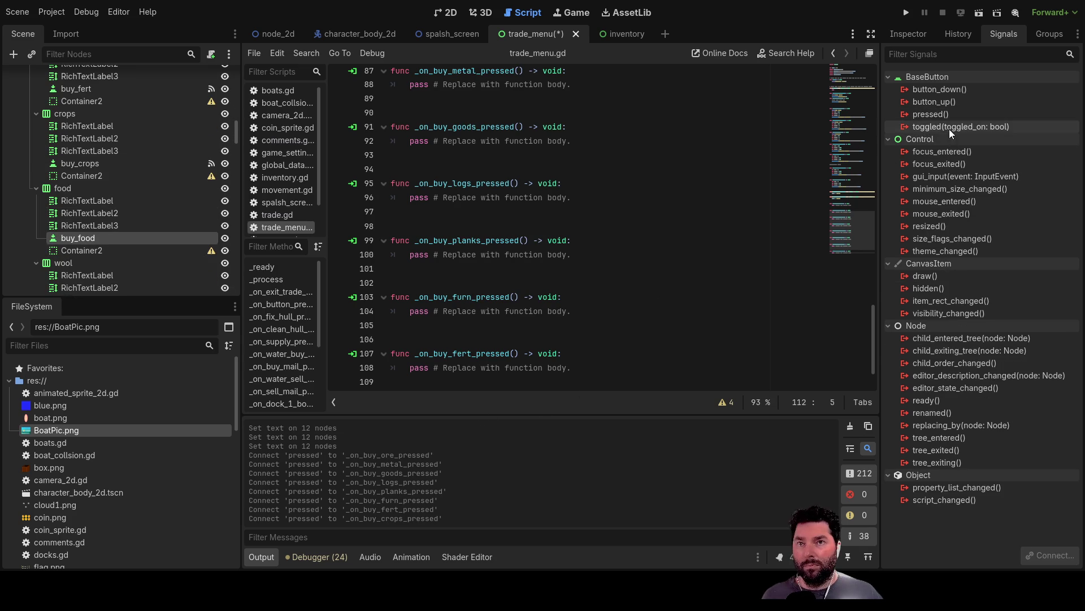
click(941, 116)
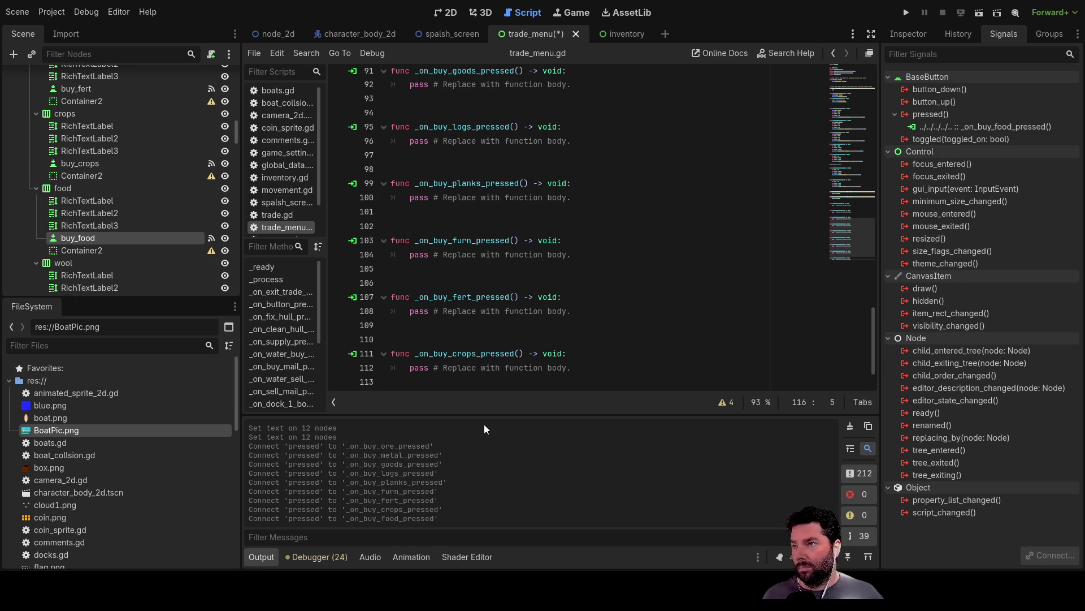
scroll(103, 226, down, 4)
click(79, 207)
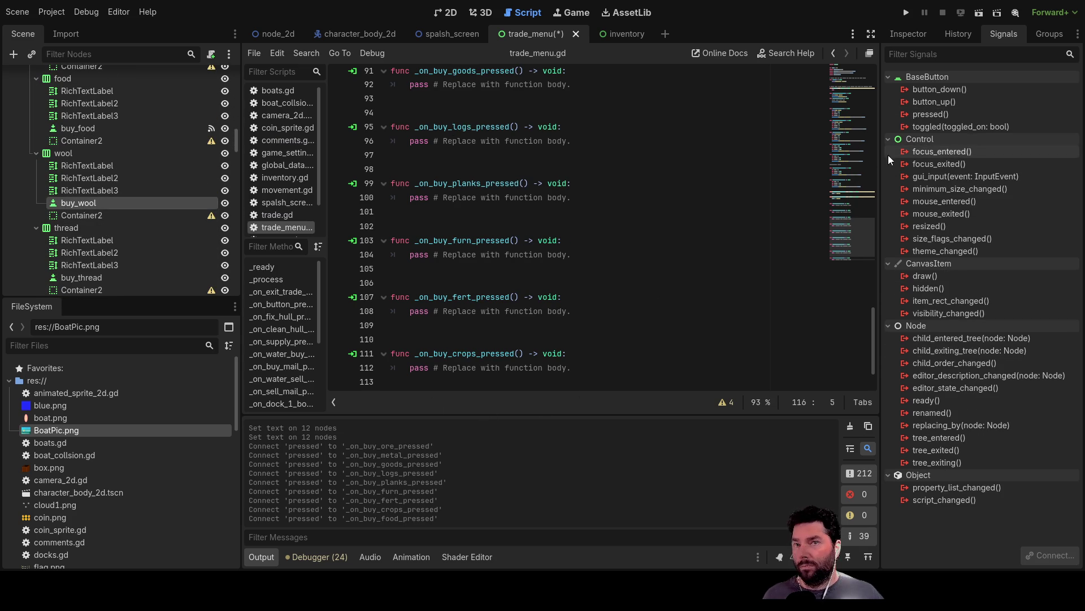
click(940, 116)
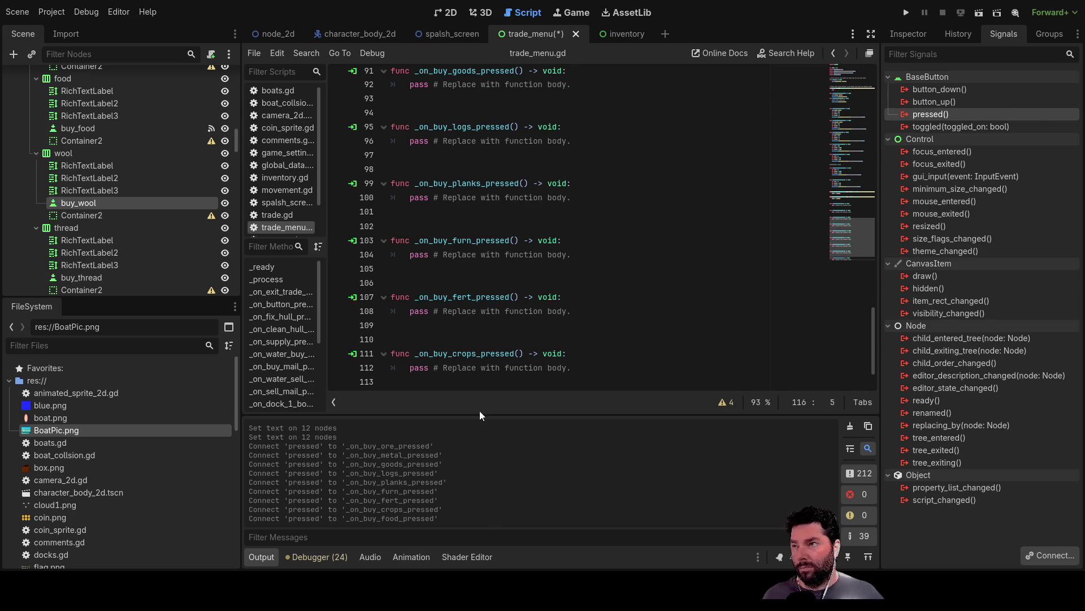
Connect buy_thread, buy_clothes and sell_ore pressed signals to new handlers, then select sell_metal
scroll(139, 208, down, 3)
click(95, 224)
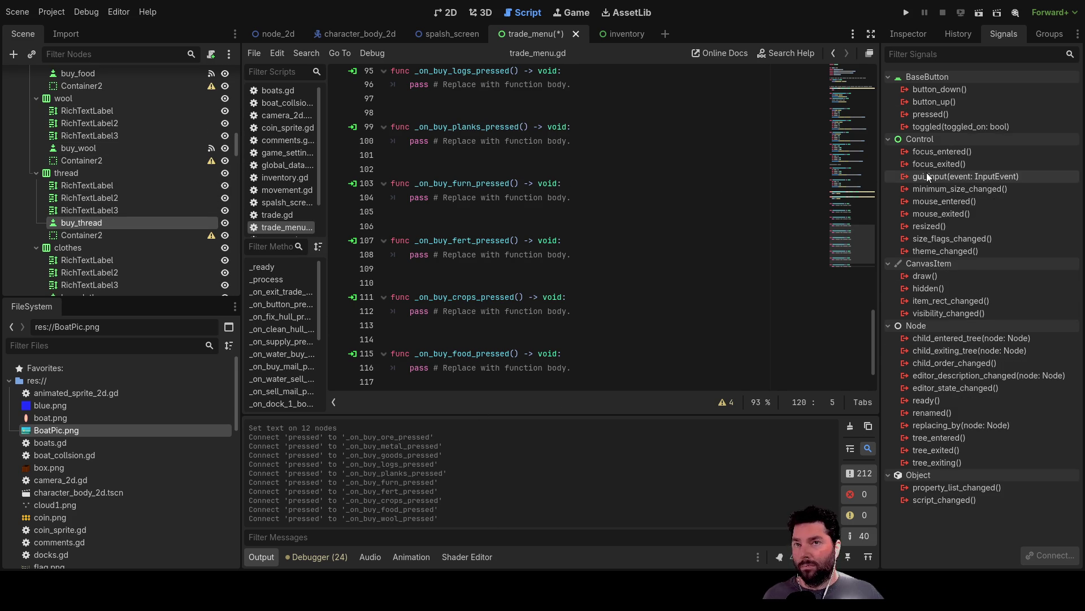
click(936, 115)
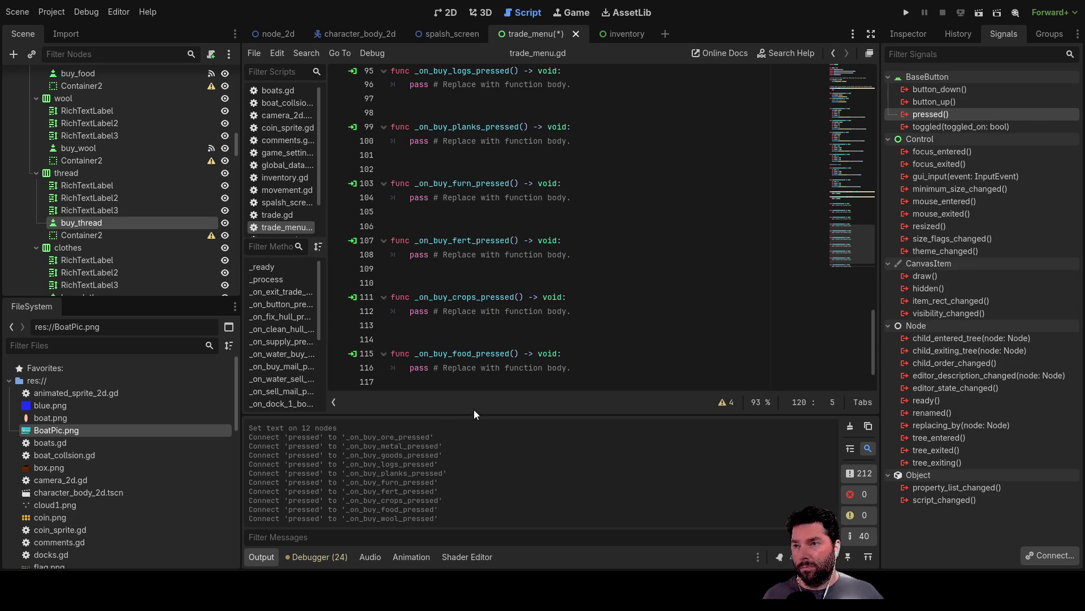
scroll(103, 226, down, 2)
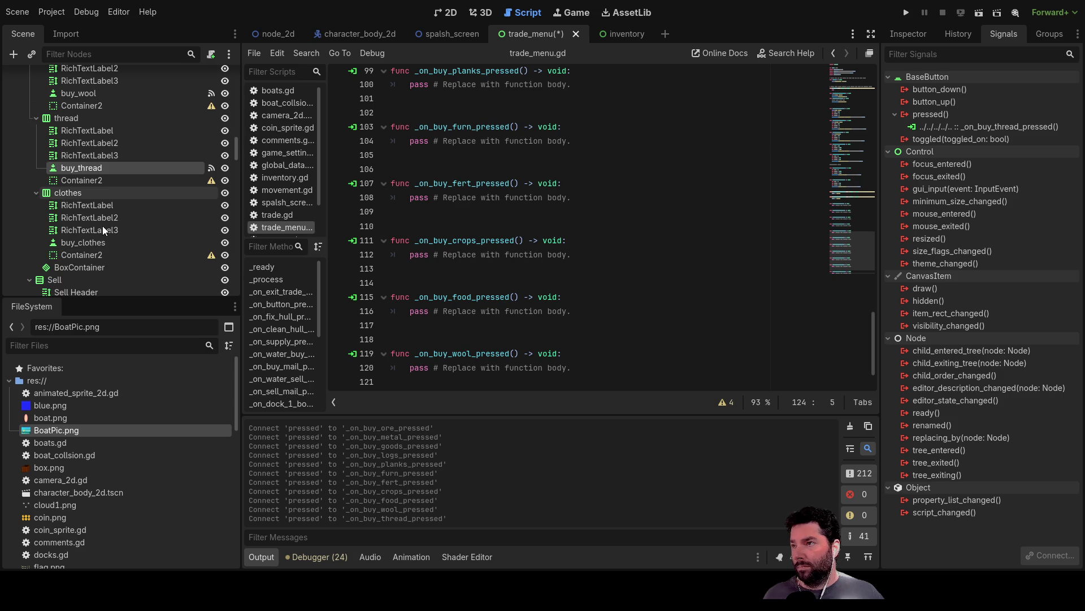
click(77, 239)
click(935, 114)
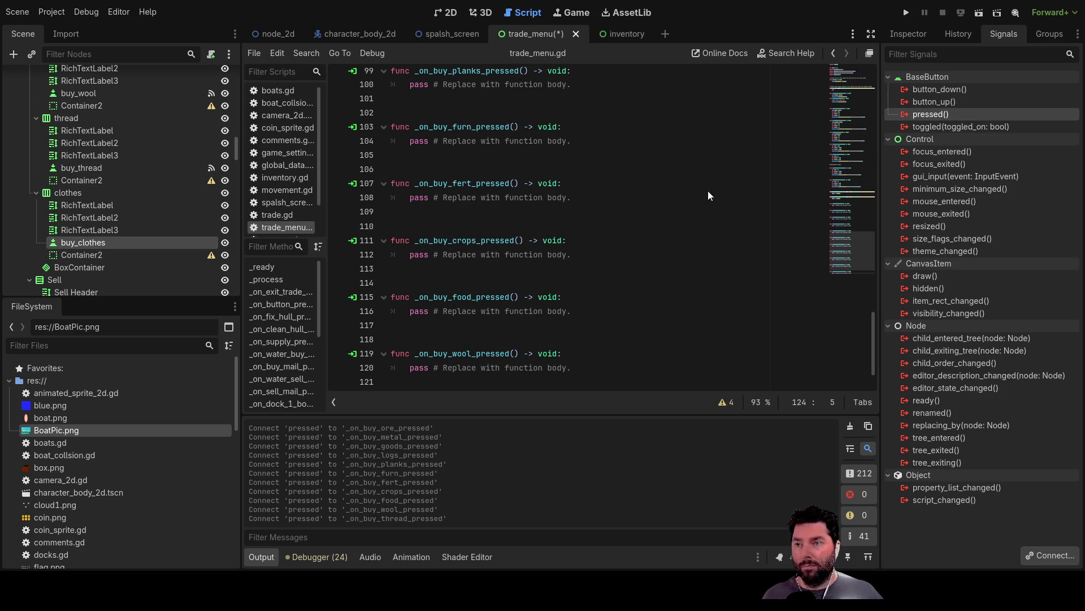
scroll(57, 249, down, 5)
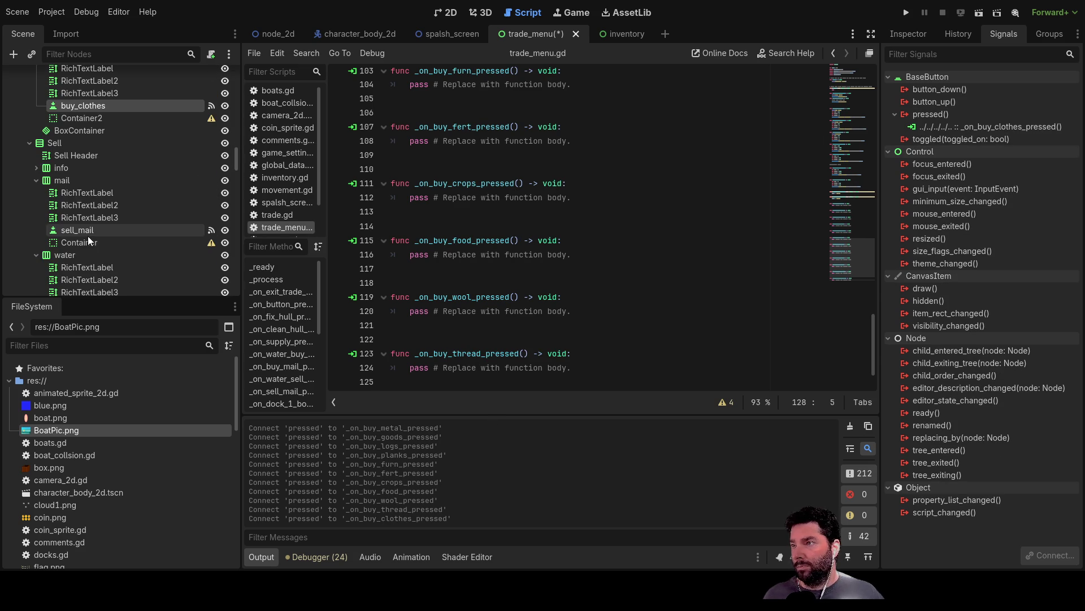
scroll(124, 236, down, 2)
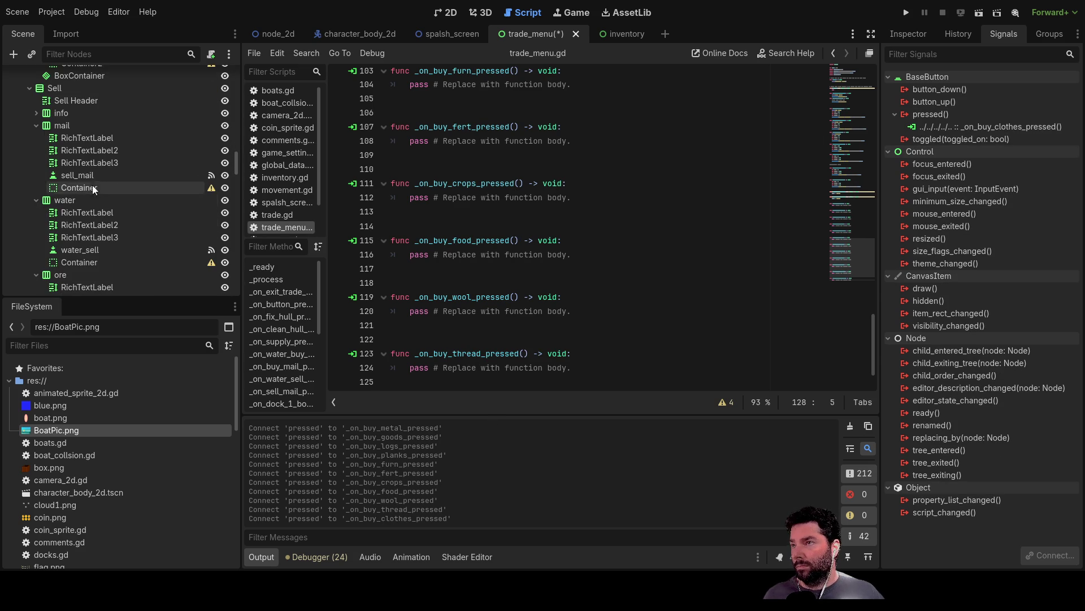
click(91, 252)
scroll(111, 169, down, 3)
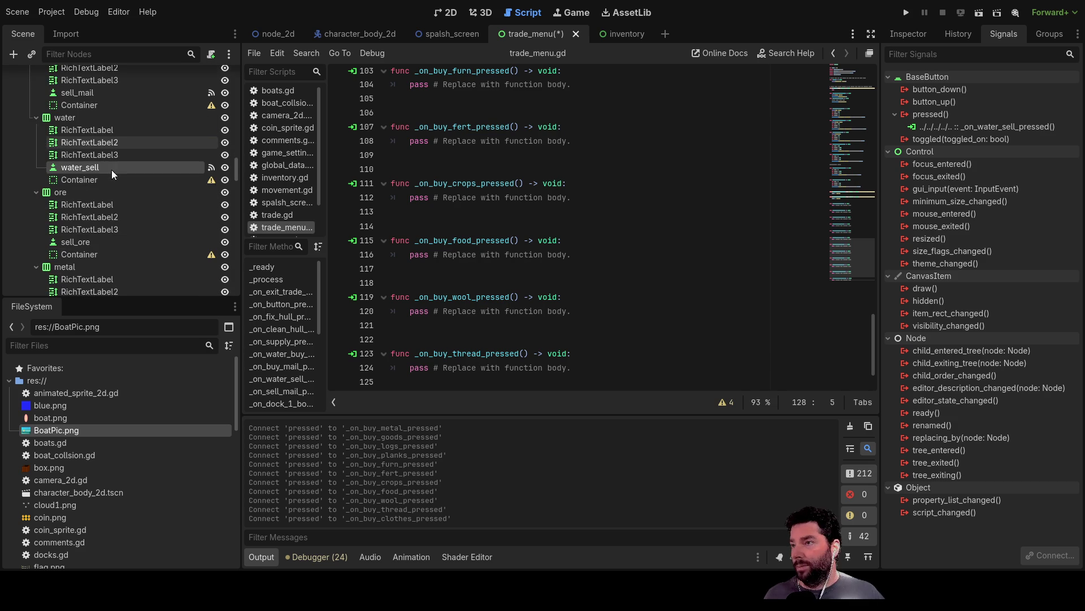
click(93, 242)
click(942, 115)
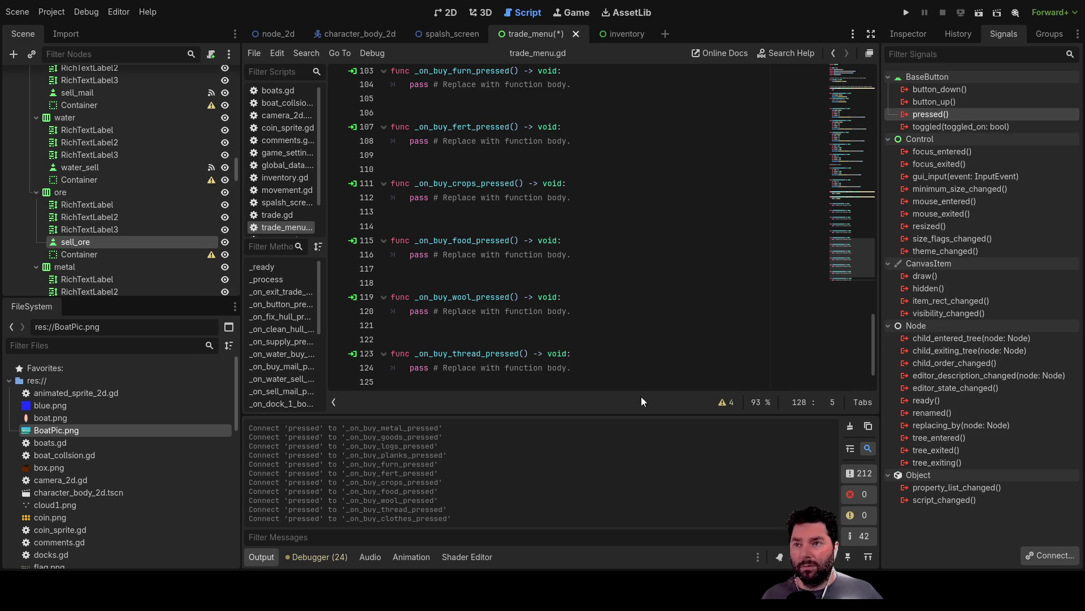
scroll(118, 259, down, 3)
click(96, 235)
Connect pressed signals of sell_metal, sell_goods, sell_logs and sell_planks to new handlers
click(928, 116)
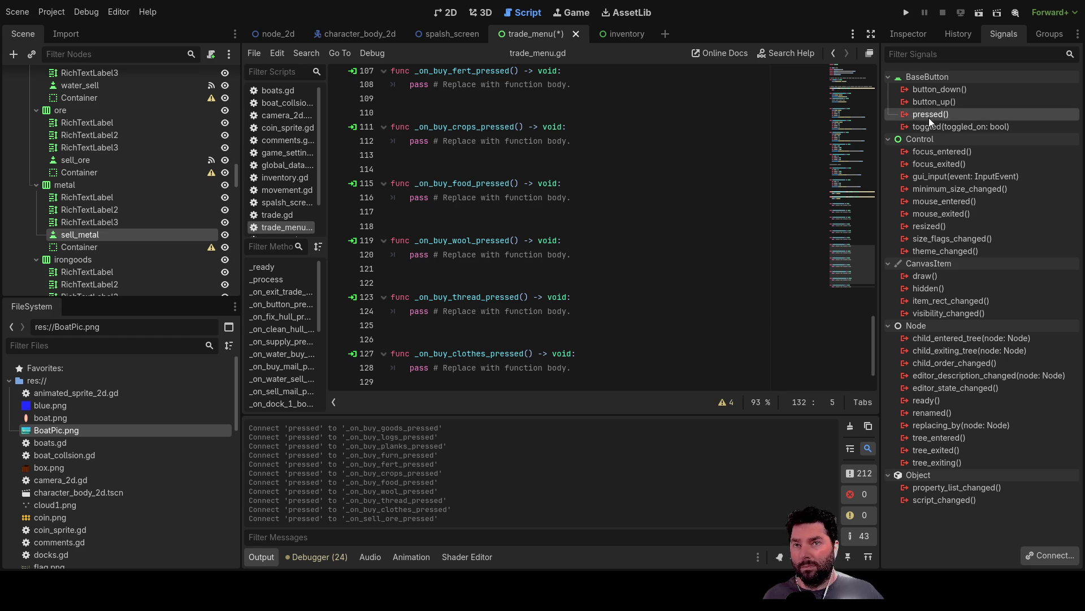
scroll(170, 255, down, 3)
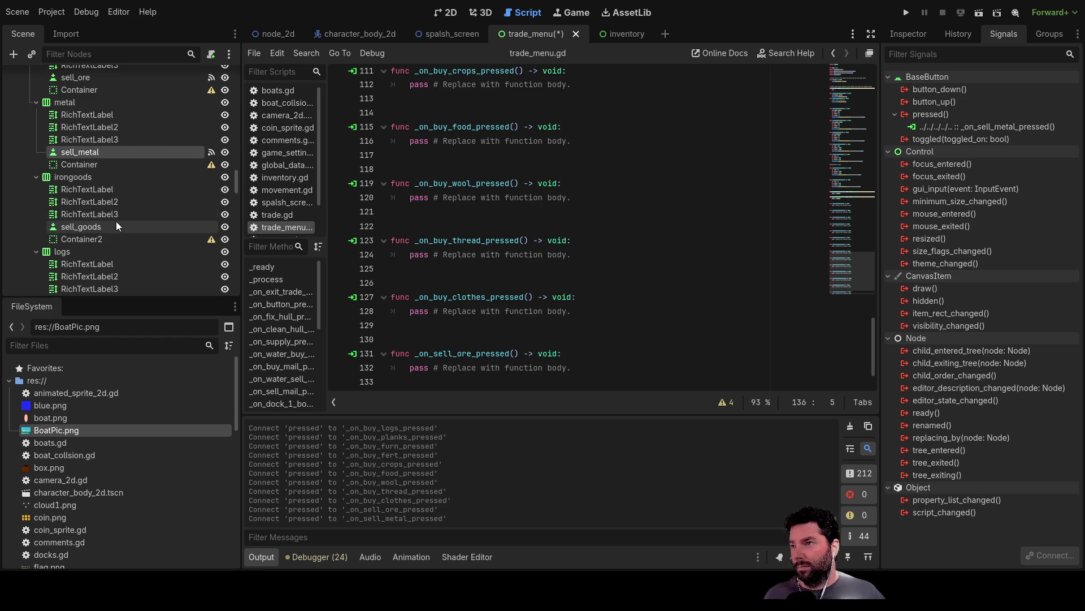
click(74, 223)
click(921, 114)
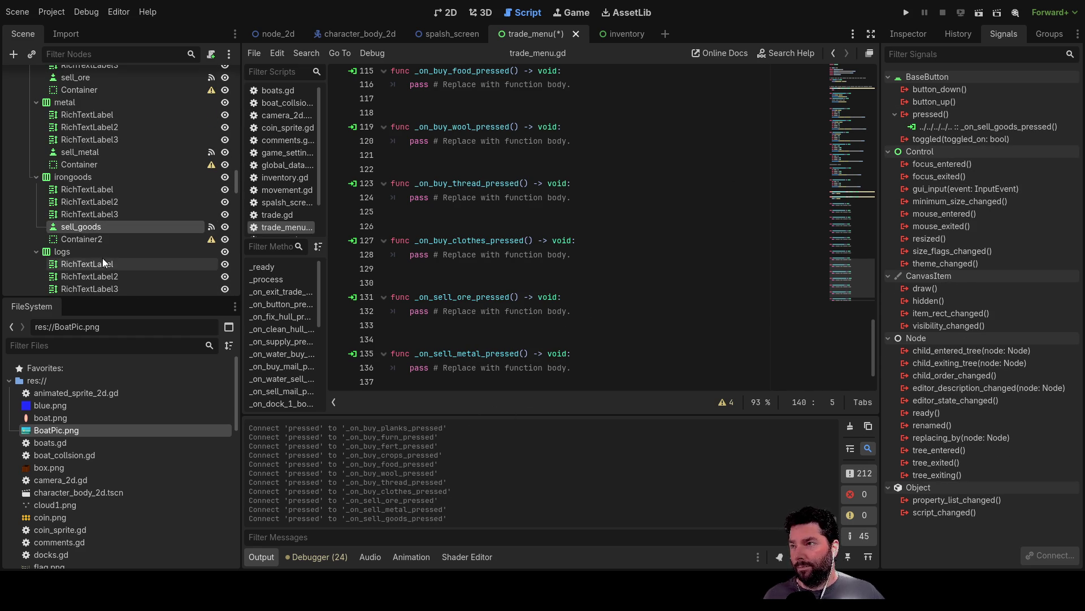
scroll(99, 254, down, 3)
click(83, 191)
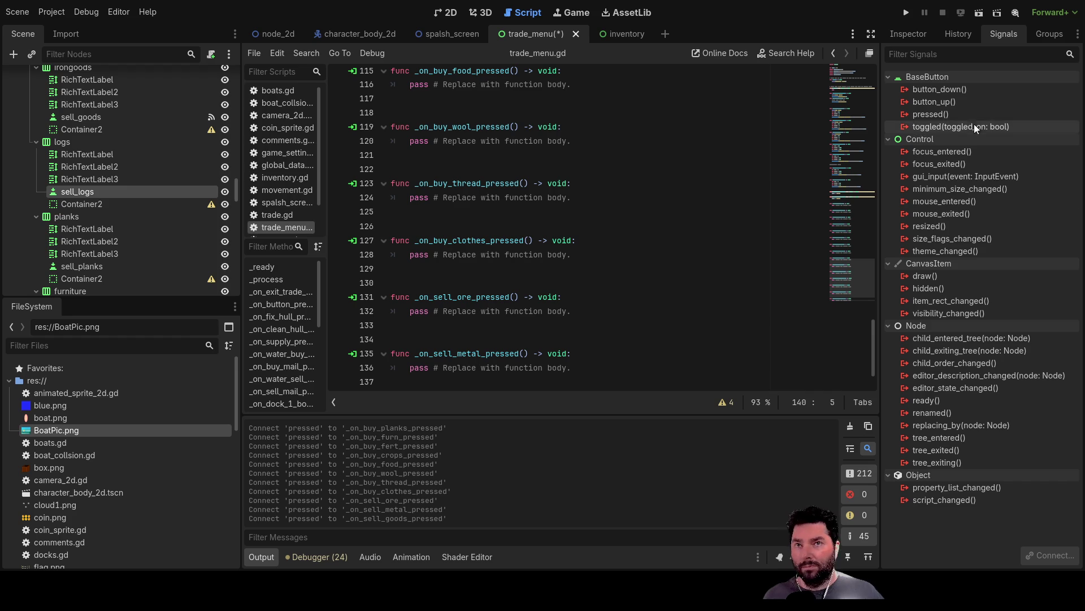
click(953, 114)
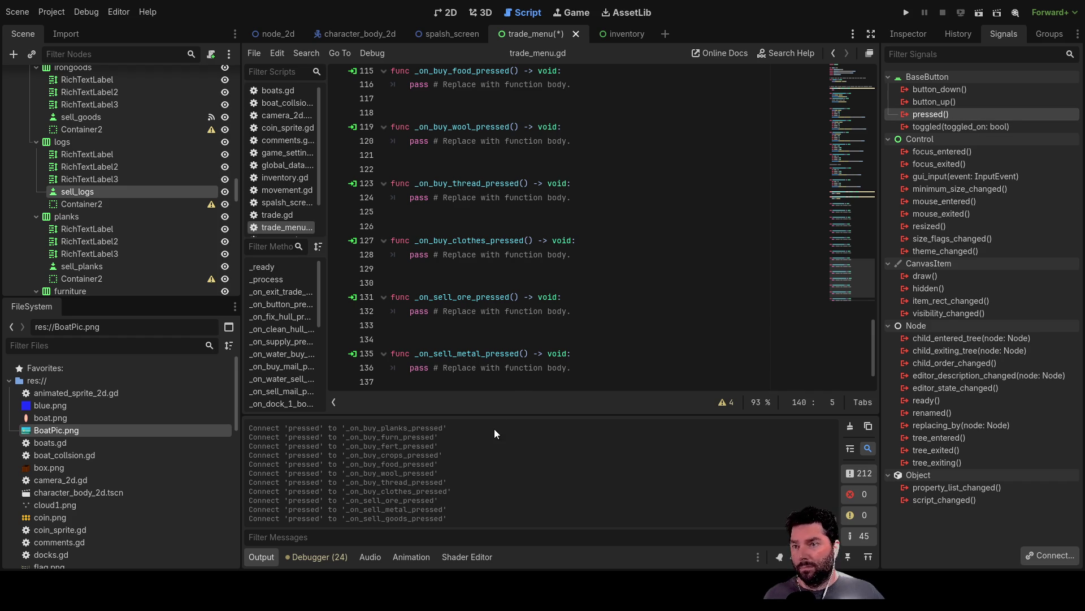
click(96, 267)
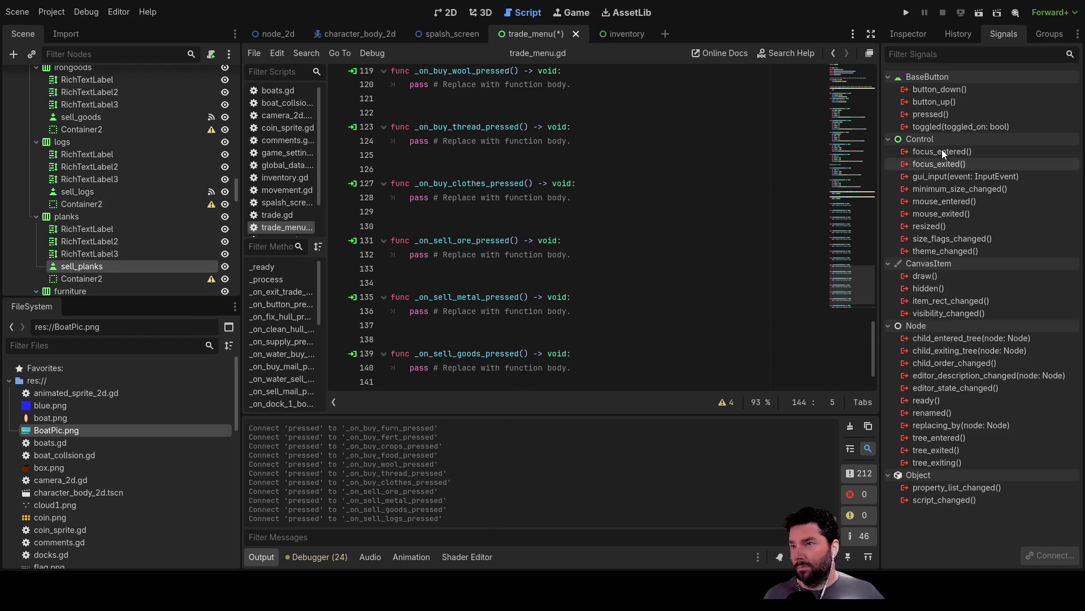
click(951, 114)
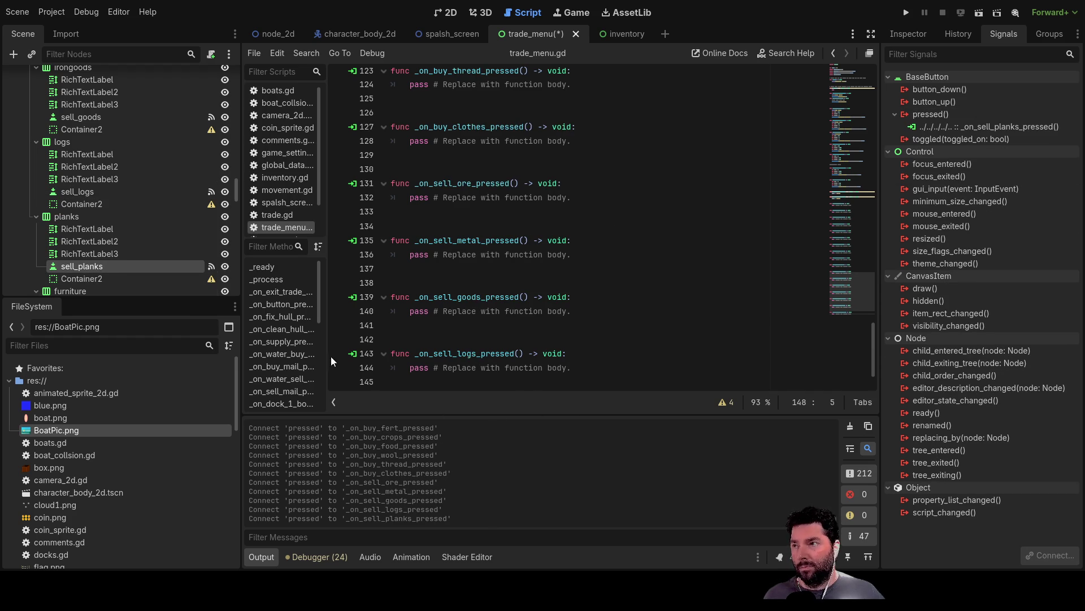
Connect pressed signals of sell_furn, sell_fert, sell_crop and sell_food to new handlers
scroll(79, 226, down, 5)
click(87, 207)
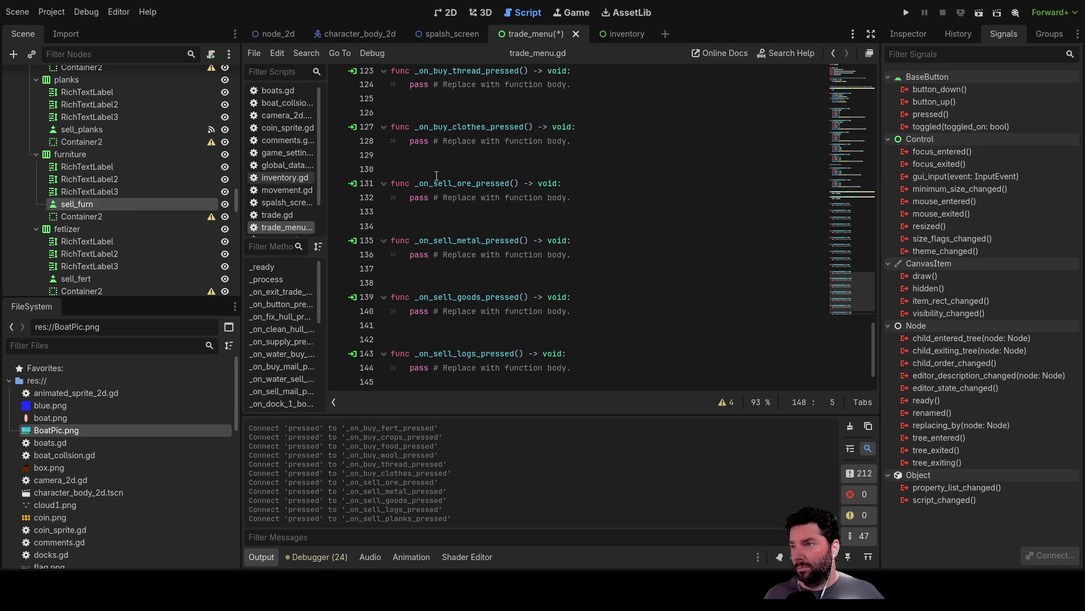
click(938, 113)
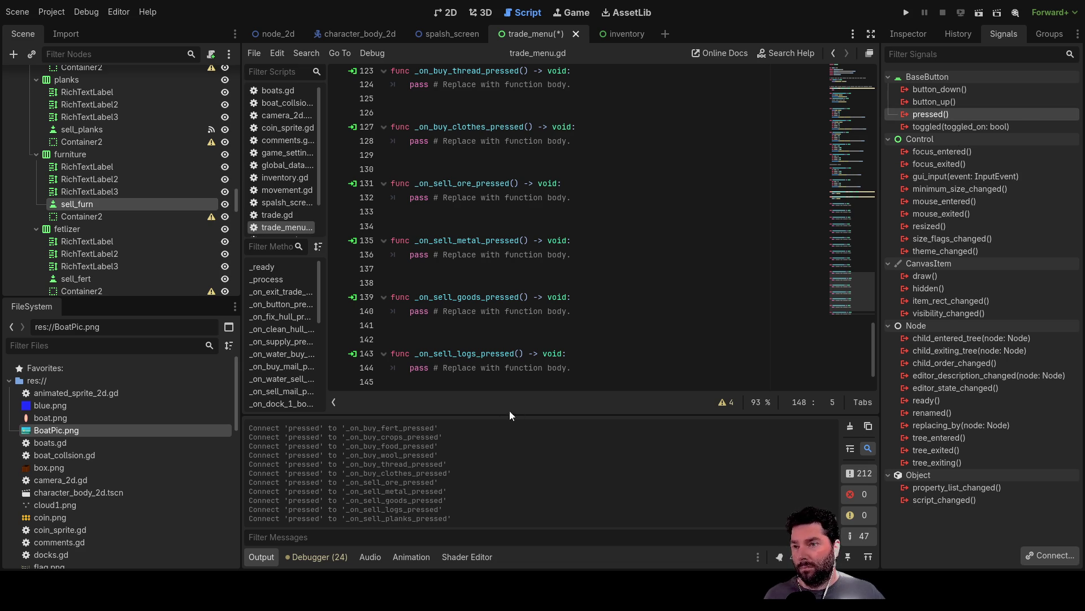
scroll(57, 282, down, 4)
click(71, 224)
click(931, 114)
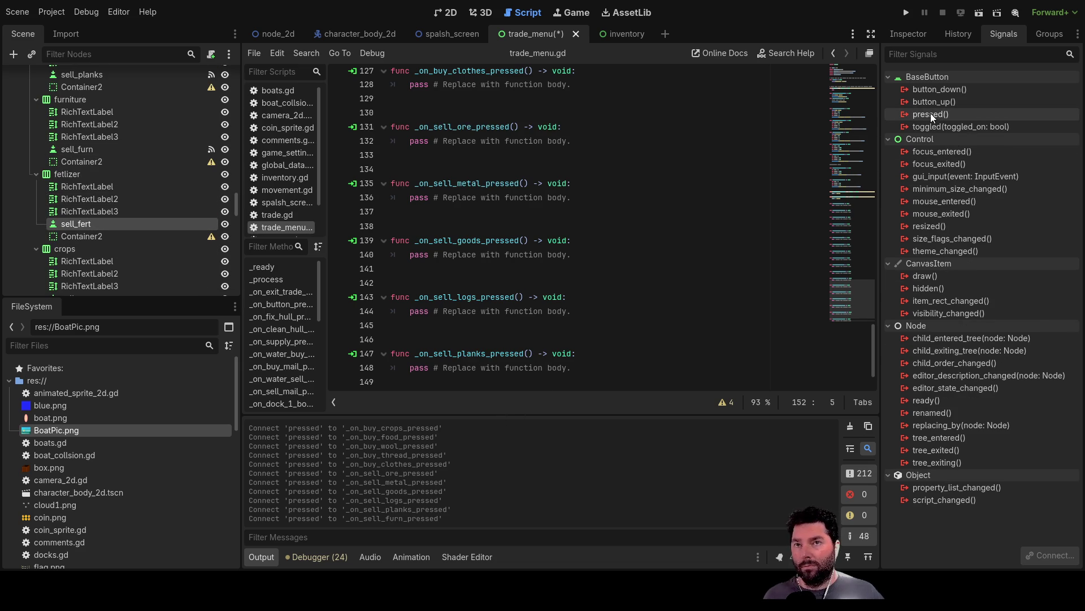
scroll(77, 195, down, 4)
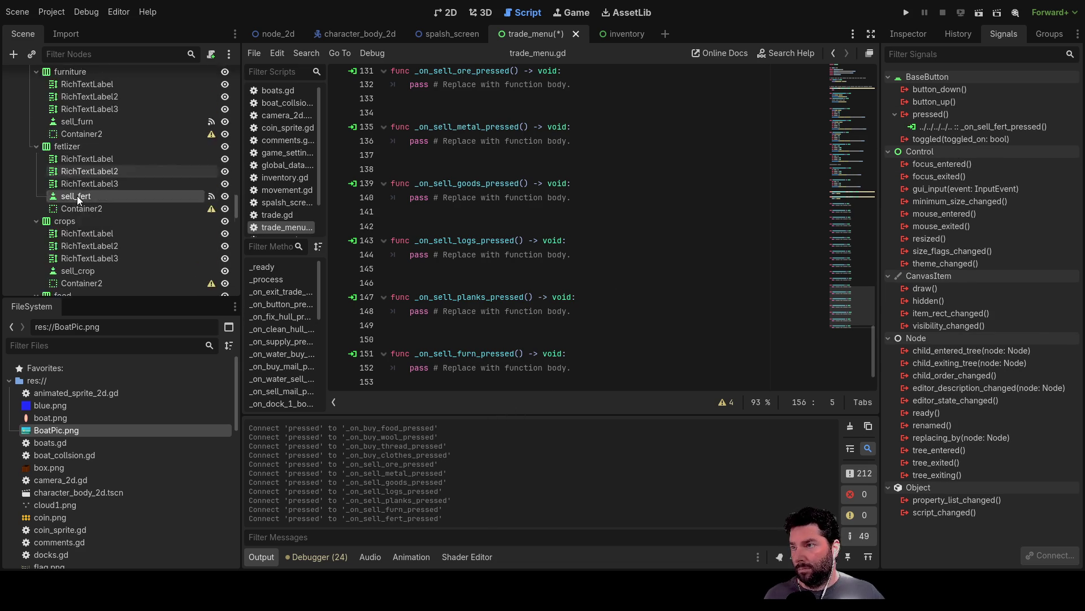
click(79, 188)
click(946, 116)
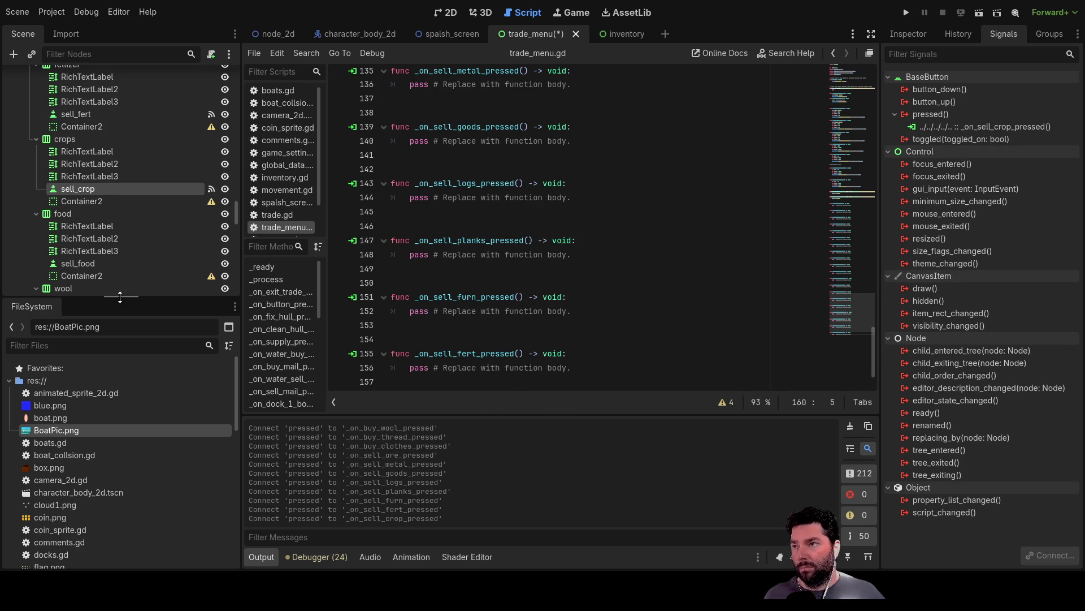
scroll(117, 249, down, 3)
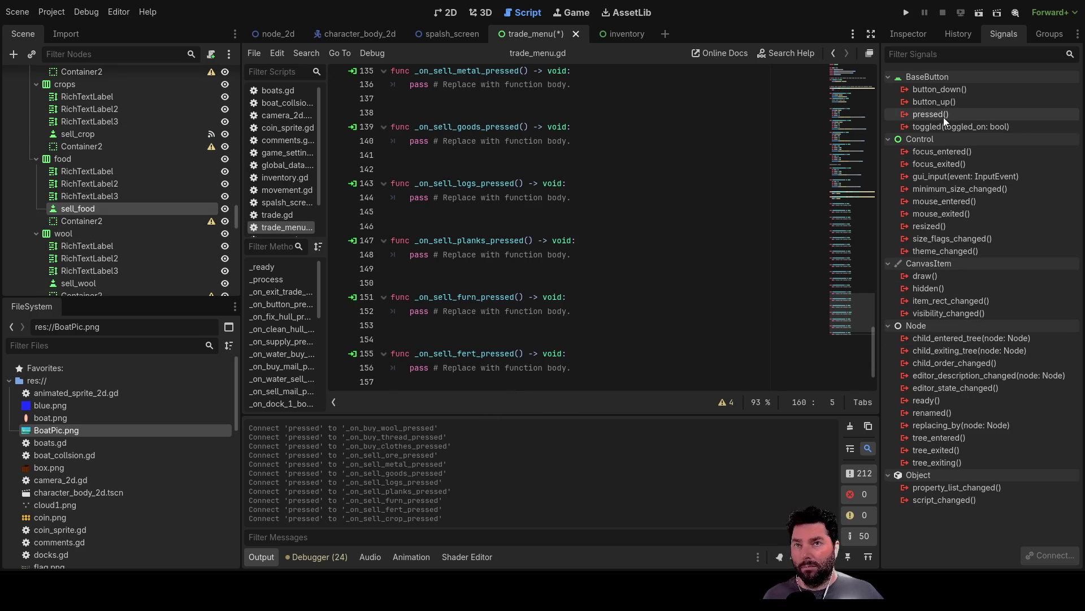
click(931, 114)
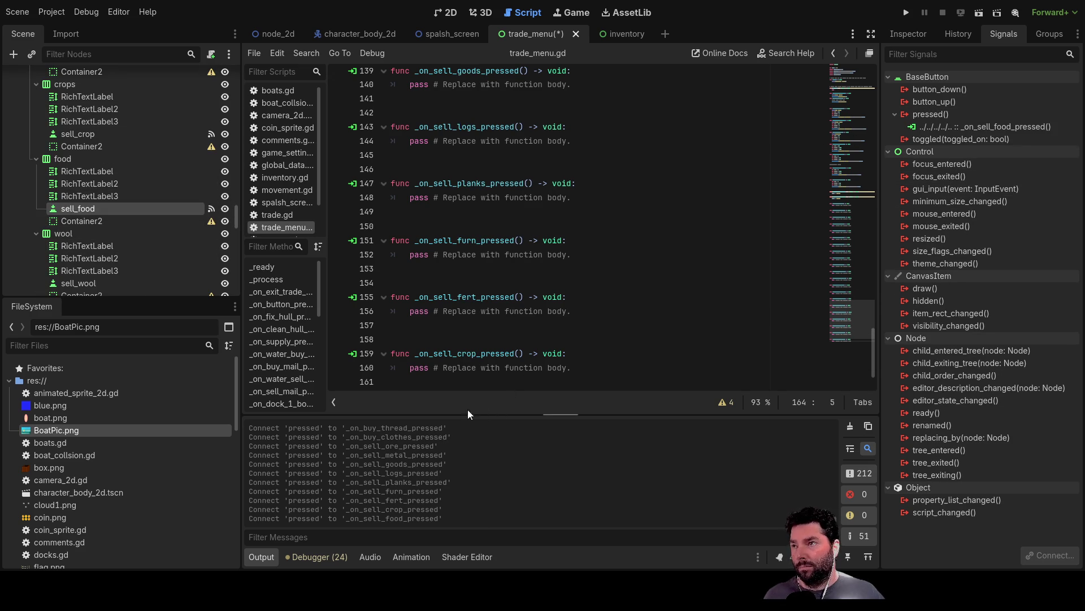
Connect pressed signals of sell_wool, sell_thread and sell_clothes to new handlers
scroll(150, 250, down, 1)
click(79, 256)
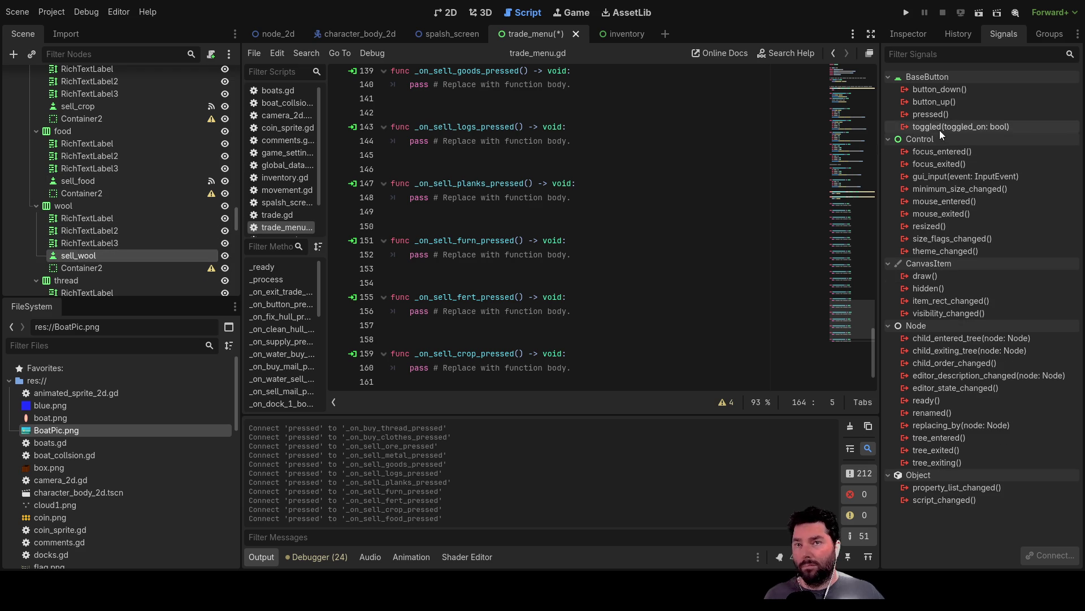
click(931, 114)
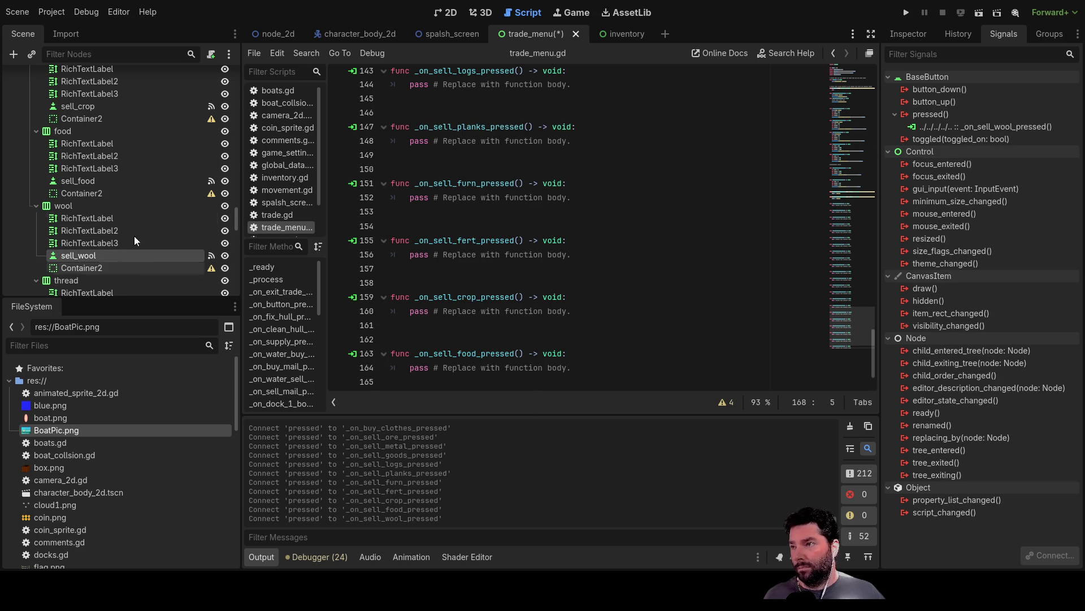
scroll(150, 257, down, 3)
click(94, 248)
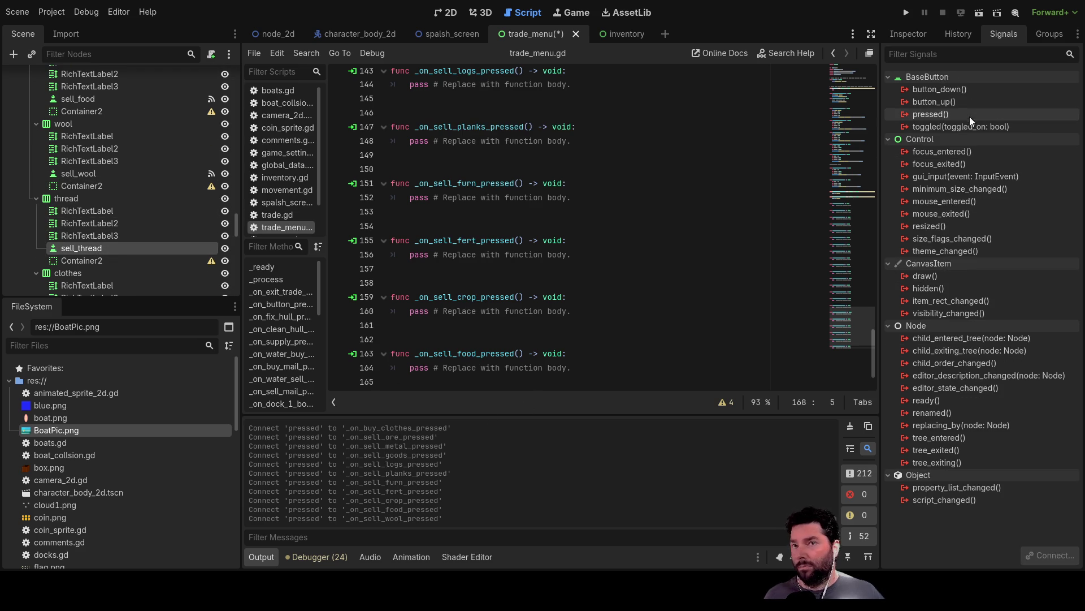
click(960, 111)
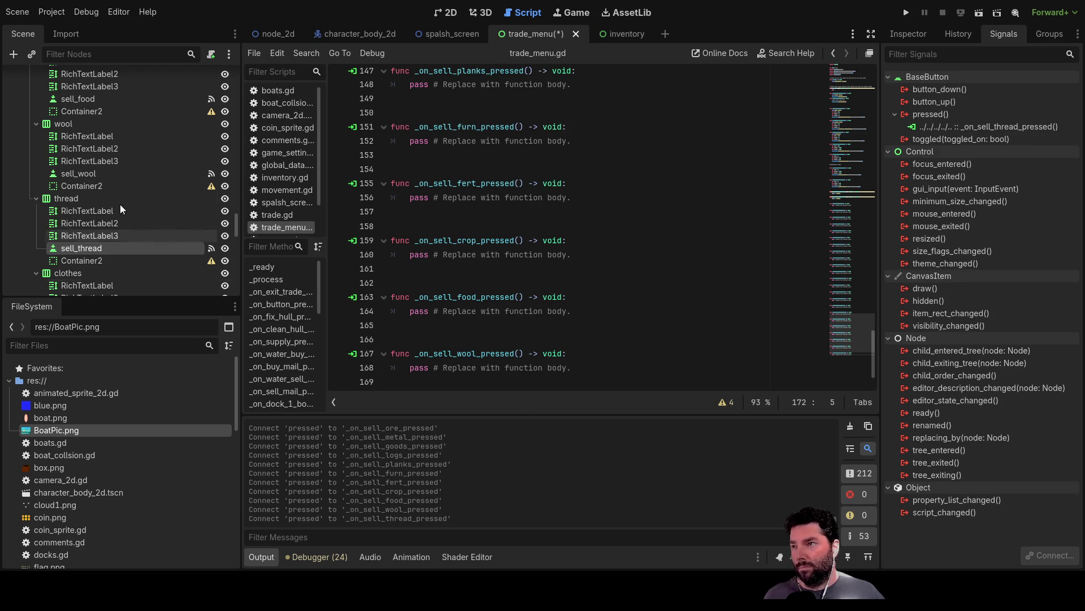
scroll(137, 215, down, 5)
click(96, 187)
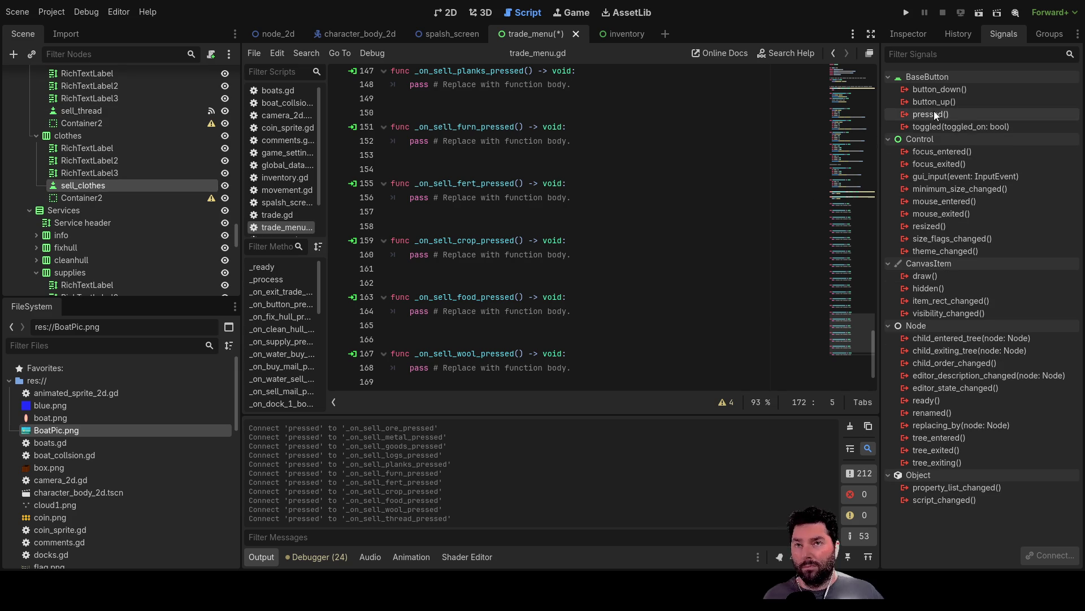
click(504, 411)
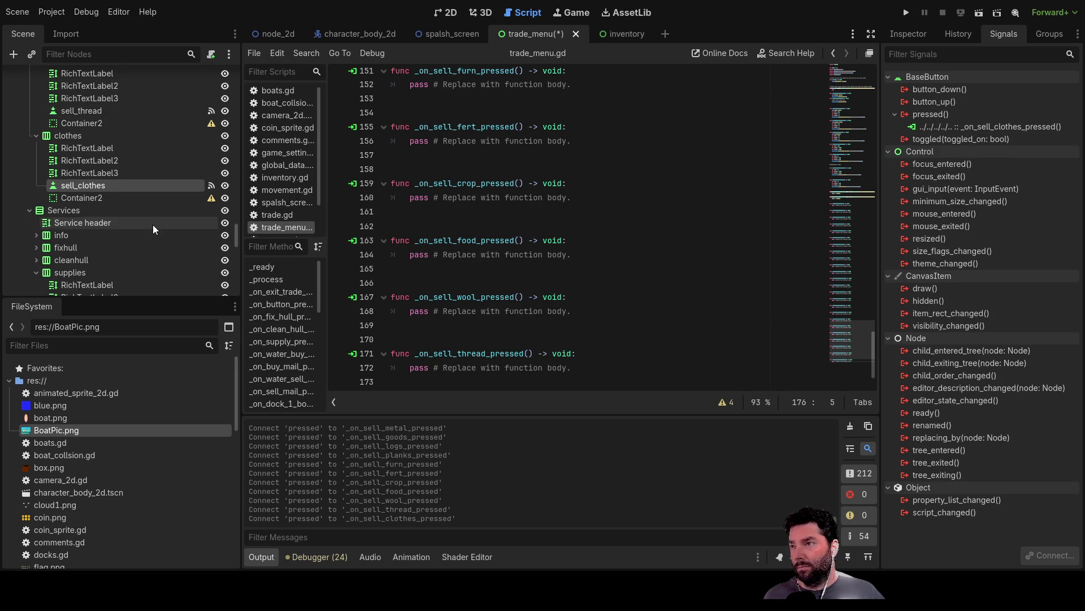
scroll(157, 227, down, 2)
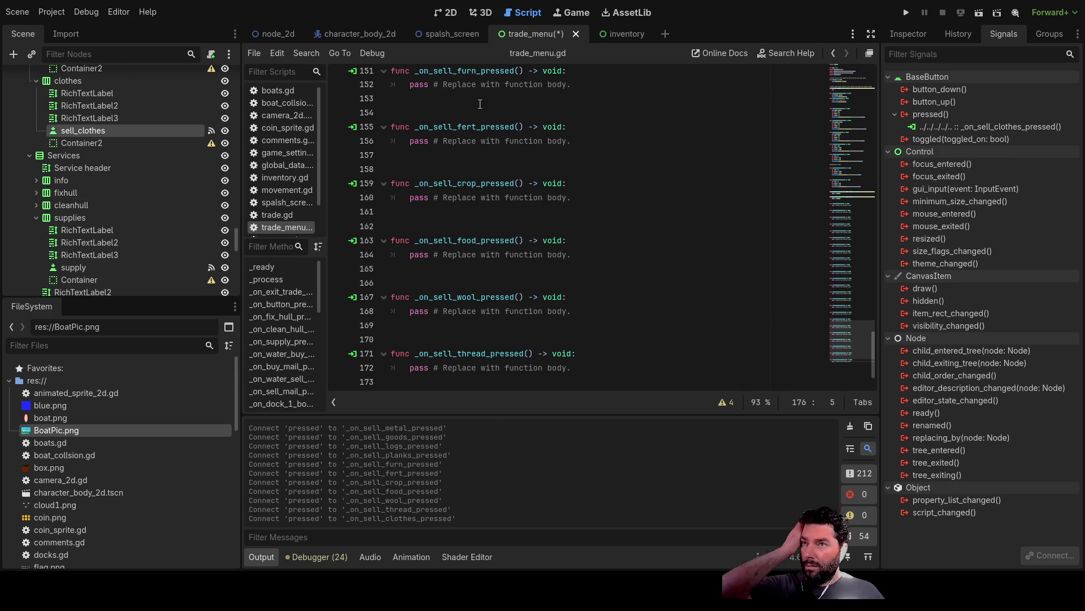
Open blank lines after the _on_buy_mail_pressed handler, above the selling section
scroll(478, 127, up, 20)
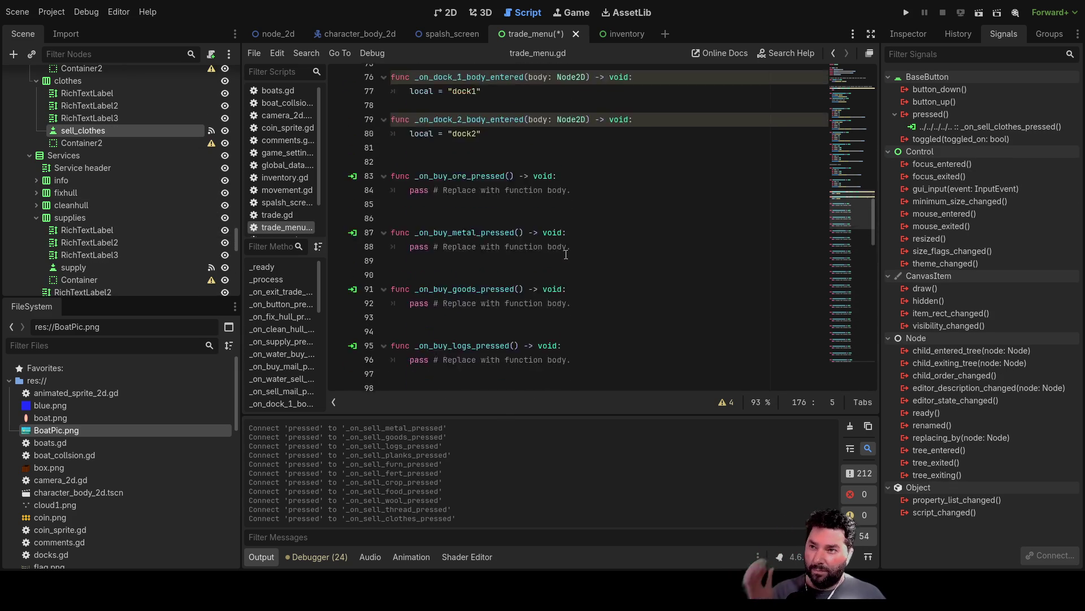
scroll(566, 255, up, 5)
scroll(554, 231, down, 2)
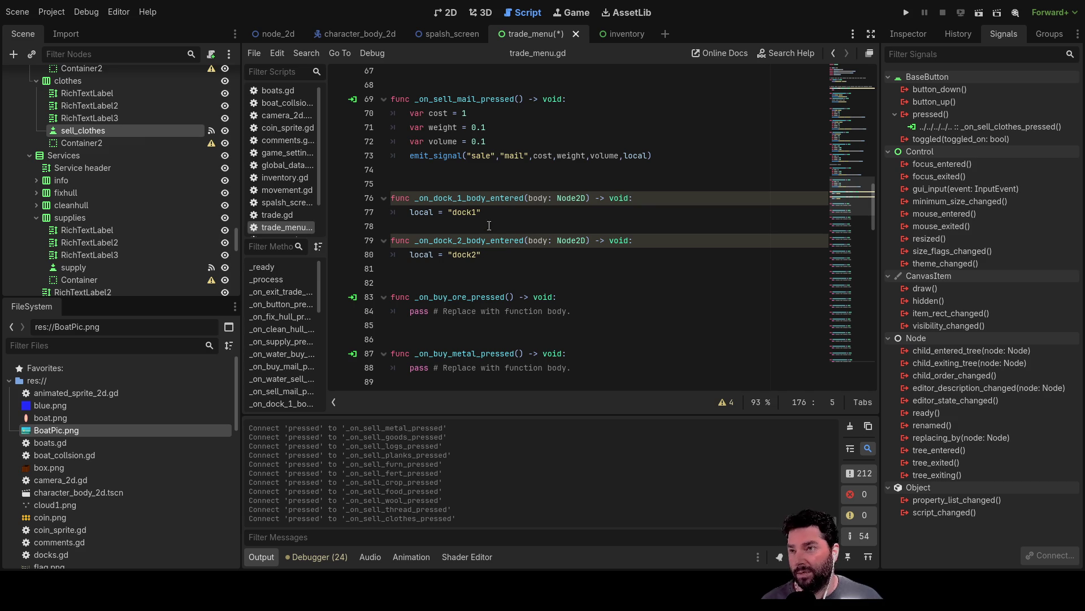
scroll(488, 227, up, 2)
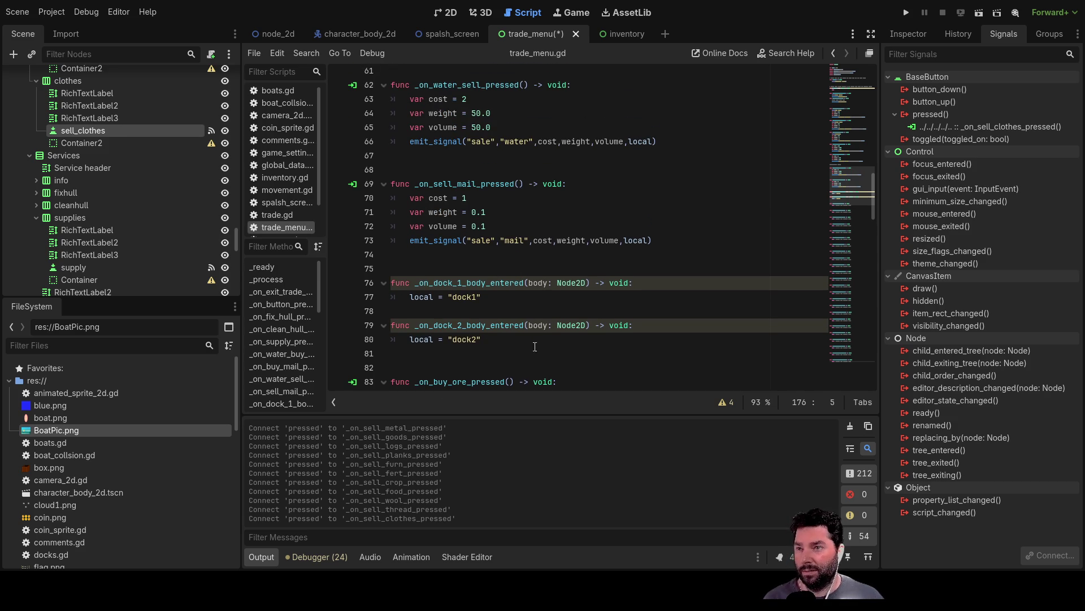
click(494, 353)
scroll(496, 319, down, 2)
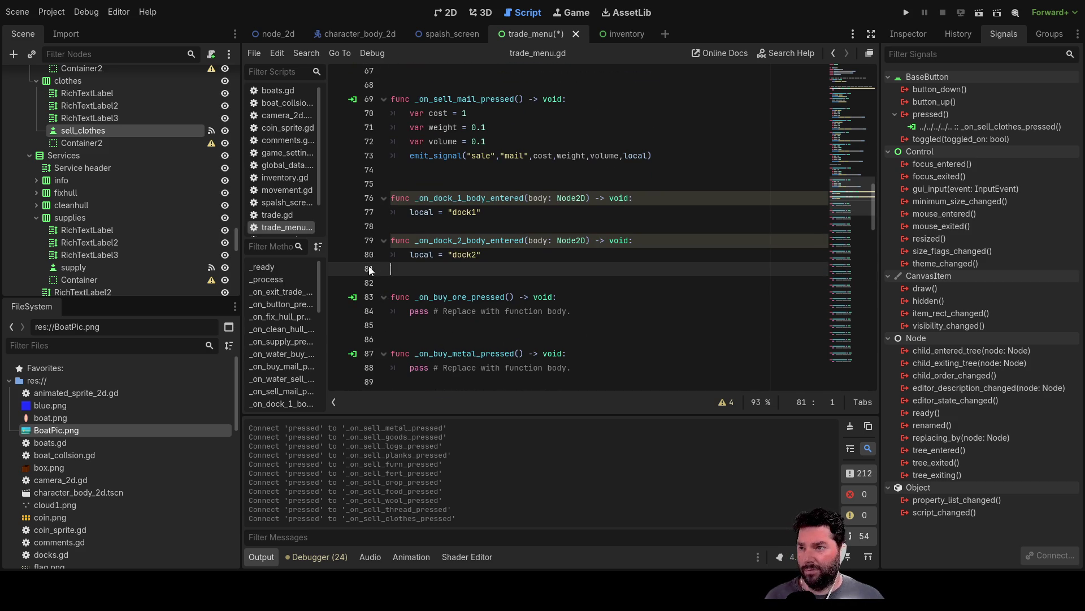
click(395, 283)
scroll(540, 228, up, 5)
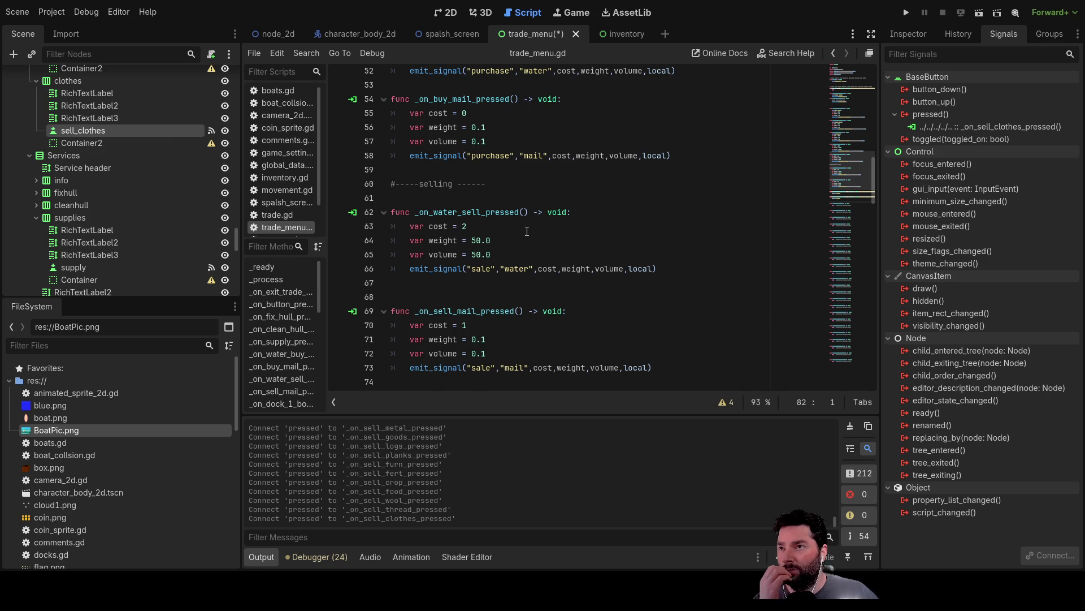
scroll(526, 231, up, 3)
click(401, 298)
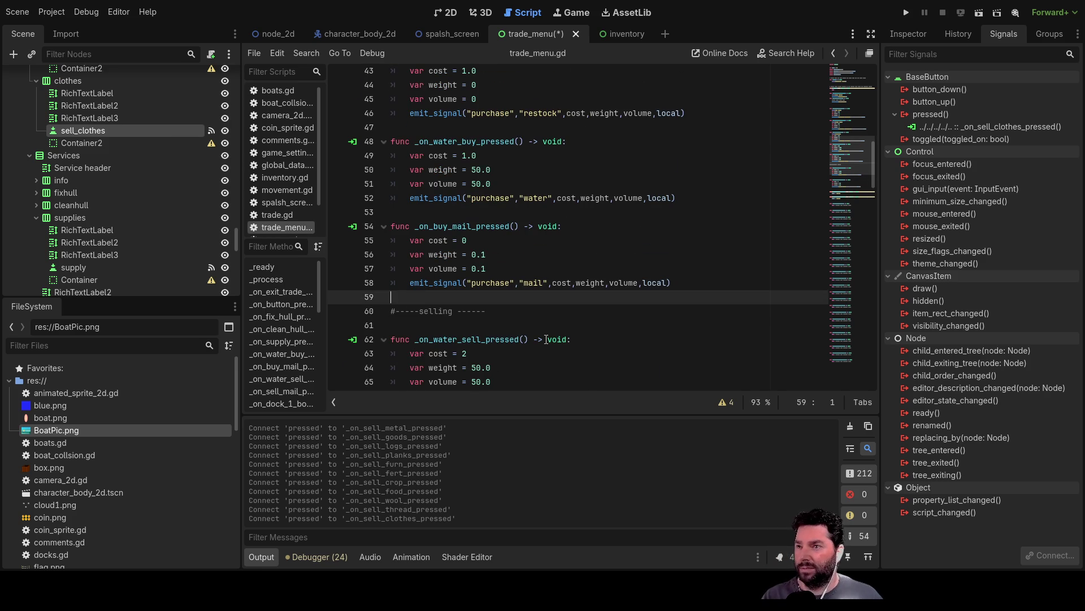
key(Down)
key(Down)
key(Down)
scroll(462, 252, down, 12)
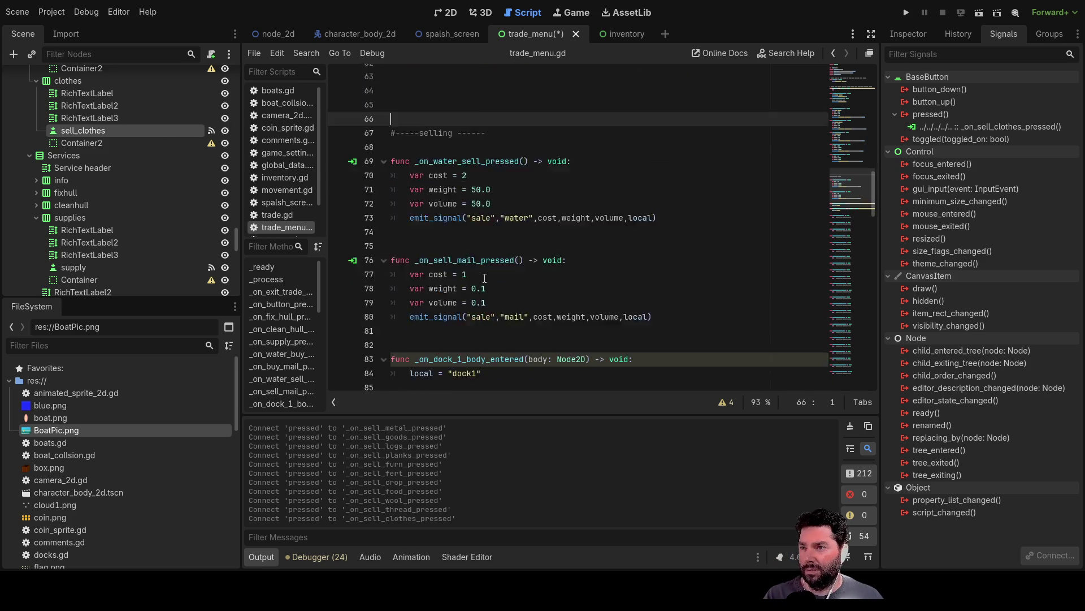
scroll(463, 252, up, 1)
click(444, 239)
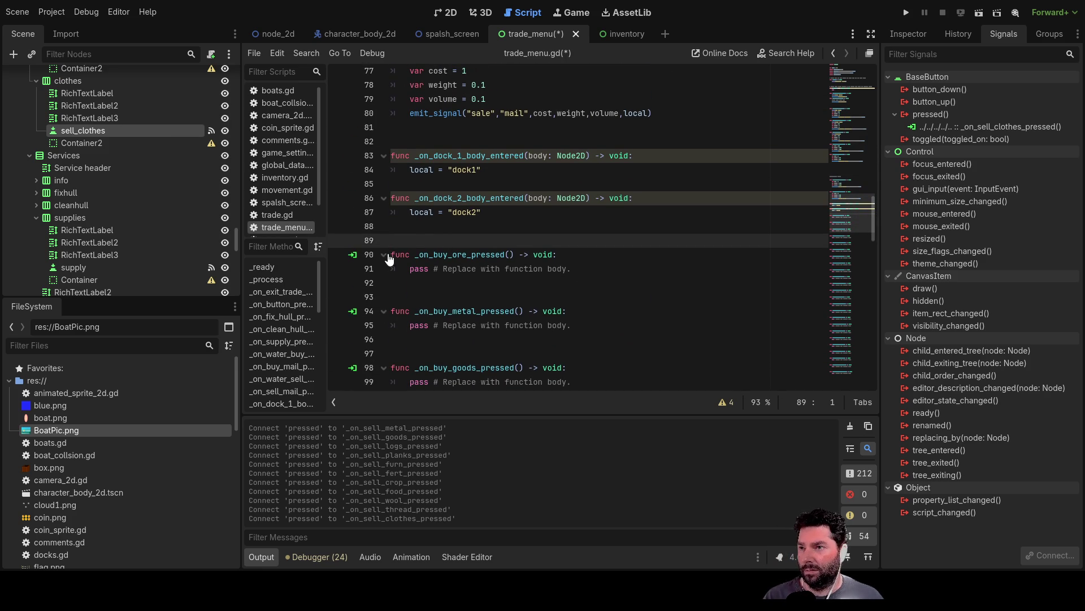
Cut the empty _on_buy_*_pressed stubs and paste them right after _on_buy_mail_pressed
mouse_move(393, 254)
mouse_down()
mouse_move(560, 257)
mouse_move(571, 325)
mouse_move(594, 311)
mouse_move(613, 172)
mouse_up()
scroll(595, 290, down, 6)
scroll(595, 289, down, 4)
key(ctrl+x)
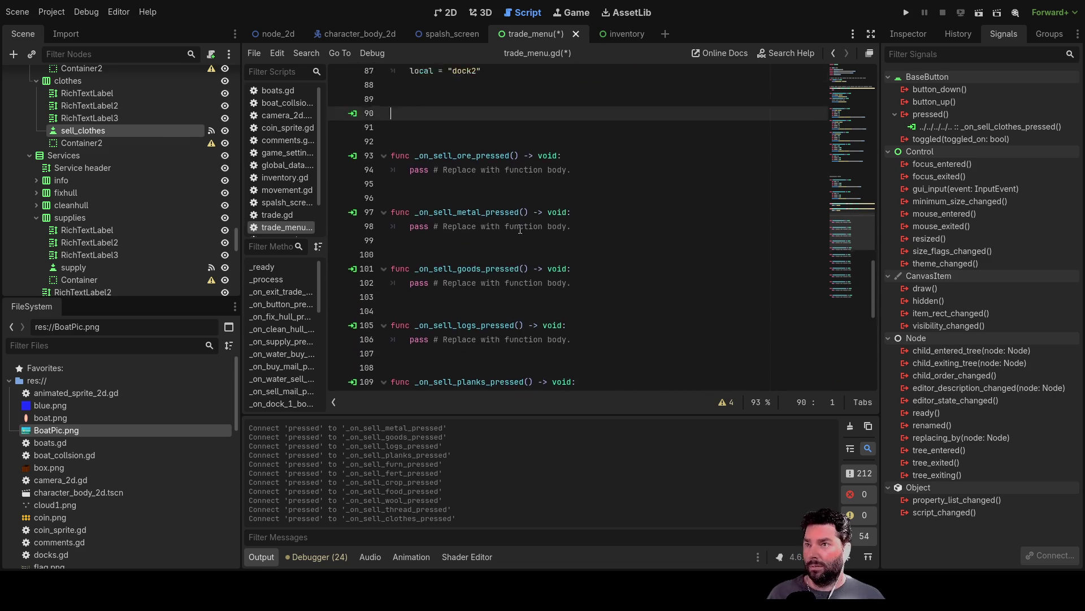
scroll(435, 262, up, 12)
click(401, 160)
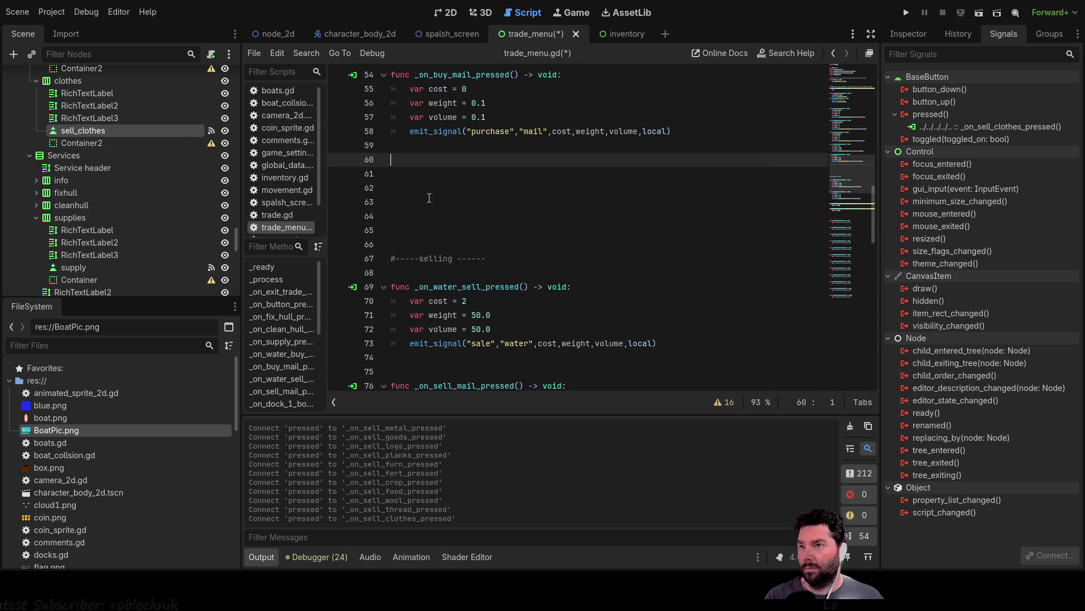
key(ctrl+v)
scroll(480, 249, up, 12)
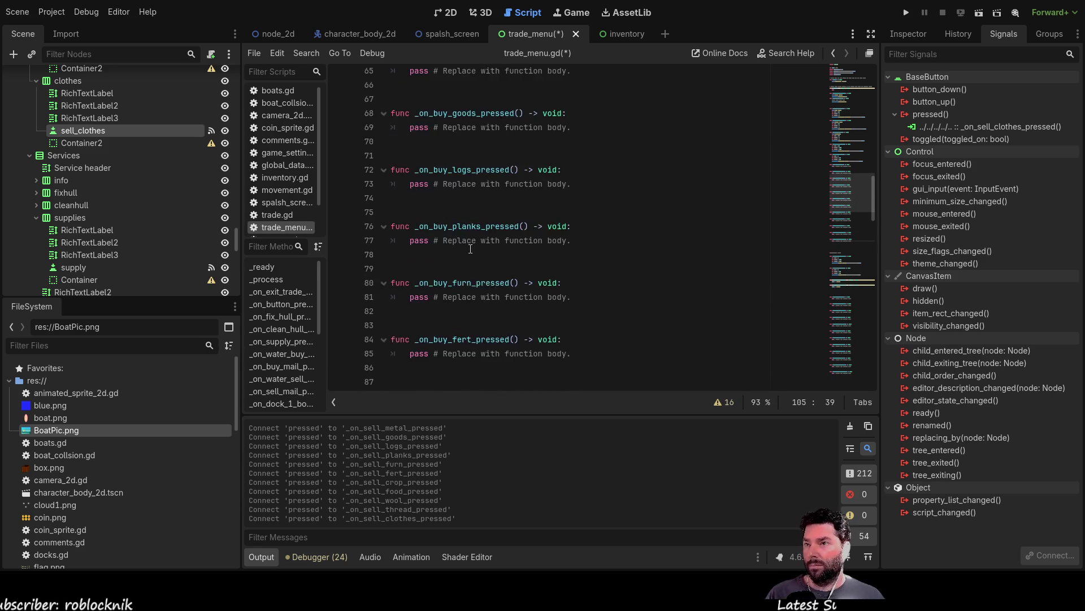
scroll(458, 259, up, 1)
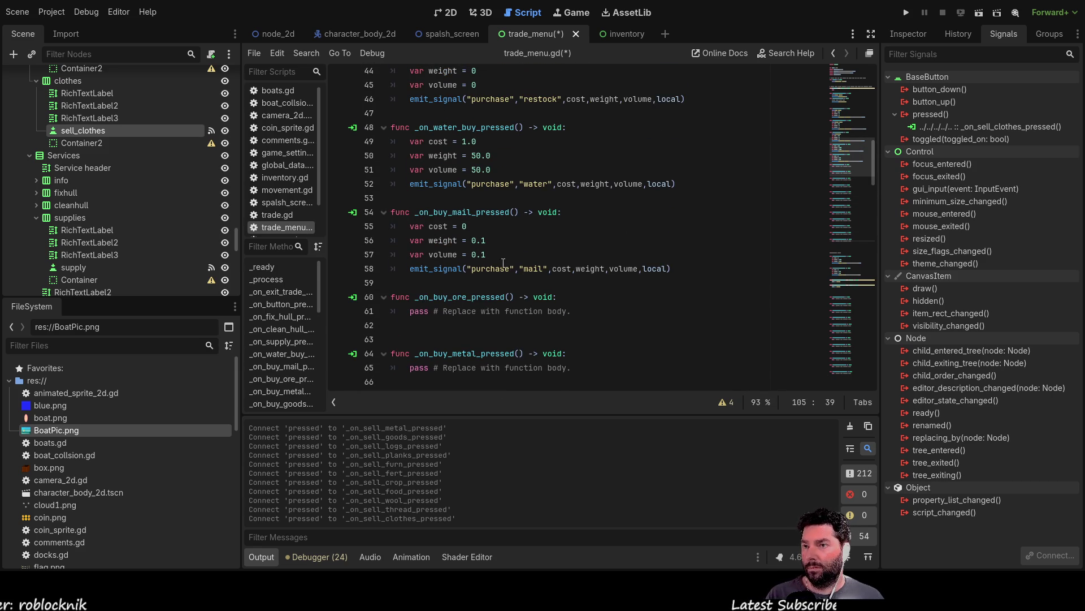
Copy the mail handler's cost, weight, volume and purchase lines over the ore, metal and goods pass lines
mouse_move(675, 268)
mouse_down()
mouse_move(446, 270)
mouse_move(315, 235)
mouse_move(318, 225)
mouse_up()
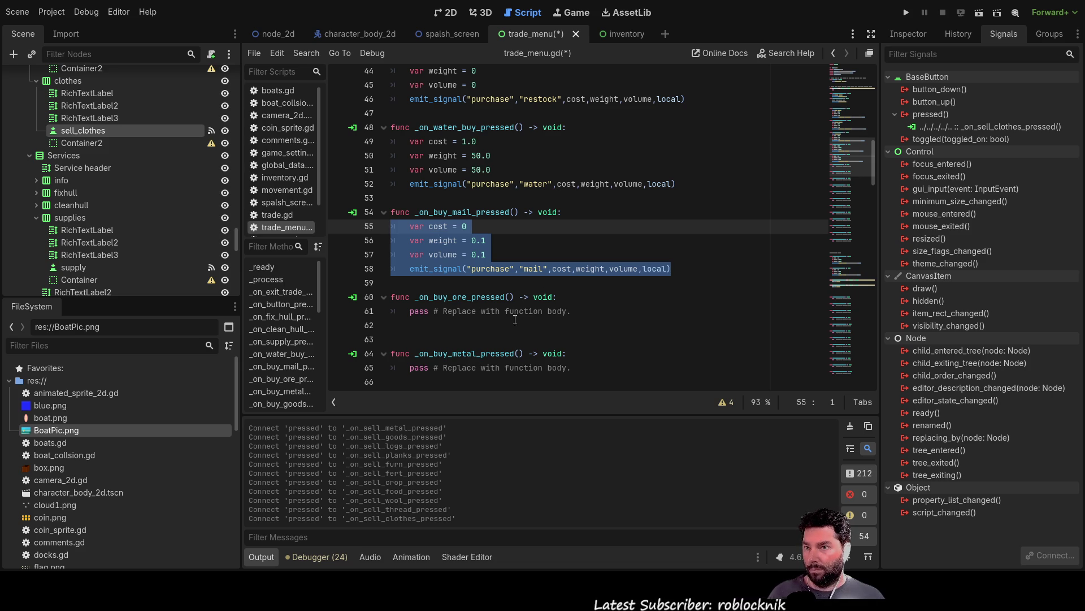
drag(570, 312, 411, 315)
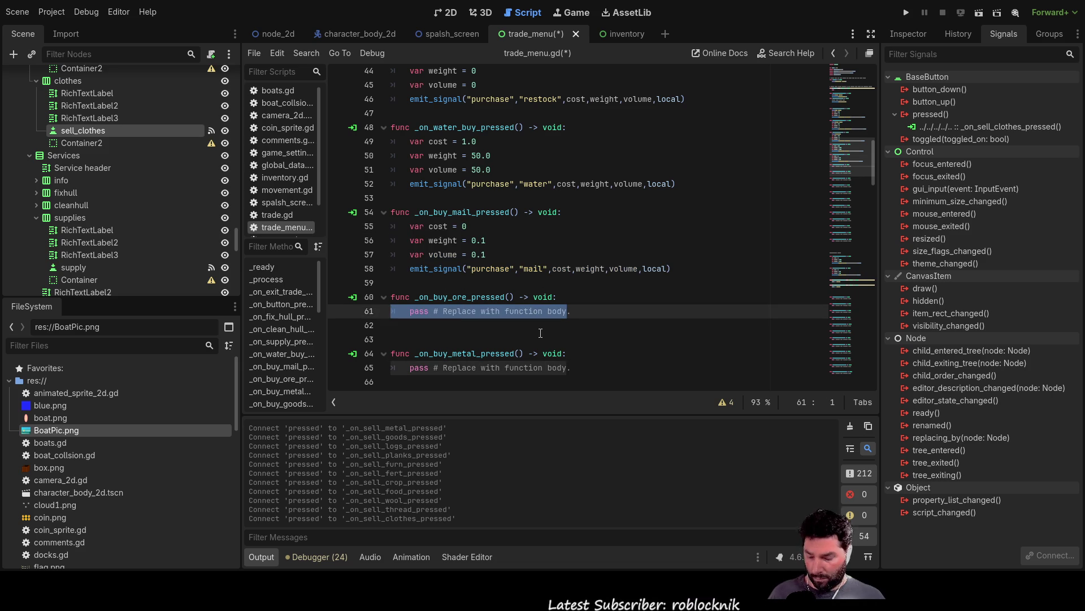
key(ctrl+v)
scroll(512, 327, down, 2)
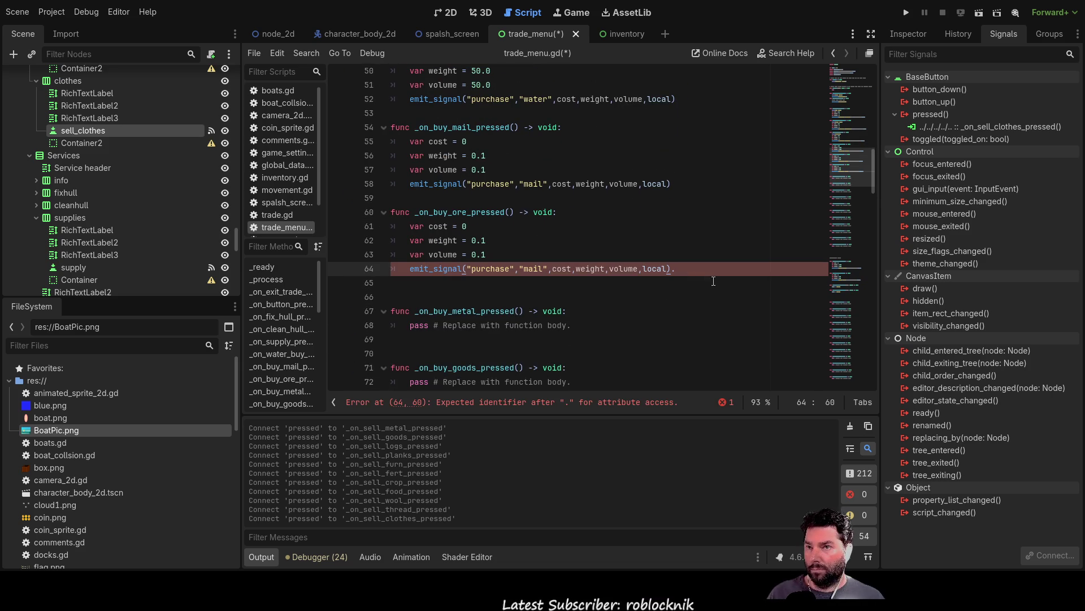
drag(572, 325, 391, 326)
key(ctrl+v)
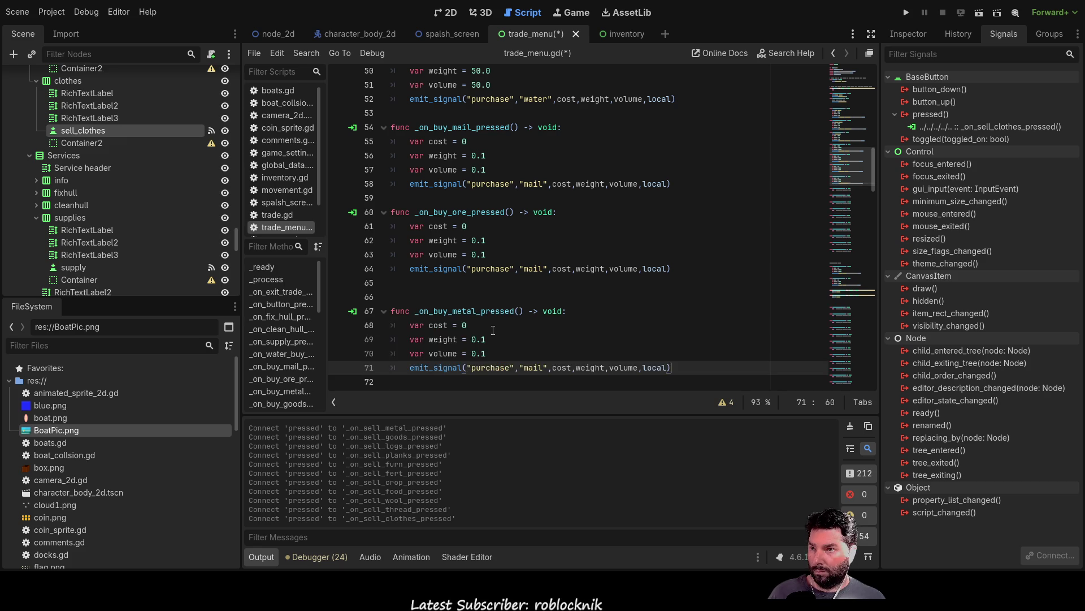
scroll(508, 311, down, 3)
key(Down)
key(Down)
key(Down)
key(shift+Home)
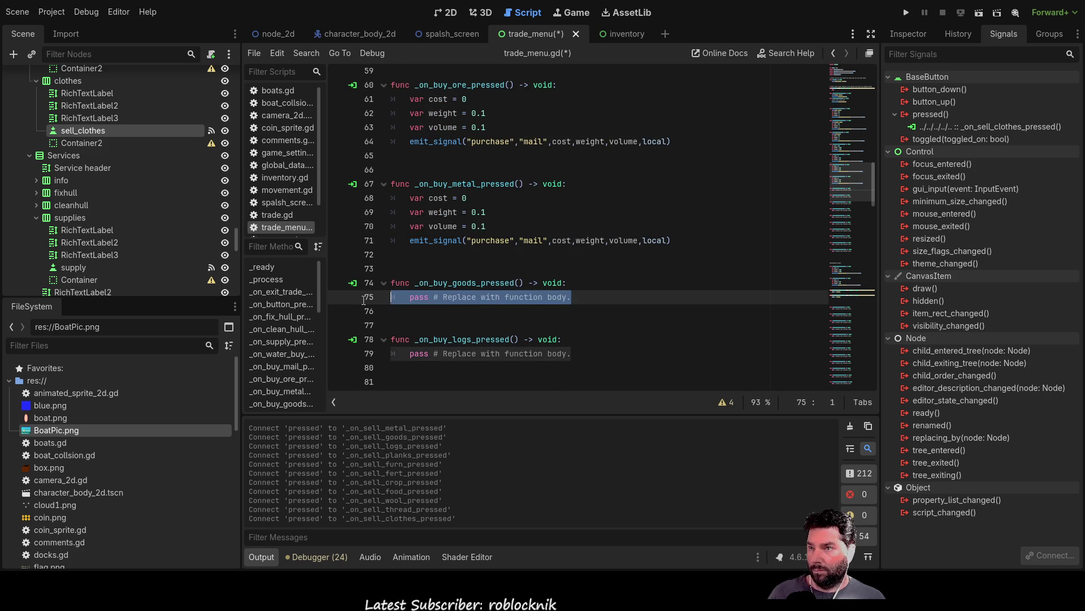
key(ctrl+v)
Paste the purchase code over the logs, planks and furn handlers' pass lines
scroll(563, 304, down, 3)
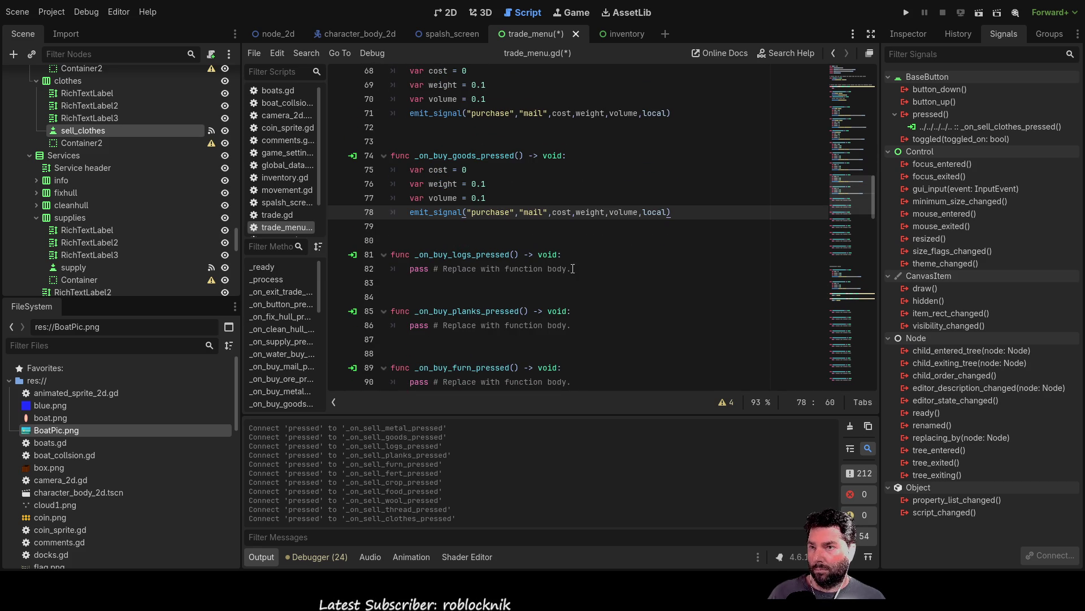
key(Down)
key(Down)
key(Down)
key(shift+Home)
key(ctrl+v)
scroll(615, 304, down, 2)
key(Down)
key(Down)
key(Down)
key(shift+Home)
key(ctrl+v)
scroll(520, 310, down, 3)
key(Down)
key(Down)
key(Down)
key(shift+Home)
key(ctrl+v)
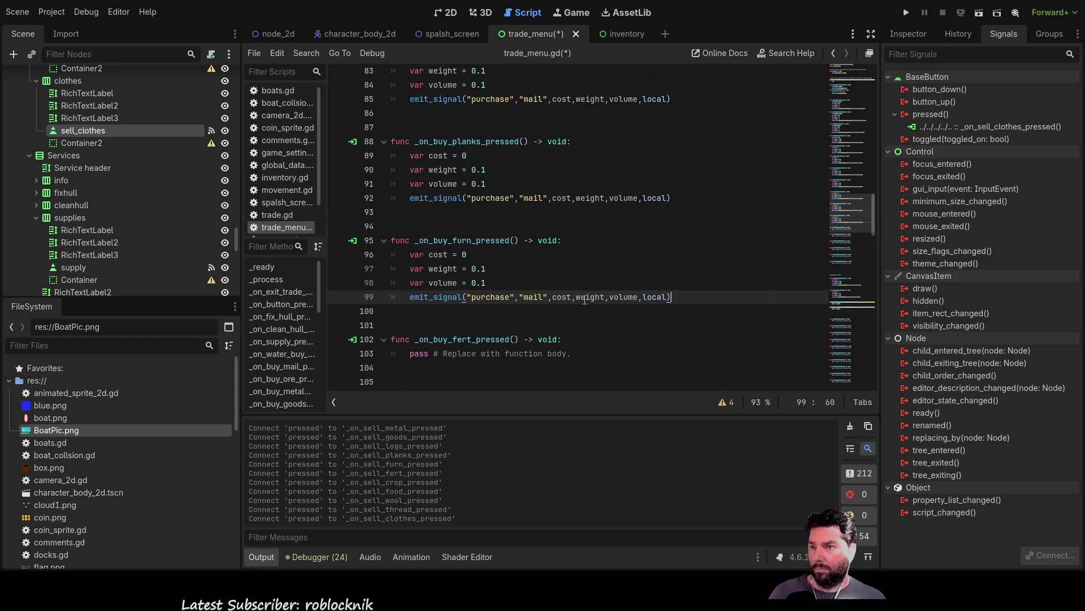
Paste the purchase code over the fert, crops, food and wool handlers' pass lines
drag(574, 354, 363, 359)
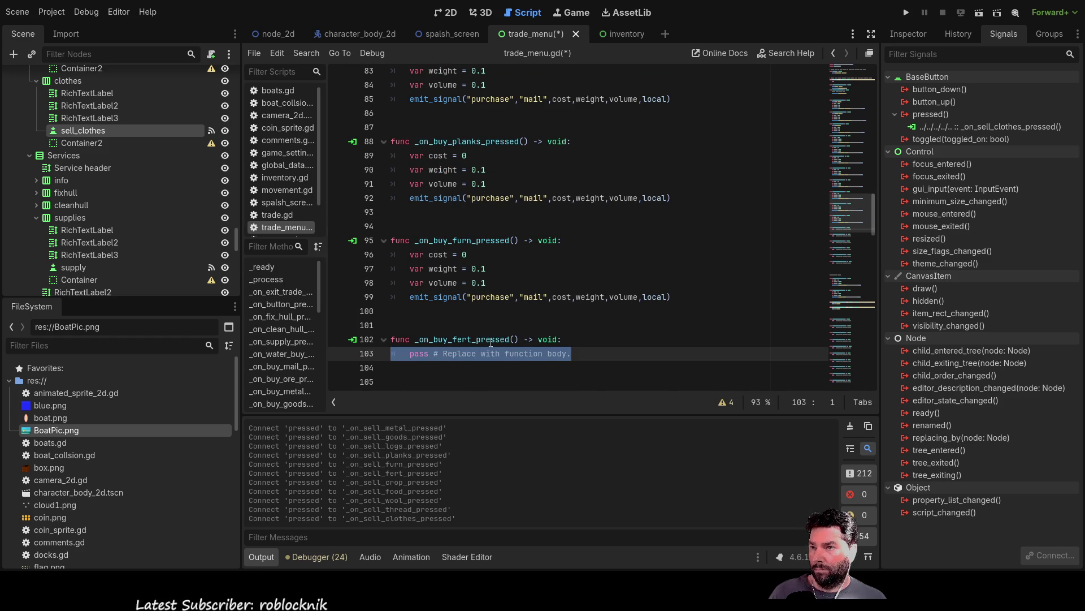
key(ctrl+v)
scroll(580, 267, down, 4)
drag(580, 268, 363, 270)
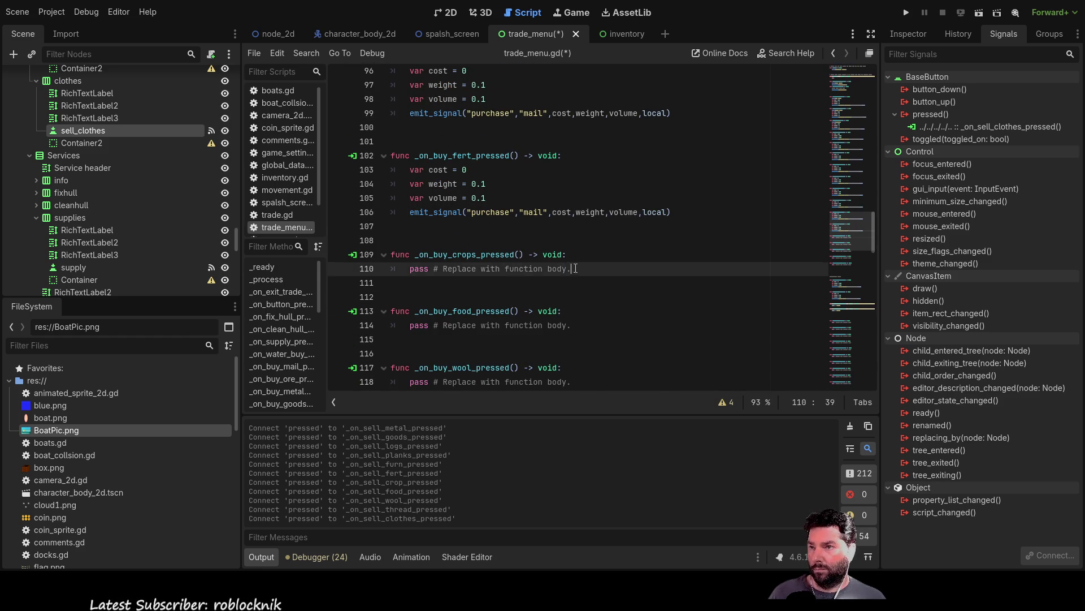
key(ctrl+v)
scroll(572, 282, down, 2)
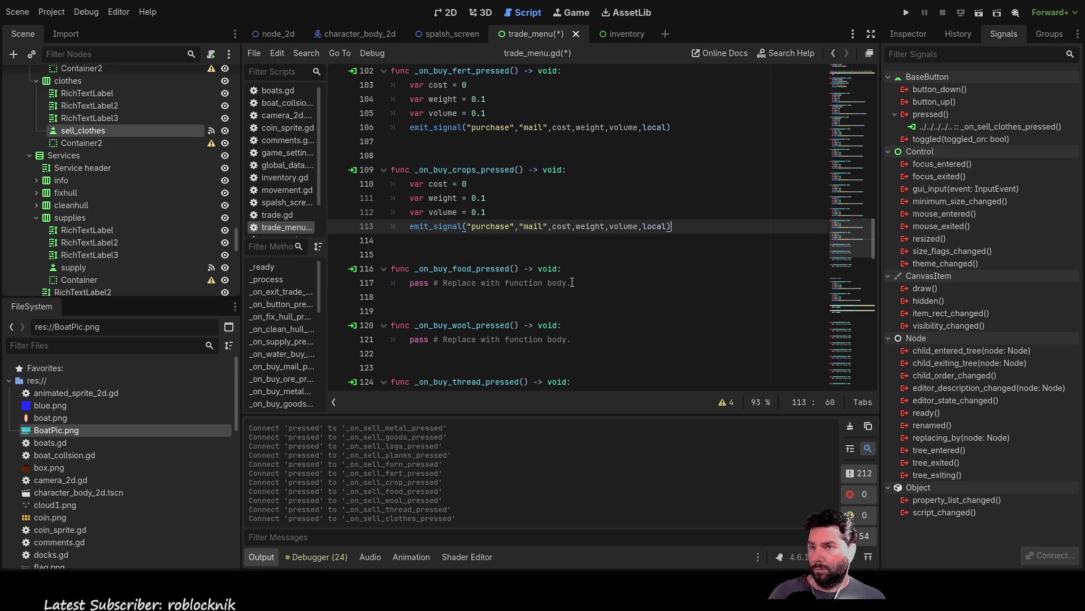
drag(571, 282, 363, 284)
key(ctrl+v)
scroll(537, 320, down, 1)
drag(569, 339, 363, 340)
key(ctrl+v)
scroll(556, 309, down, 3)
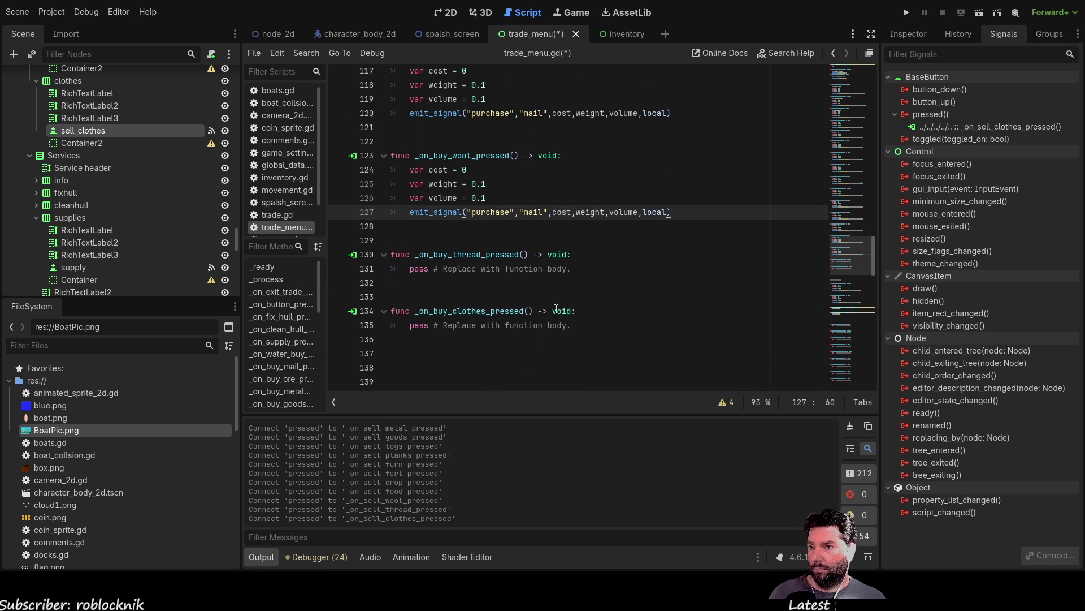
Fill the thread and clothes handlers with the purchase code and trim the blank lines before selling
drag(572, 269, 364, 270)
key(ctrl+v)
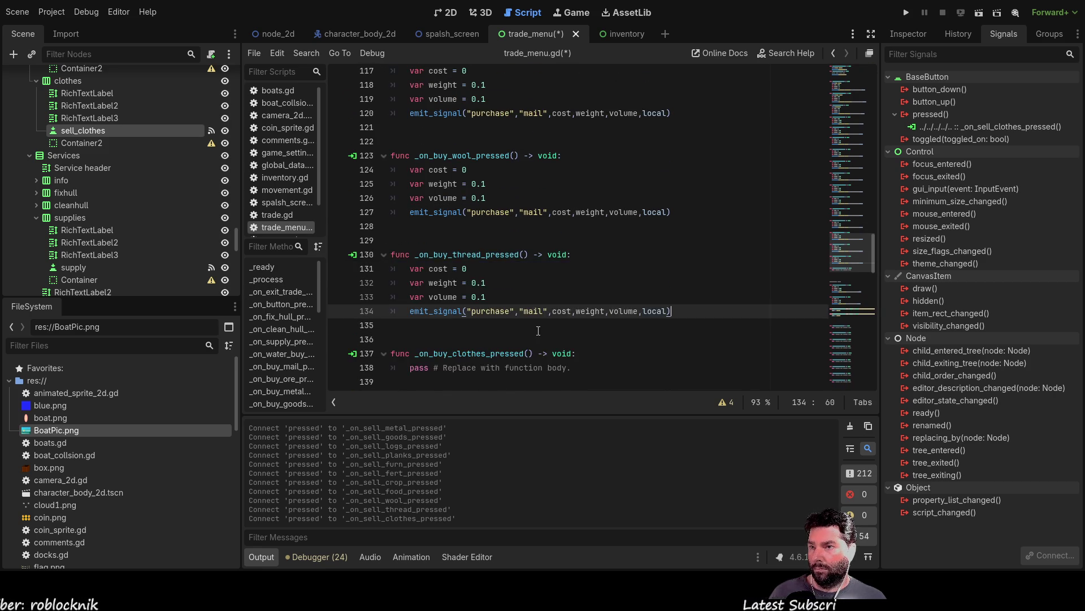
scroll(565, 337, down, 3)
drag(576, 240, 343, 237)
key(ctrl+v)
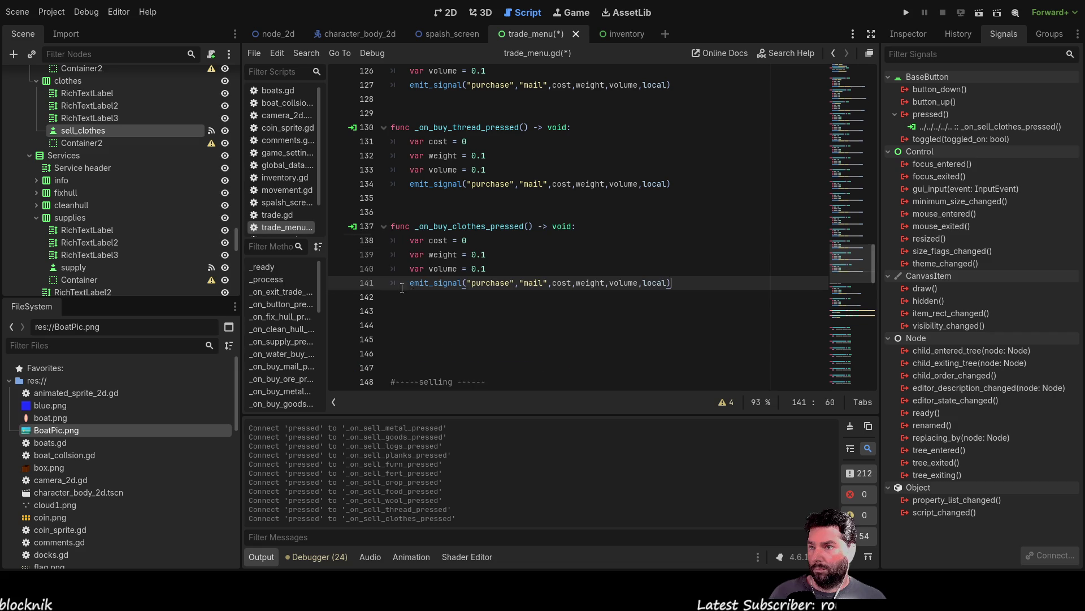
click(495, 310)
key(Delete)
key(Delete)
key(Delete)
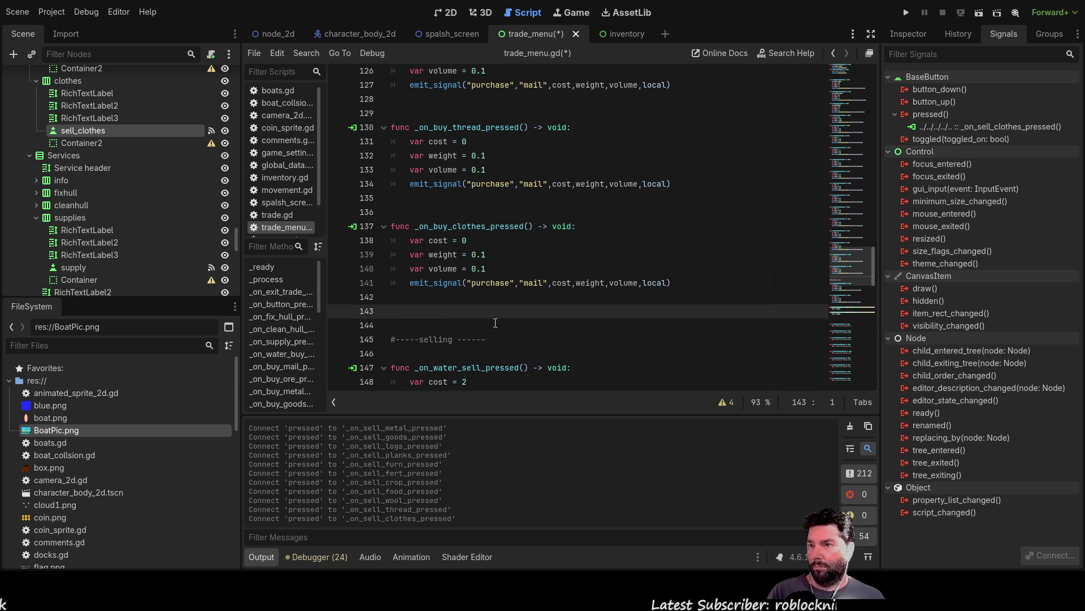
Delete the extra blank line 25 directly above _on_fix_hull_pressed in trade_menu.gd
scroll(495, 325, up, 15)
scroll(526, 226, up, 2)
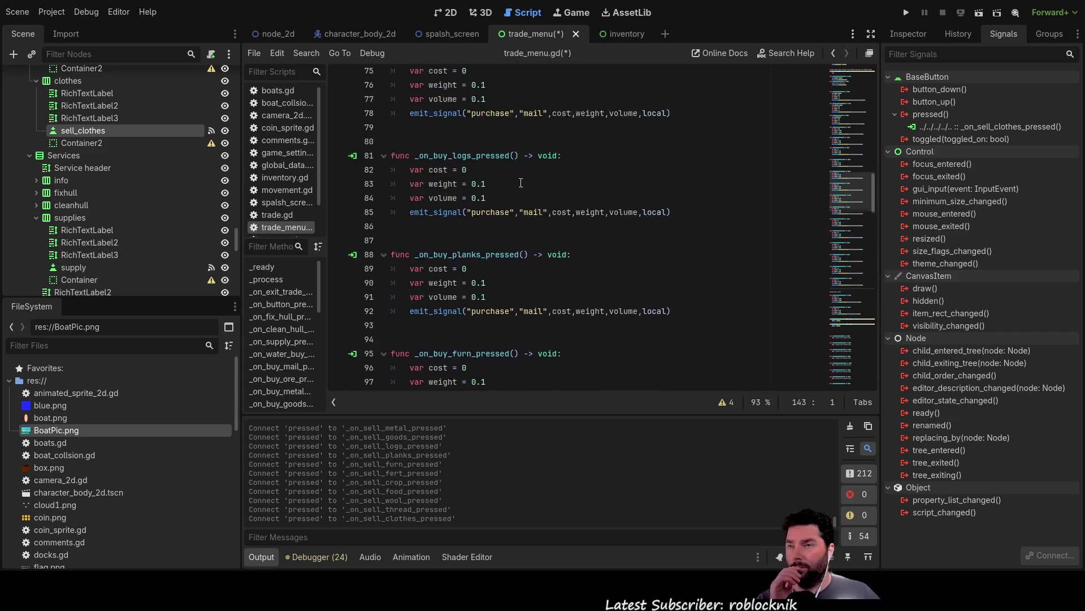
scroll(469, 152, up, 9)
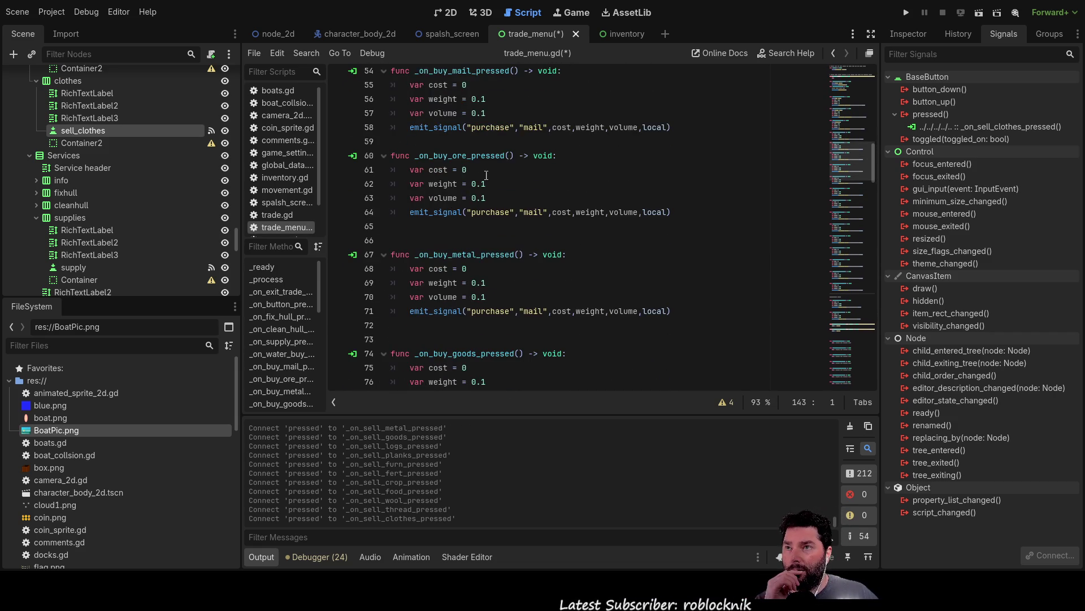
scroll(498, 186, up, 6)
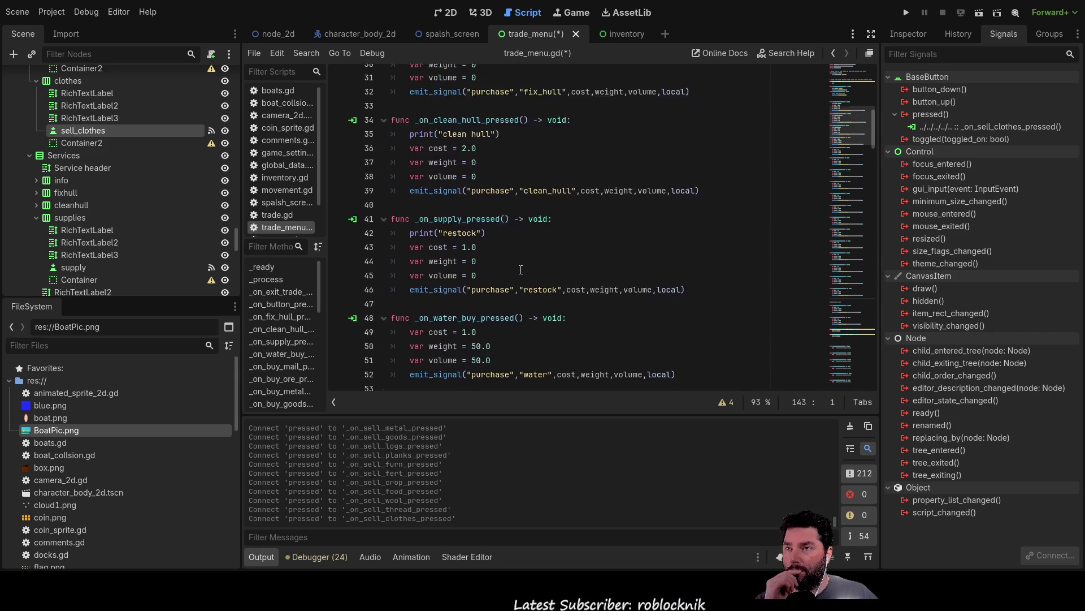
scroll(500, 226, up, 8)
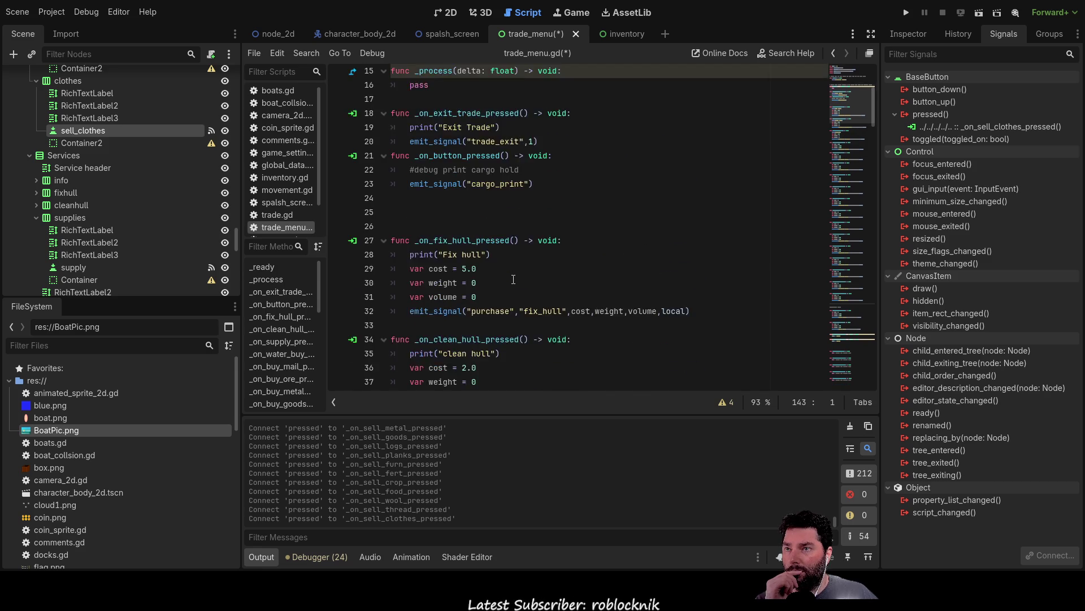
scroll(483, 237, down, 5)
scroll(484, 237, up, 1)
click(492, 212)
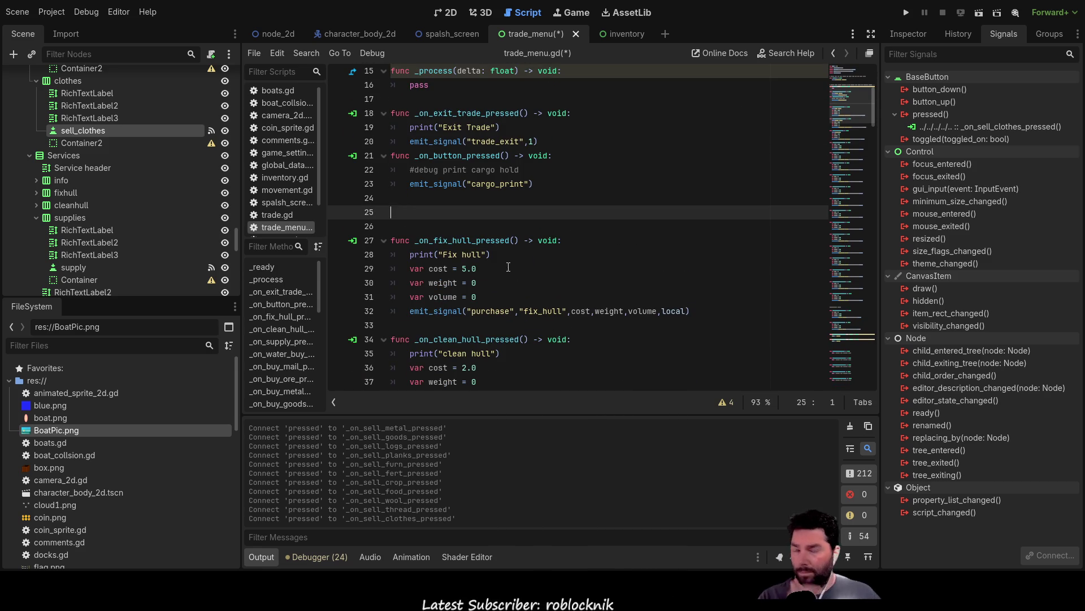
key(Delete)
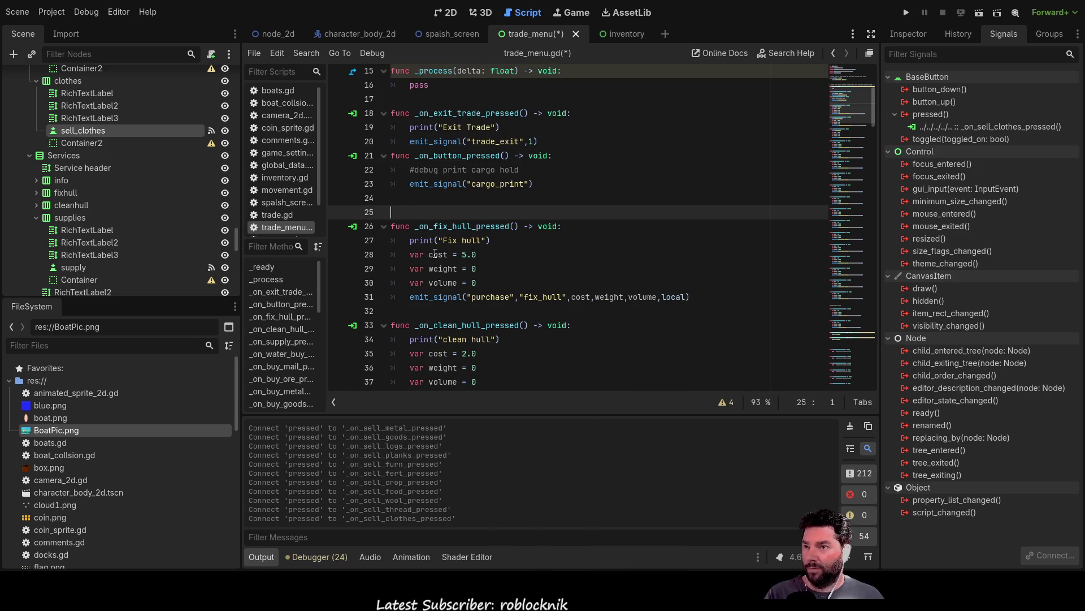
double_click(438, 254)
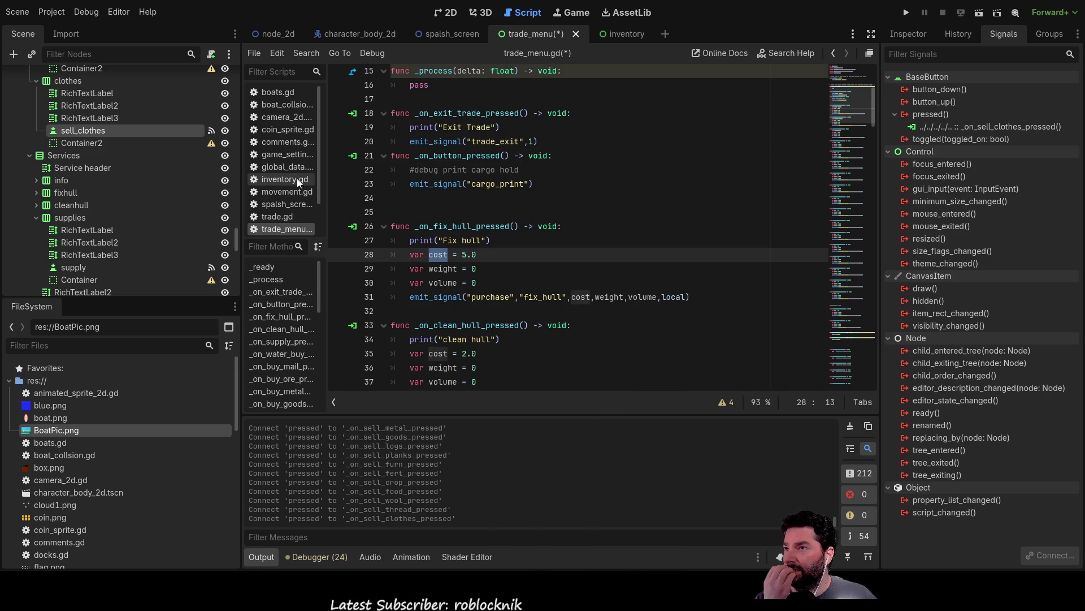
click(278, 215)
scroll(522, 244, up, 6)
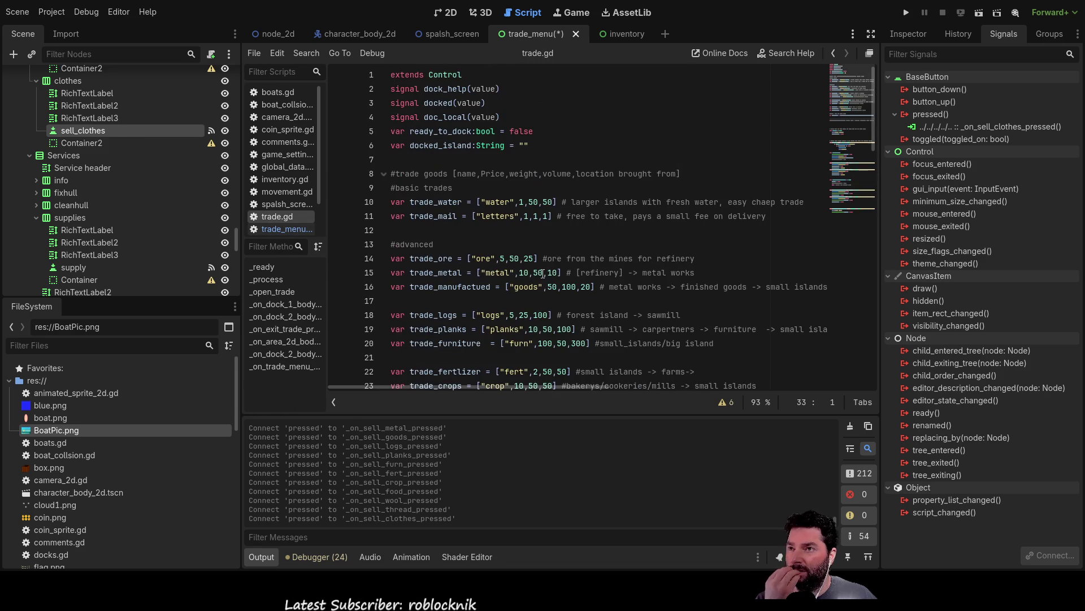
scroll(499, 221, down, 5)
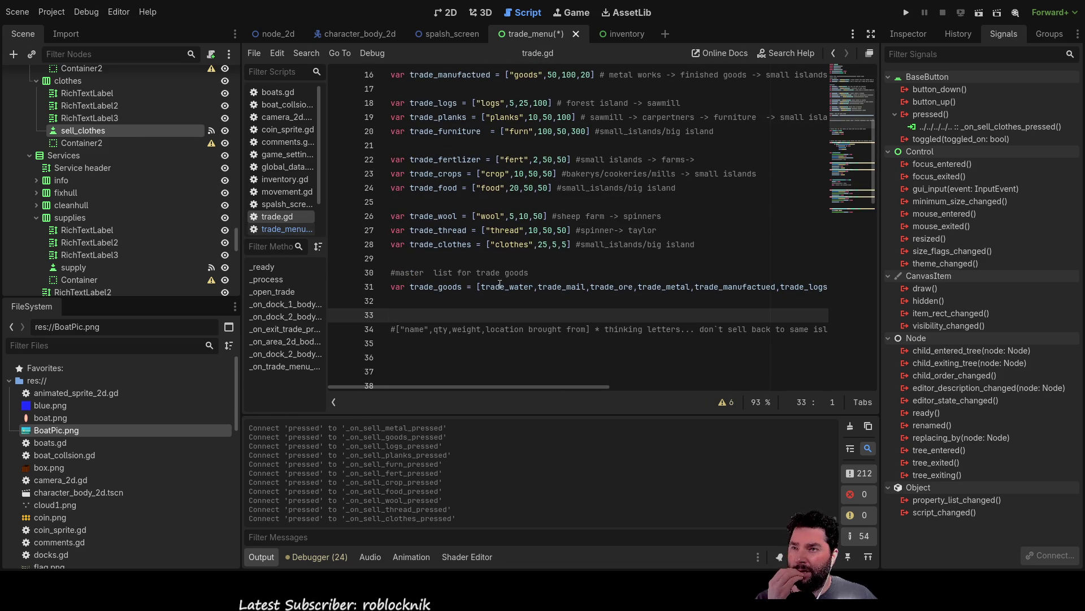
scroll(499, 297, up, 5)
scroll(506, 288, down, 4)
scroll(511, 283, up, 1)
click(286, 229)
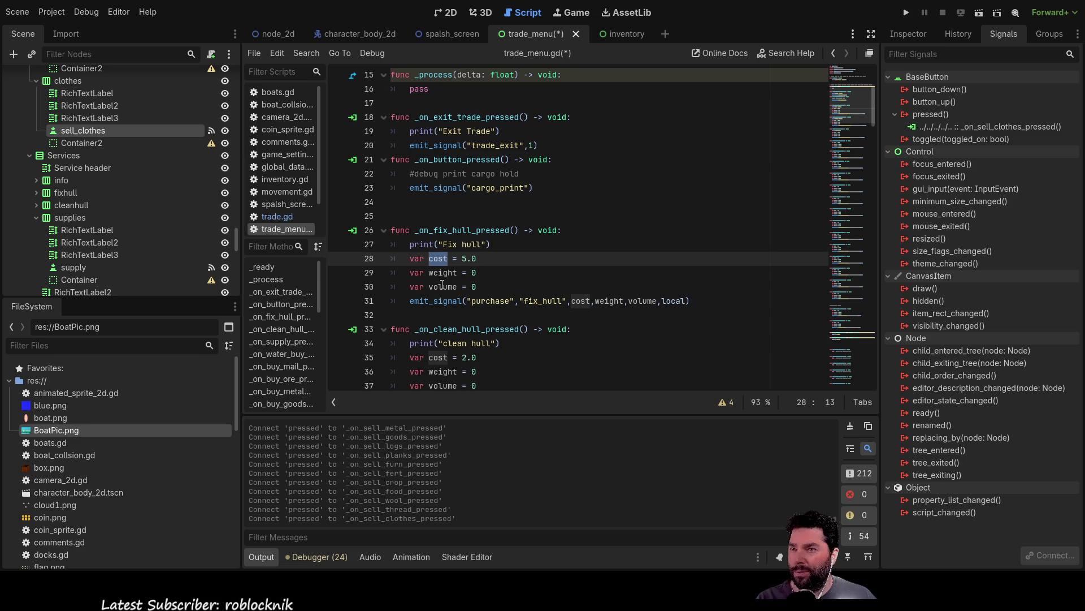
scroll(583, 367, down, 2)
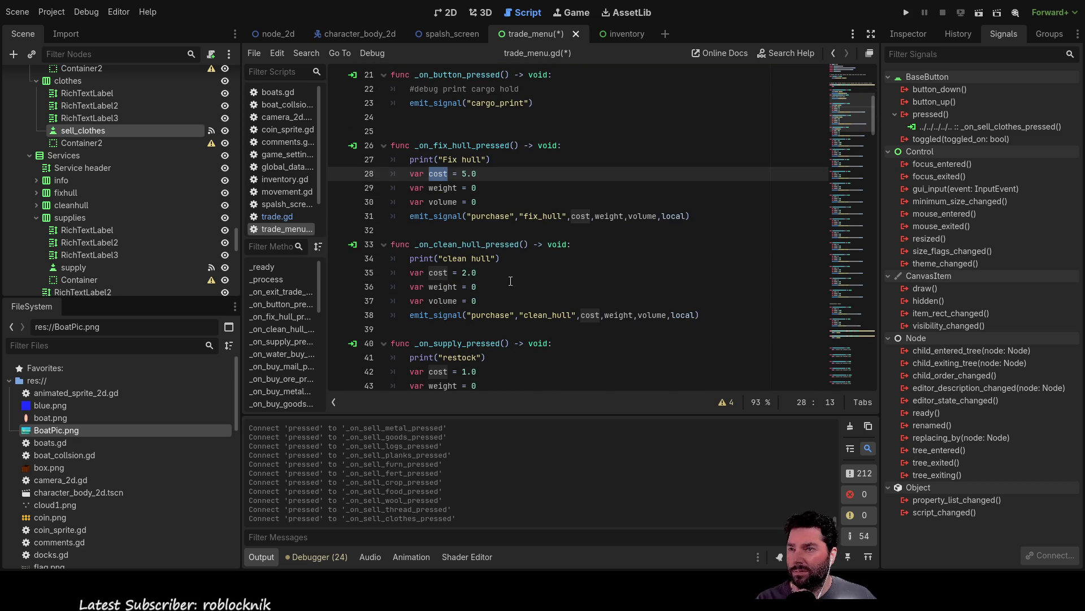
double_click(492, 315)
key(Right)
key(Right)
key(Right)
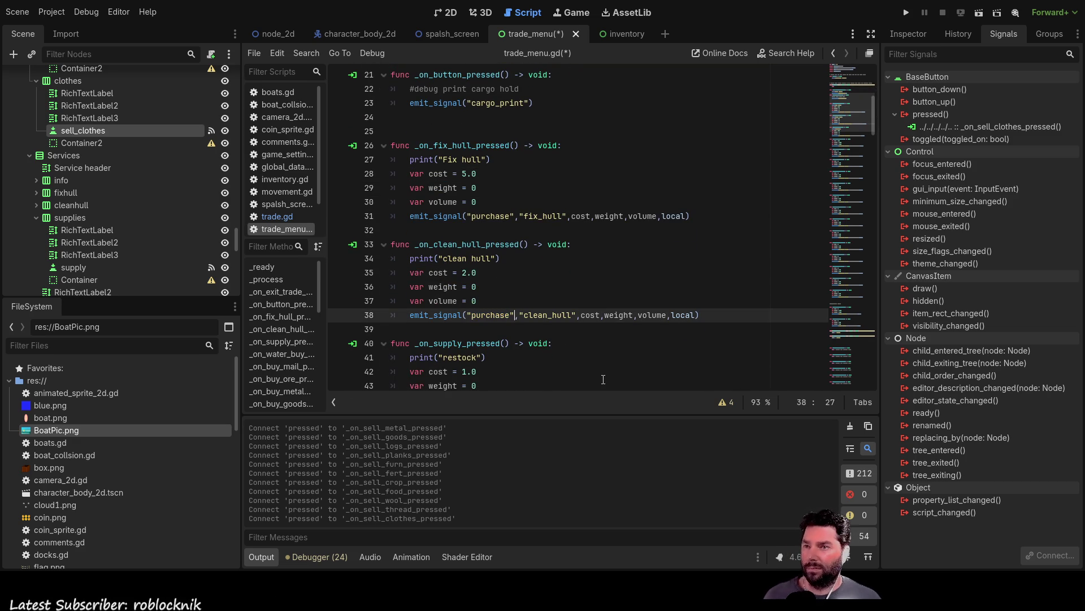
scroll(522, 231, down, 4)
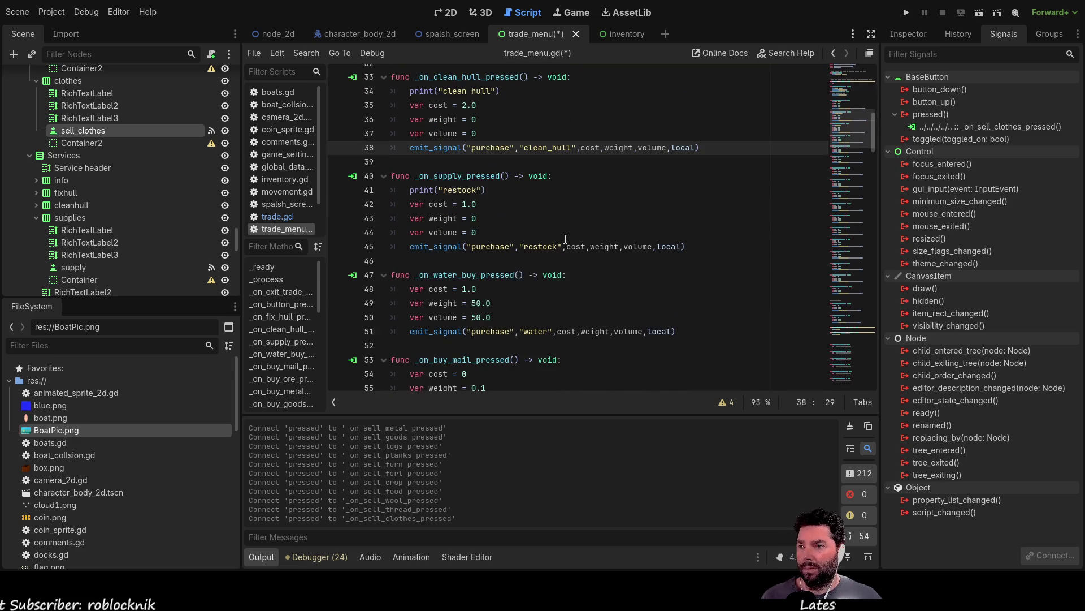
scroll(553, 257, down, 4)
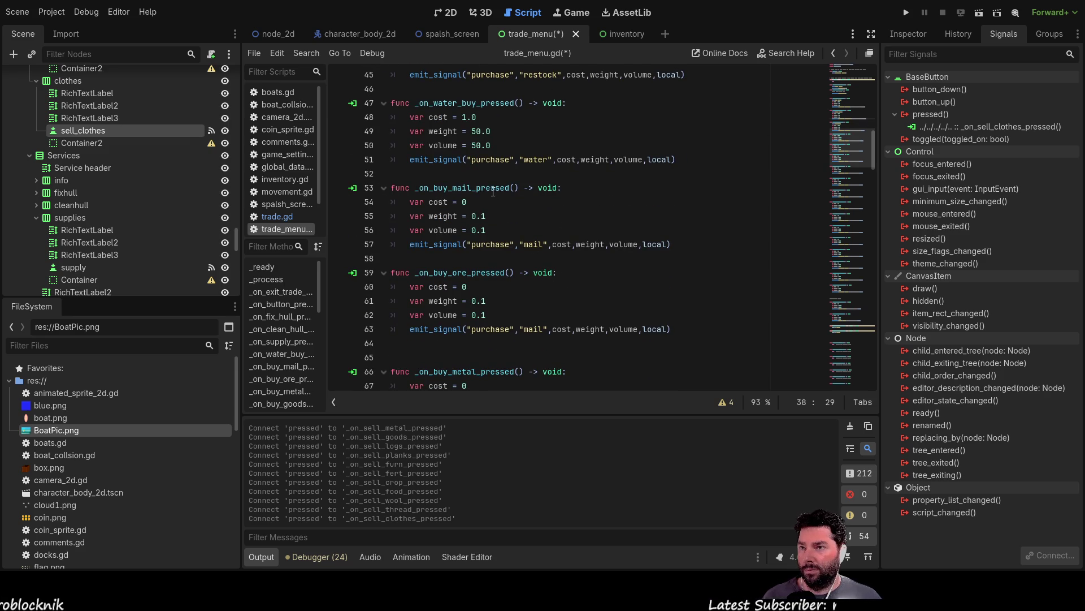
Replace "mail" in the emit_signal lines with "ore", "metal", "goods" and "logs"
double_click(531, 331)
text(ore)
scroll(564, 304, down, 3)
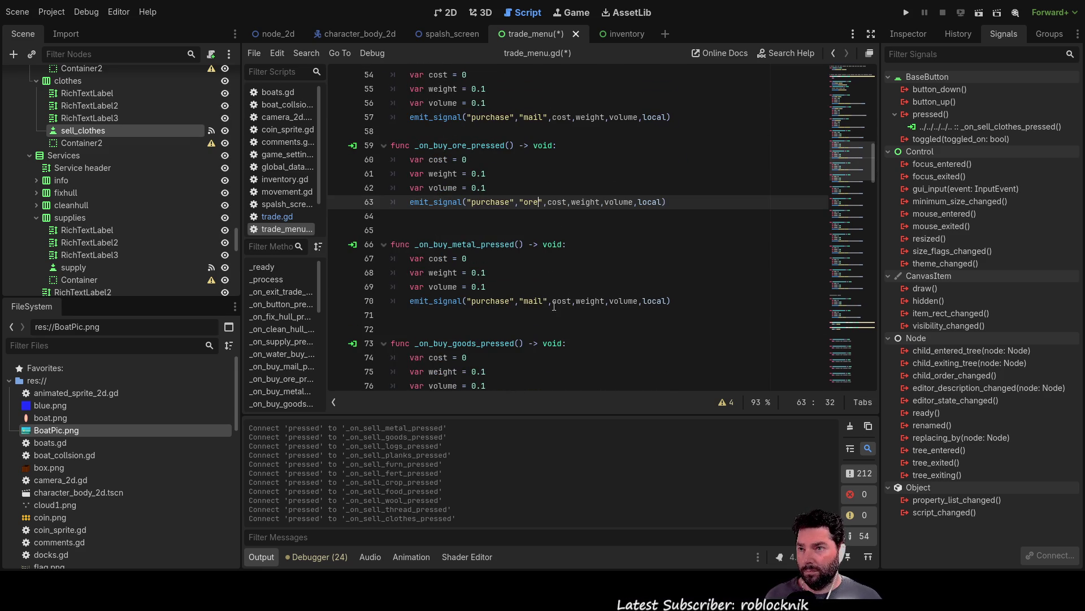
double_click(530, 302)
text(metal)
scroll(637, 301, down, 3)
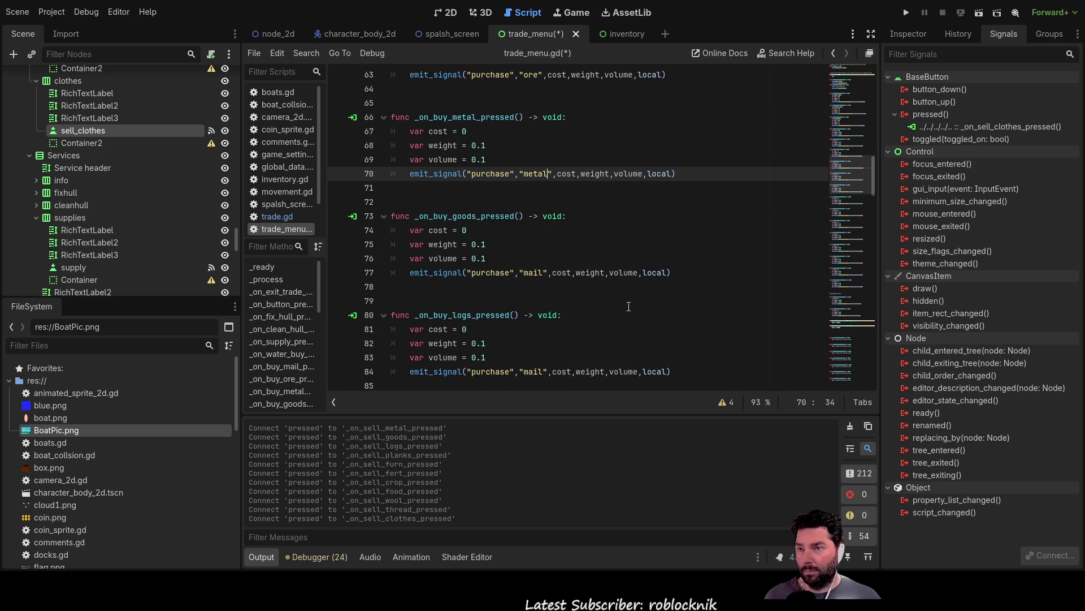
double_click(534, 274)
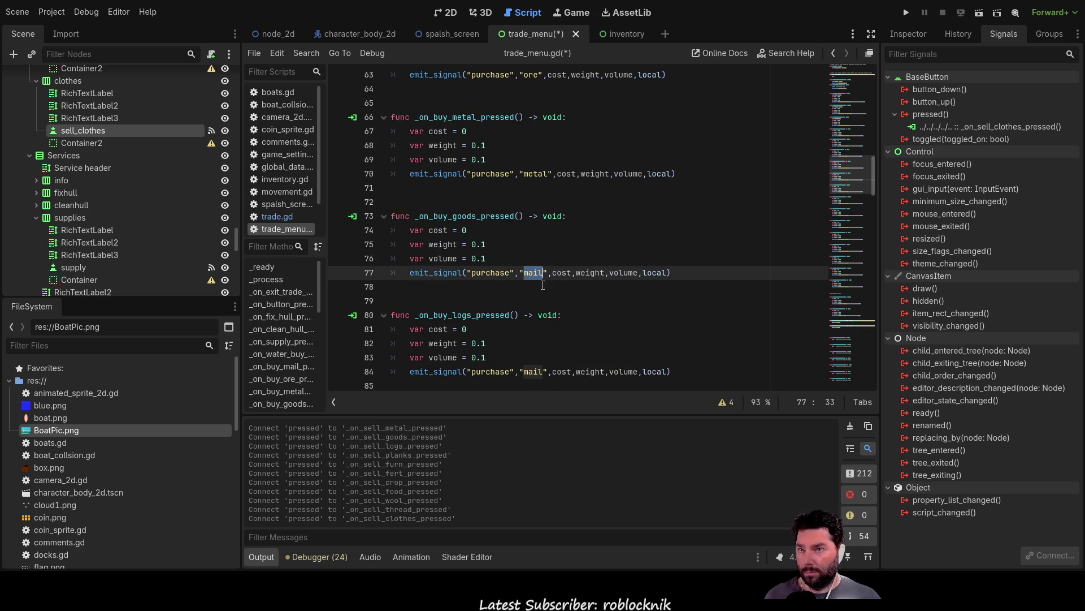
text(goods)
scroll(540, 290, down, 2)
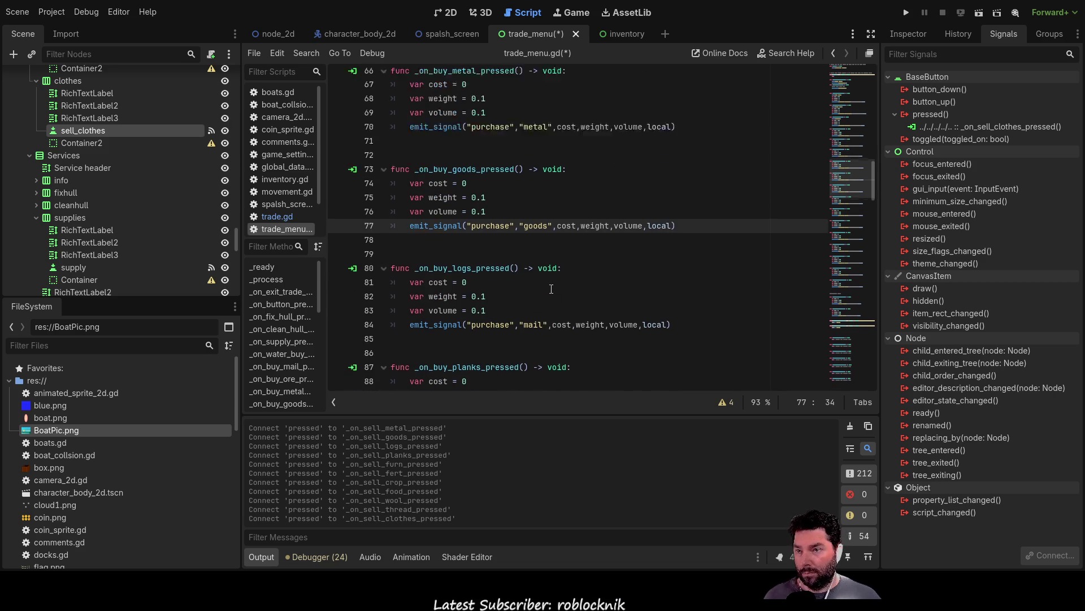
double_click(535, 288)
text(logs)
Change the purchase signal's good to "planks", "furn" and "fert" in their handlers
scroll(533, 288, down, 2)
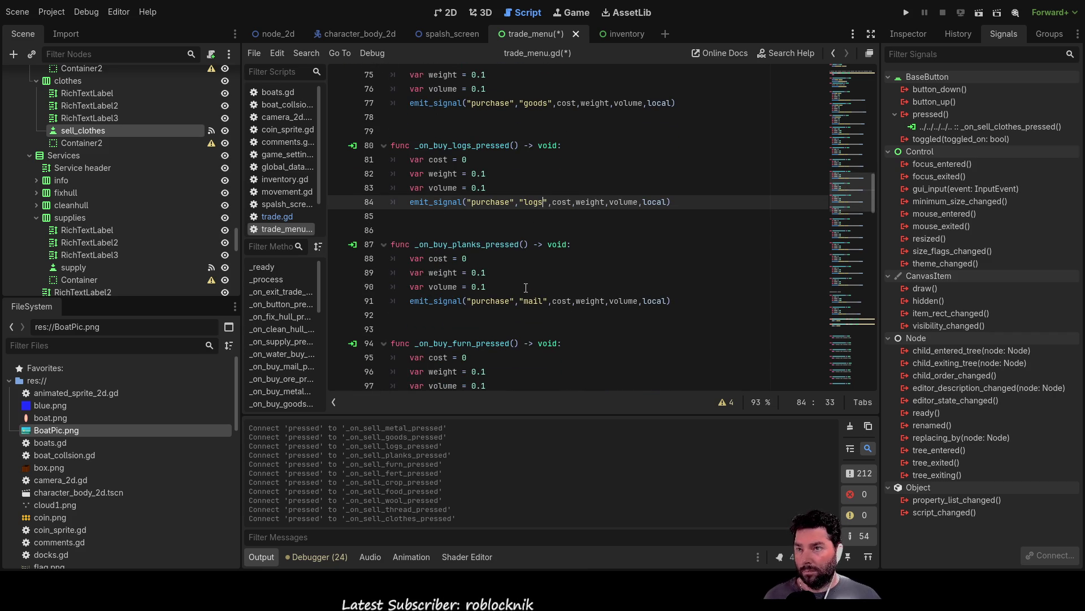
double_click(535, 300)
text(planks)
scroll(566, 316, down, 2)
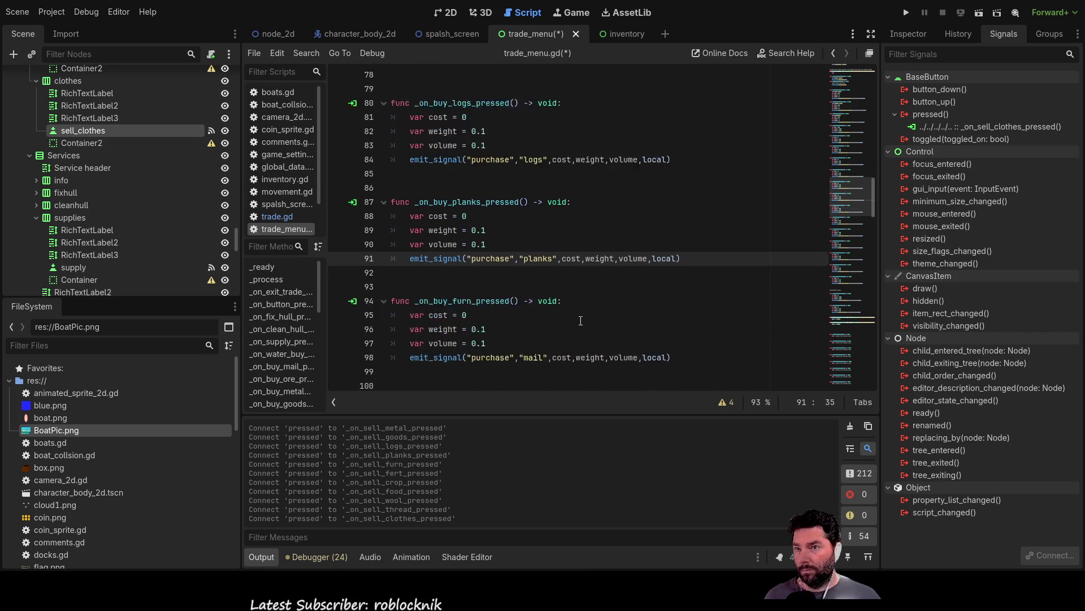
click(535, 315)
double_click(536, 315)
text(furn)
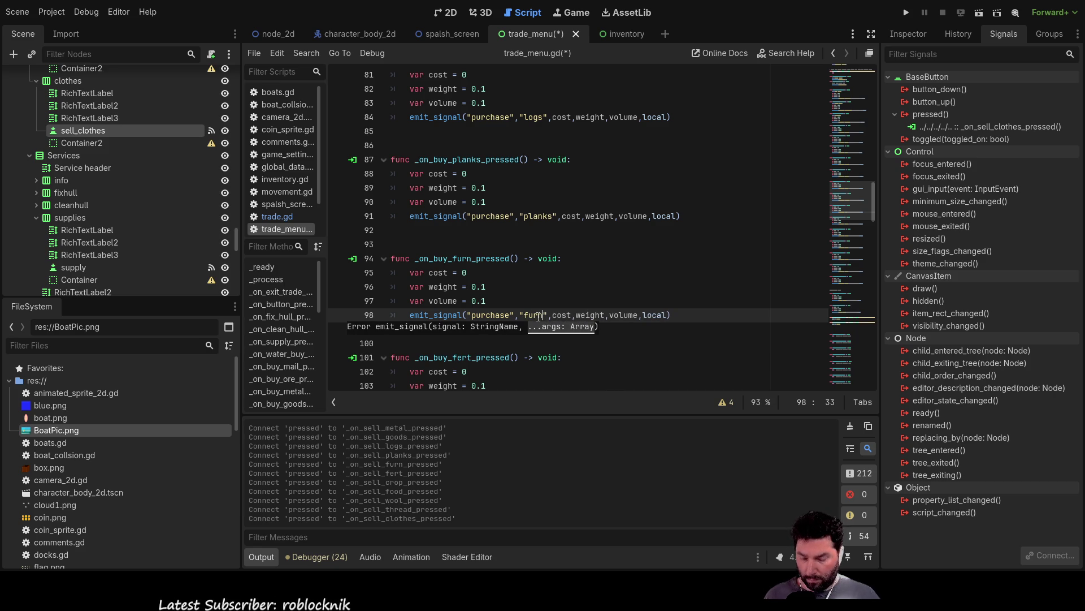
scroll(540, 291, down, 3)
double_click(536, 287)
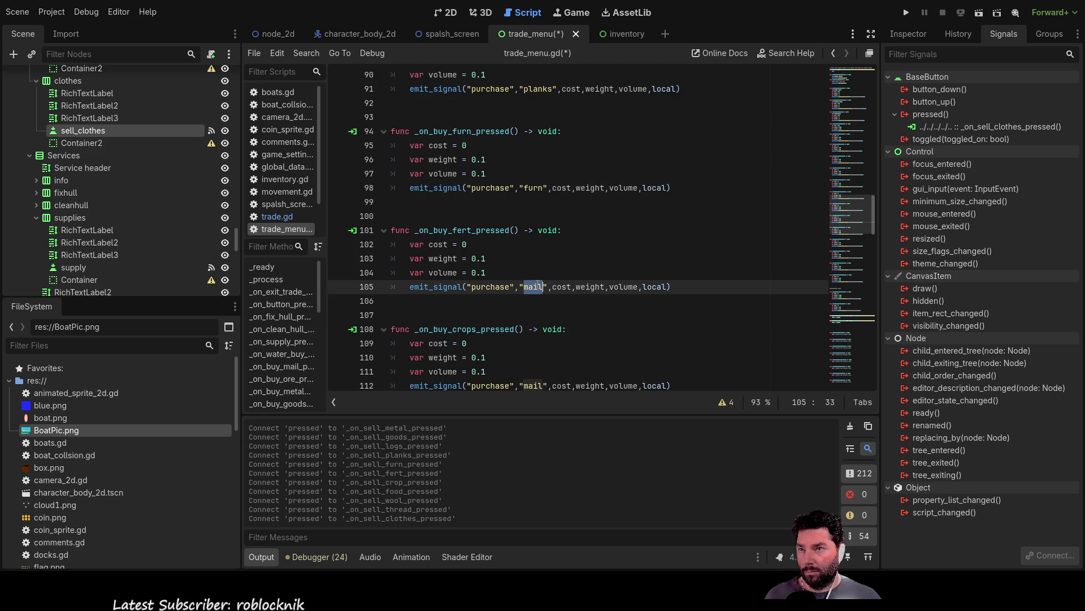
text(fert)
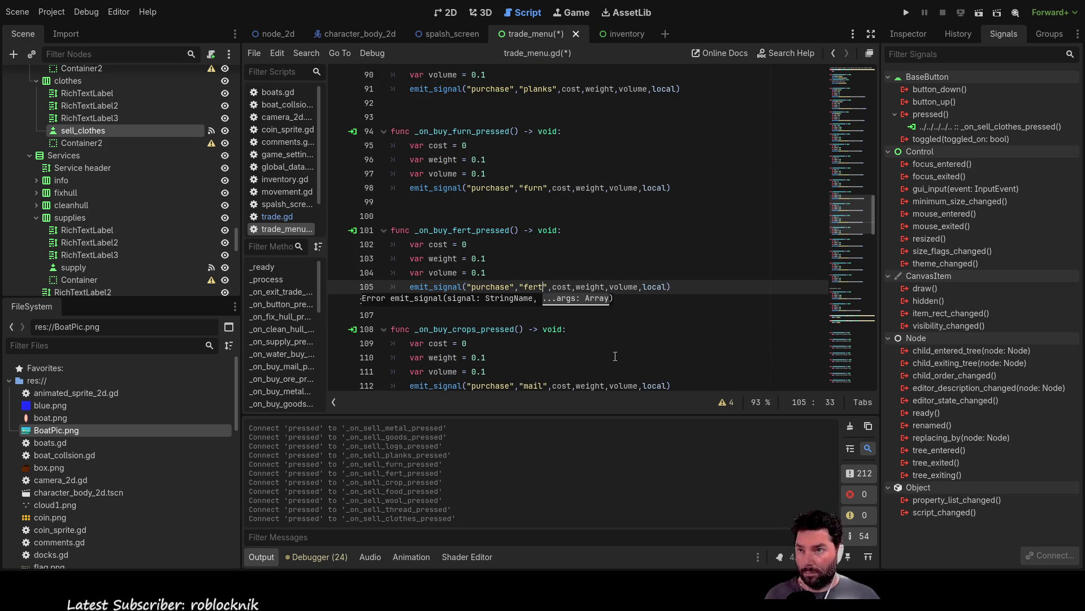
Change the purchase signal's good to "crops", "food" and "wool", then mark the thread handler's
scroll(548, 288, down, 3)
double_click(537, 259)
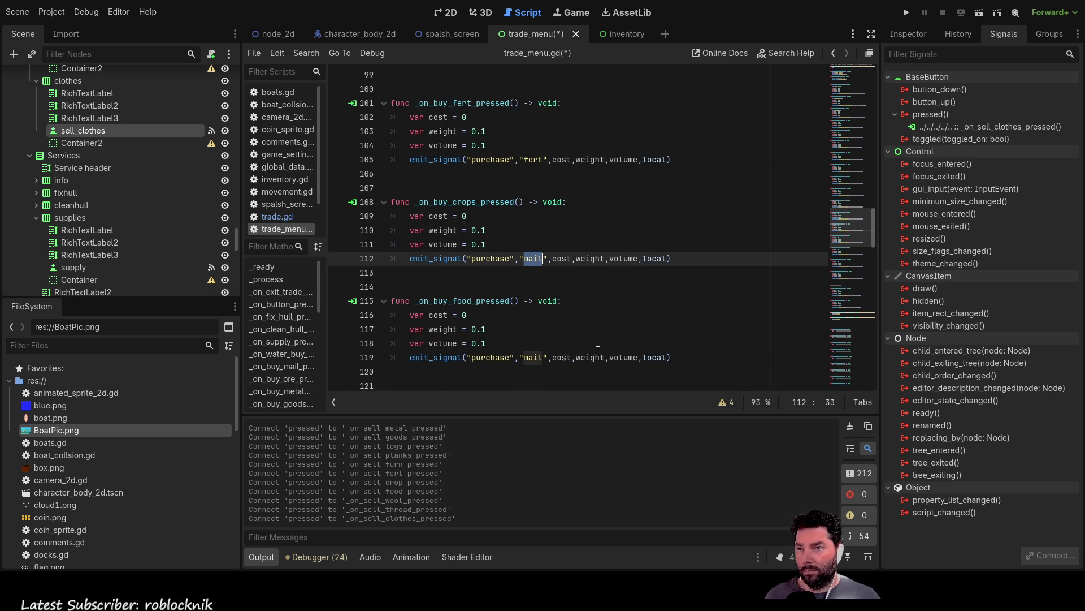
text(crops)
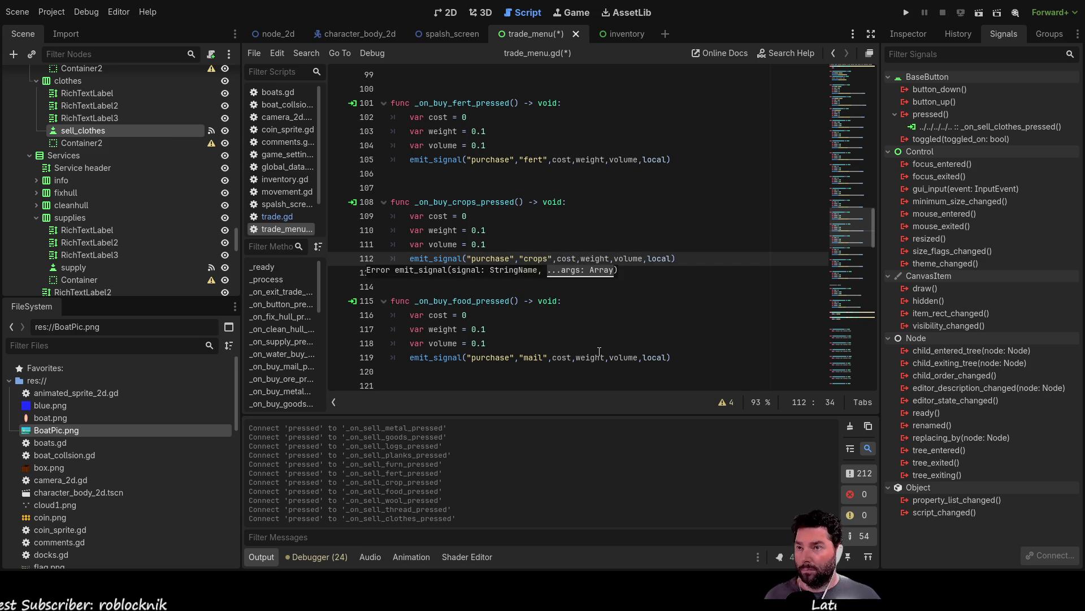
scroll(566, 339, down, 1)
double_click(534, 314)
text(food)
scroll(559, 339, down, 2)
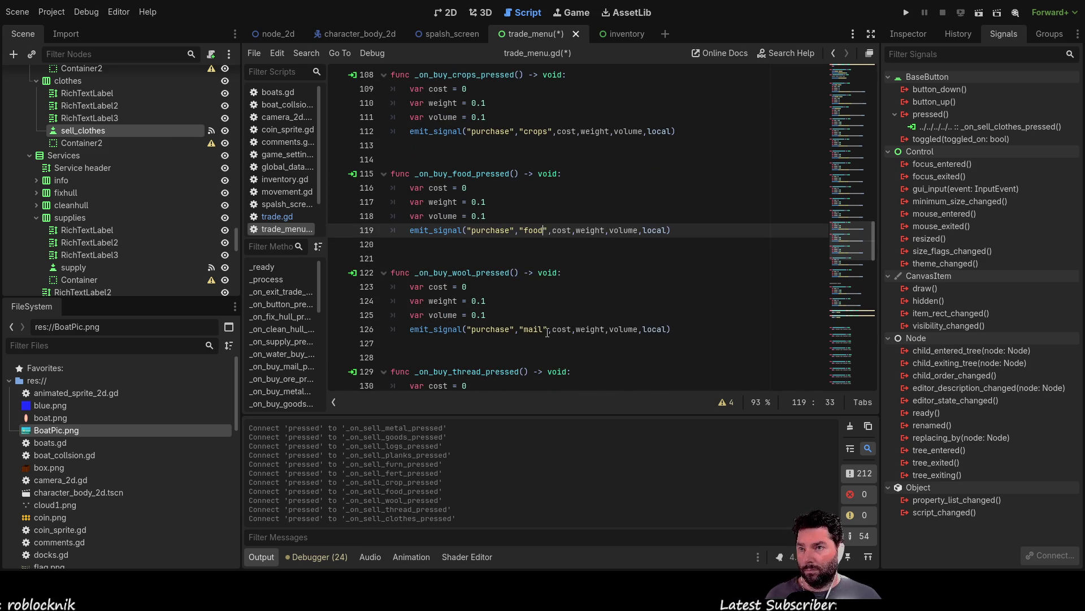
click(535, 329)
text(wool)
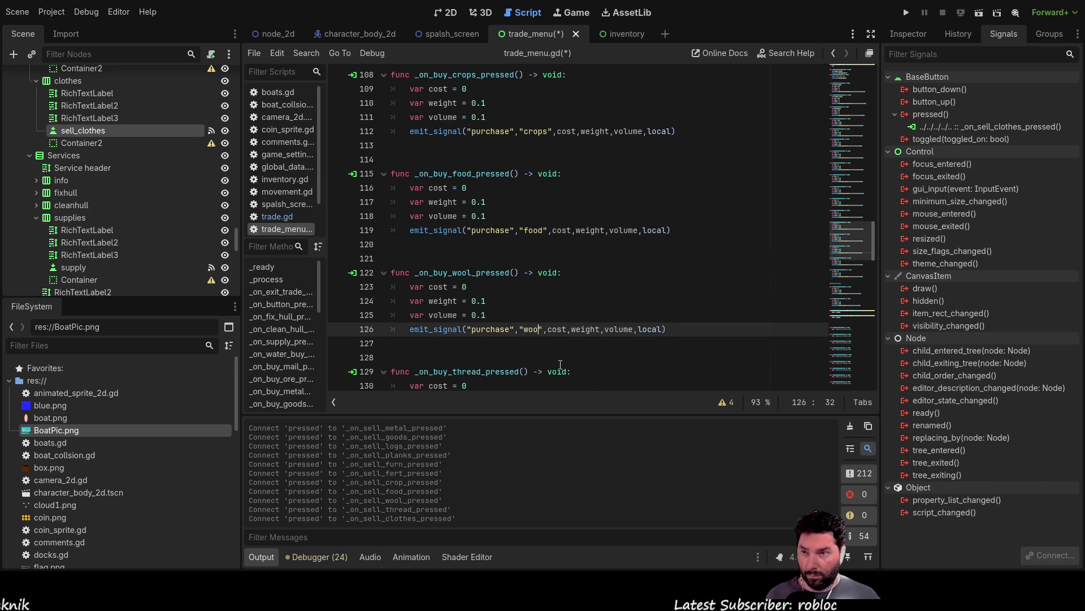
scroll(638, 281, down, 2)
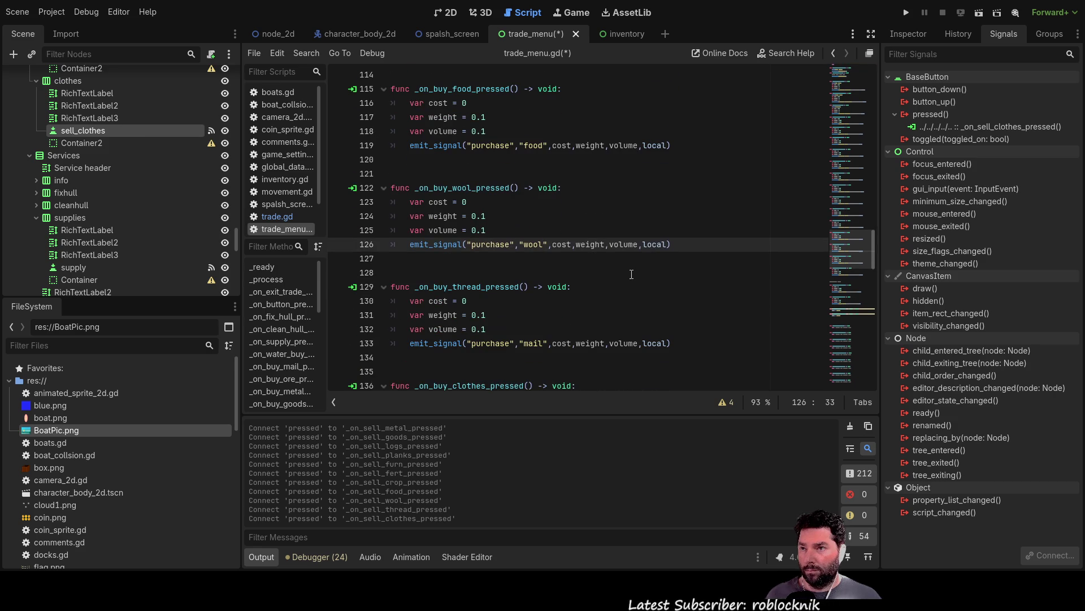
double_click(532, 344)
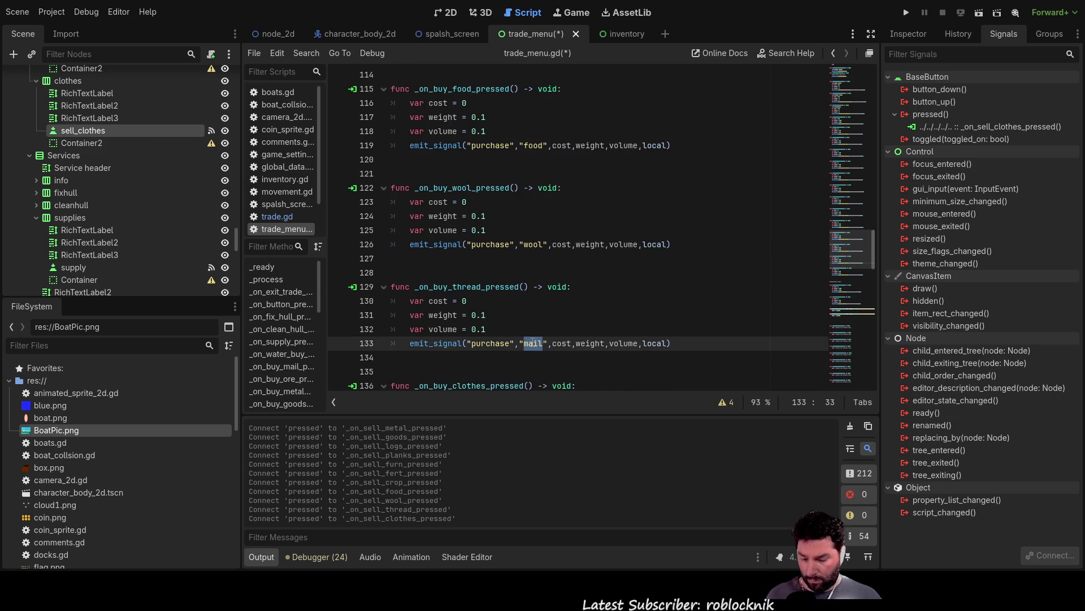